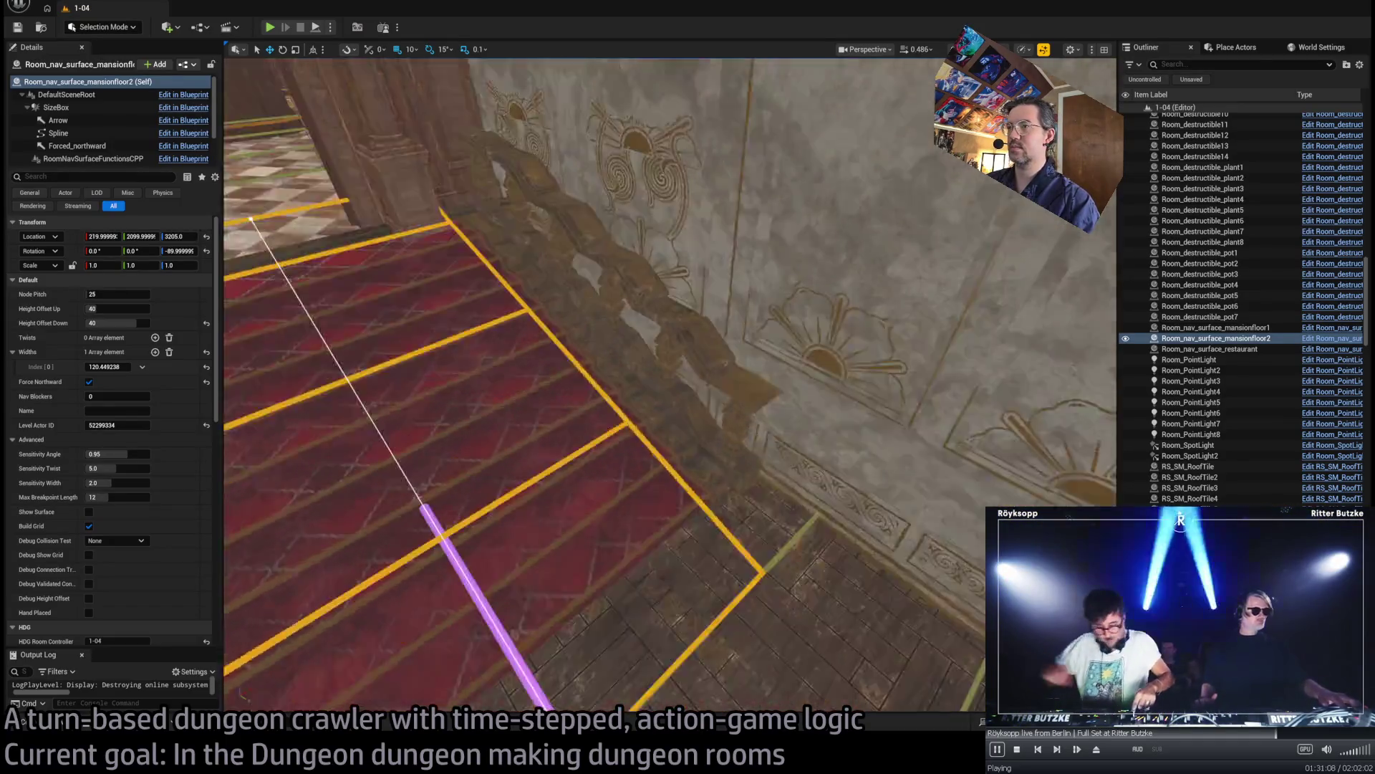
- Duplicate the Room_nav_surface_mansionfloor1 nav surface as mansionfloor3 at Location Y 440
left_click(545, 425, "ctrl")
key("f")
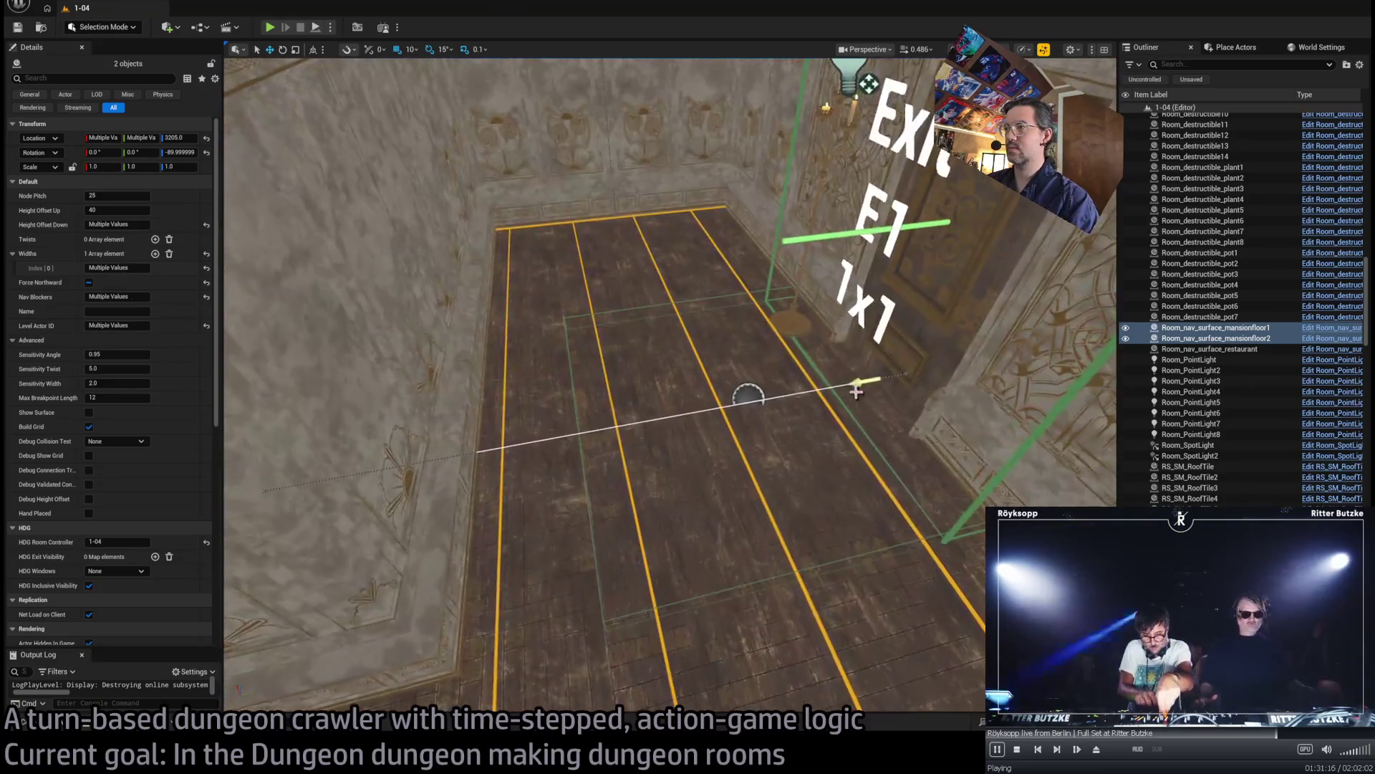
left_click(801, 375)
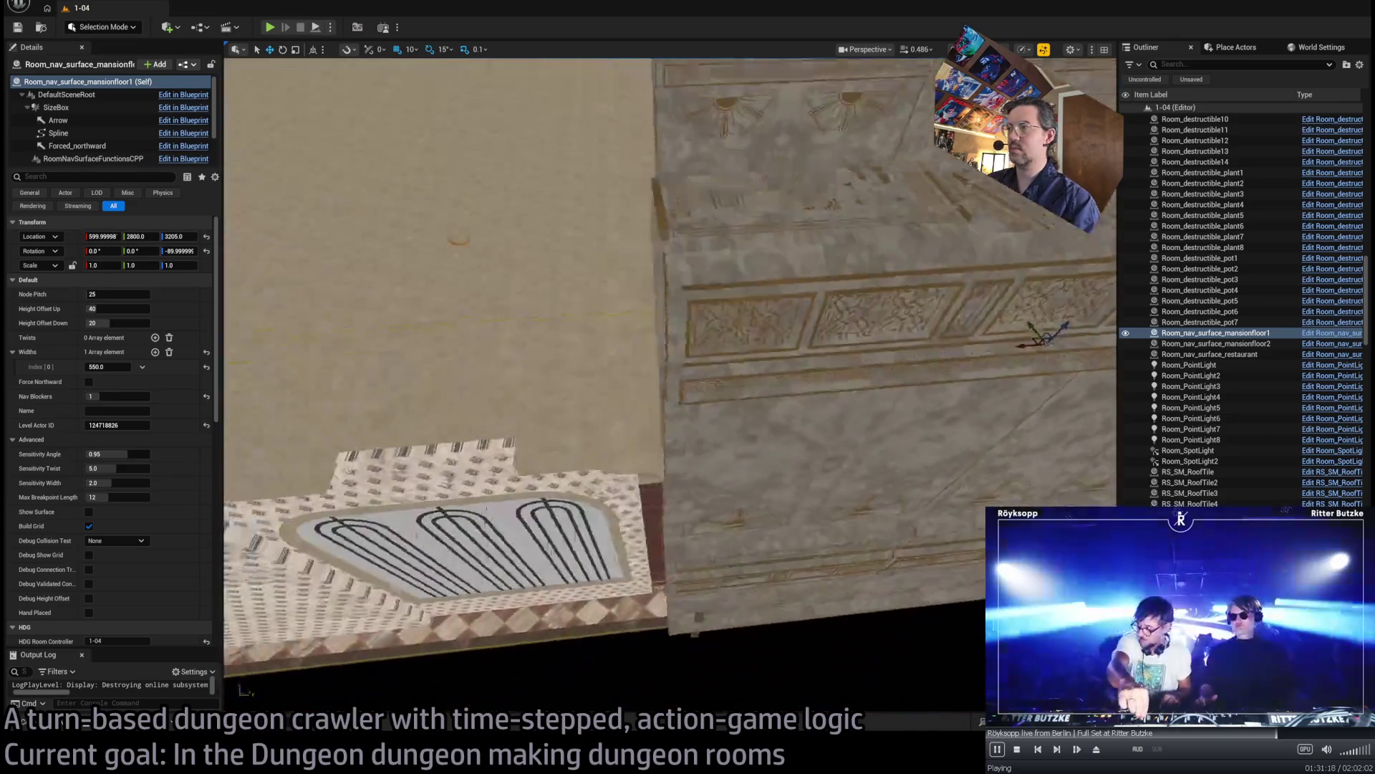
key("f")
left_click_drag(1056, 362, 465, 402)
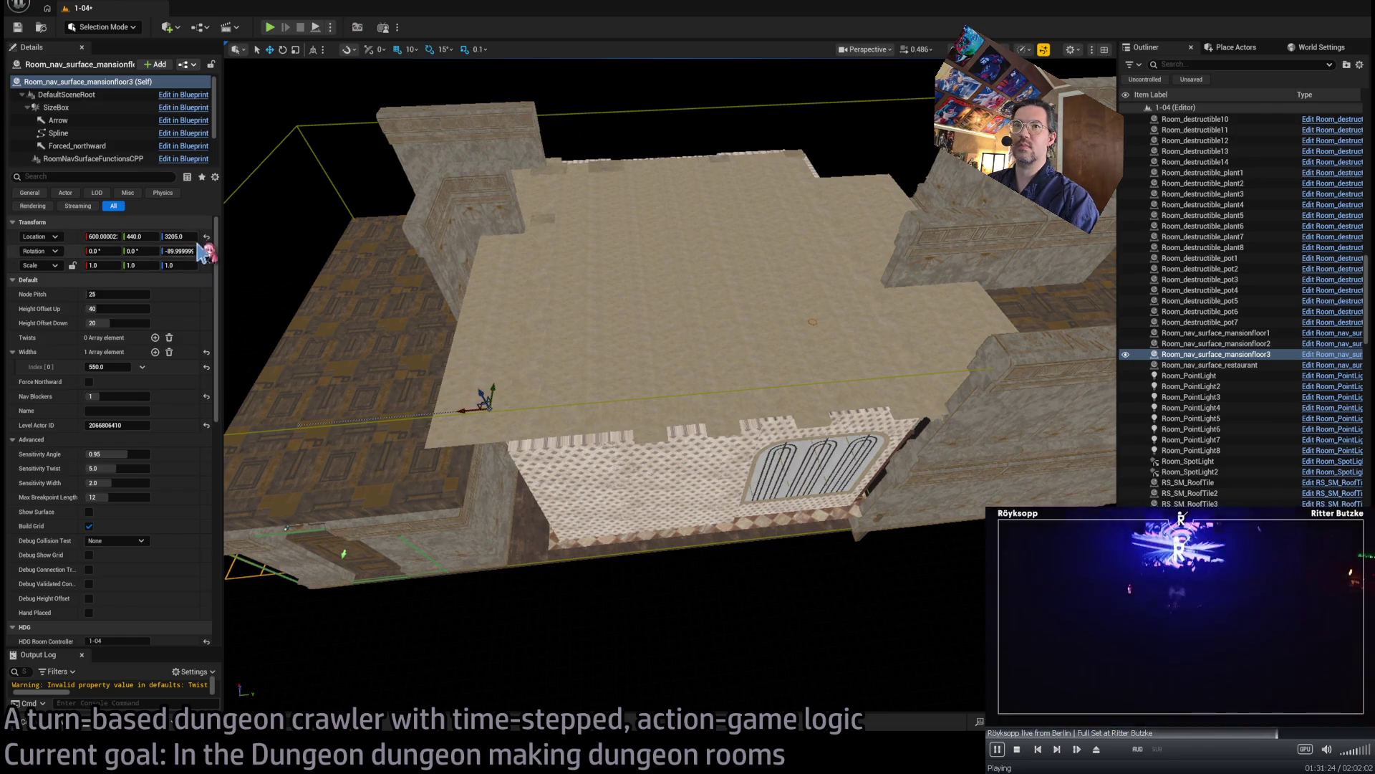
- Move the mansionfloor3 nav surface to Location Y 500 using a grid snap of 100
type("400")
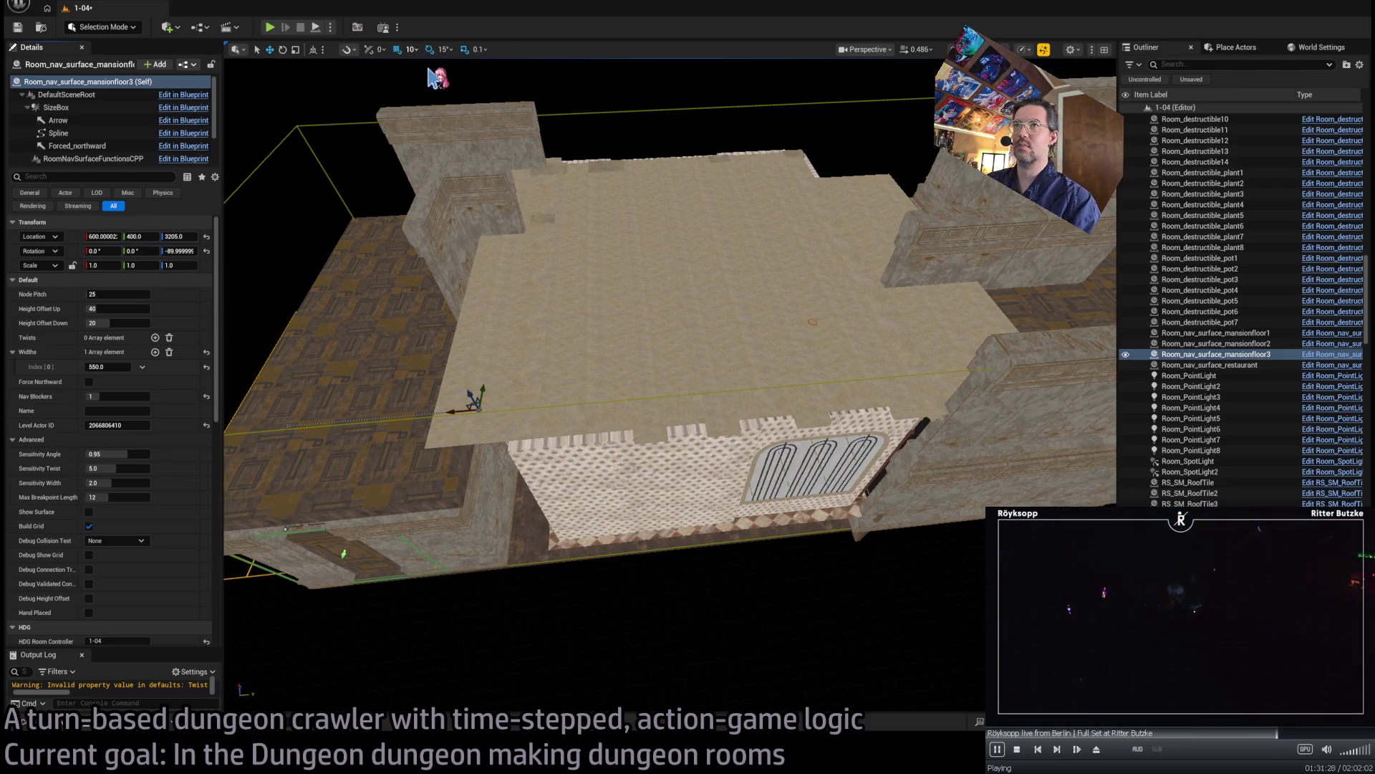
key("bracketright")
key("bracketright")
scroll(445, 137, "up", 10)
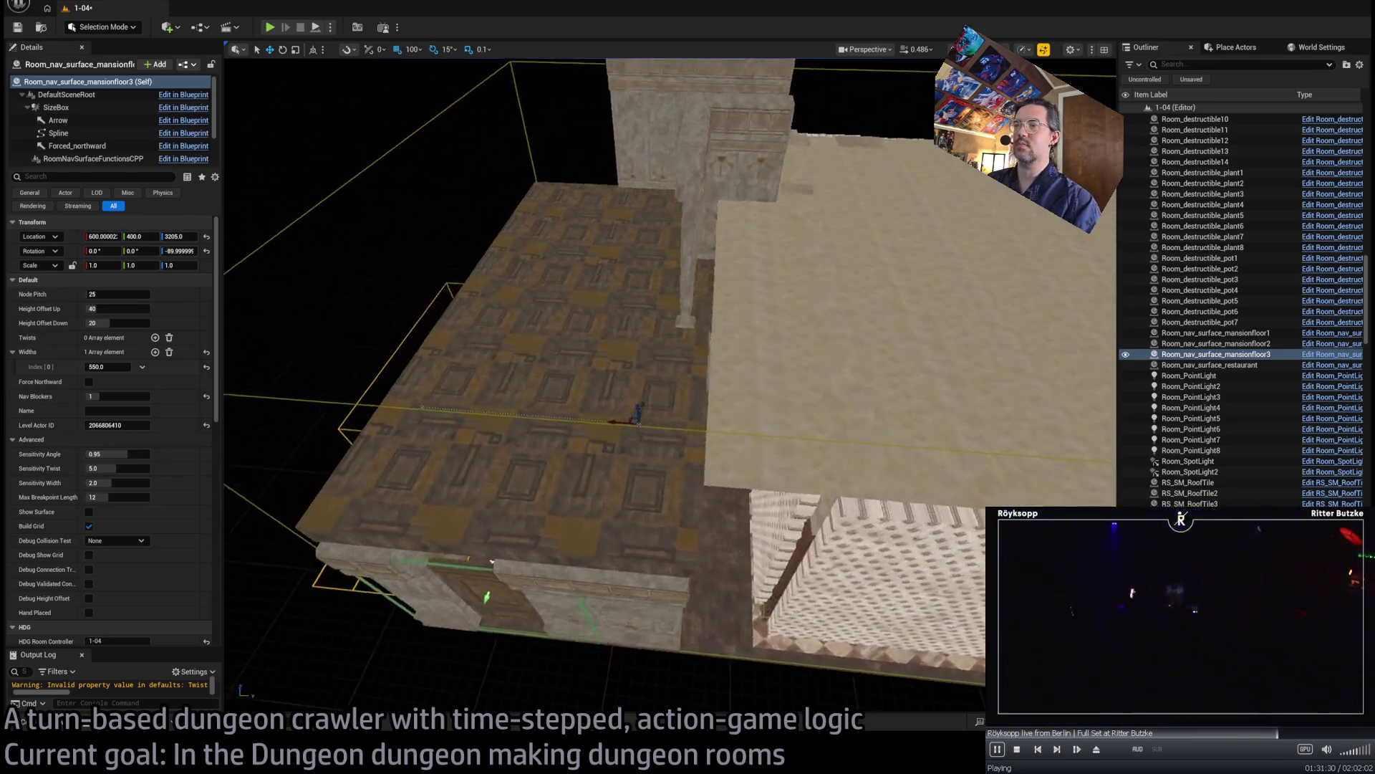
scroll(556, 352, "down", 10)
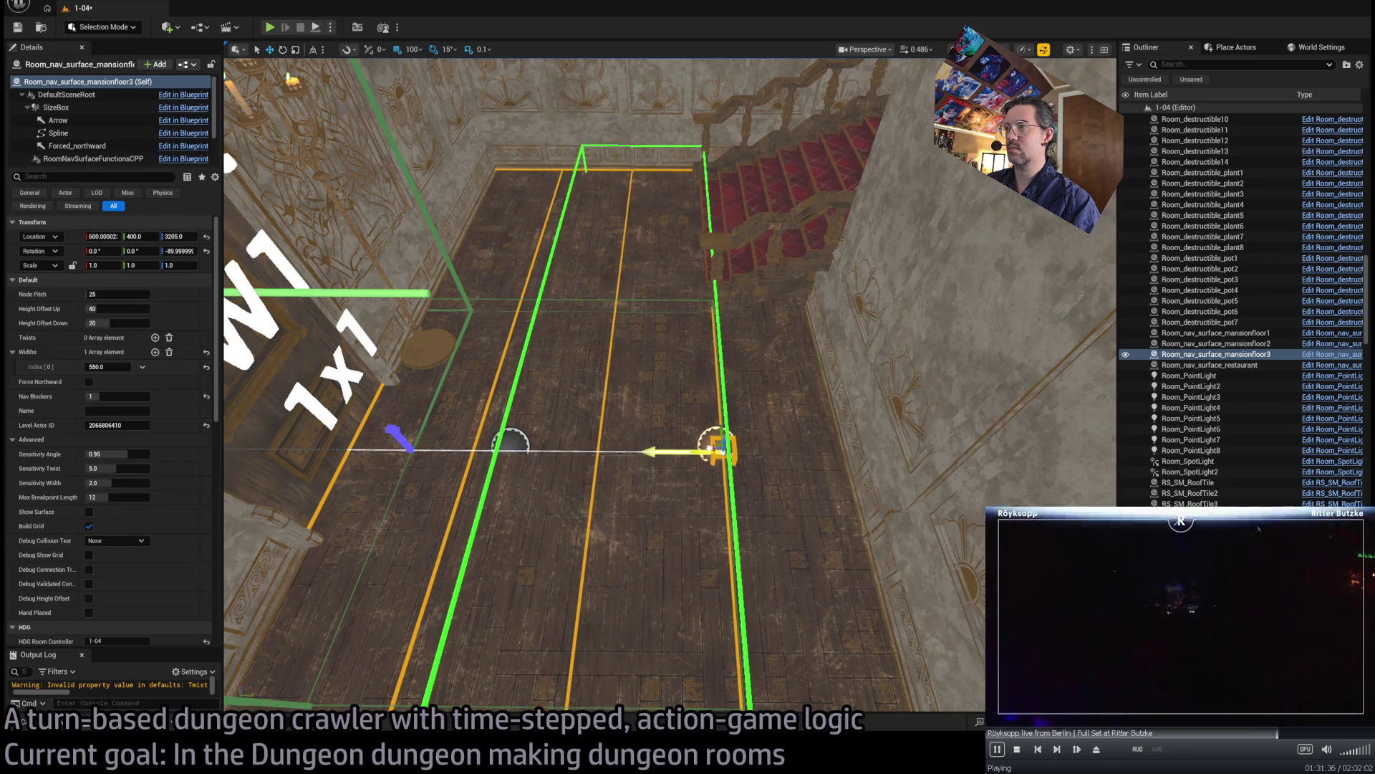
left_click_drag(674, 451, 777, 451)
scroll(670, 428, "up", 2)
scroll(670, 384, "down", 10)
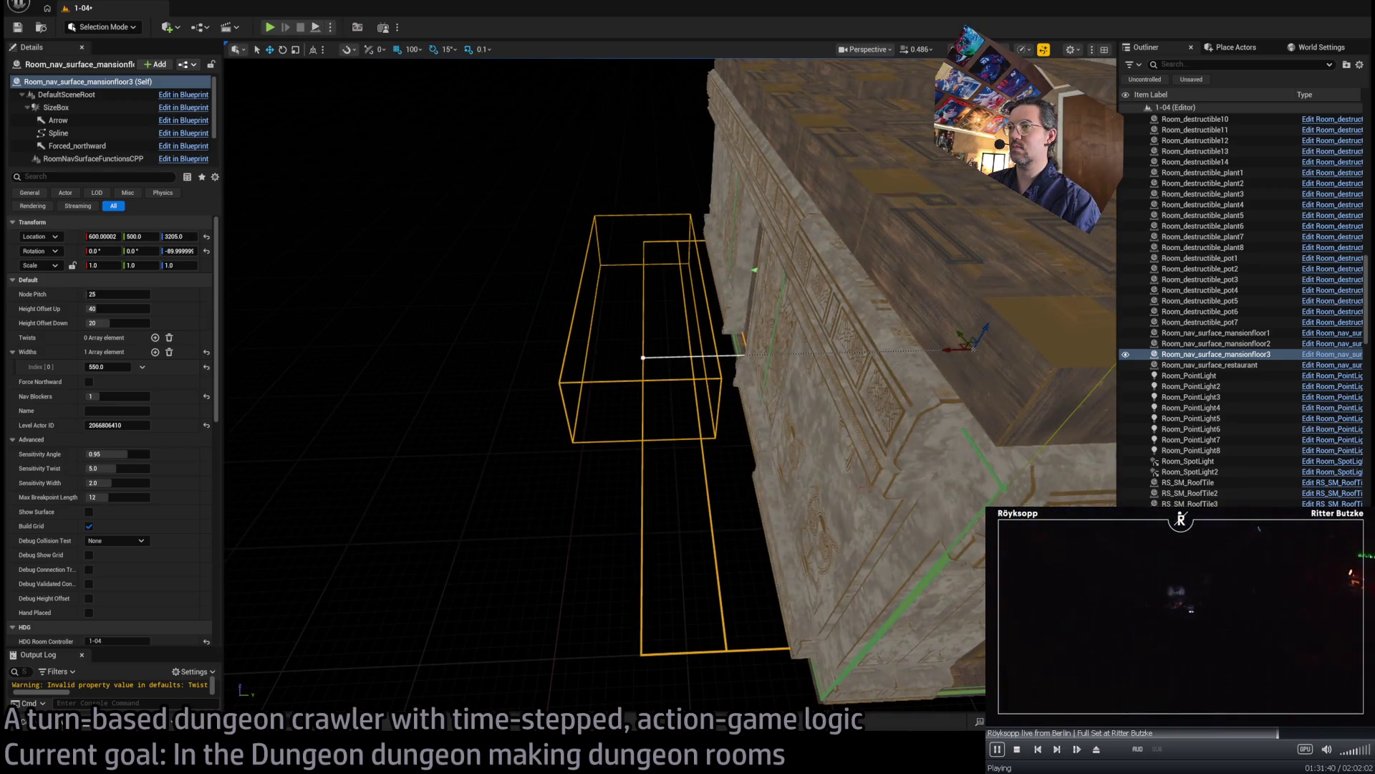
left_click(642, 353)
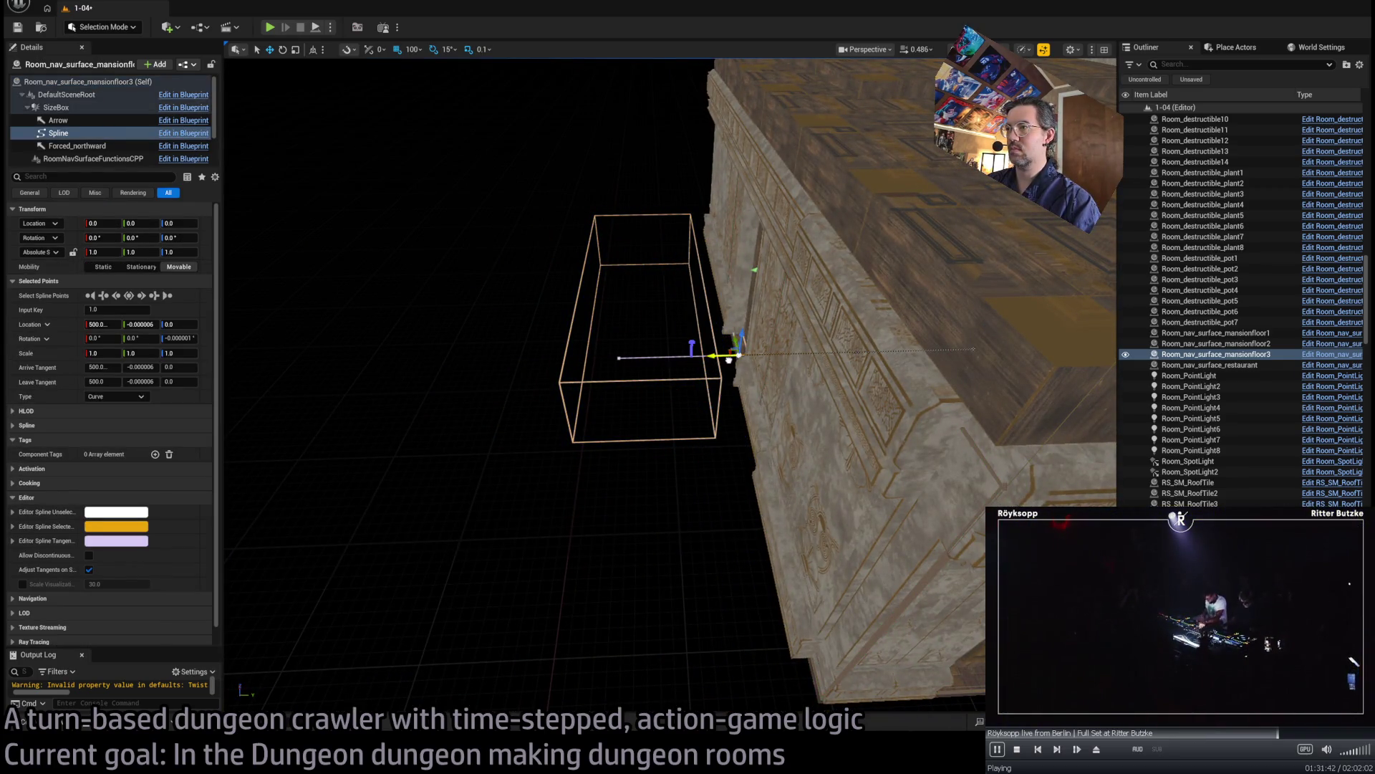
- Select mansionfloor3's NavBlocker1 component and frame it facing the staircase
left_click_drag(729, 359, 740, 369)
left_click(652, 300)
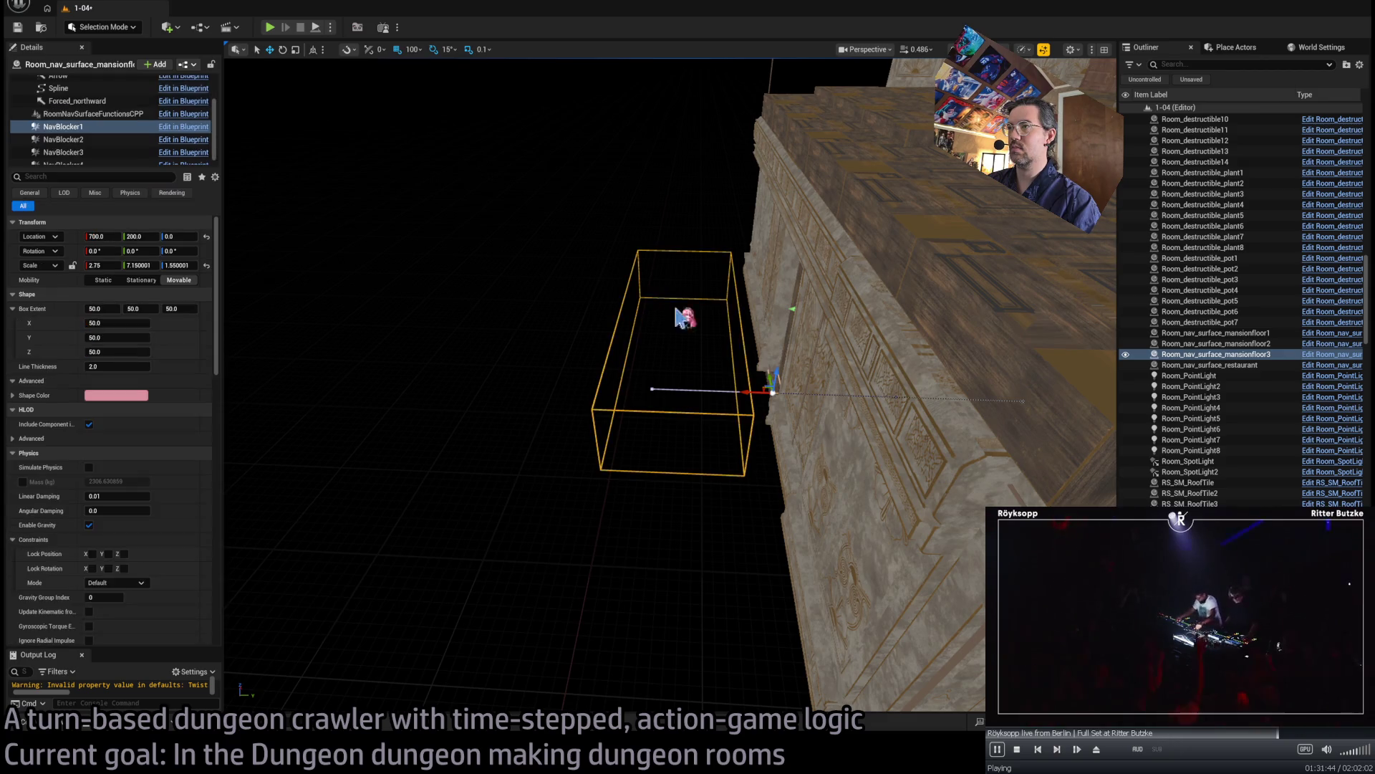
scroll(652, 299, "up", 10)
scroll(467, 397, "down", 3)
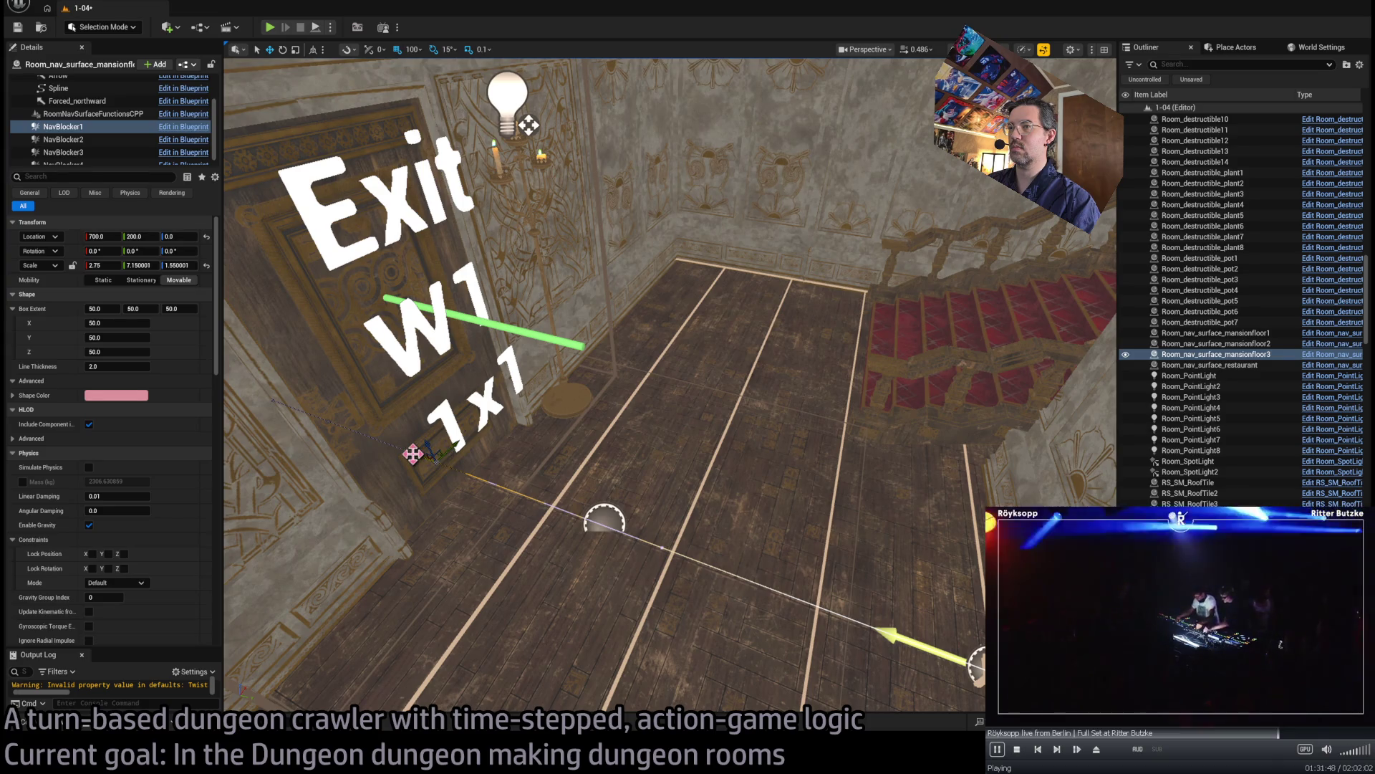
key("p")
key("p")
mouse_move(413, 453)
left_mouse_down()
mouse_move(444, 430)
mouse_move(497, 460)
mouse_move(577, 395)
left_mouse_up()
key("Escape")
left_click(581, 385)
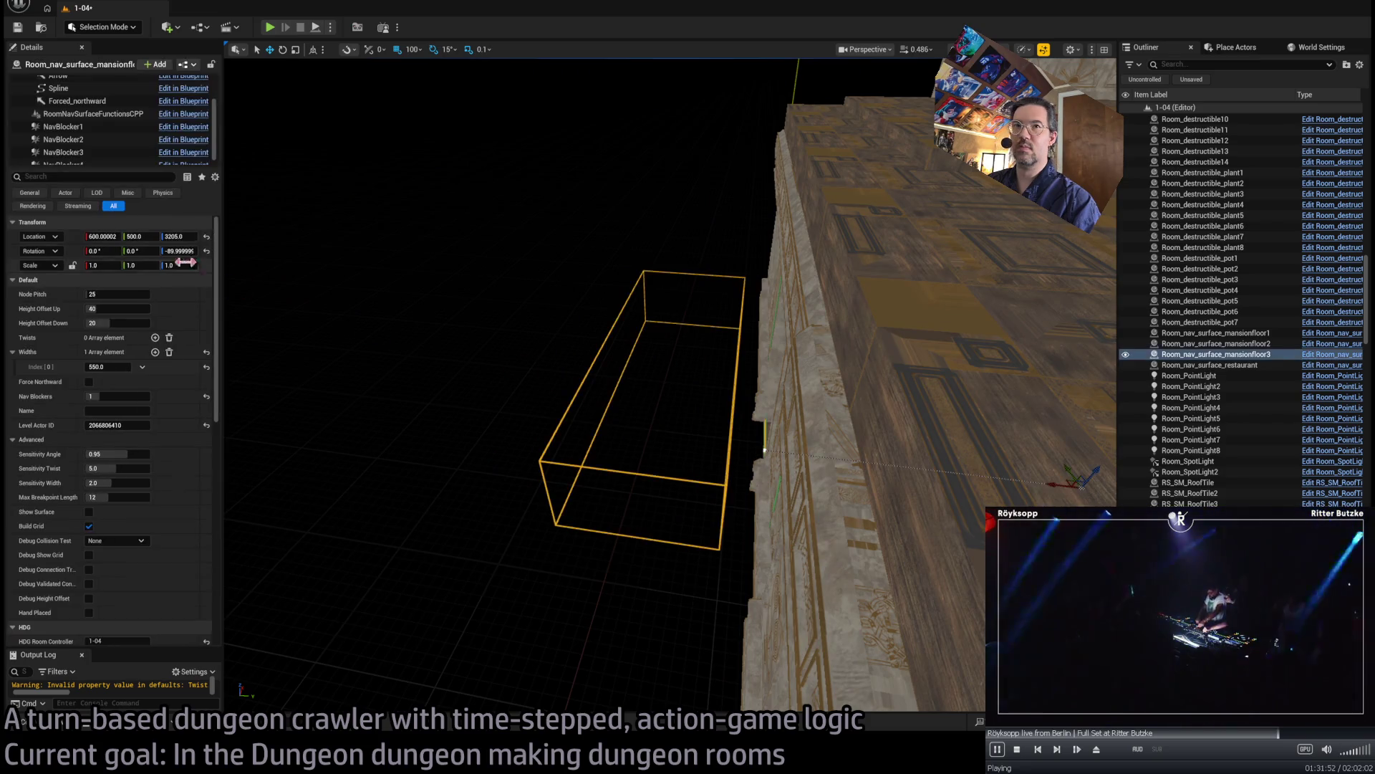
left_click(102, 128)
mouse_move(650, 377)
left_mouse_down()
mouse_move(688, 401)
mouse_move(654, 373)
left_mouse_up()
key("f")
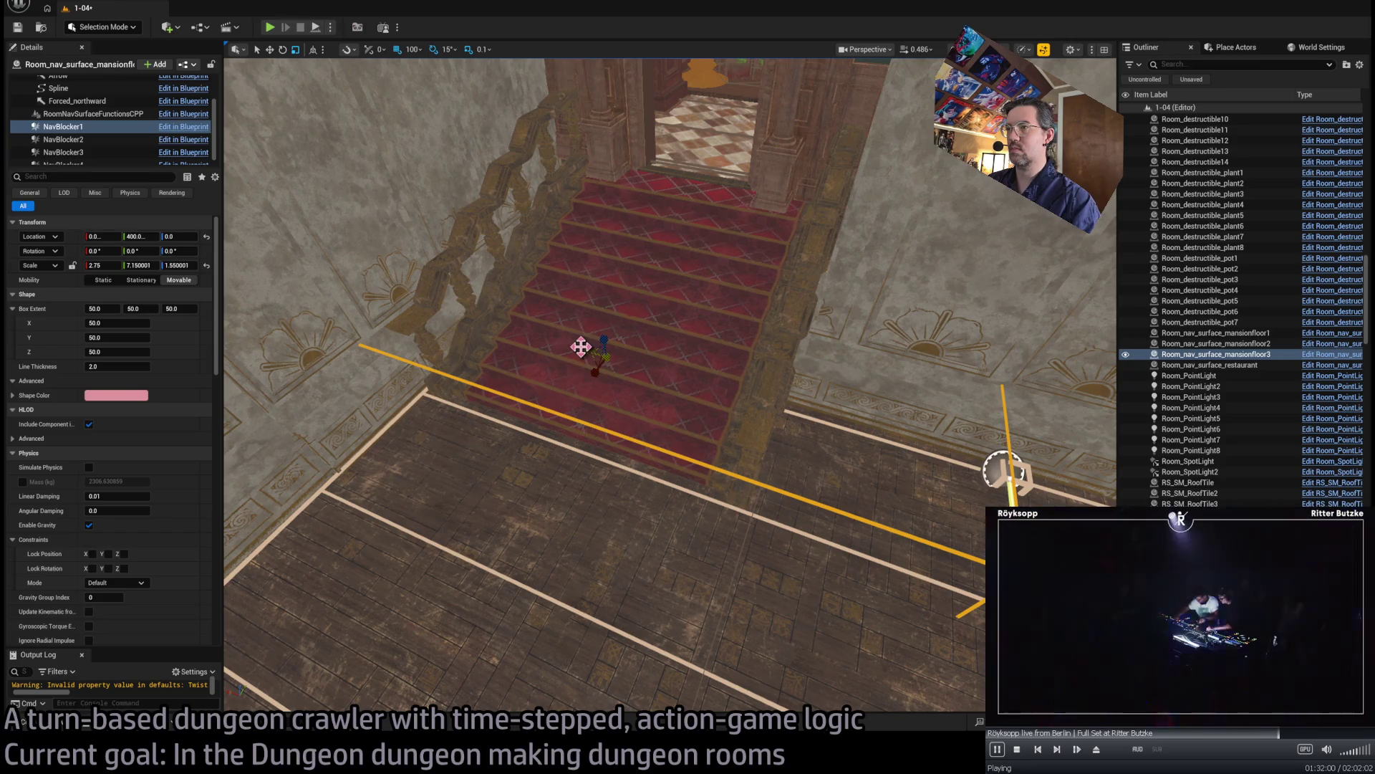
- Scale the NavBlocker1 box to about 1.55 × 3.55 so it covers the red-carpet staircase
left_click_drag(581, 346, 566, 354)
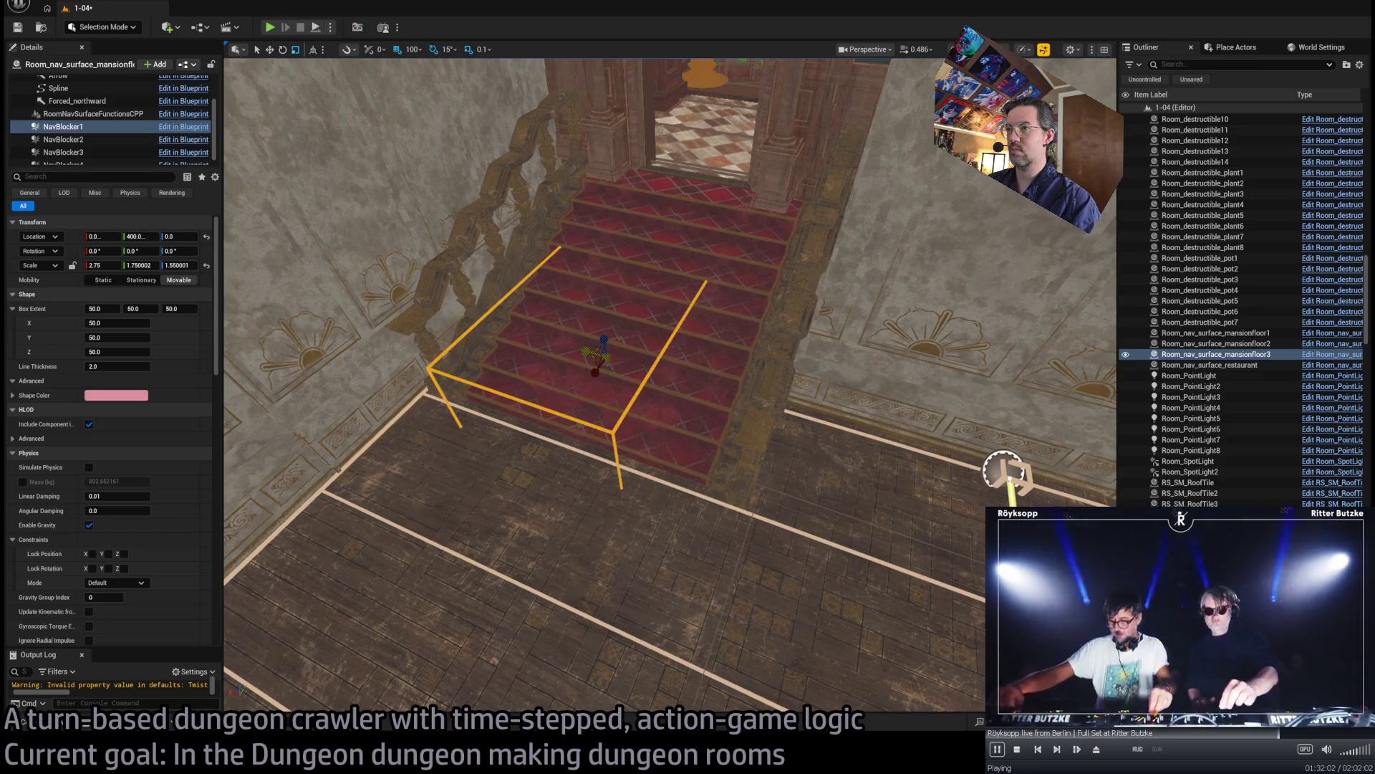
mouse_move(621, 342)
left_mouse_down()
mouse_move(630, 308)
mouse_move(622, 342)
left_mouse_up()
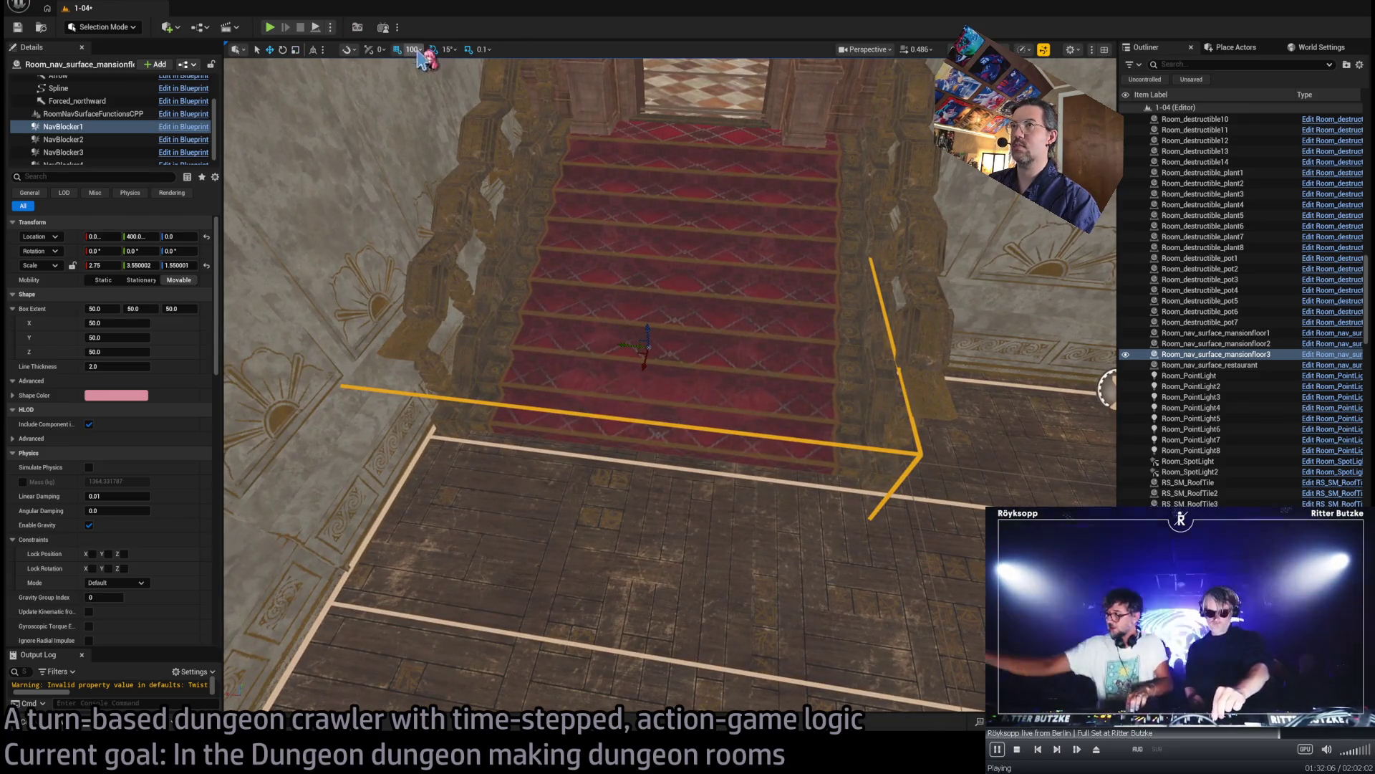
left_click_drag(450, 91, 587, 215)
left_click_drag(644, 420, 616, 380)
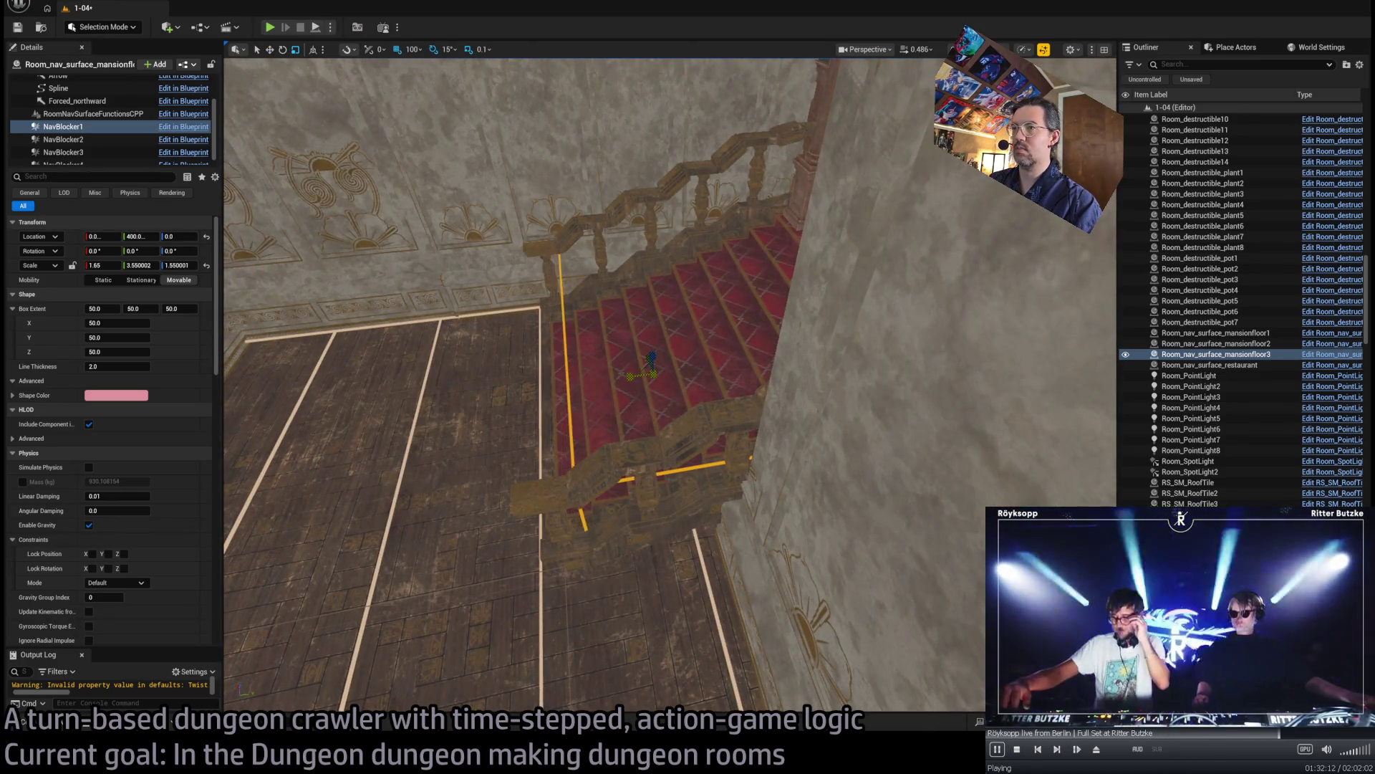
left_click_drag(574, 397, 565, 398)
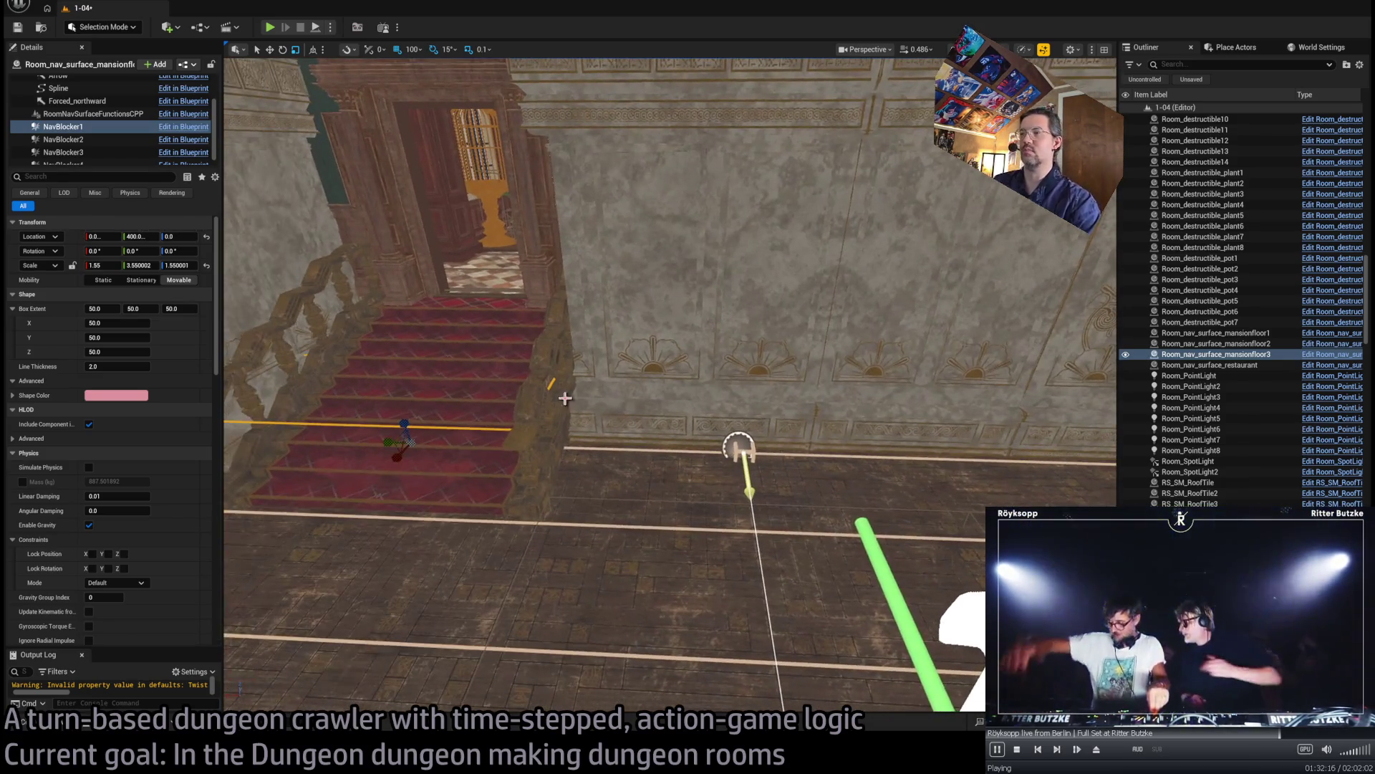
left_click(619, 524)
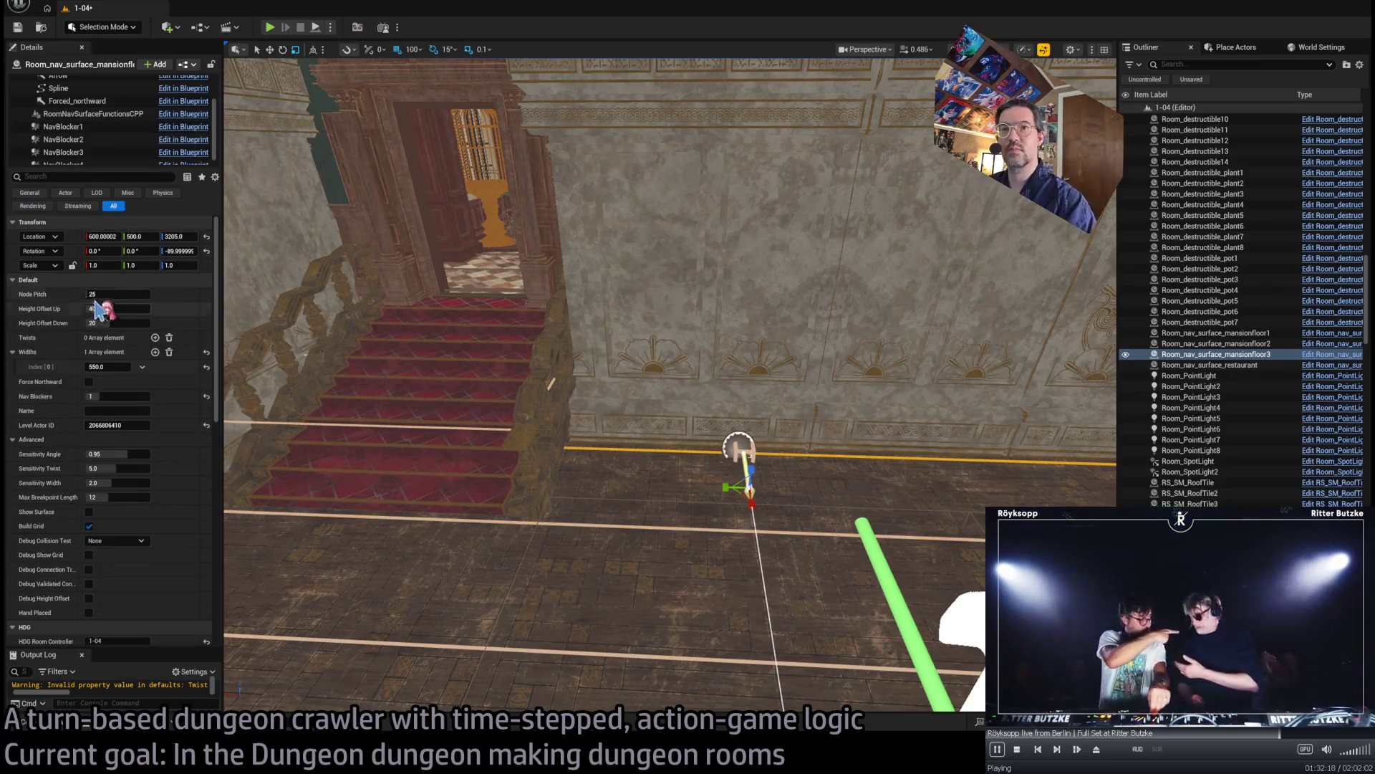
- Duplicate the nav surface by the doorway as Room_nav_surface_mansionfloor4 at 220, 700, 3205
left_click_drag(509, 406, 491, 390)
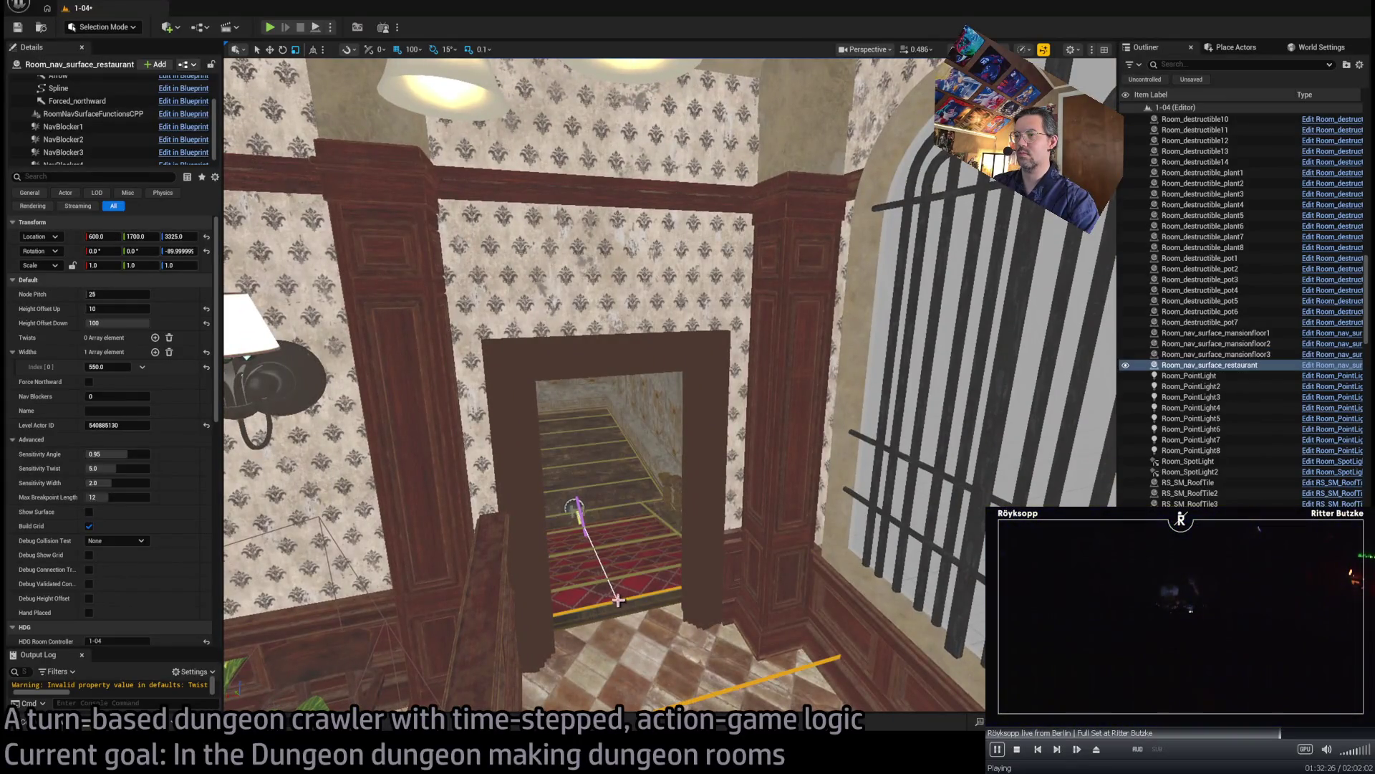
mouse_move(617, 600)
left_mouse_down()
mouse_move(605, 501)
mouse_move(562, 491)
mouse_move(540, 454)
left_mouse_up()
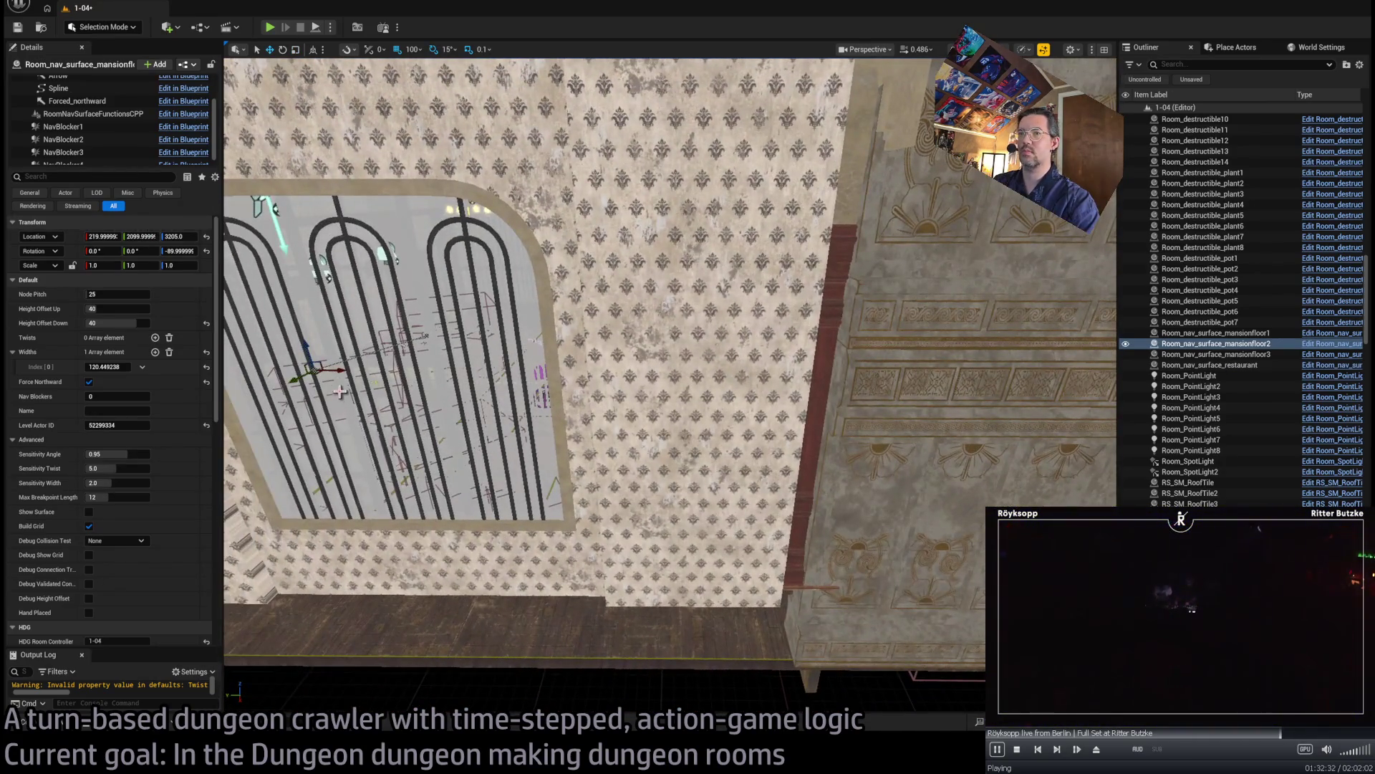
left_click_drag(341, 370, 779, 427, "alt")
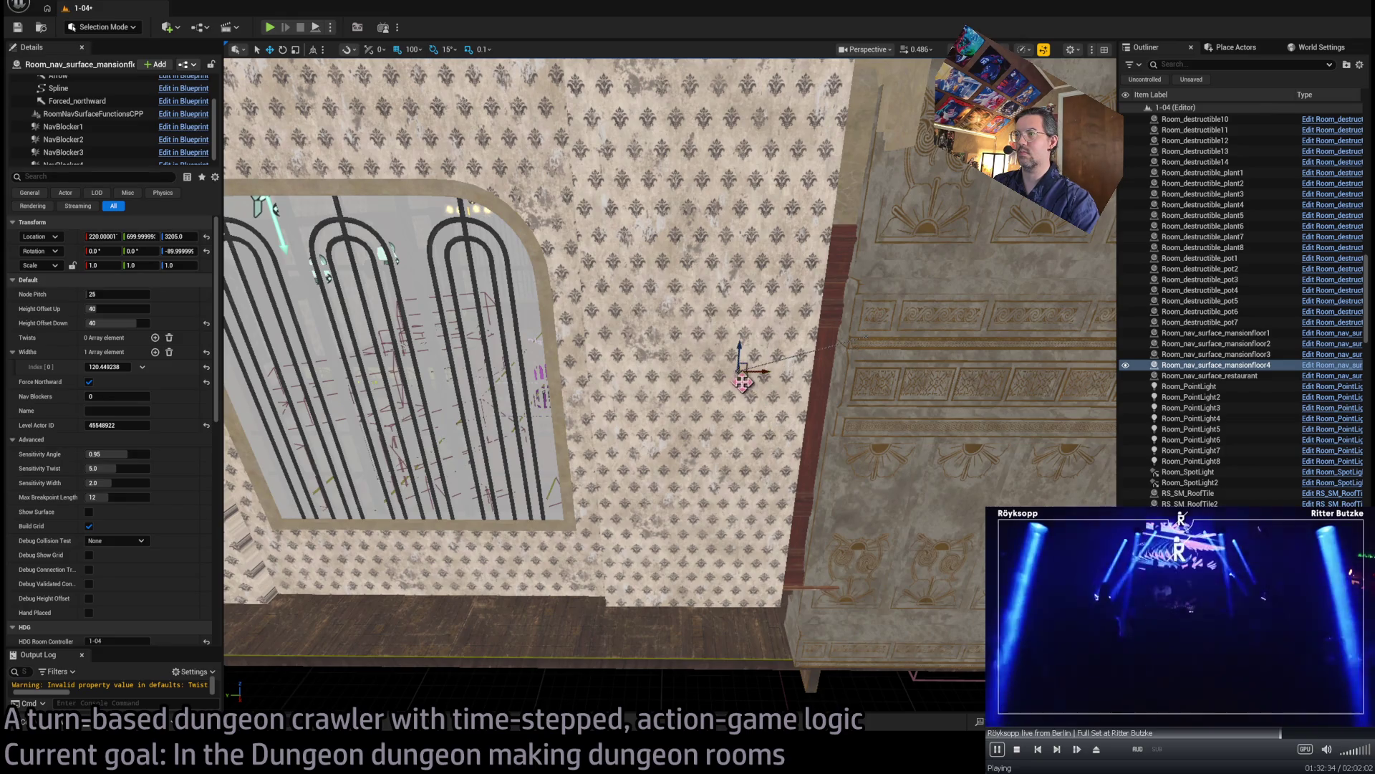
- Raise mansionfloor4 over the red-carpet stairs with grid snap 10, placing it at 980, 730, 3325
mouse_move(762, 521)
left_mouse_down()
mouse_move(720, 501)
mouse_move(687, 406)
left_mouse_up()
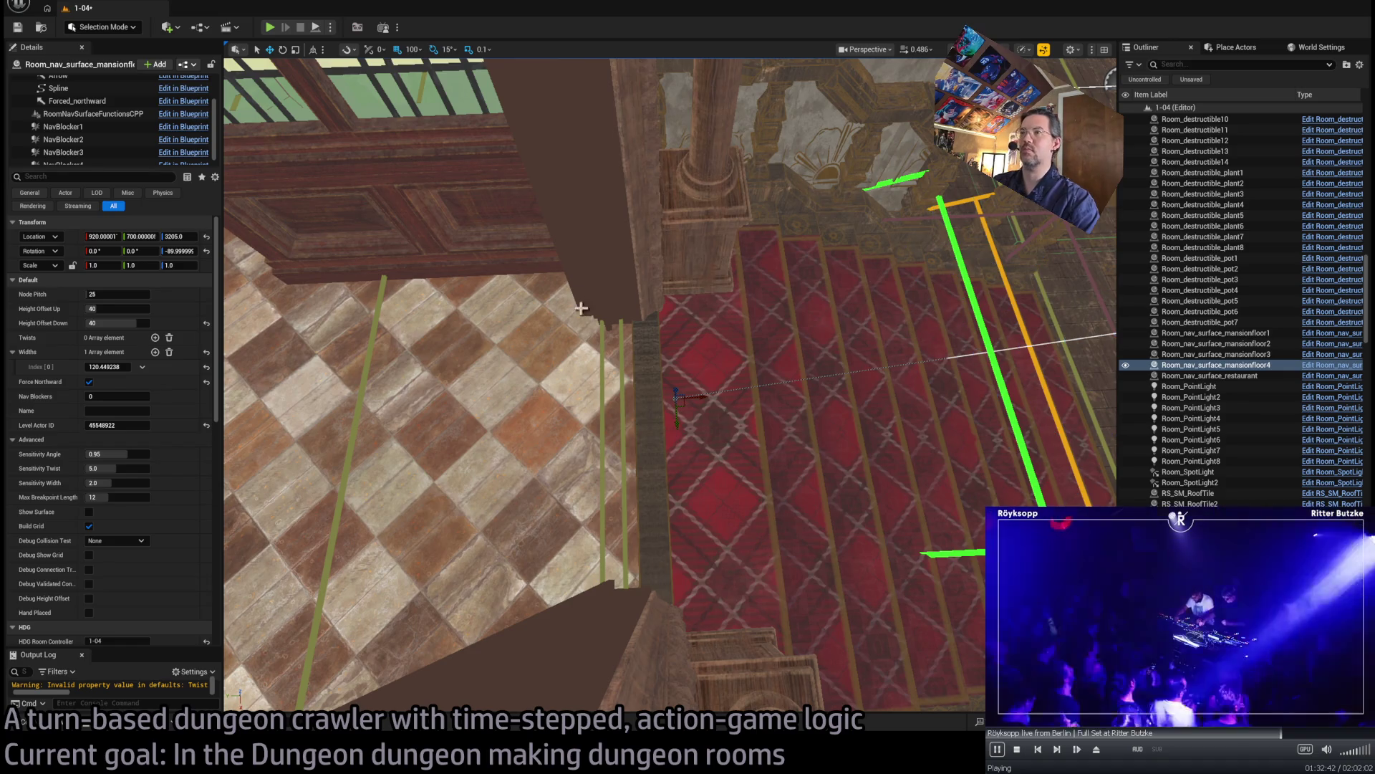
key("bracketleft")
key("bracketleft")
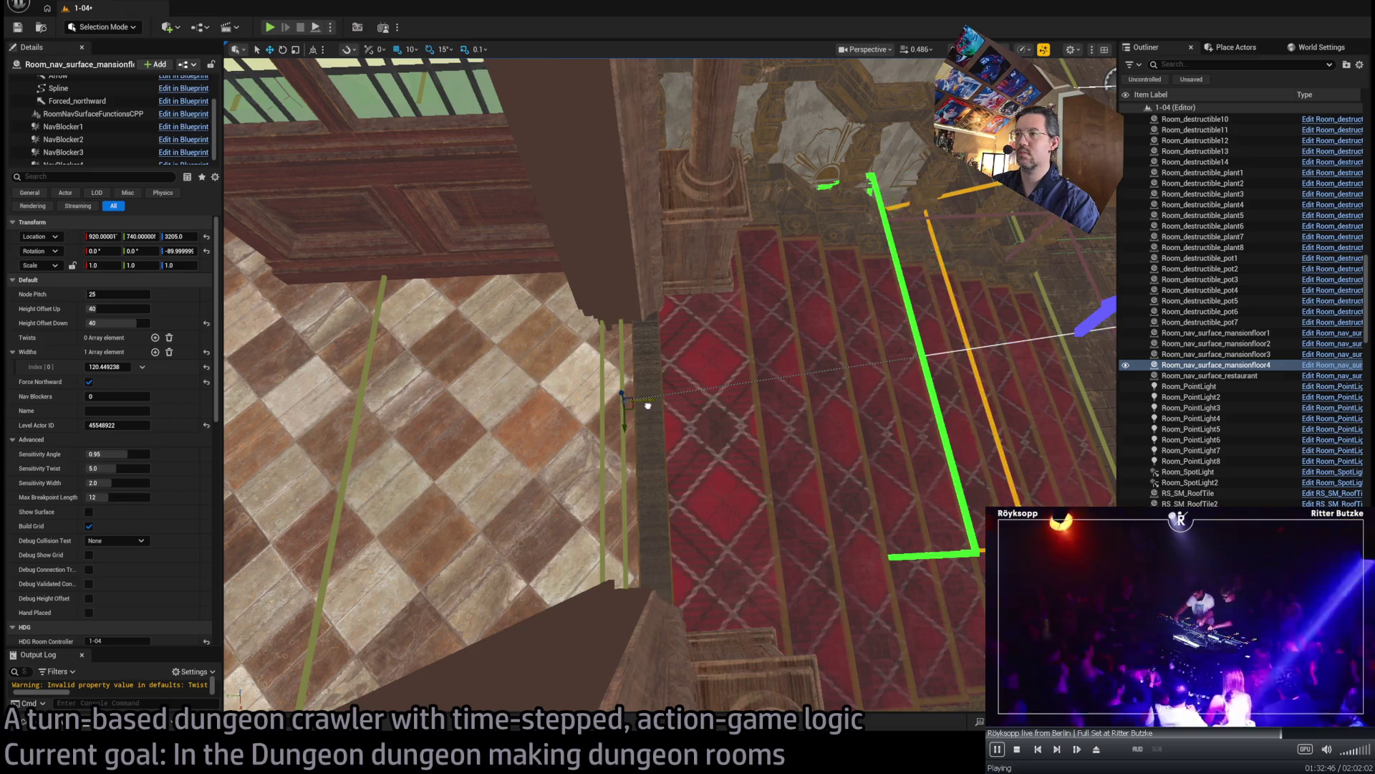
mouse_move(621, 363)
left_mouse_down()
mouse_move(623, 346)
mouse_move(673, 356)
left_mouse_up()
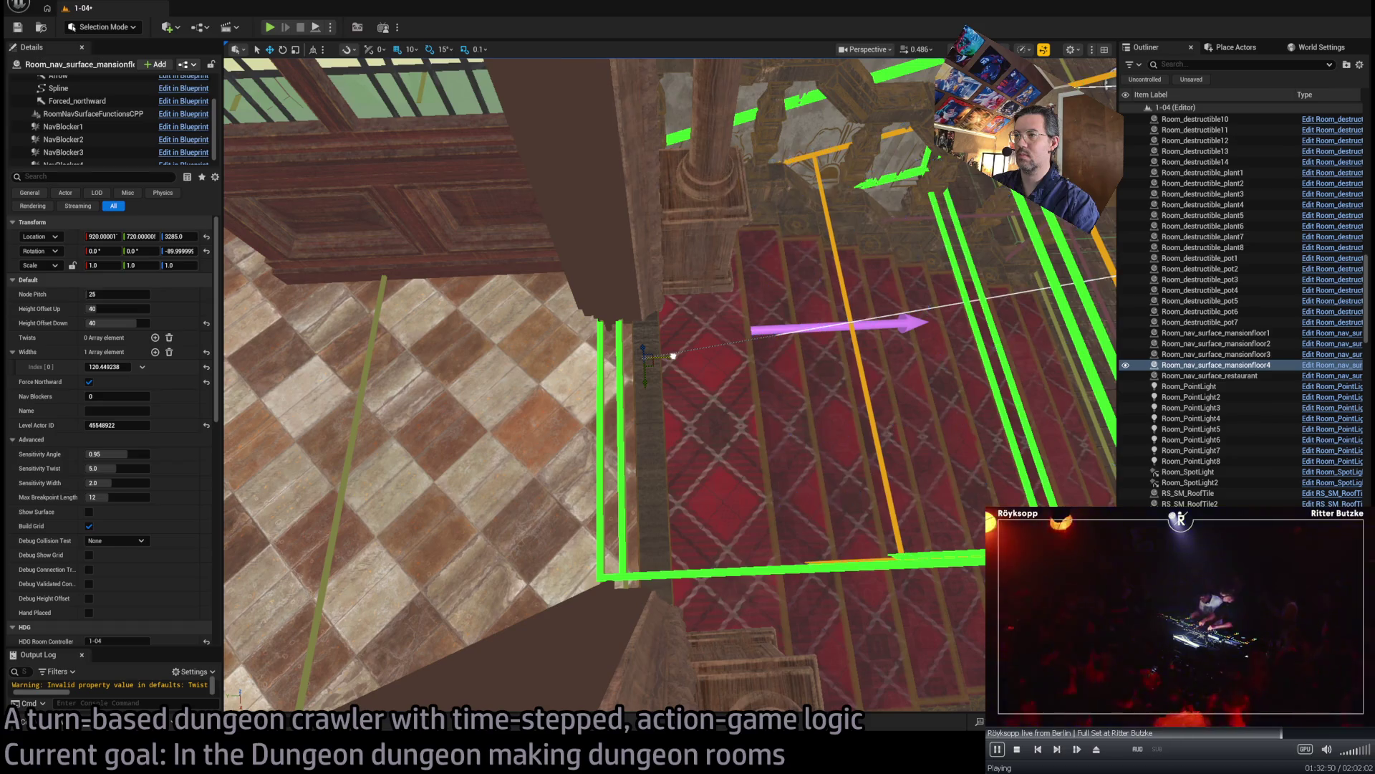
mouse_move(682, 410)
left_mouse_down()
mouse_move(666, 401)
mouse_move(645, 422)
mouse_move(674, 437)
left_mouse_up()
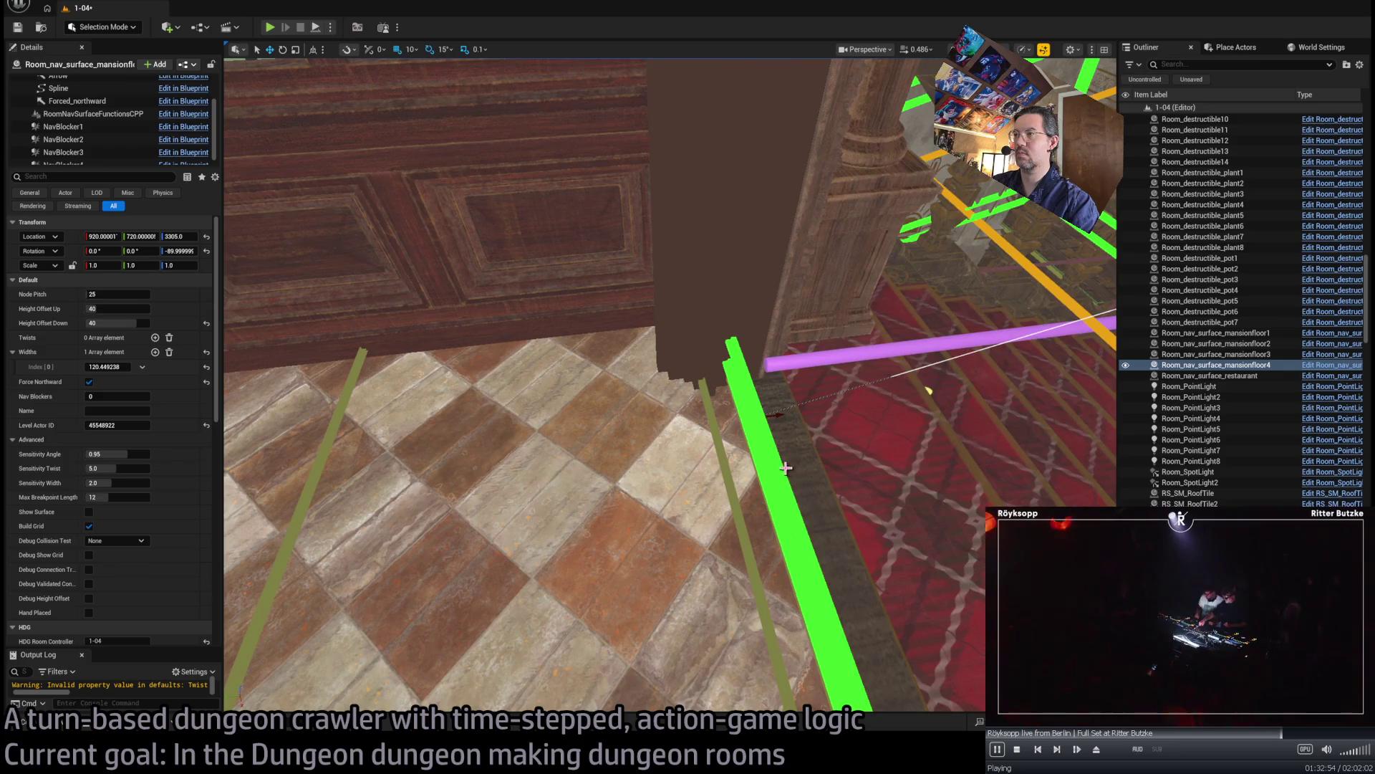
mouse_move(785, 468)
left_mouse_down()
mouse_move(501, 423)
mouse_move(630, 405)
mouse_move(614, 402)
left_mouse_up()
mouse_move(639, 451)
left_mouse_down()
mouse_move(634, 427)
mouse_move(725, 407)
mouse_move(553, 176)
mouse_move(538, 294)
left_mouse_up()
left_click(845, 268)
- Slope the mansionfloor4 spline down the stairs, ending its last point at 360, 0, -120
mouse_move(845, 269)
left_mouse_down()
mouse_move(629, 347)
mouse_move(583, 328)
mouse_move(550, 257)
left_mouse_up()
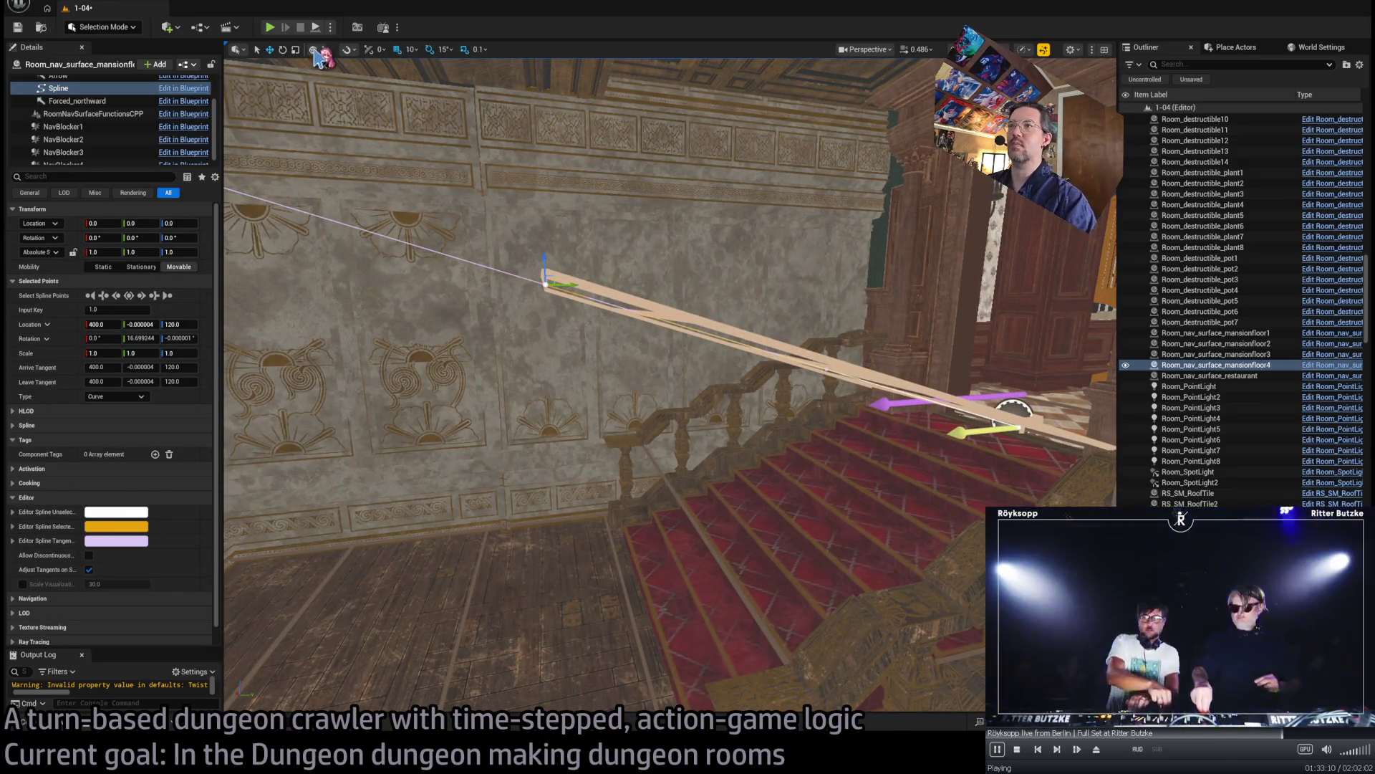
mouse_move(547, 253)
left_mouse_down()
mouse_move(563, 591)
mouse_move(593, 613)
mouse_move(652, 615)
mouse_move(636, 613)
left_mouse_up()
scroll(678, 533, "down", 3)
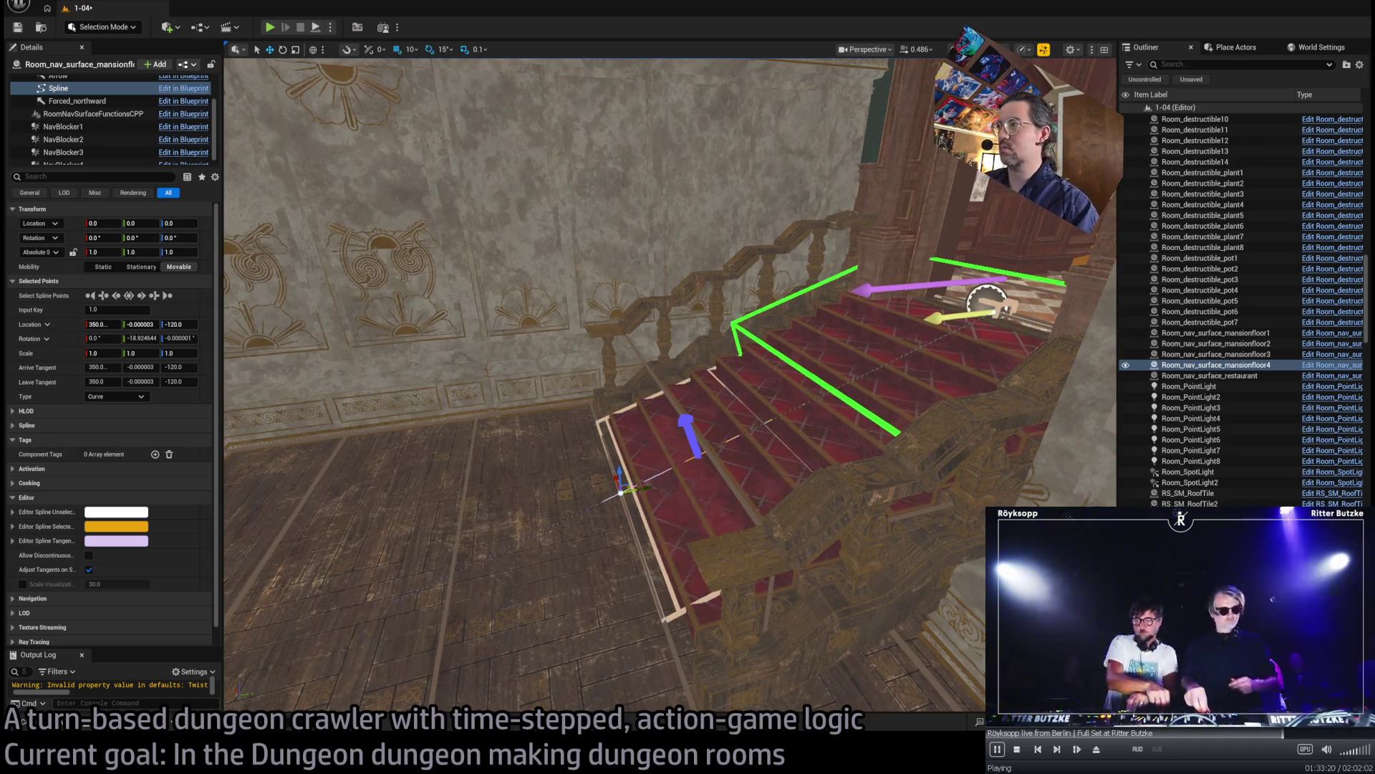
scroll(666, 465, "up", 4)
left_click_drag(700, 439, 841, 343)
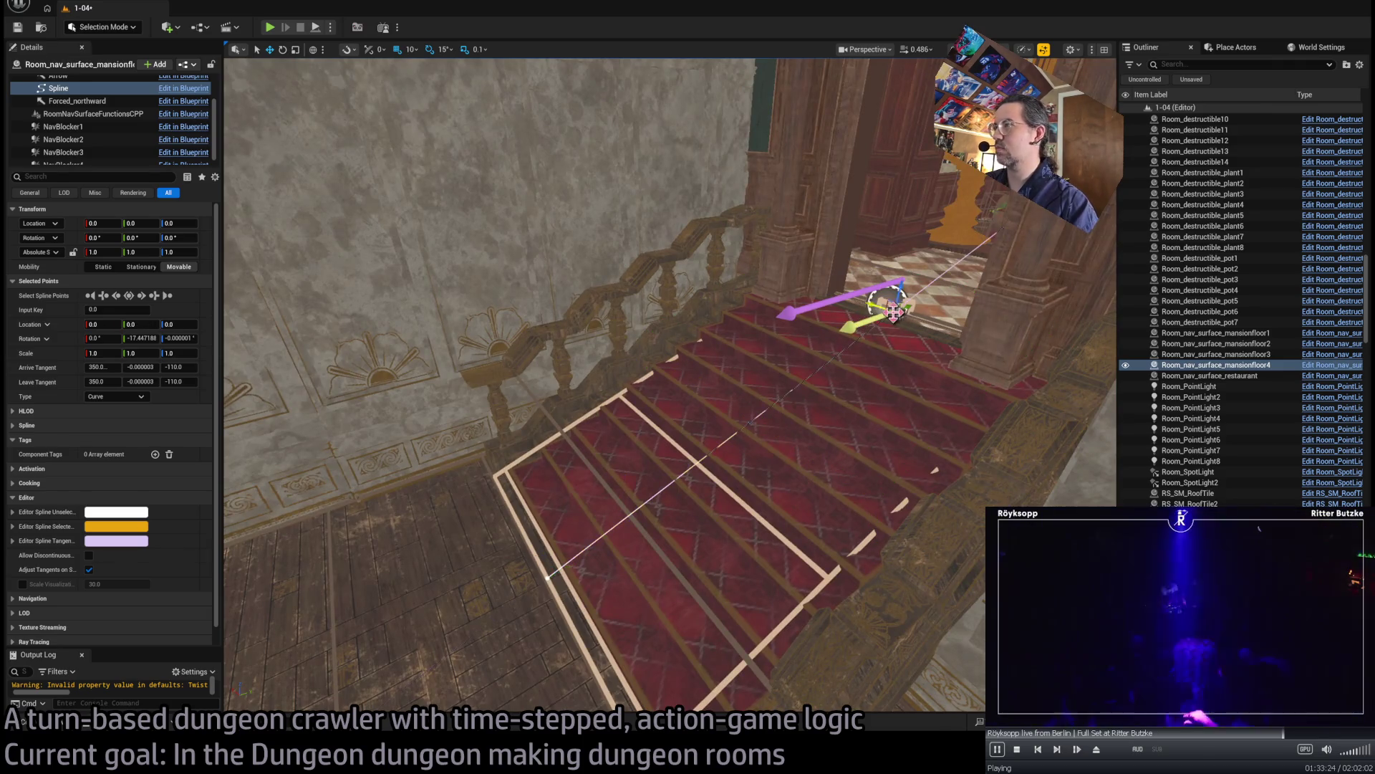
key("ctrl+z")
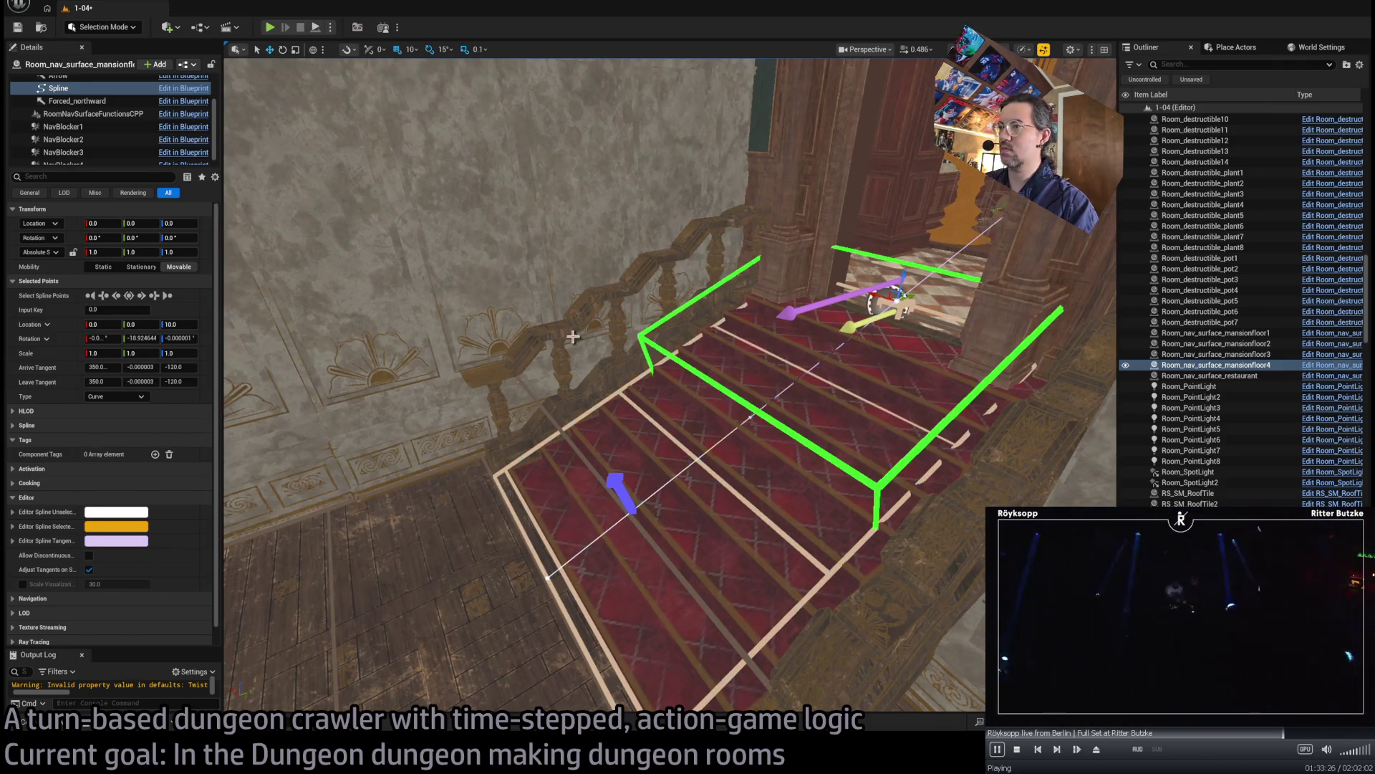
left_click_drag(492, 313, 416, 315)
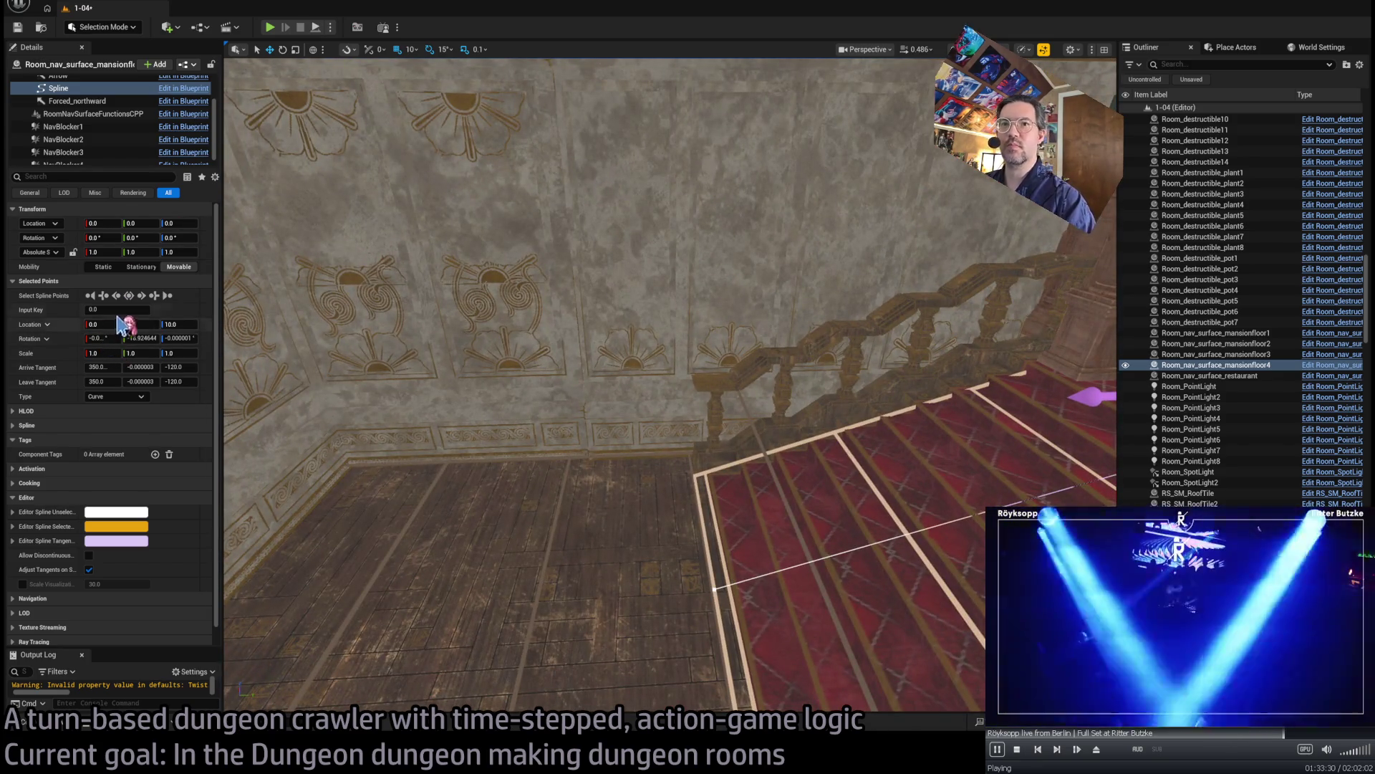
left_click(724, 496)
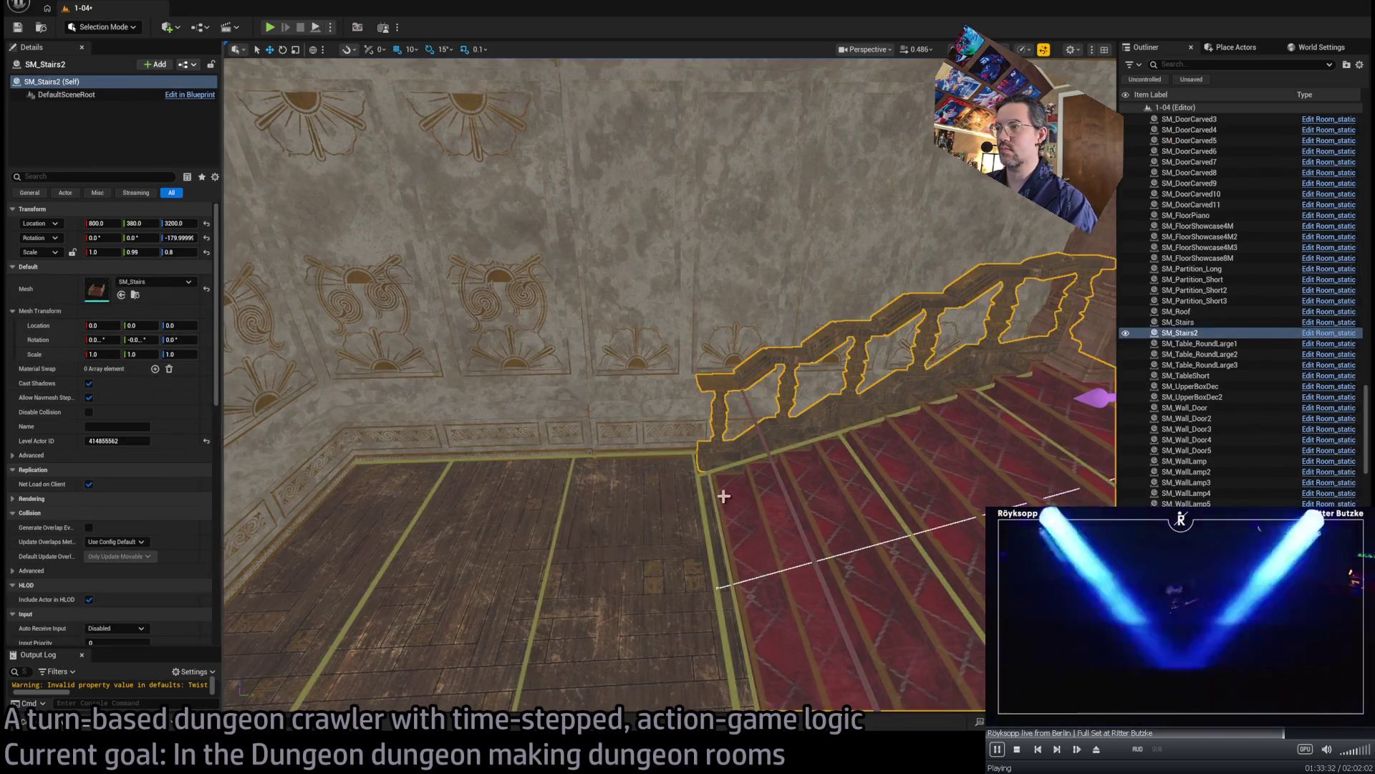
- Set mansionfloor4's Height Offset Up to 60 and start a Play-in-Editor test of the stairs
left_click(714, 471)
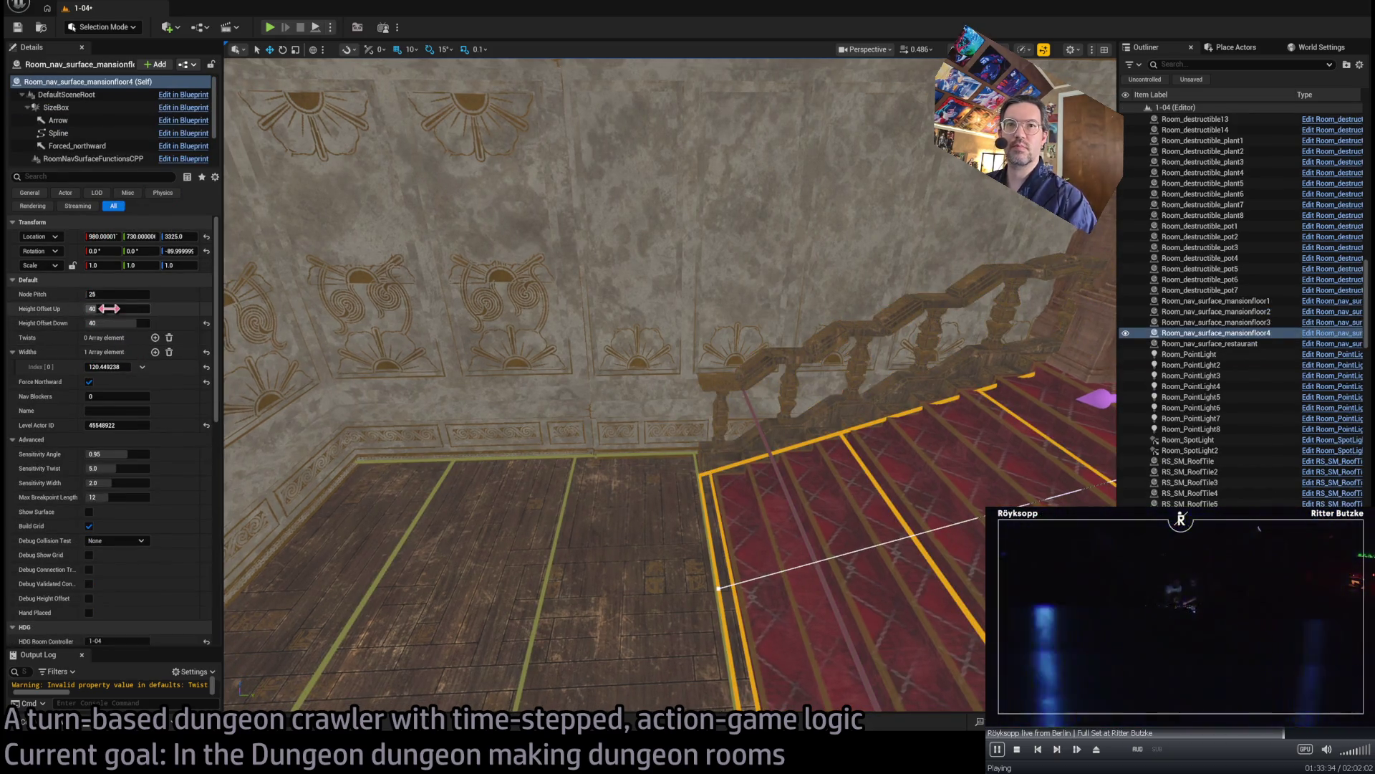
scroll(430, 393, "down", 6)
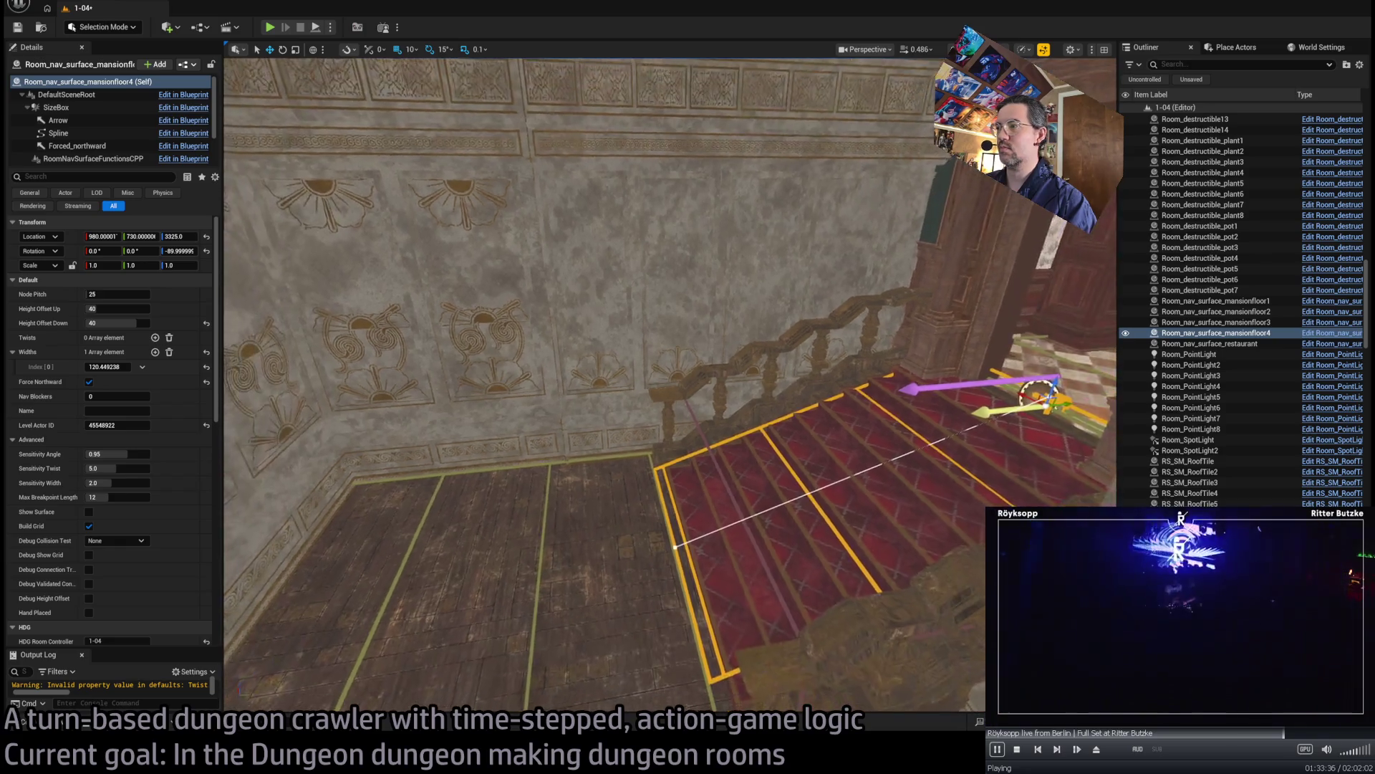
scroll(601, 387, "up", 4)
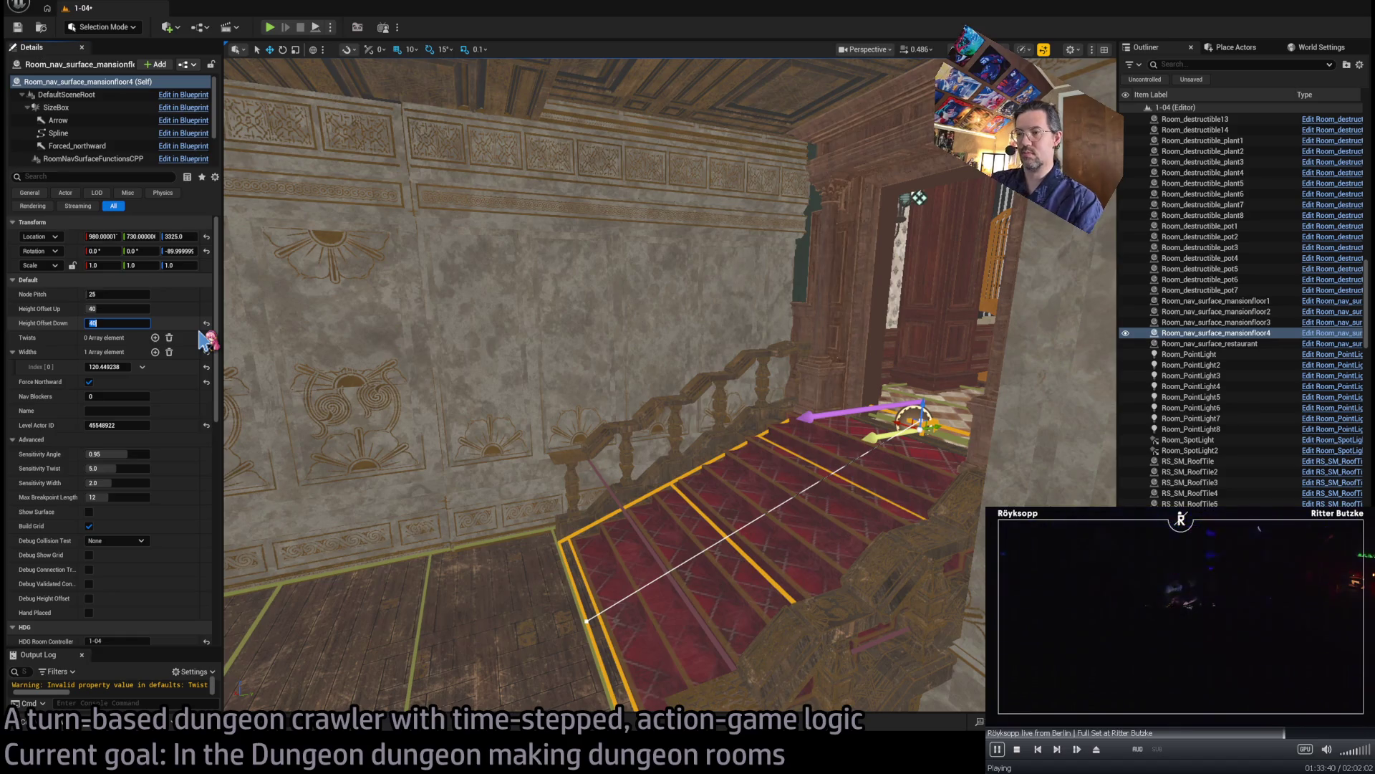
type("60")
key("Return")
key("f")
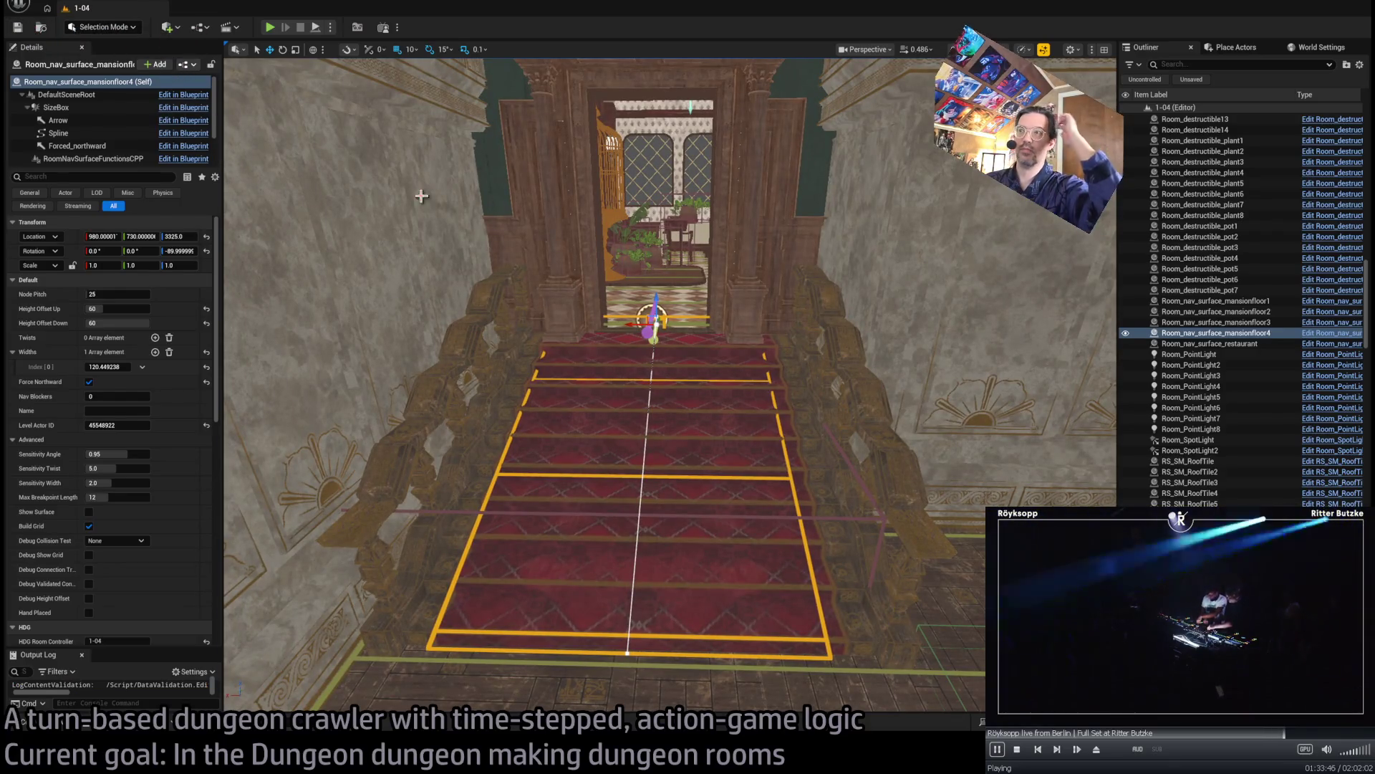
key("w")
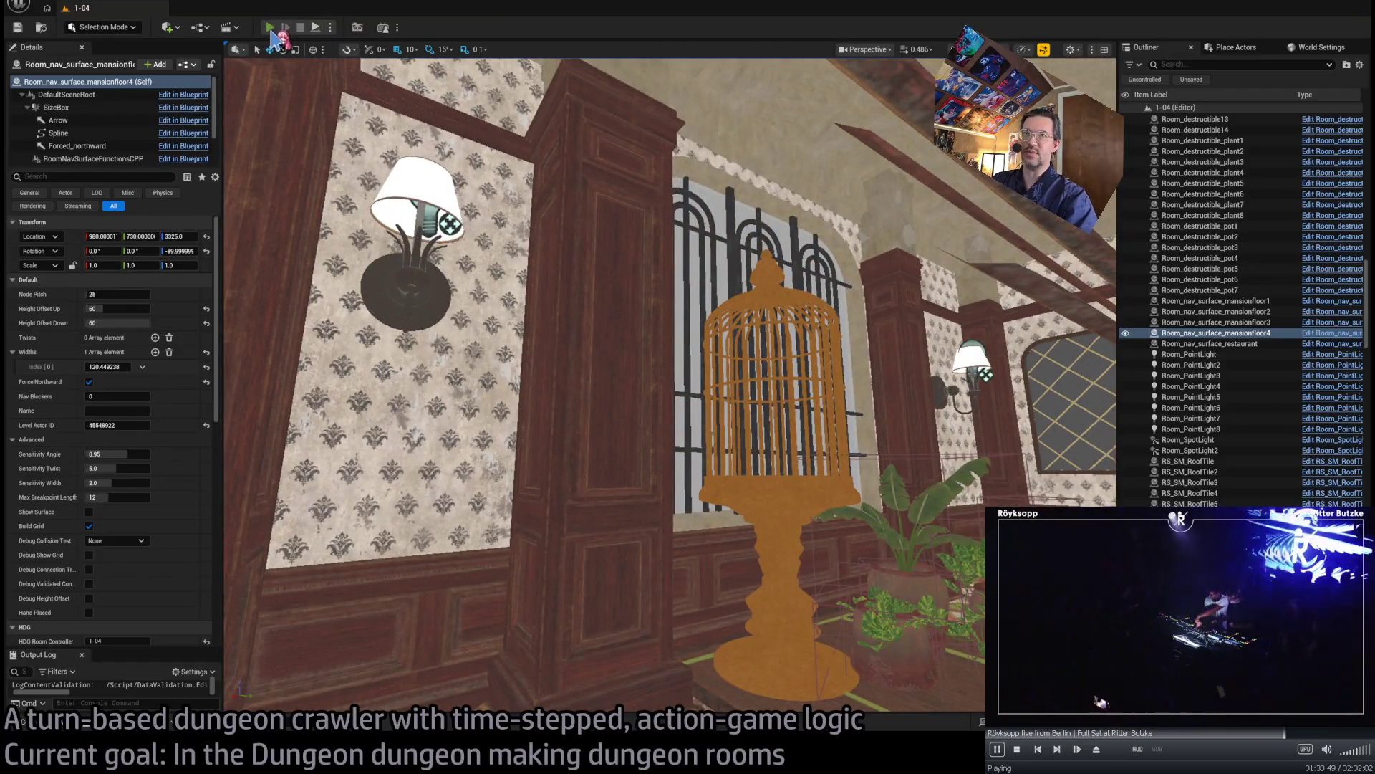
left_click(269, 28)
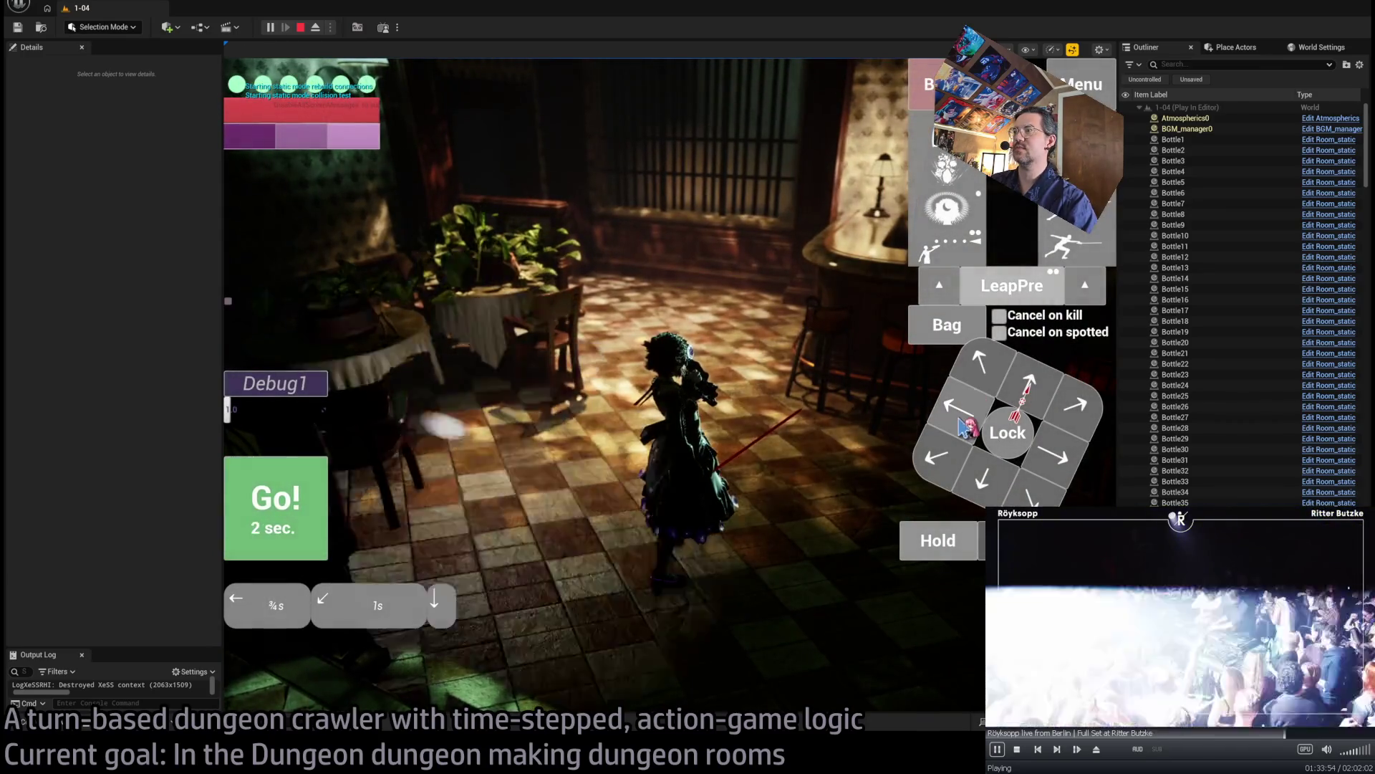
- Queue and run the character's first downward and upward moves in the play-test
left_click(315, 519)
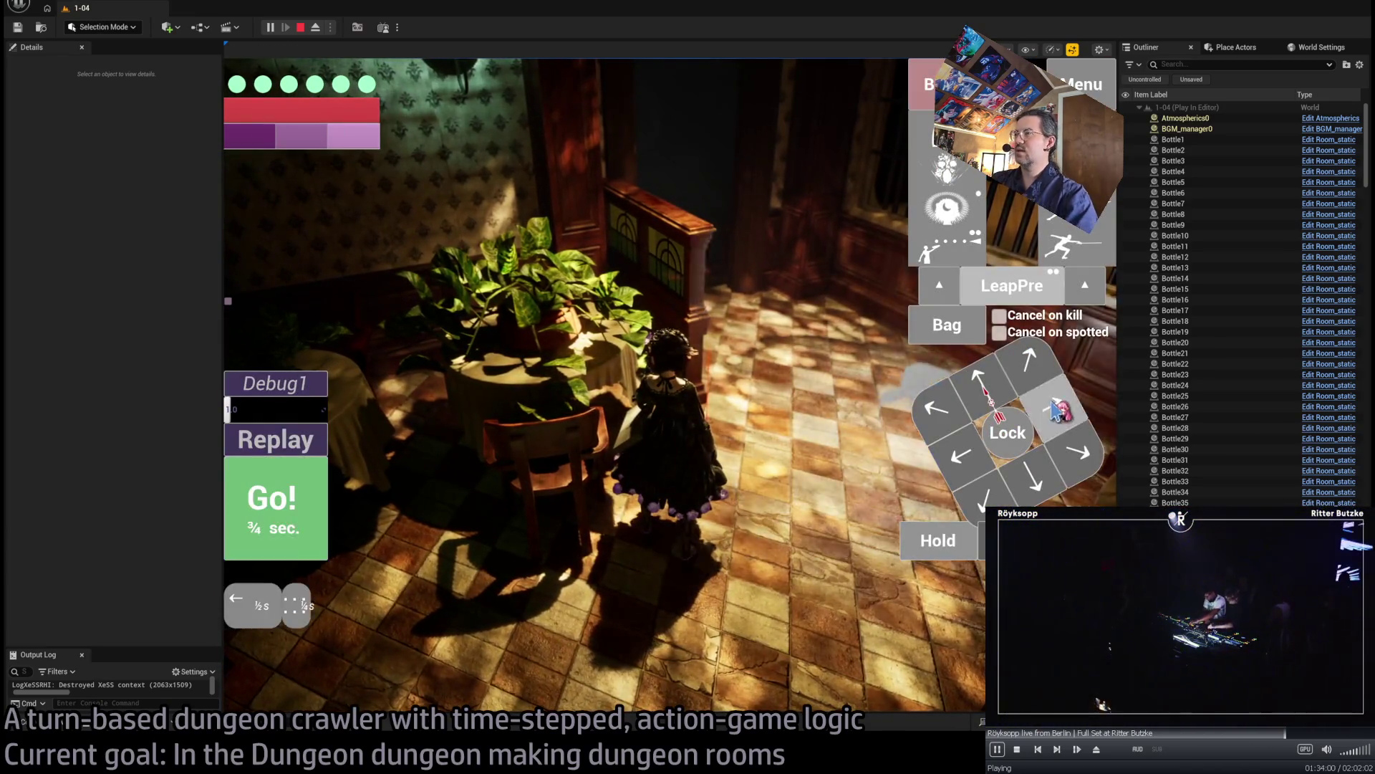
left_click(319, 465)
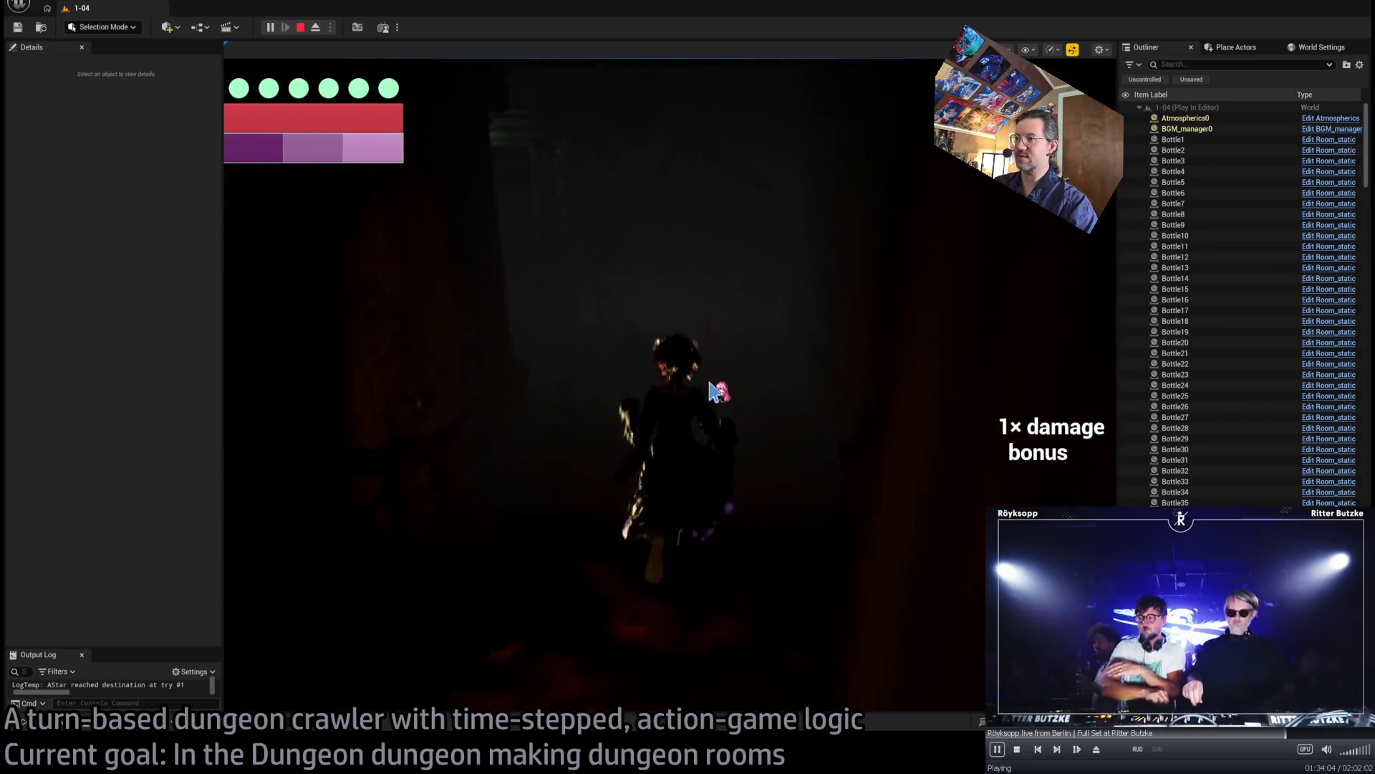
left_click(1005, 484)
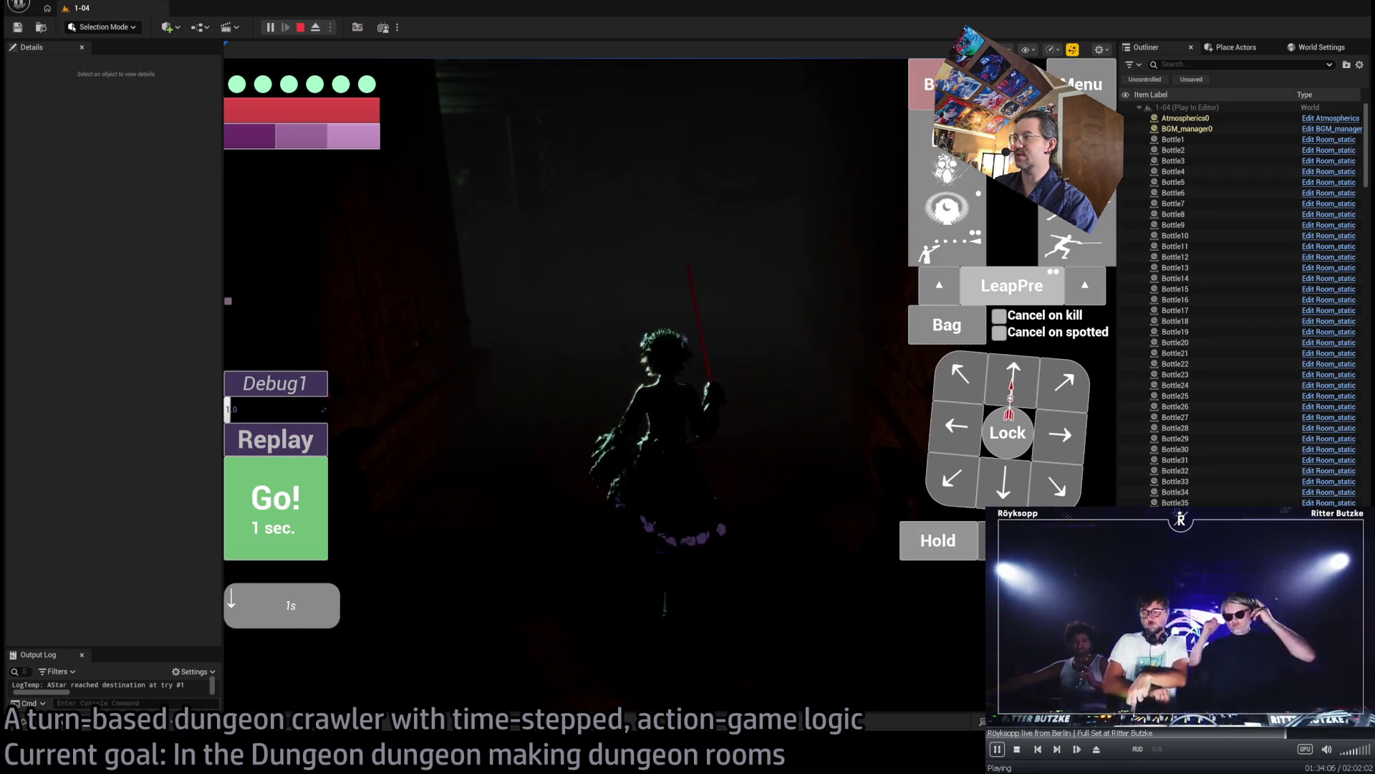
left_click_drag(1023, 501, 1012, 494)
key("space")
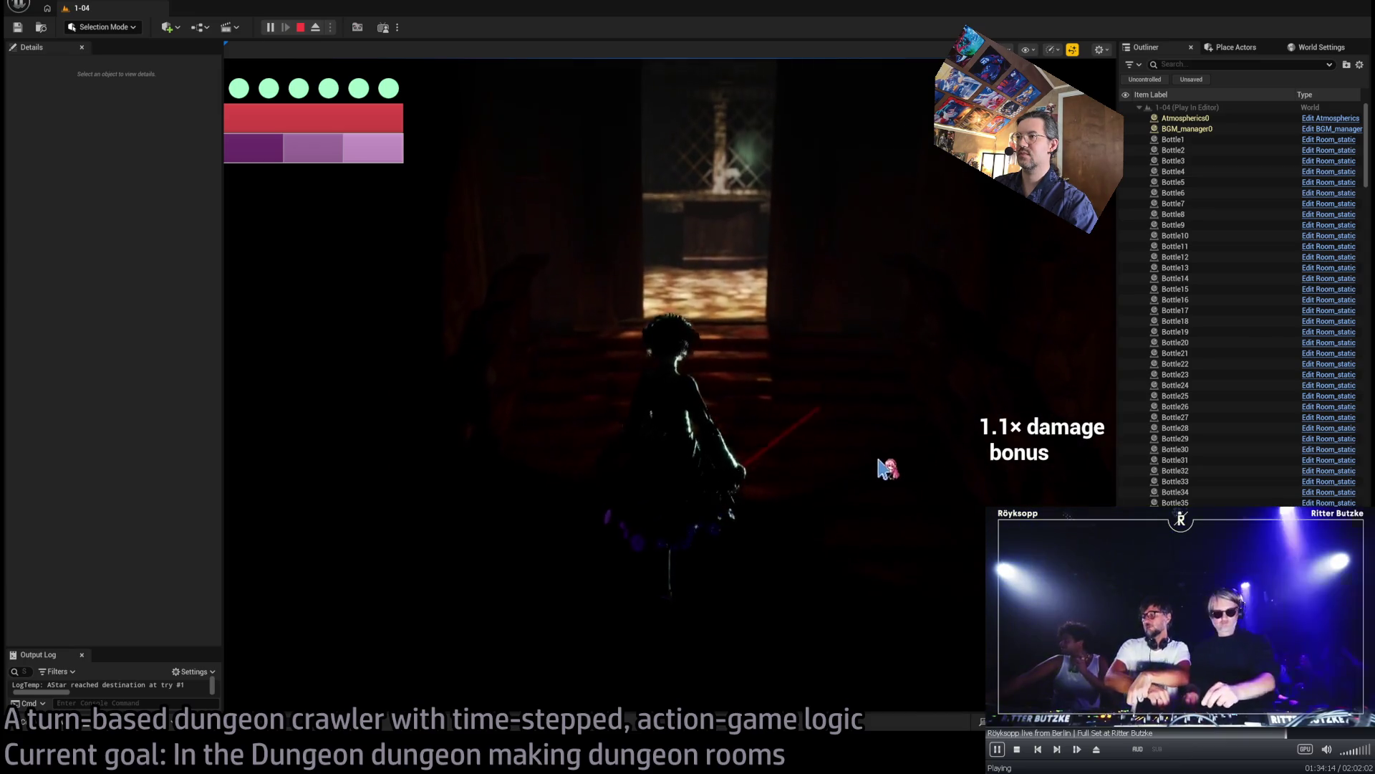
left_click(1026, 392)
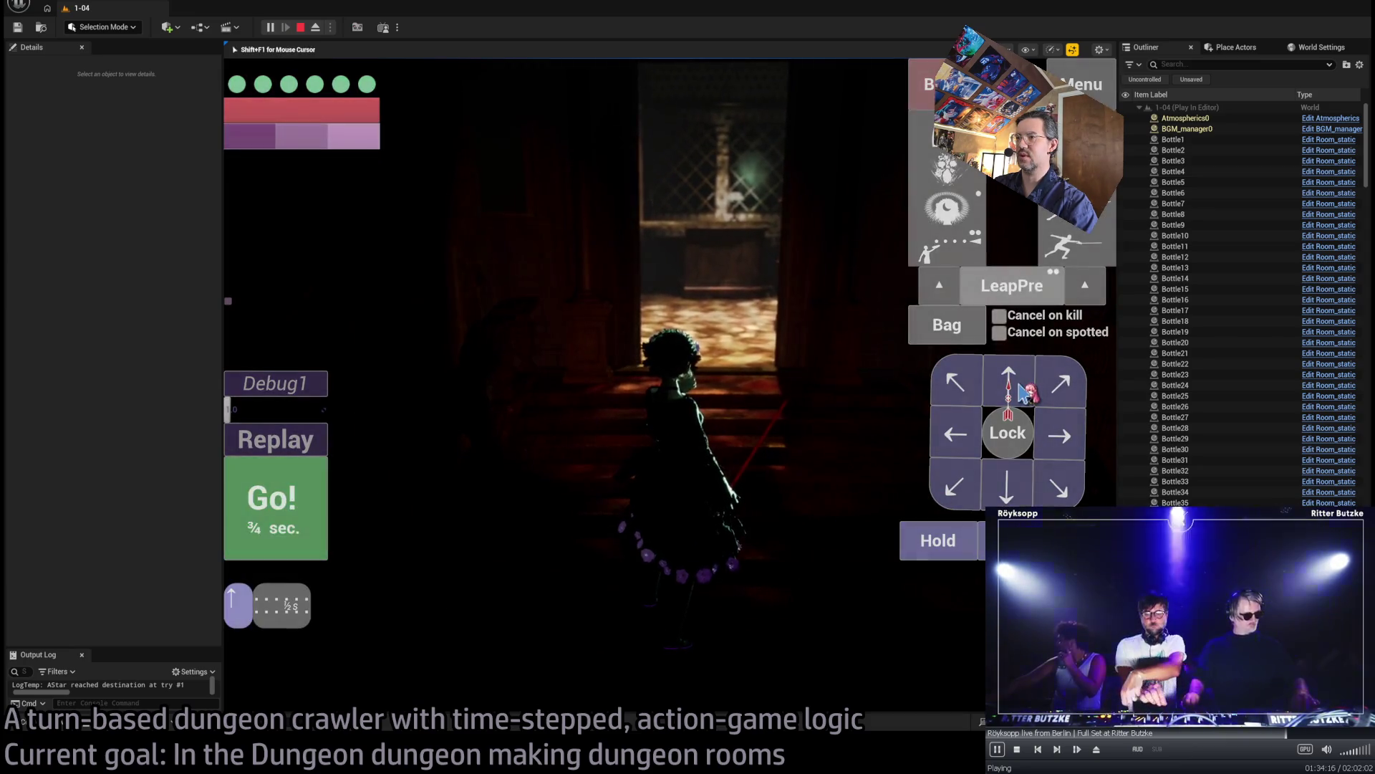
left_click(286, 529)
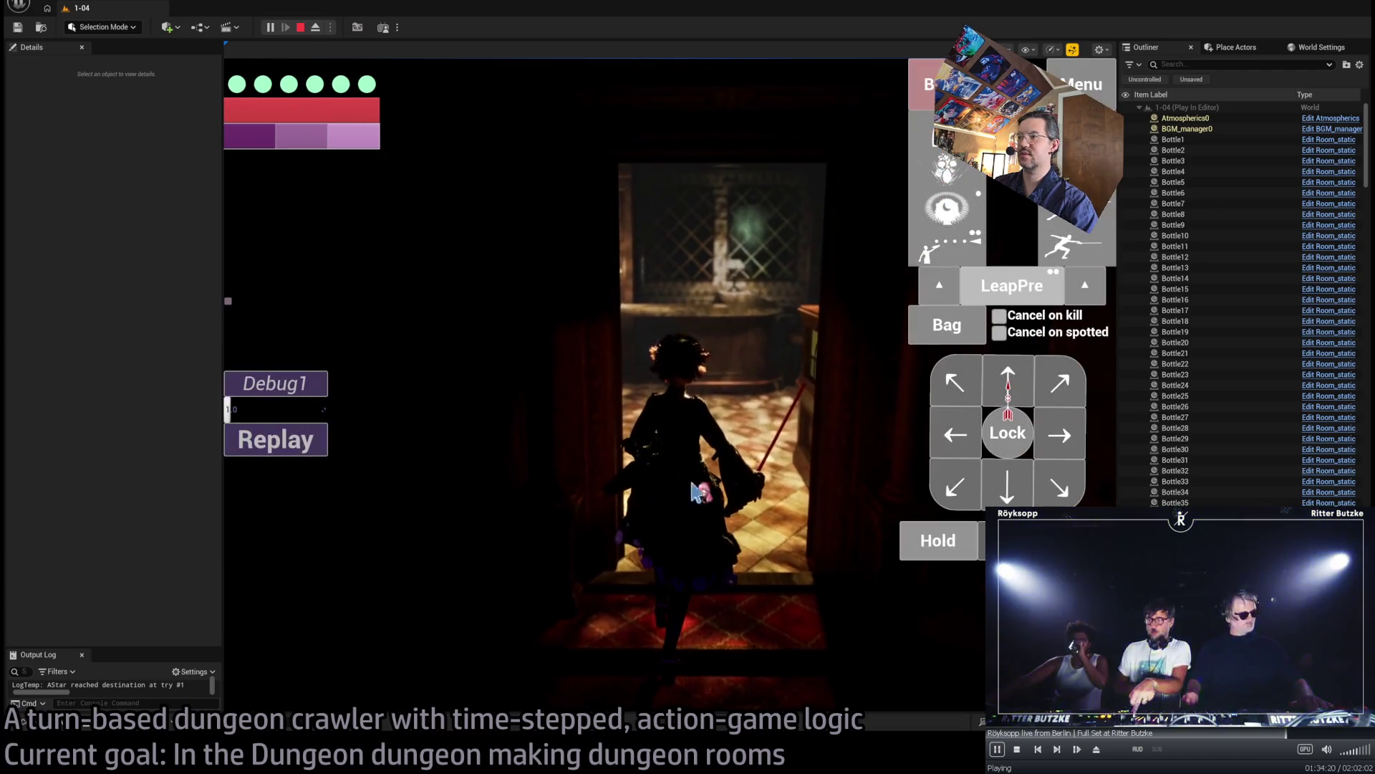
key("Up")
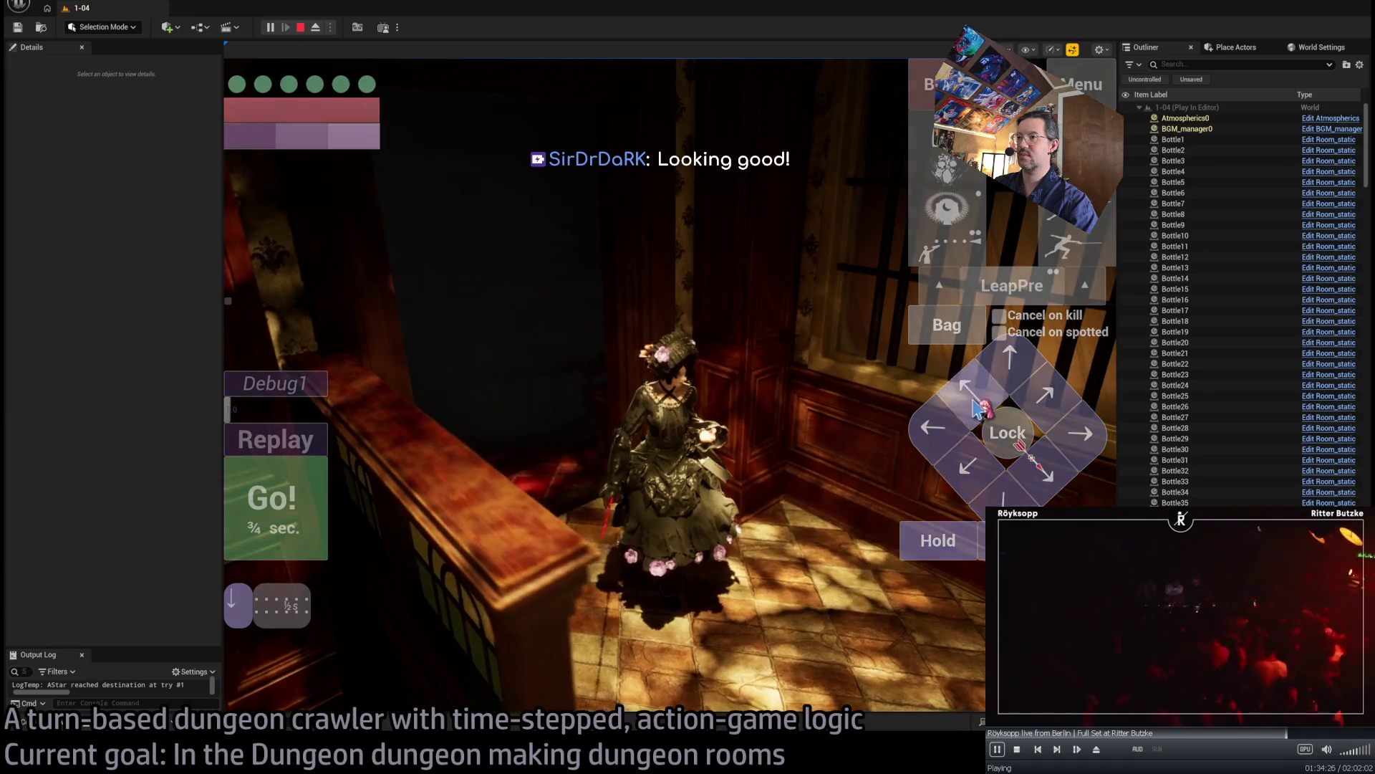
- Walk the character up the stairs and through the doorway into the cafe
left_click(976, 403)
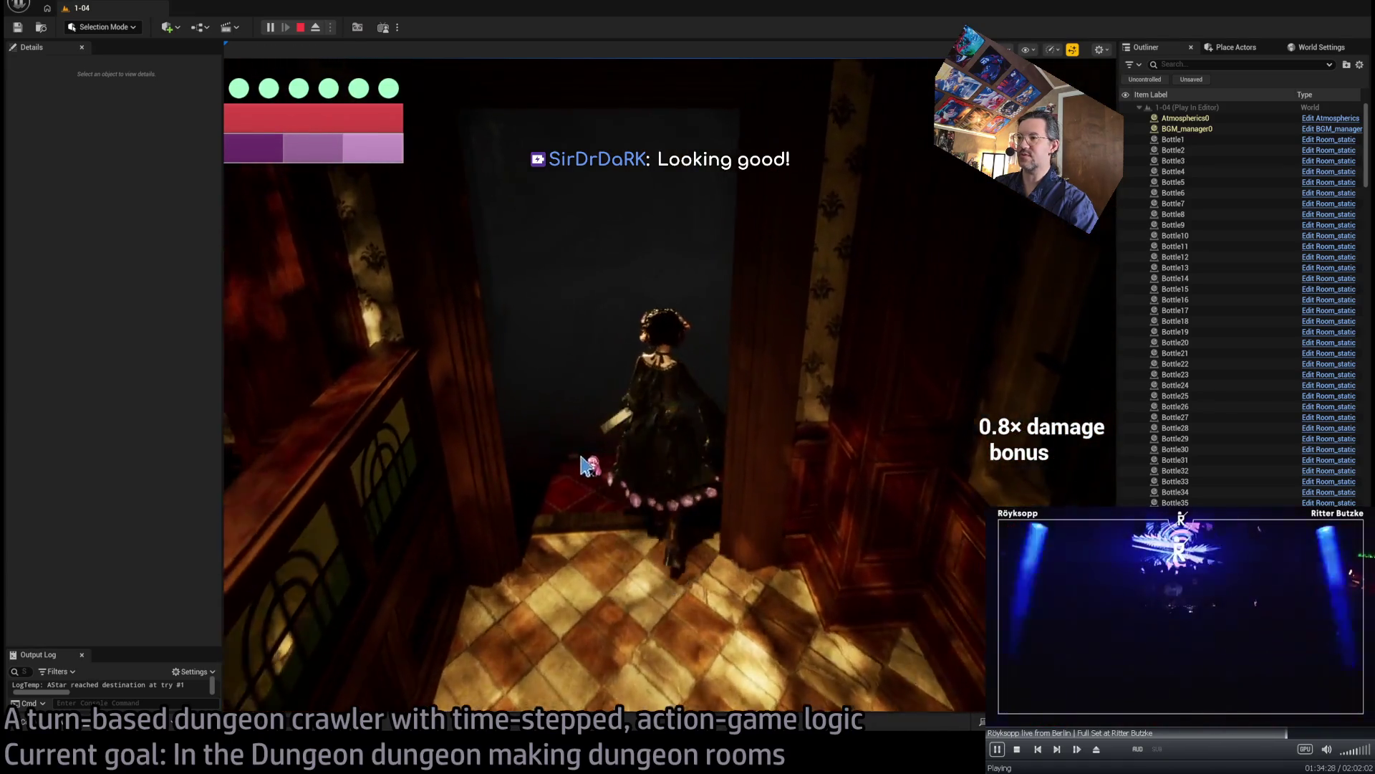
mouse_move(924, 154)
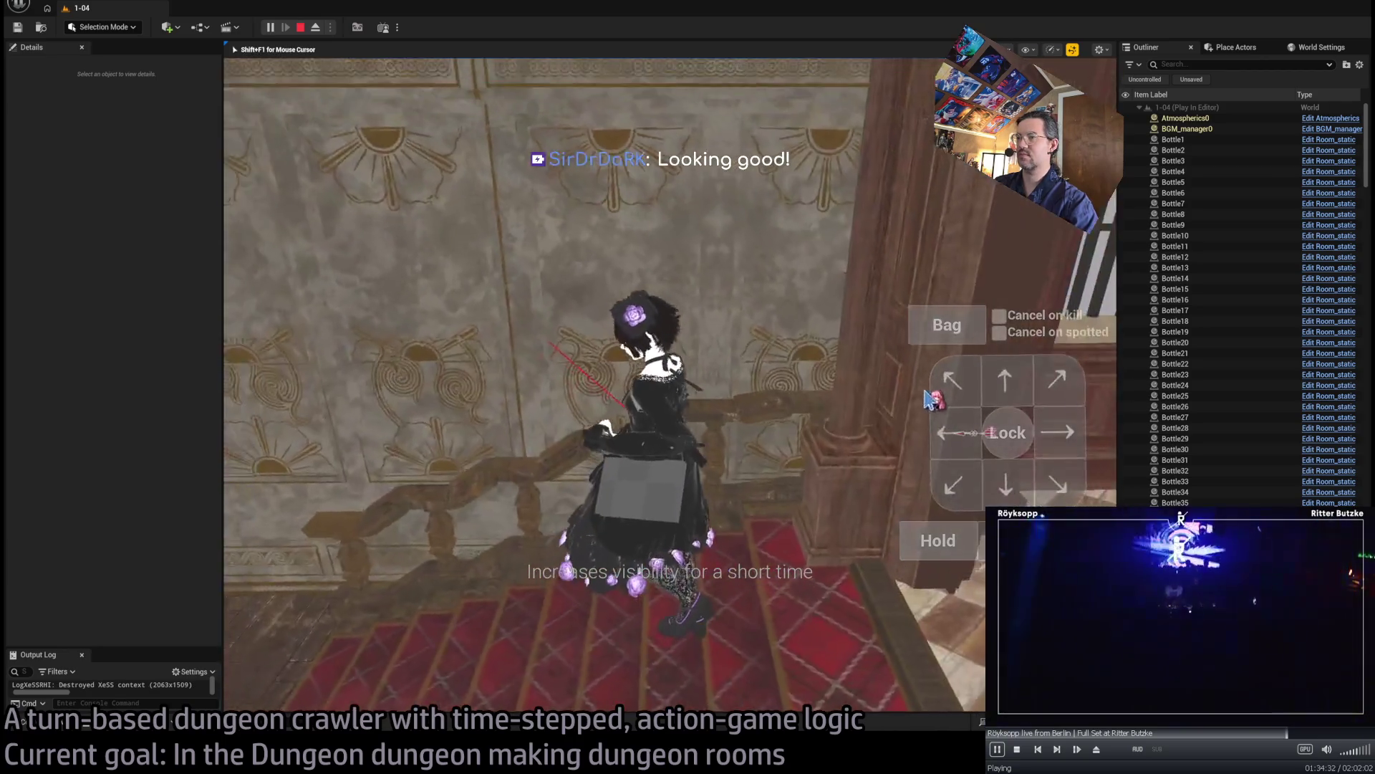
left_click(975, 430)
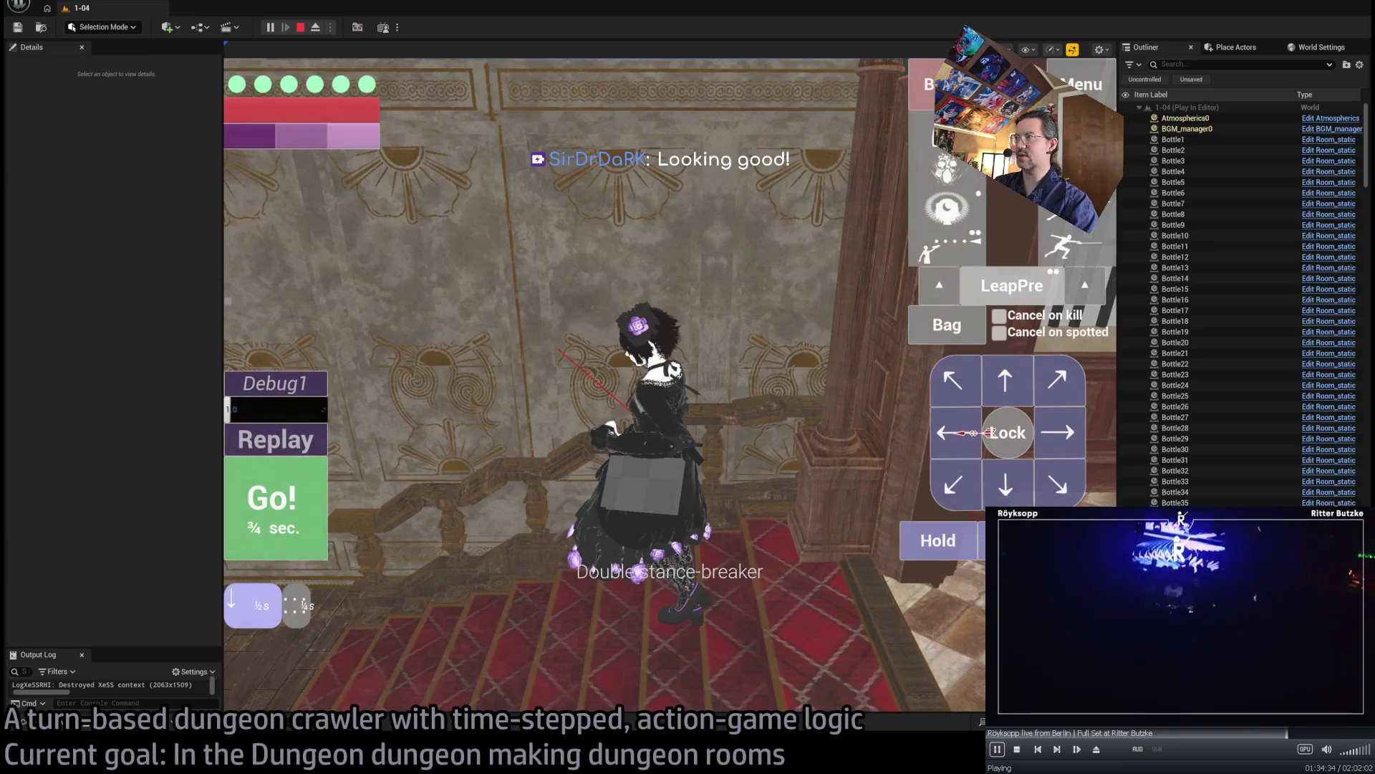
left_click(319, 487)
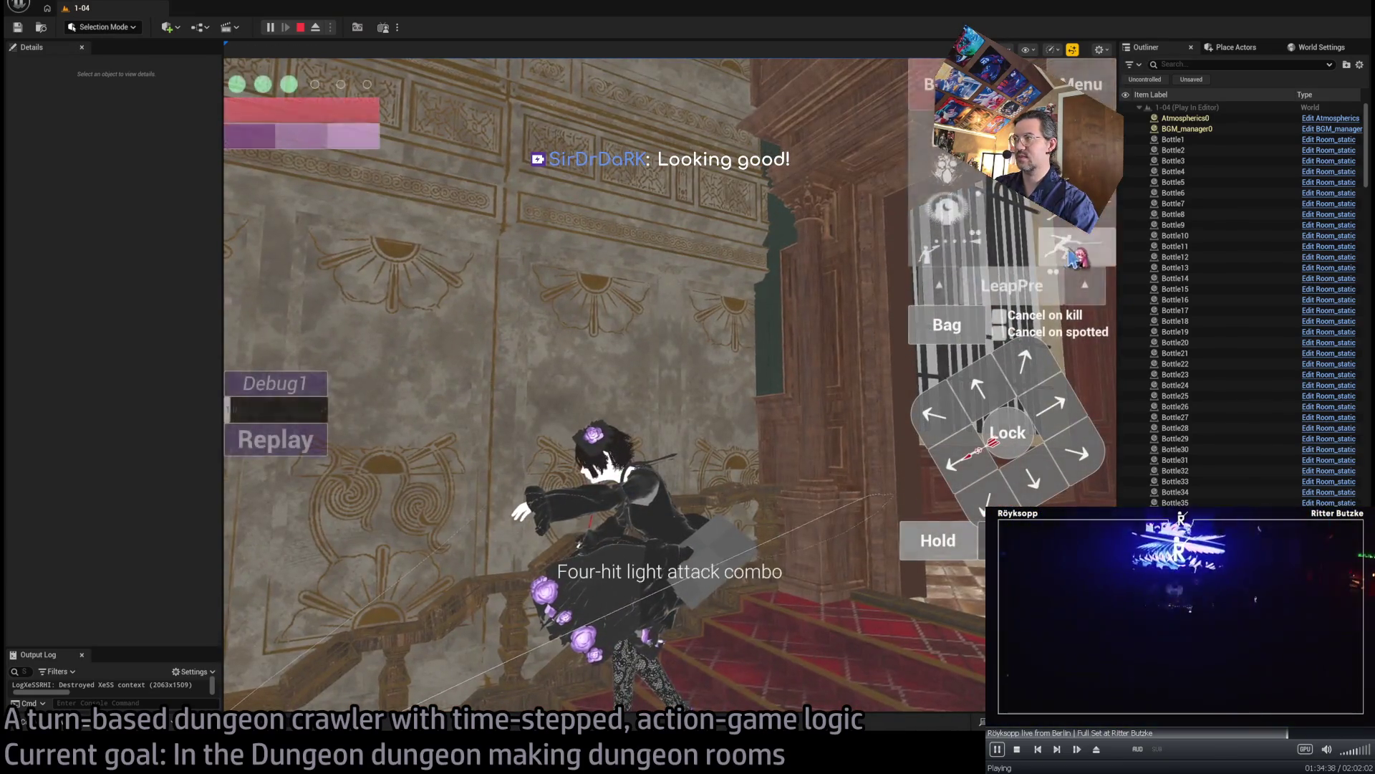
left_click(322, 541)
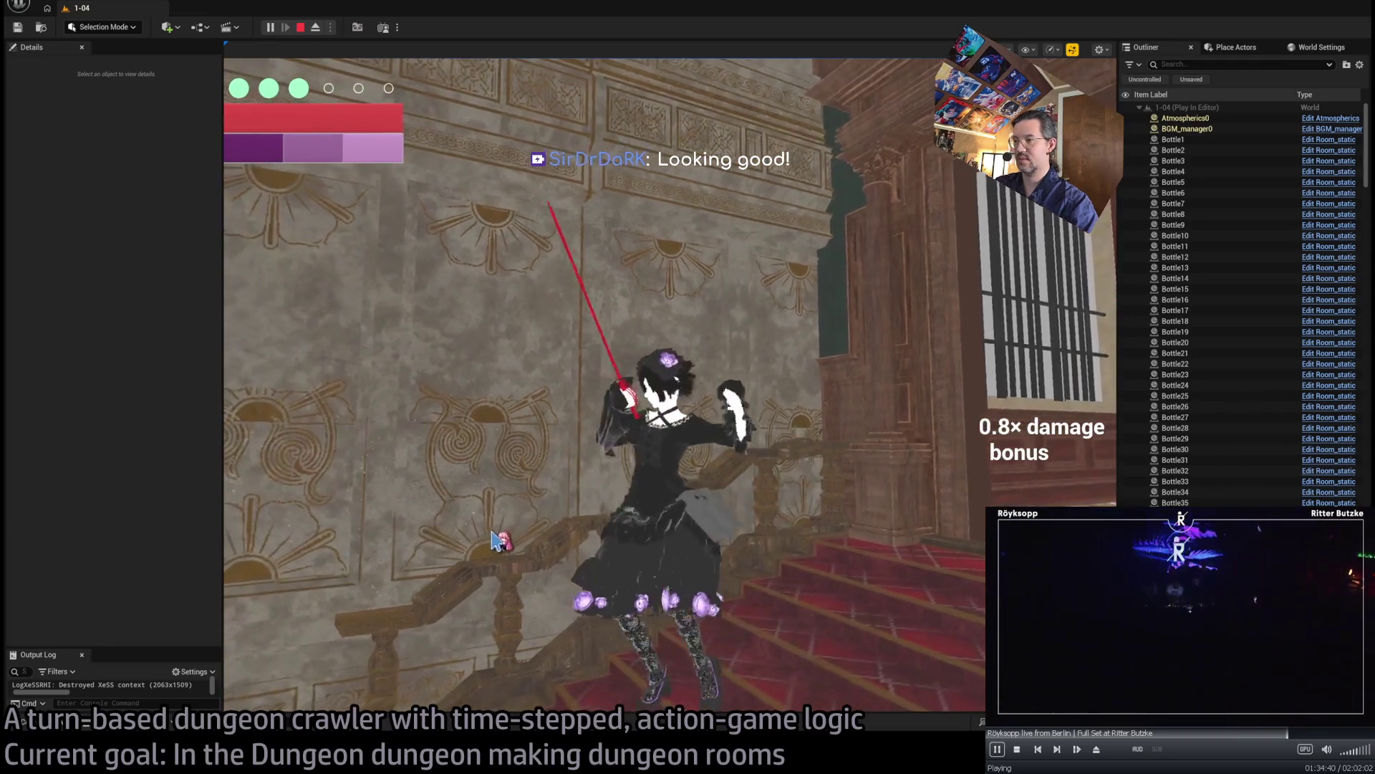
left_click(540, 537)
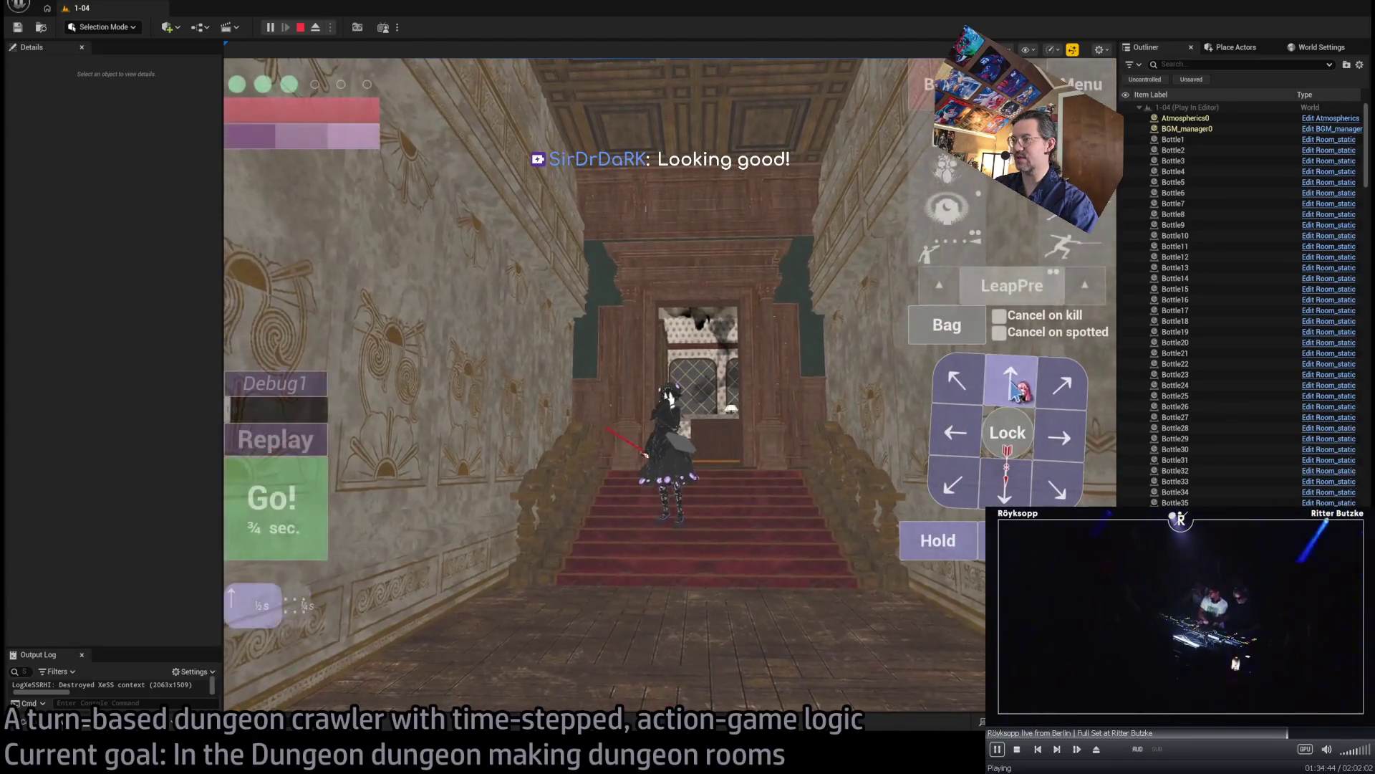
left_click(328, 544)
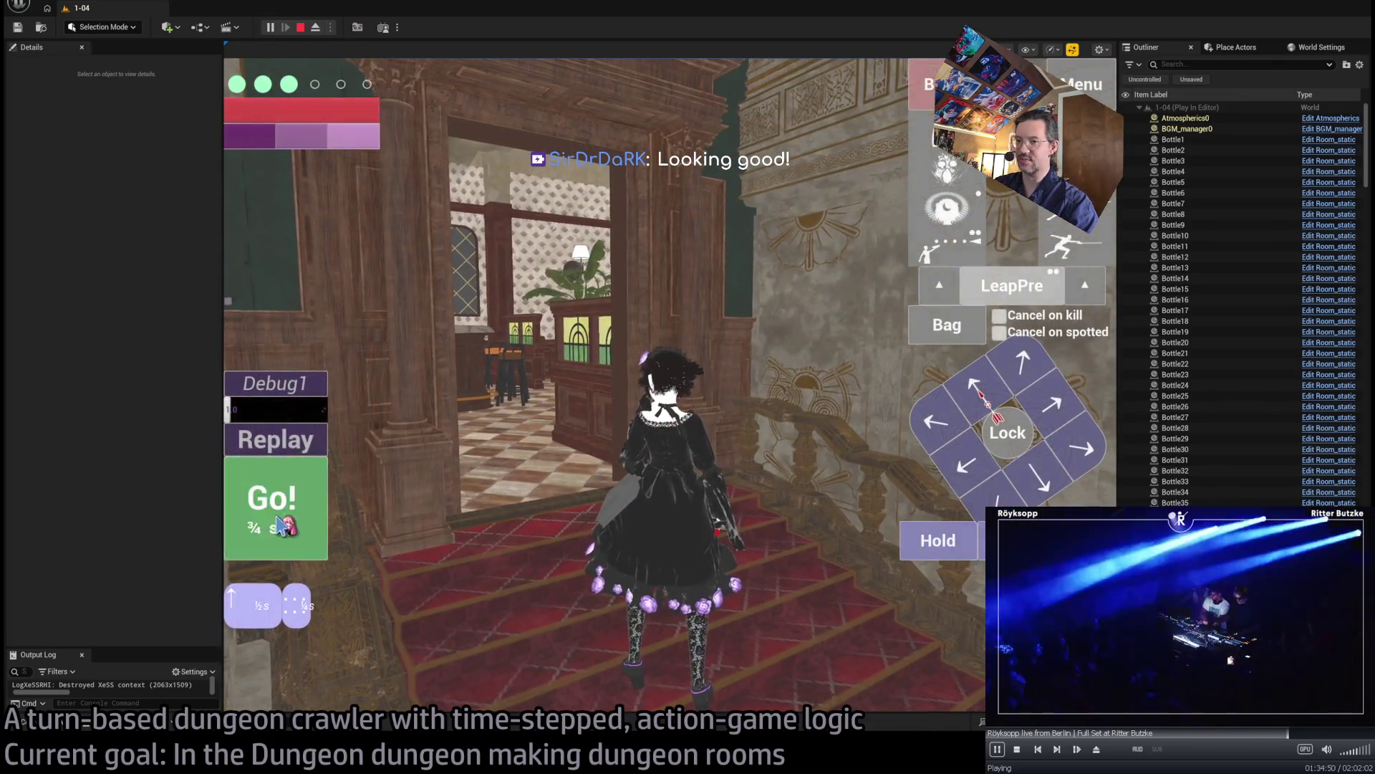
left_click(924, 546)
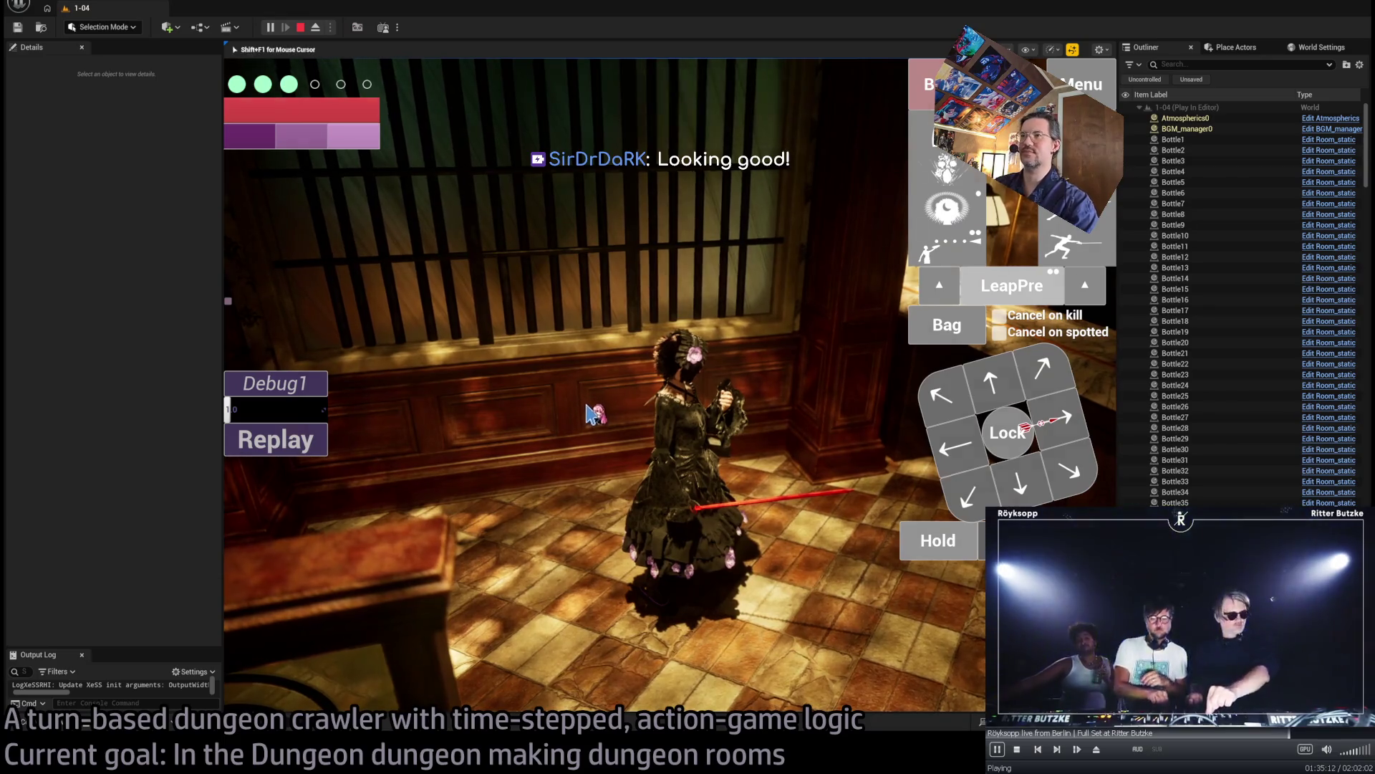
- Eject from the player camera and stop the Play-in-Editor session
key("shift+F1")
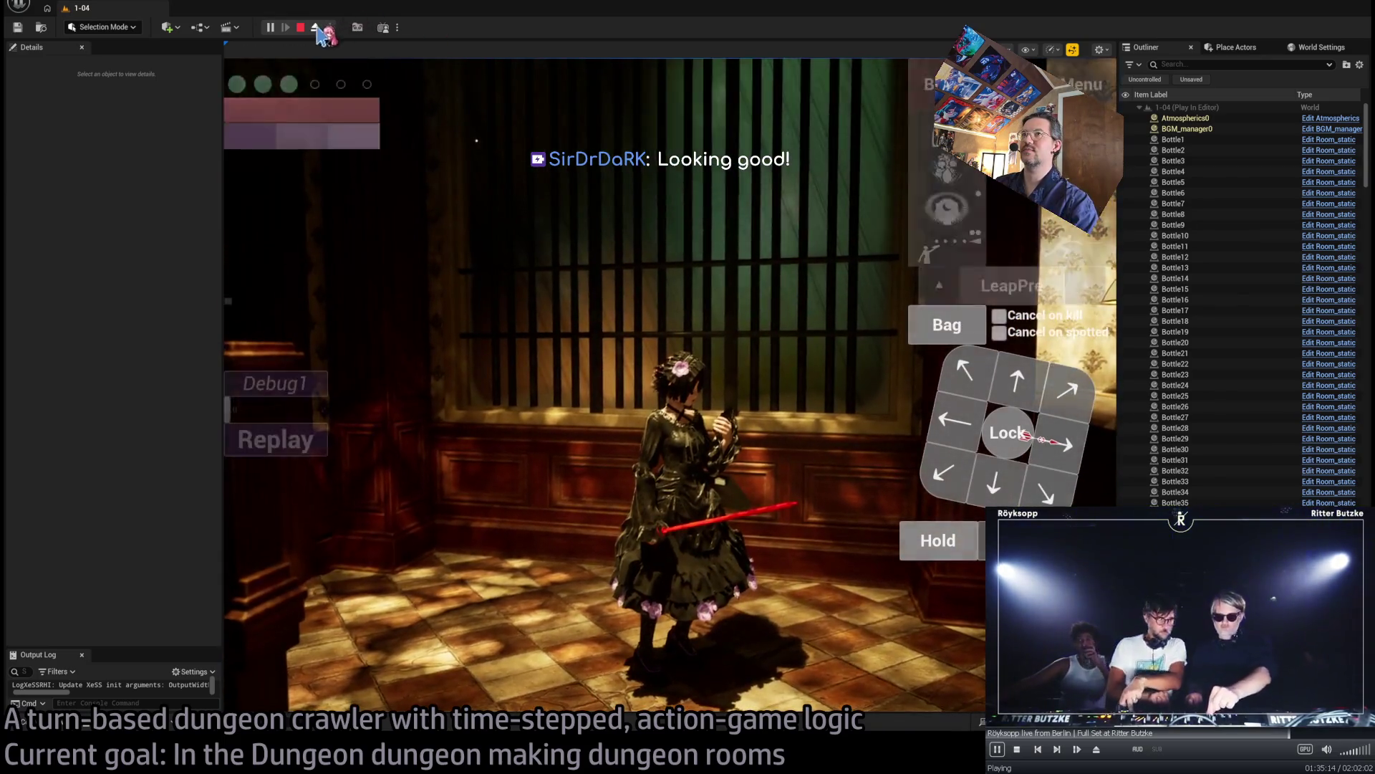
left_click(316, 28)
left_click(316, 28)
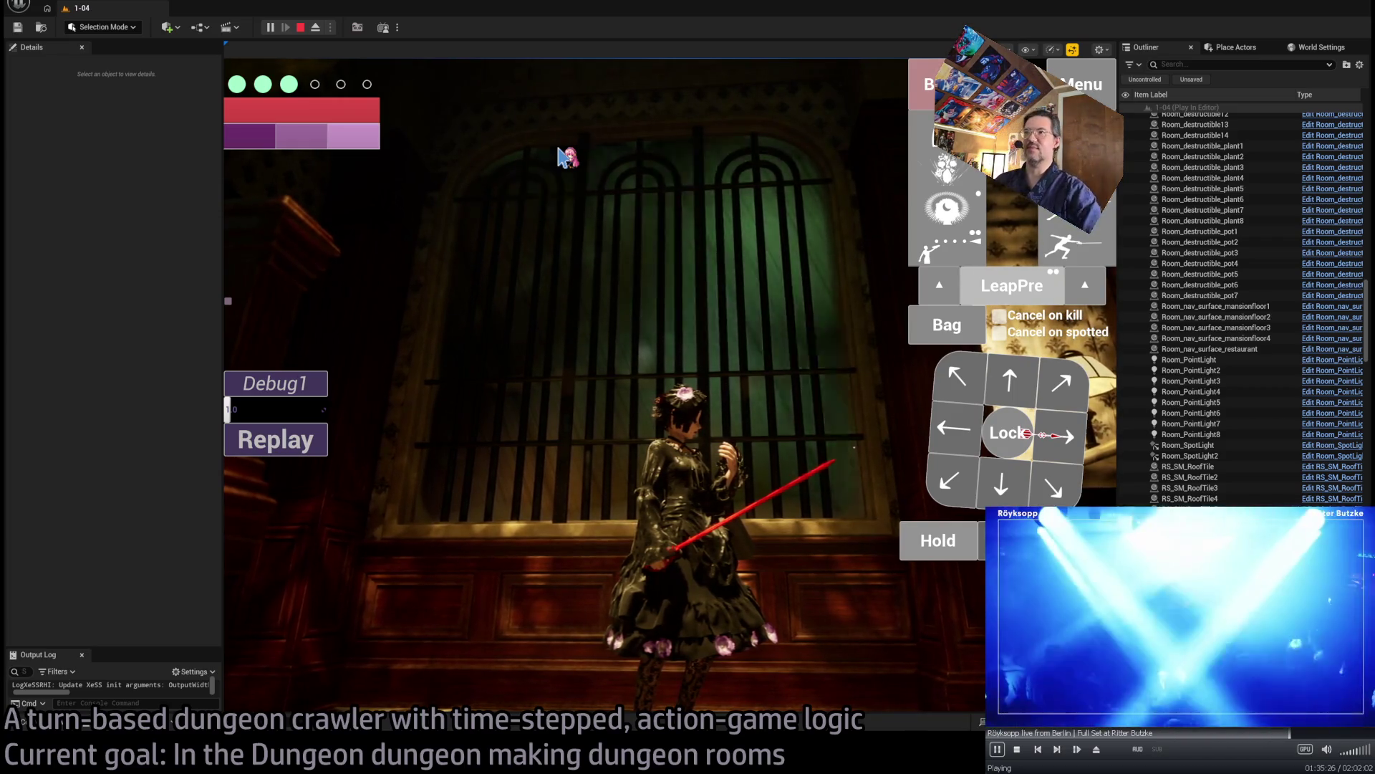
key("Escape")
left_click_drag(706, 282, 817, 285)
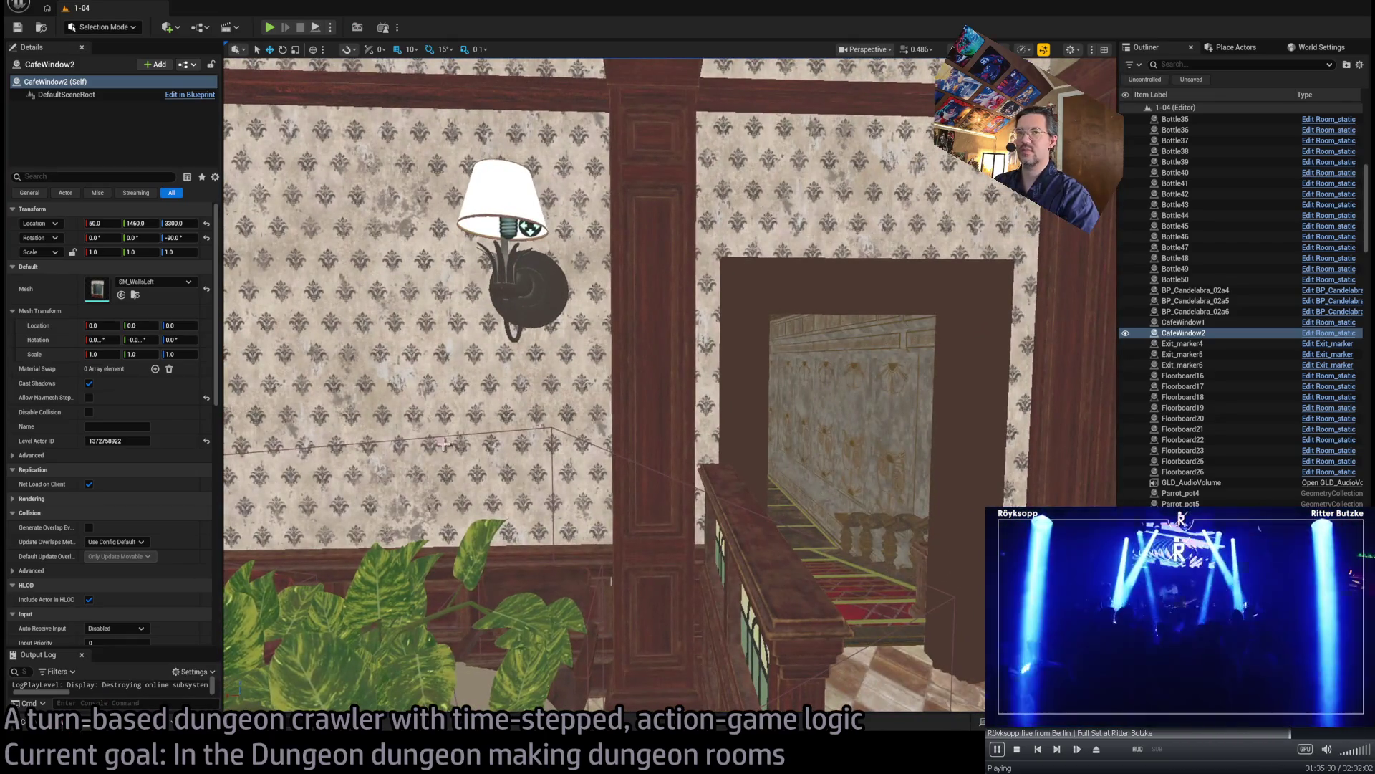
- Open the Content Browser drawer to the YellowParrot Mesh_structural folder
key("ctrl+space")
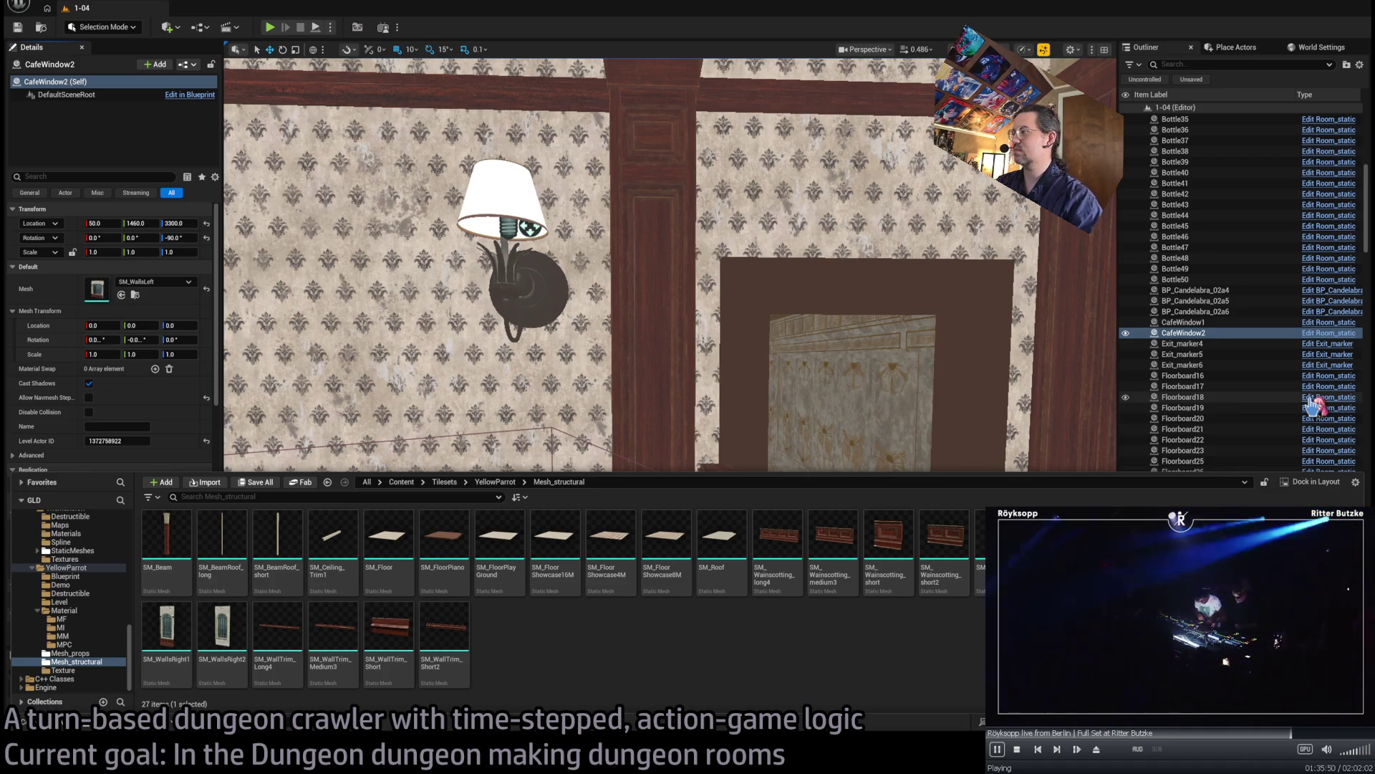
- Rename the large window meshes to Parrot_WindowLg_NoGlass and Parrot_WindowLg
left_click(152, 569)
left_click(550, 633)
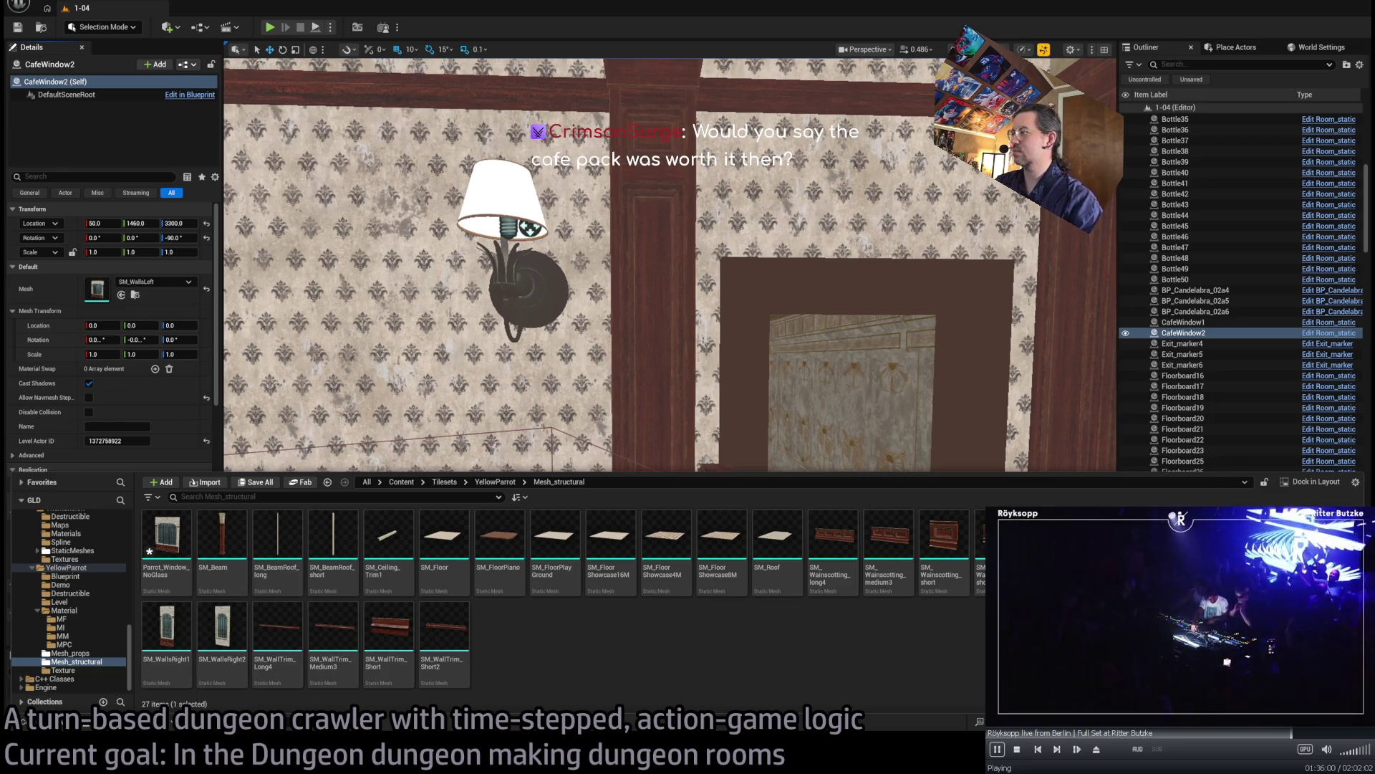
left_click(222, 545)
left_click(242, 569)
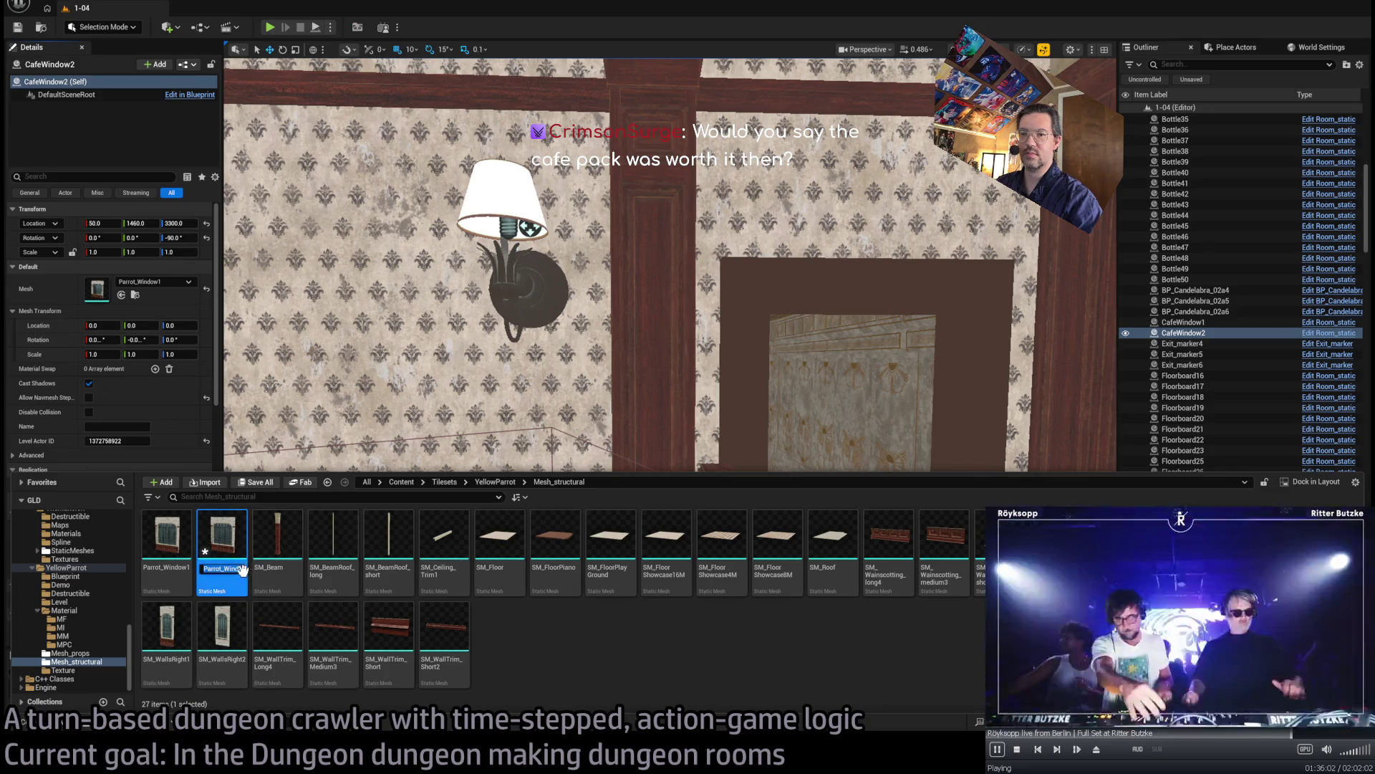
key("End")
key("ctrl+Left")
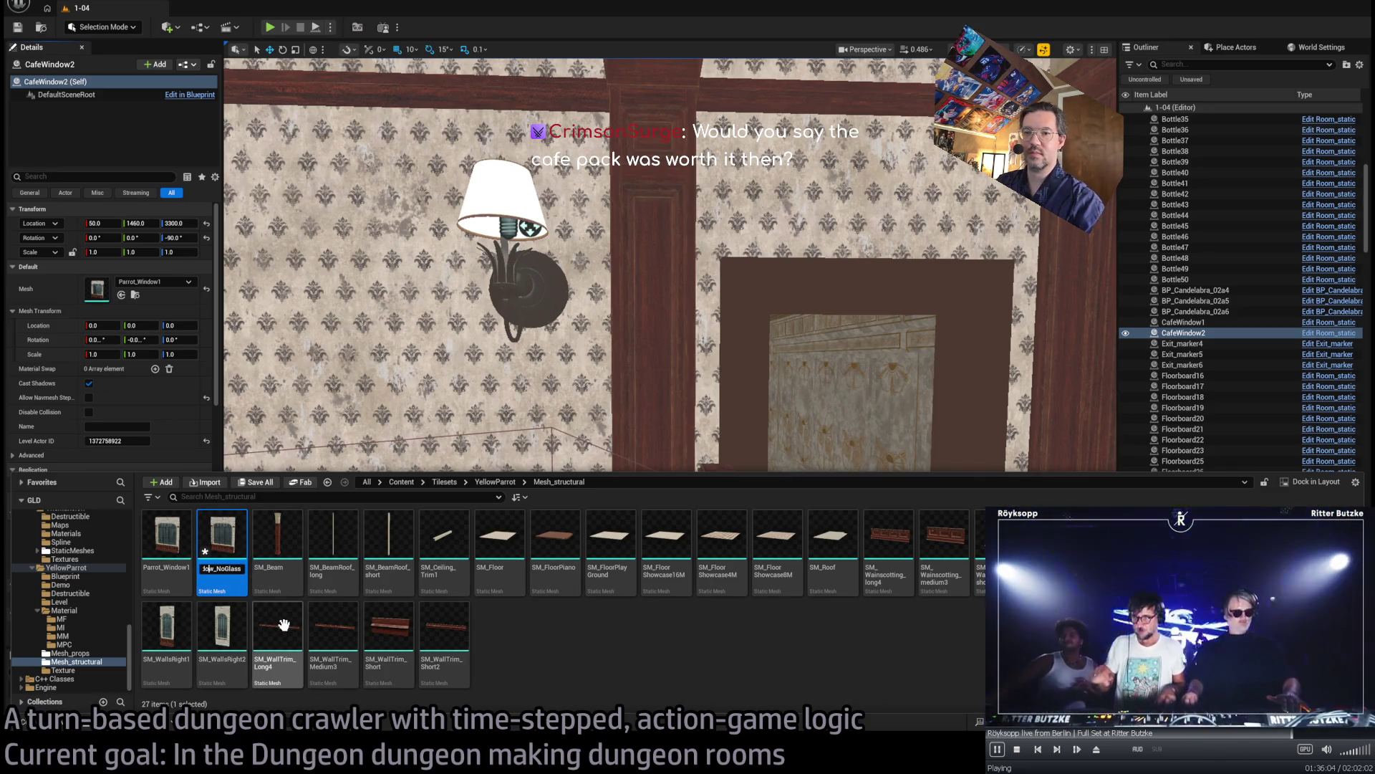
left_click(171, 566)
key("End")
key("Return")
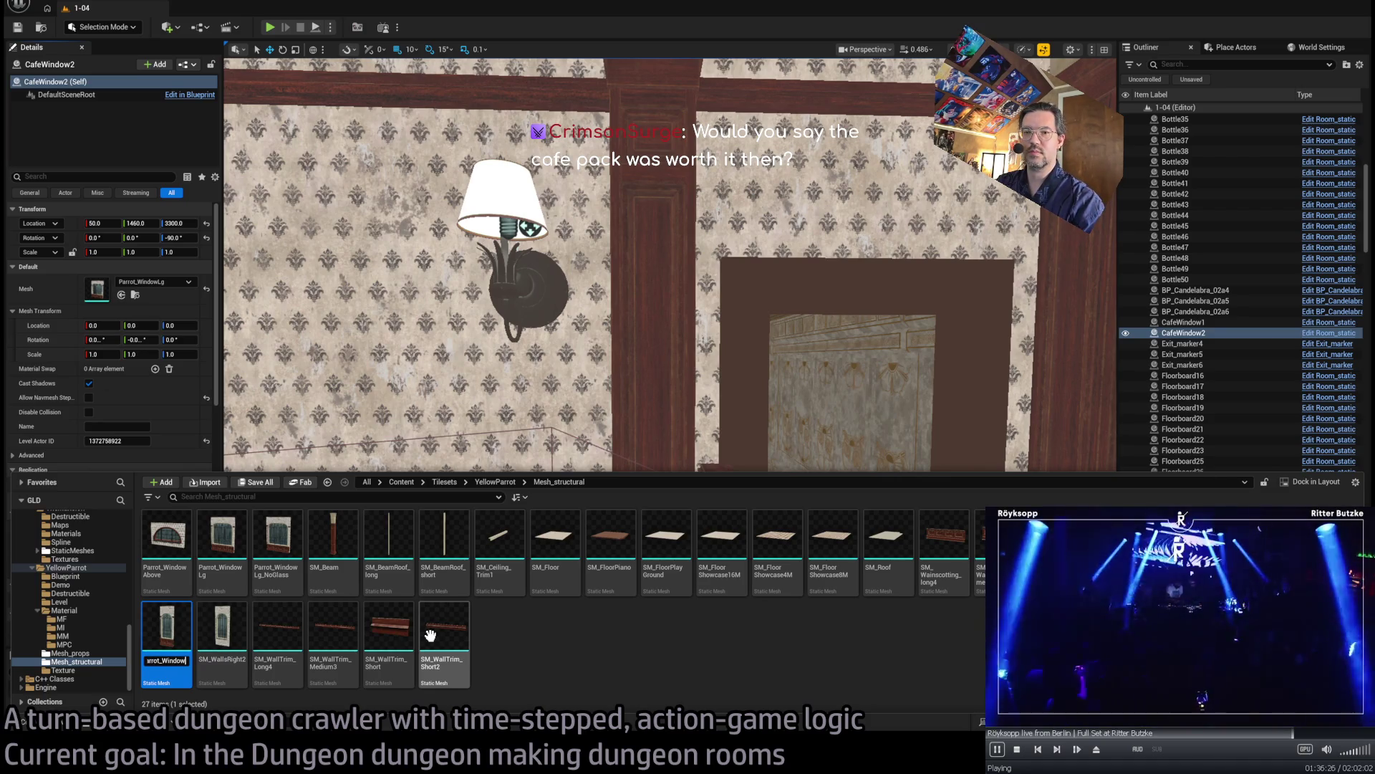
- Name the small windows Parrot_WindowSm1 and Parrot_WindowSm2, then place Parrot_WindowLg_NoGlass in the room
key("Return")
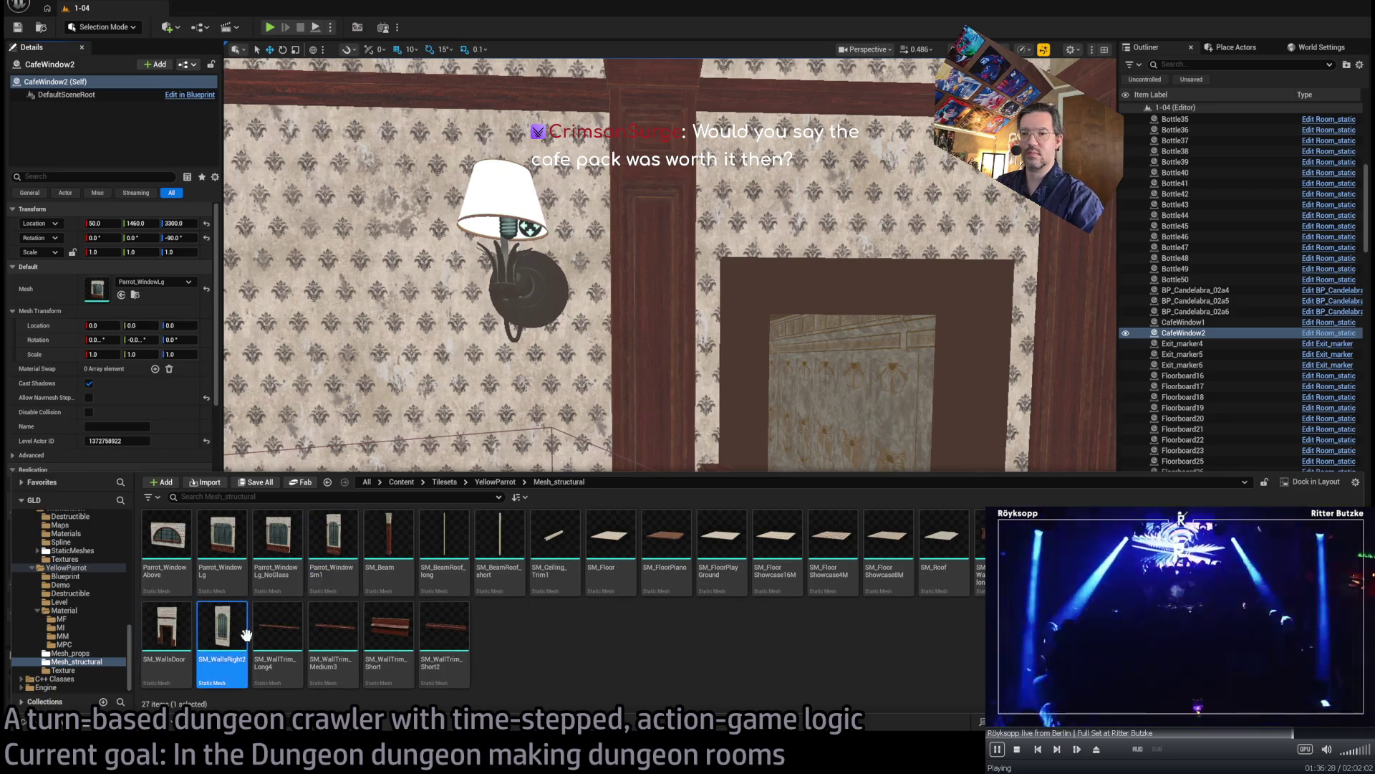
type("Parrot_Wi")
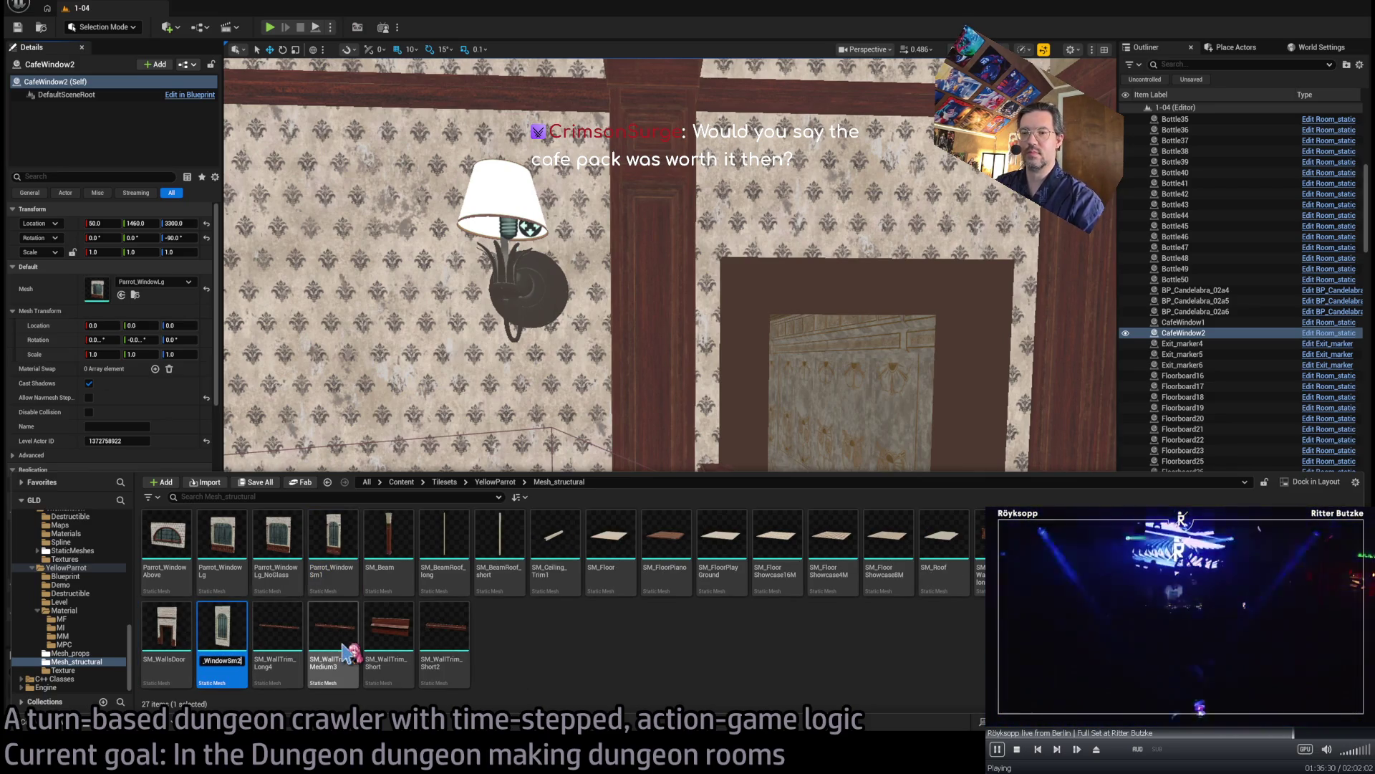
key("Return")
left_click(265, 522)
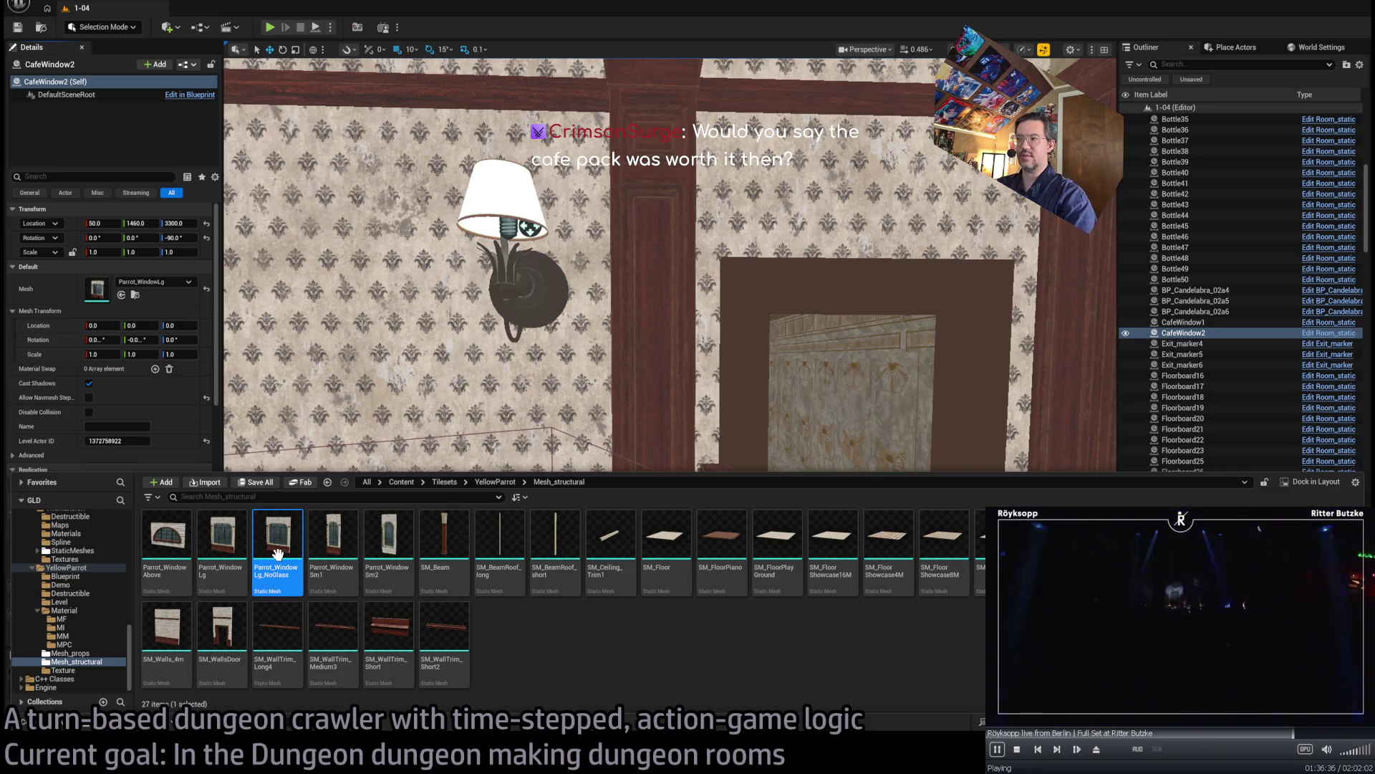
mouse_move(277, 554)
left_mouse_down()
mouse_move(869, 491)
mouse_move(819, 644)
left_mouse_up()
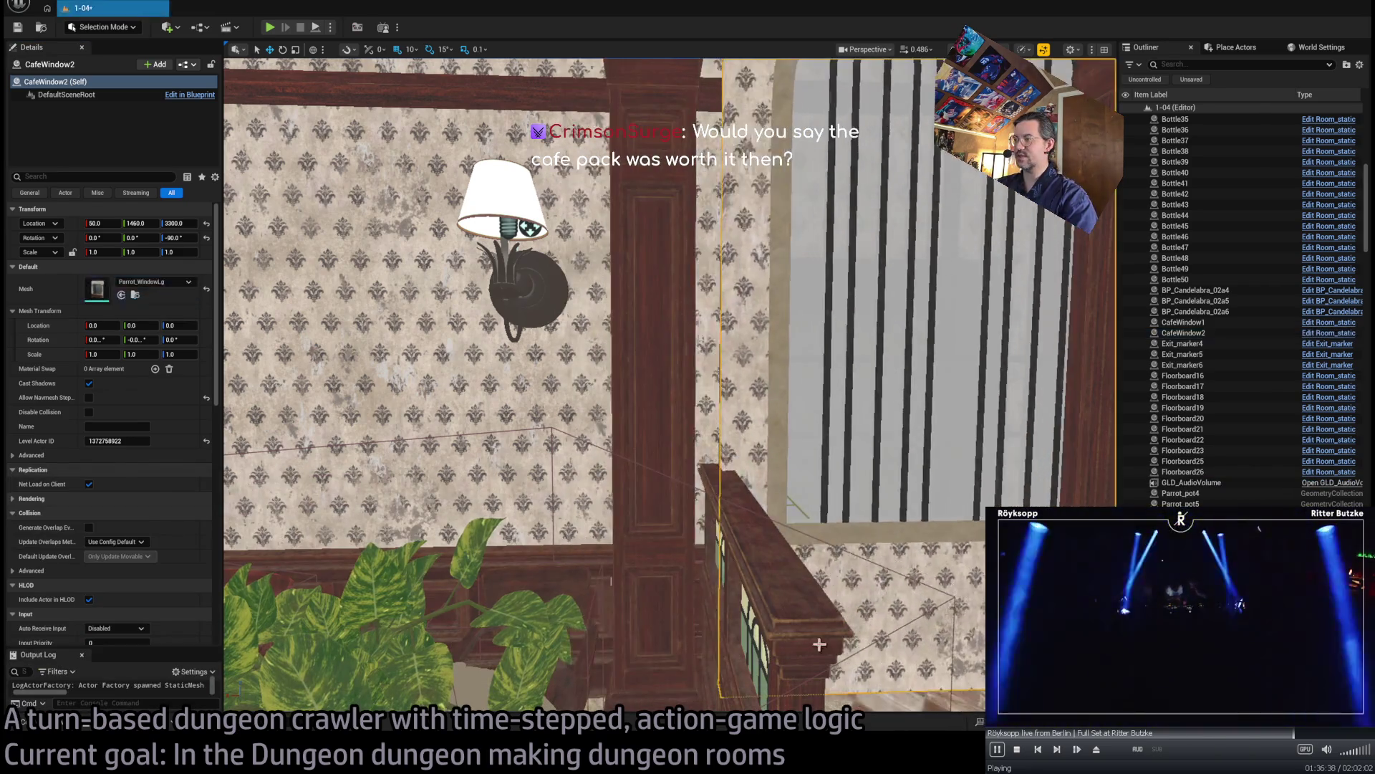
- Move the NoGlass window to X -350 and start Triangle Edit in Modeling Mode
key("f")
mouse_move(689, 502)
left_mouse_down()
mouse_move(781, 566)
mouse_move(673, 525)
left_mouse_up()
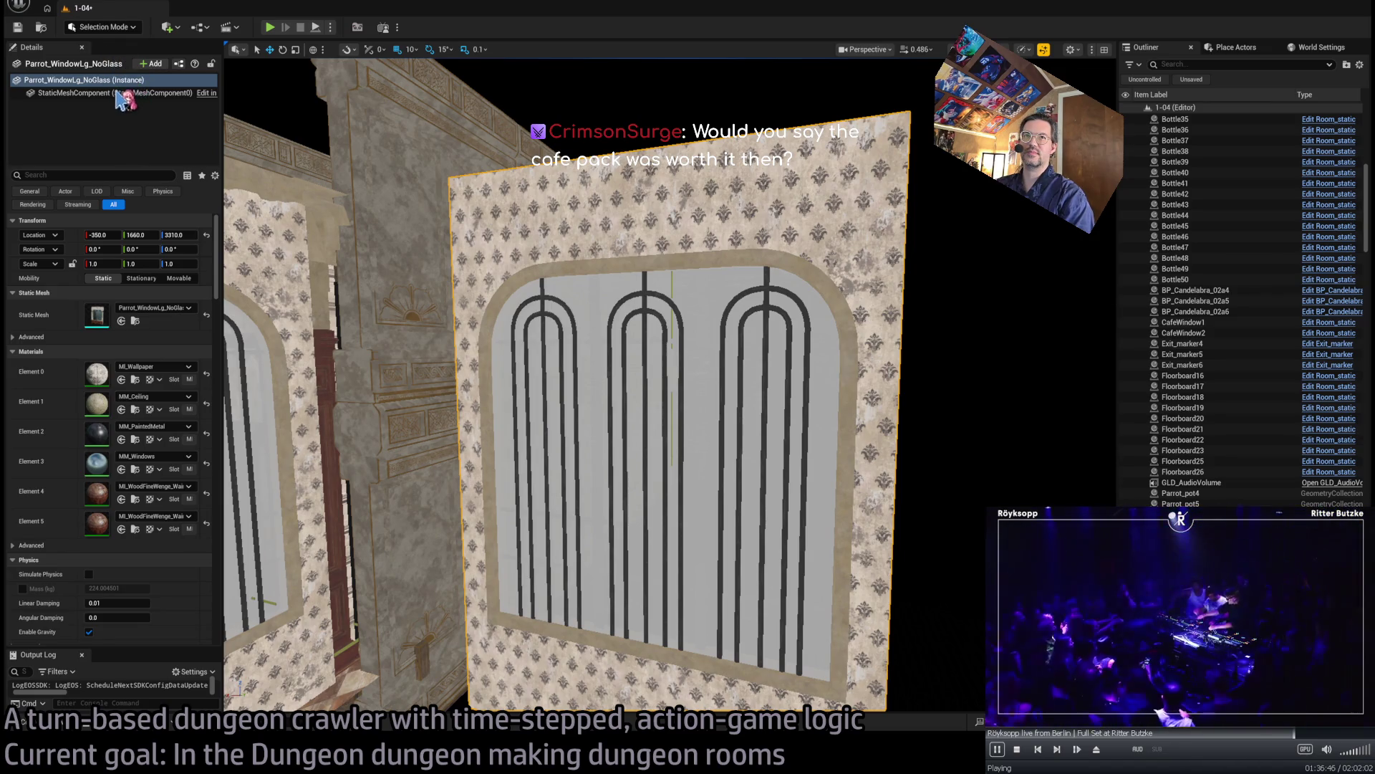
key("shift+5")
left_click(23, 220)
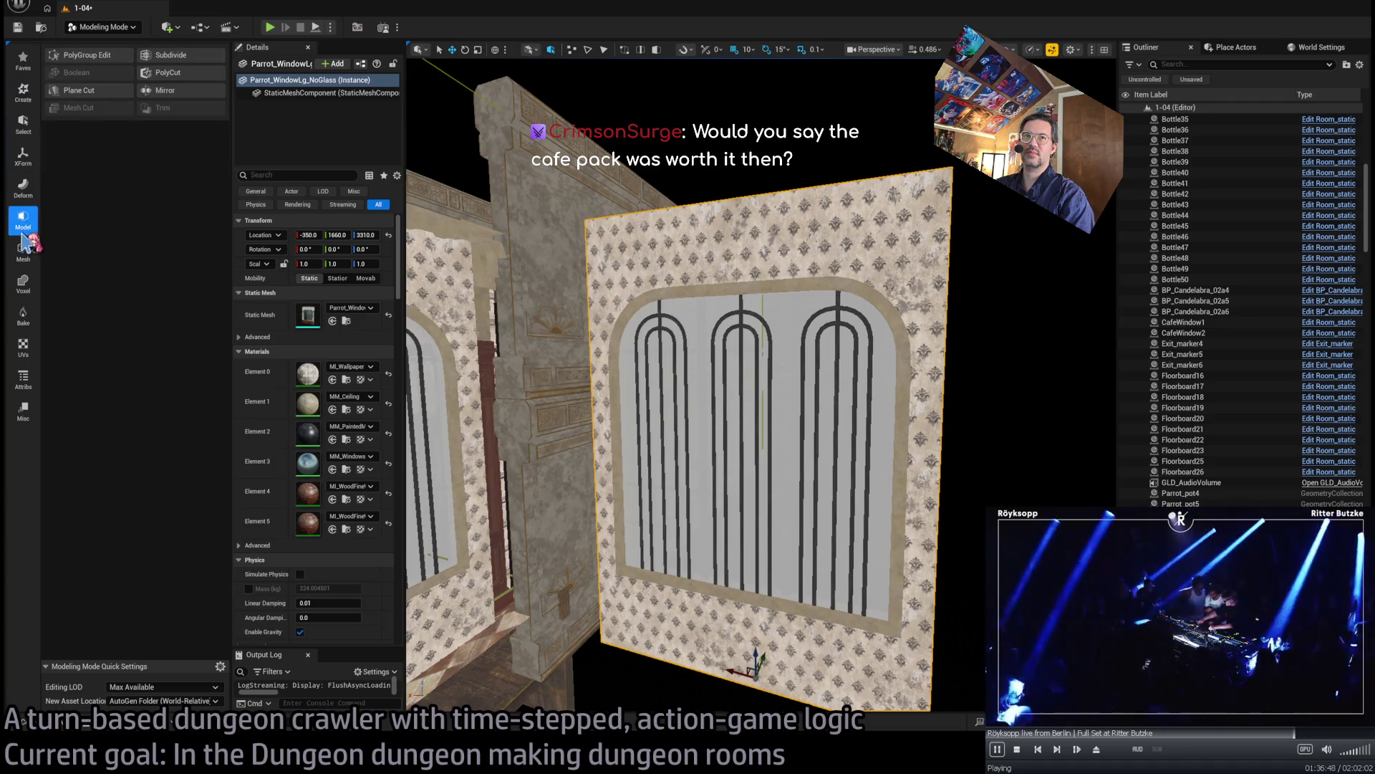
left_click(20, 250)
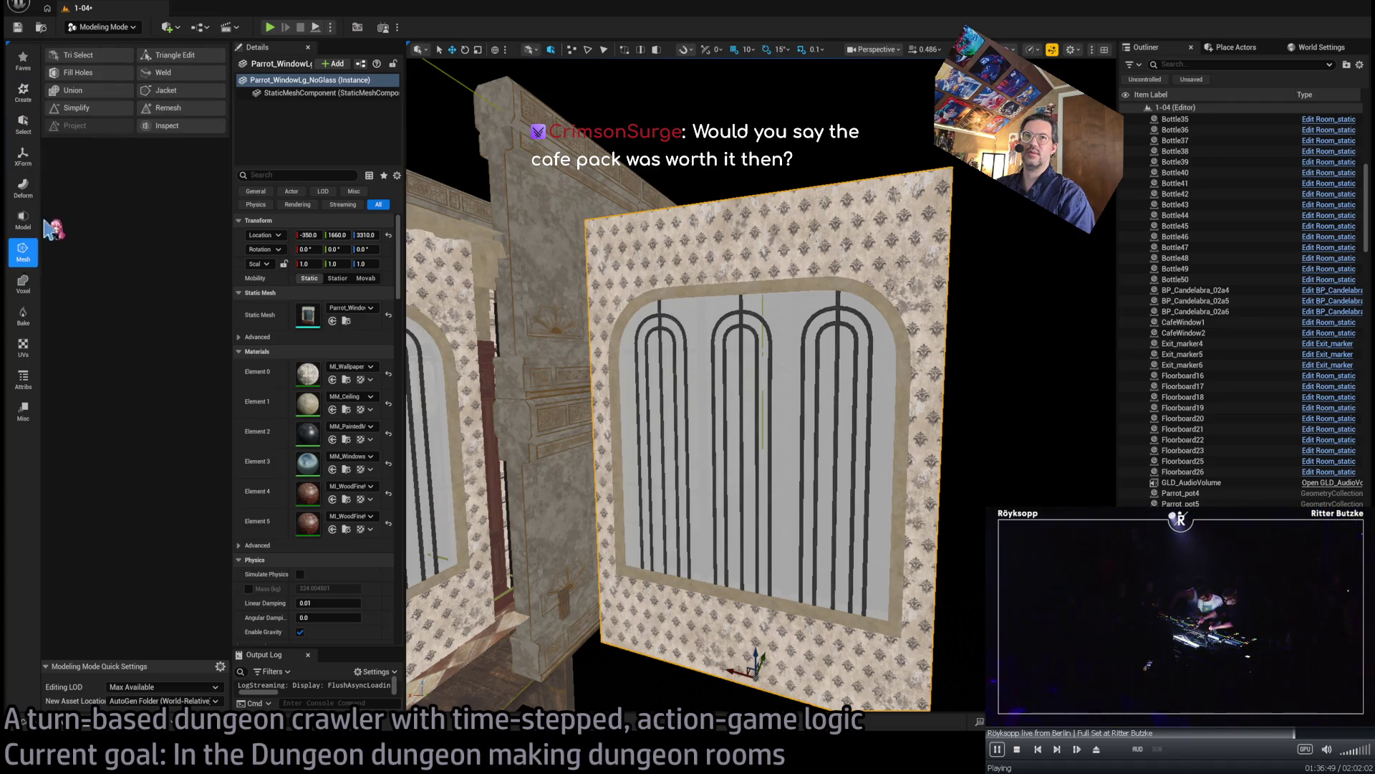
left_click(171, 55)
- Try selecting triangles on the window backing and near the arch, then clear the selection
left_click(788, 301)
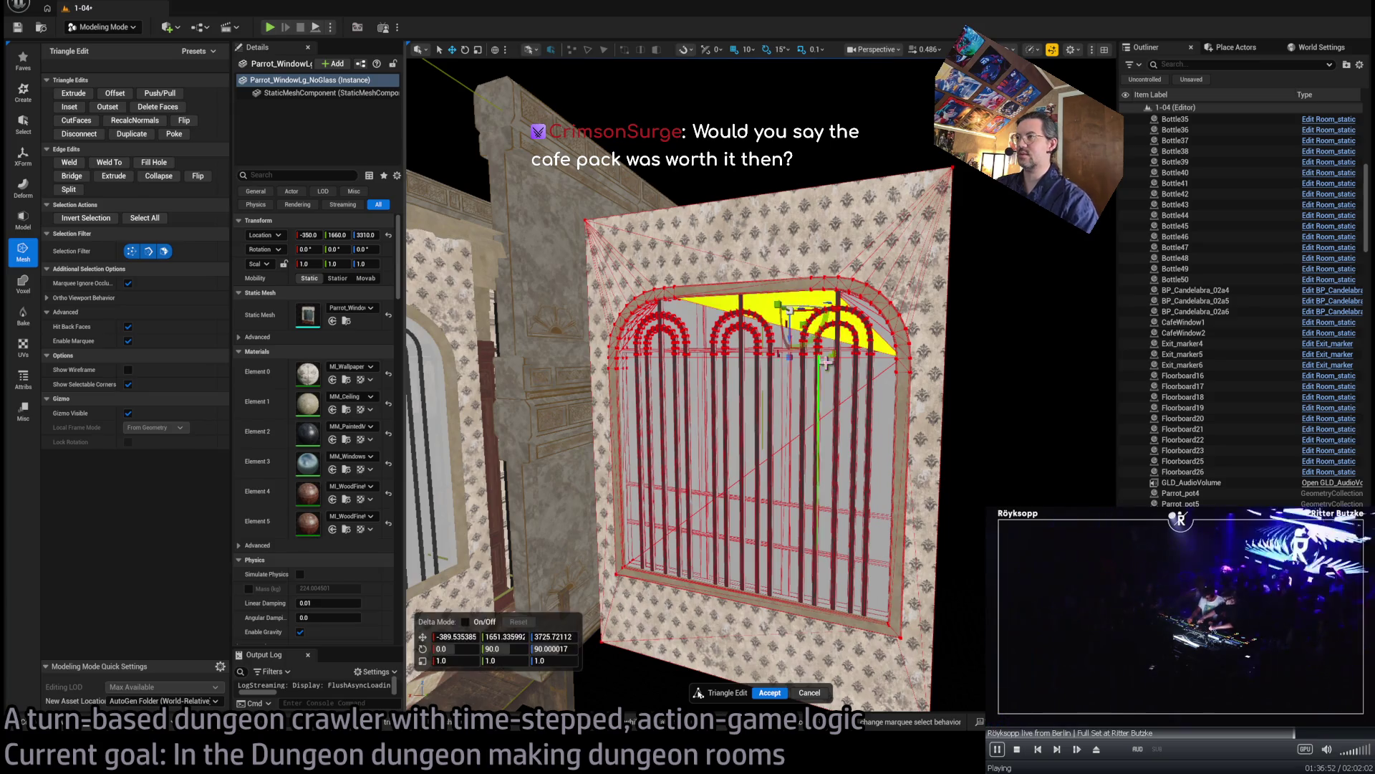
key("f")
left_click(828, 299)
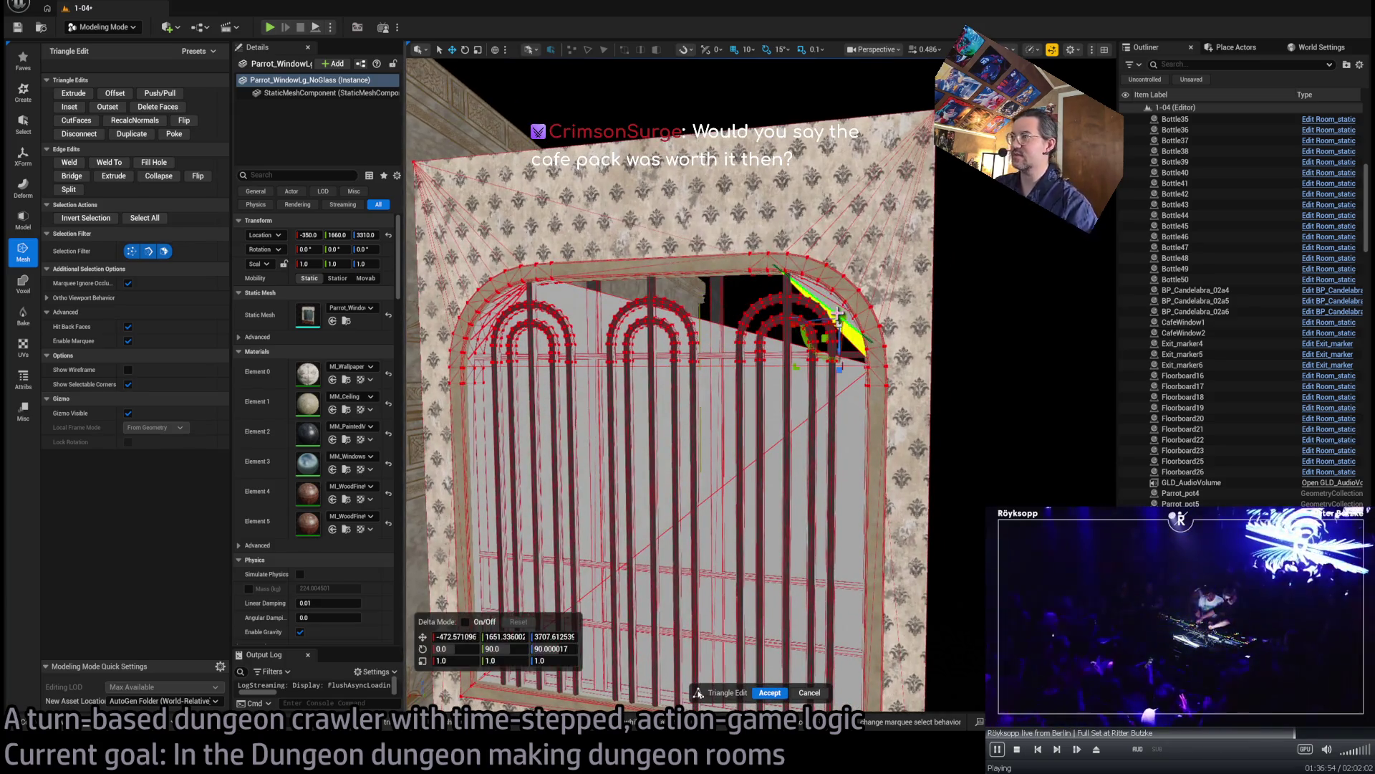
key("Escape")
scroll(828, 300, "up", 5)
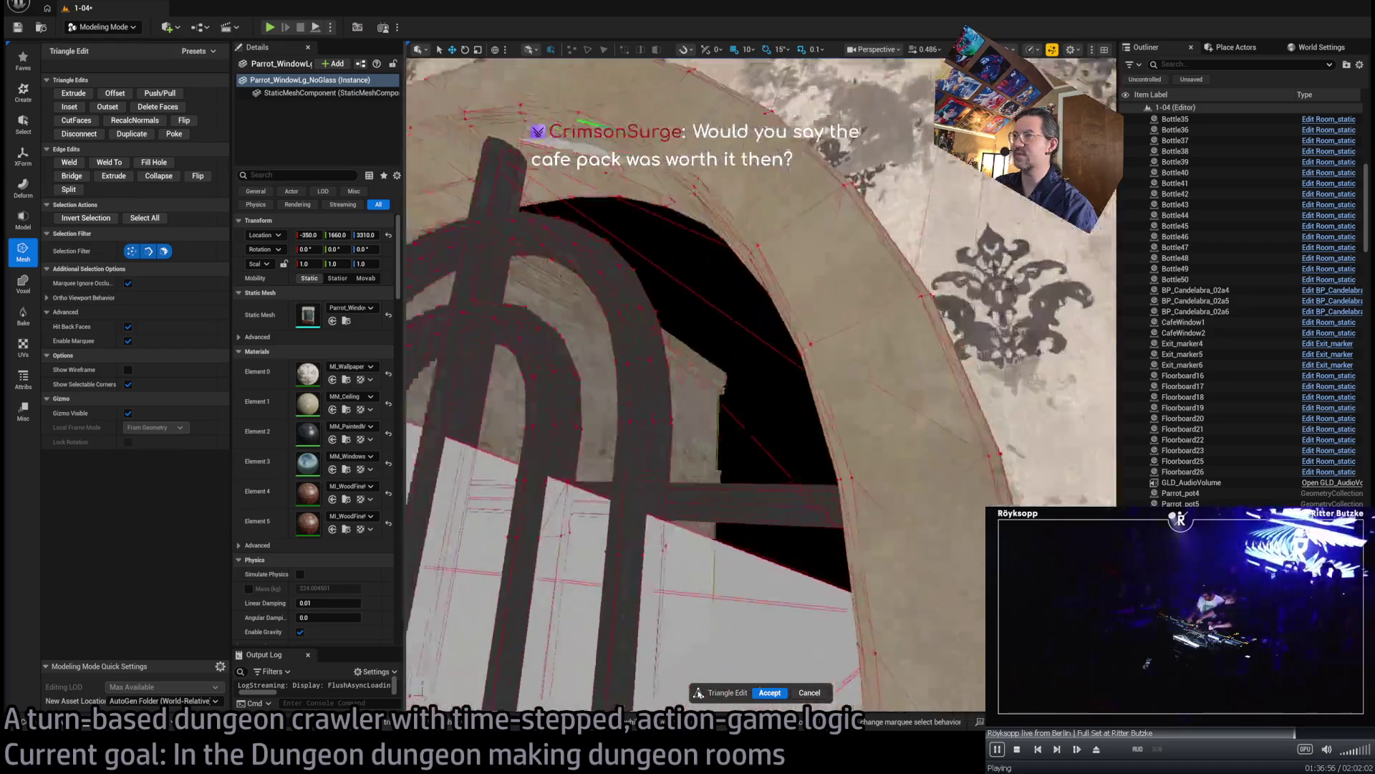
scroll(829, 299, "down", 2)
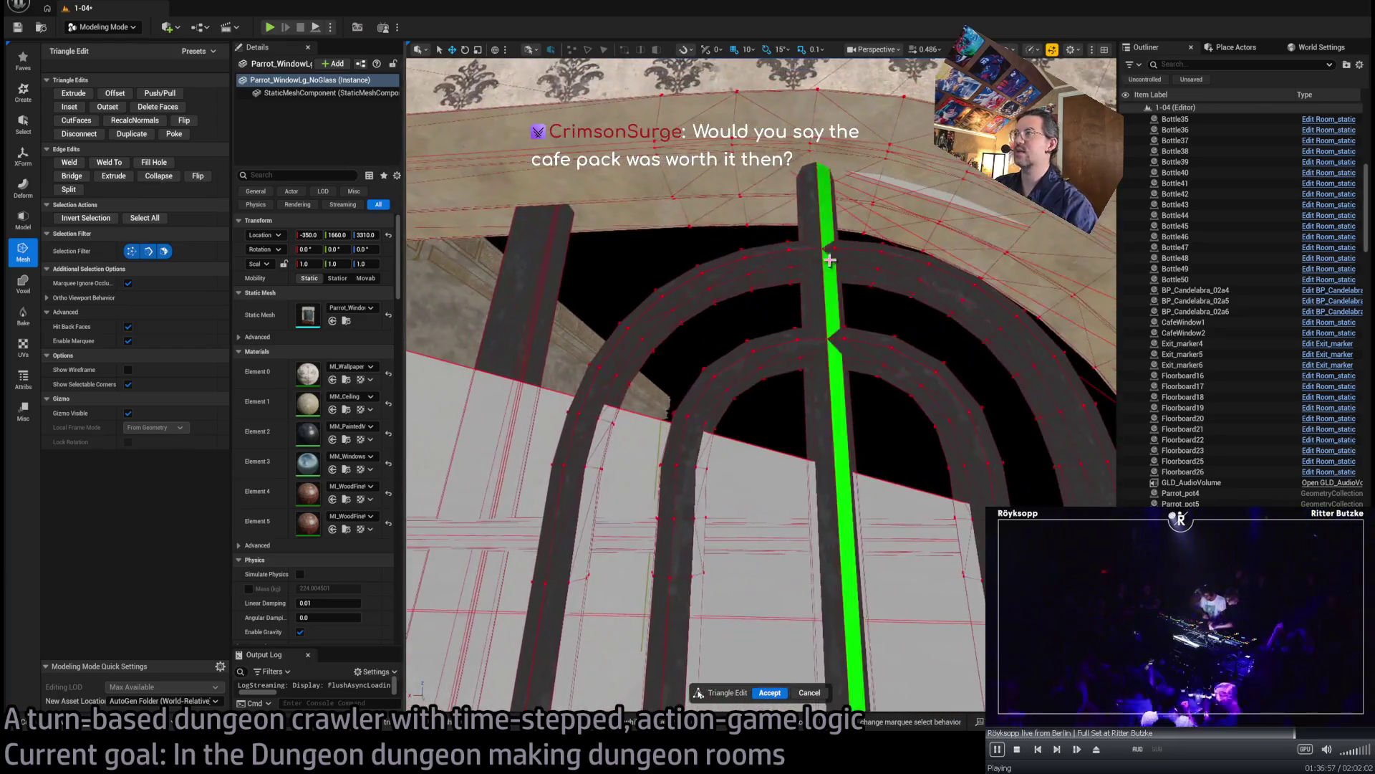
- Select the backing triangles behind the grate and delete them
left_click(929, 202)
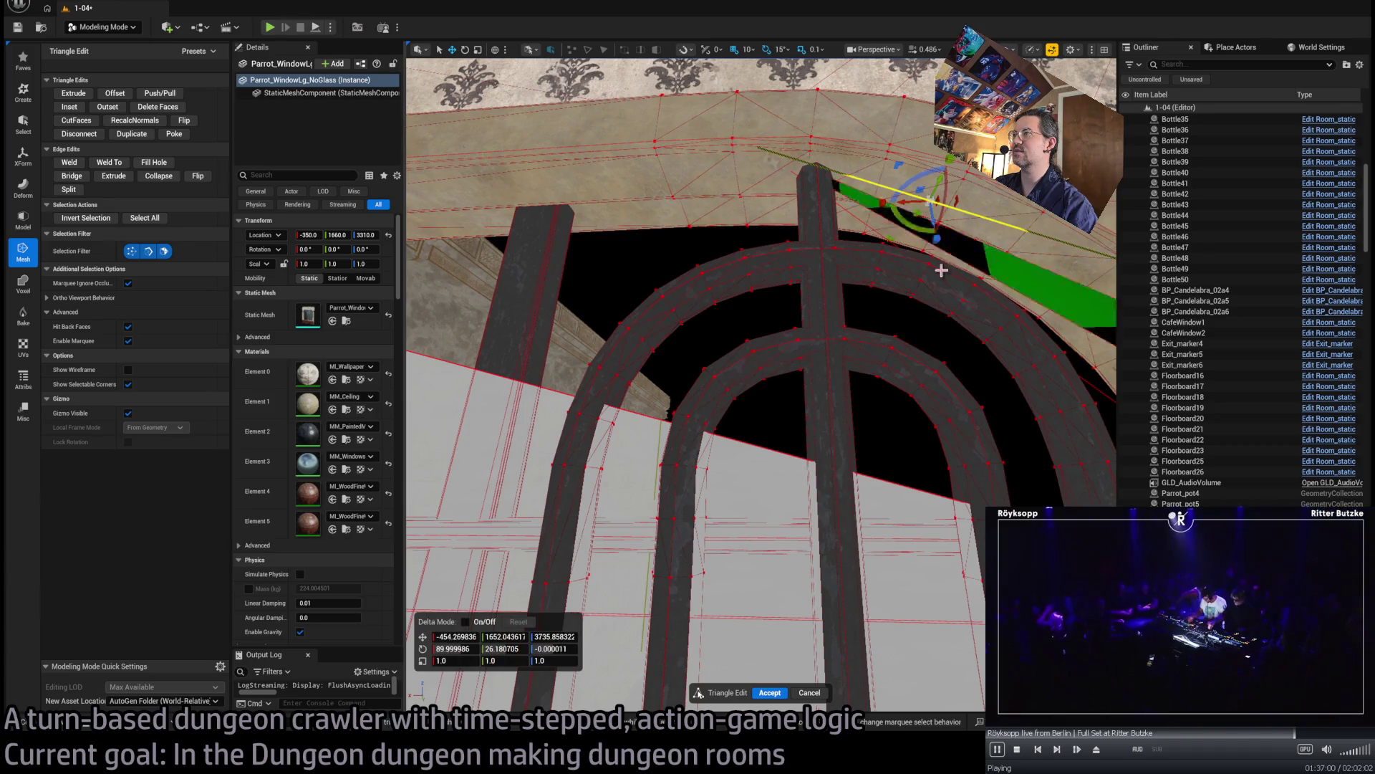
scroll(850, 356, "down", 5)
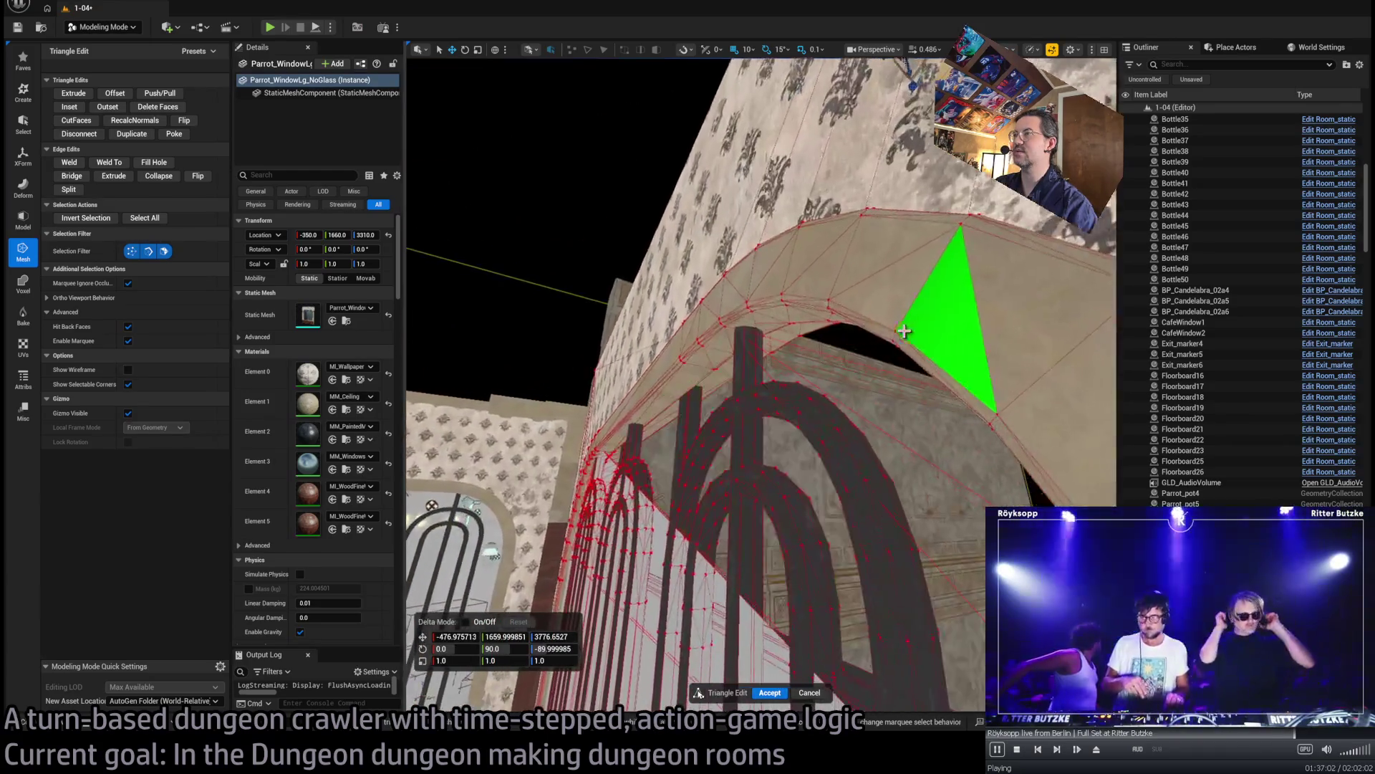
mouse_move(846, 356)
left_mouse_down()
mouse_move(845, 323)
mouse_move(773, 401)
left_mouse_up()
left_click(752, 372)
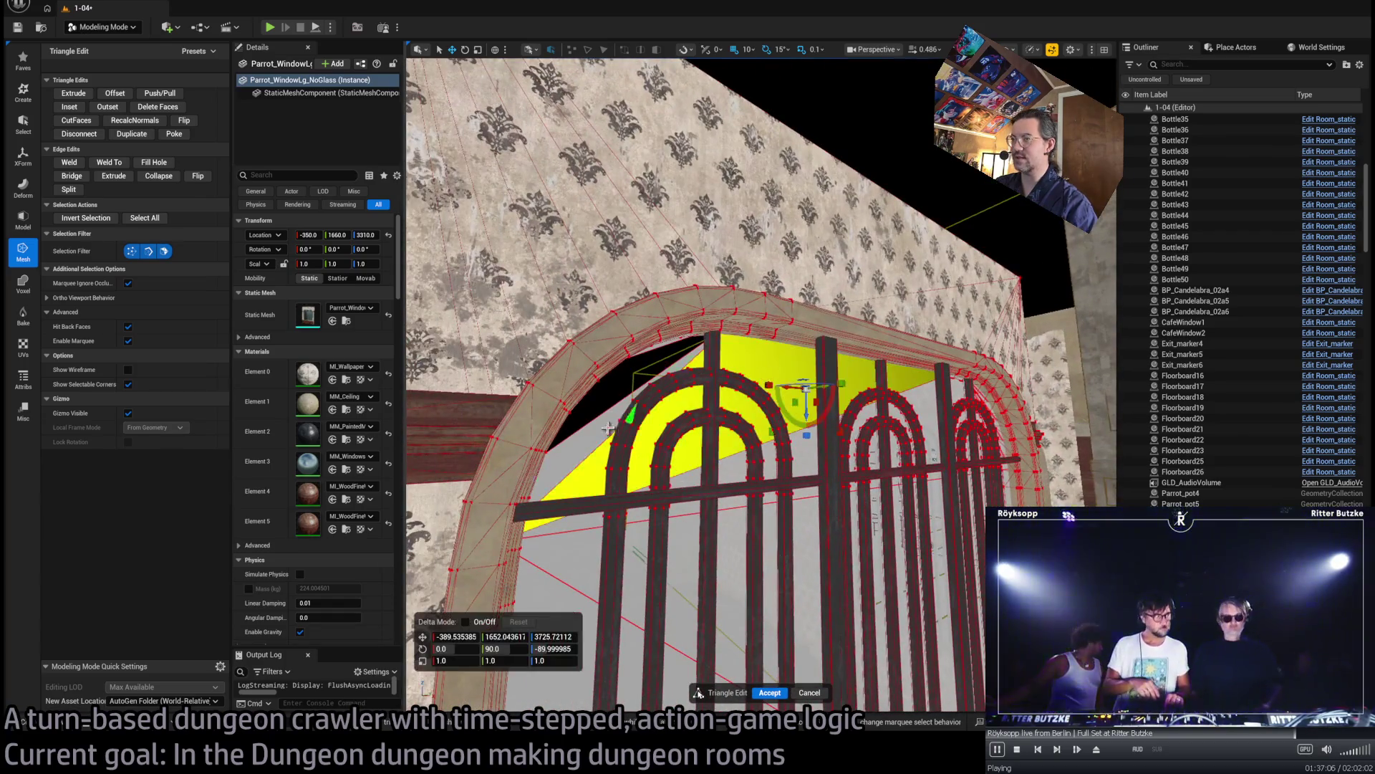
left_click_drag(773, 466, 773, 423)
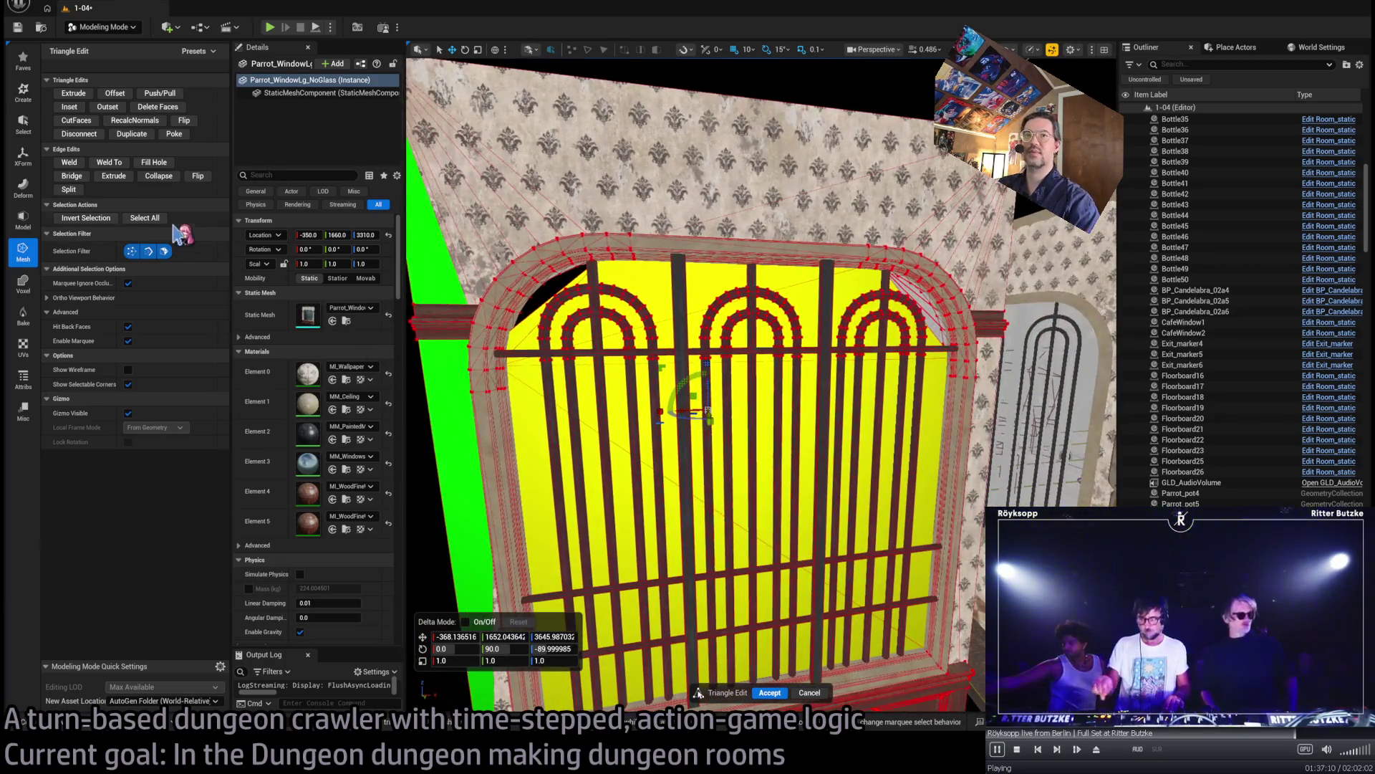
left_click(46, 204)
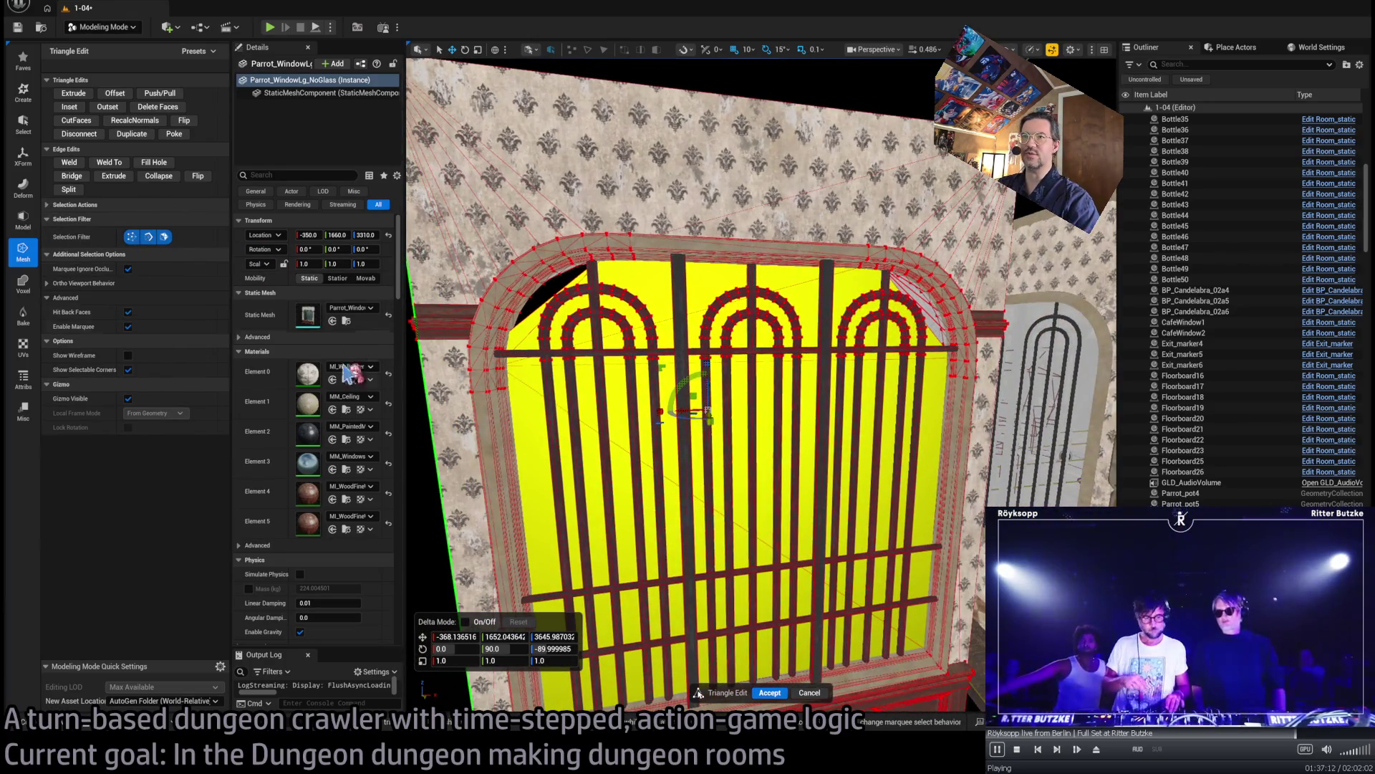
key("Delete")
- Select the remaining backing triangles behind the grate, including the lower-right and upper-left ones
left_click_drag(787, 413, 787, 413)
left_click(786, 413)
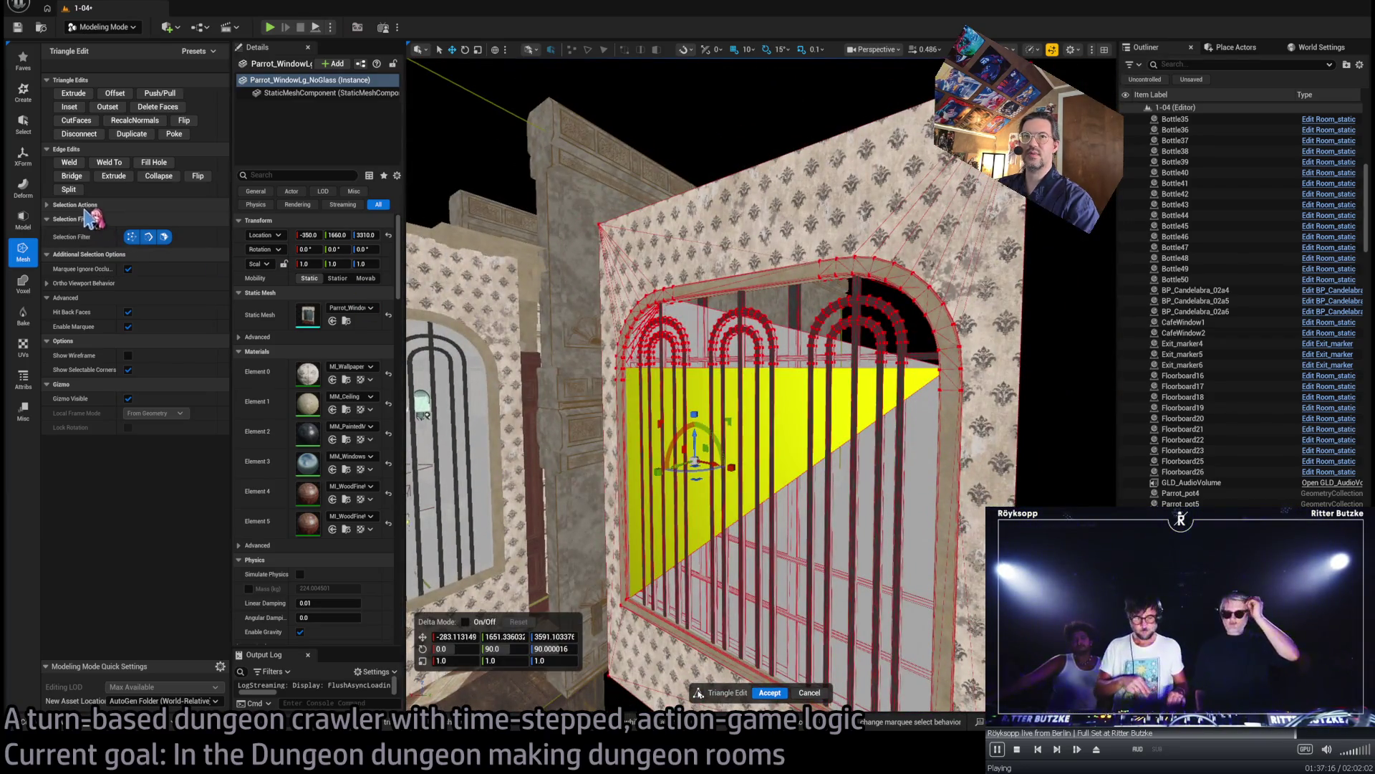
left_click(79, 205)
left_click(145, 217)
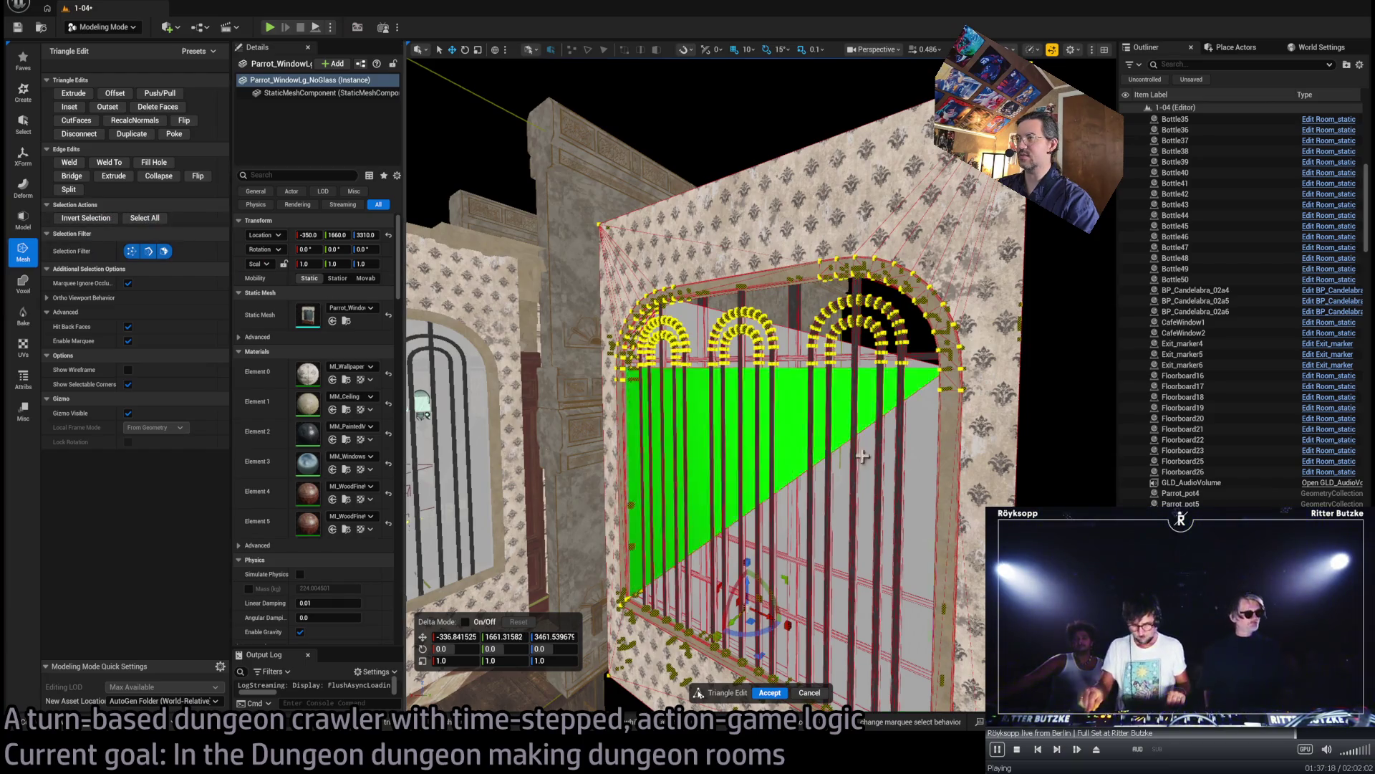
left_click(809, 516)
left_click(799, 414)
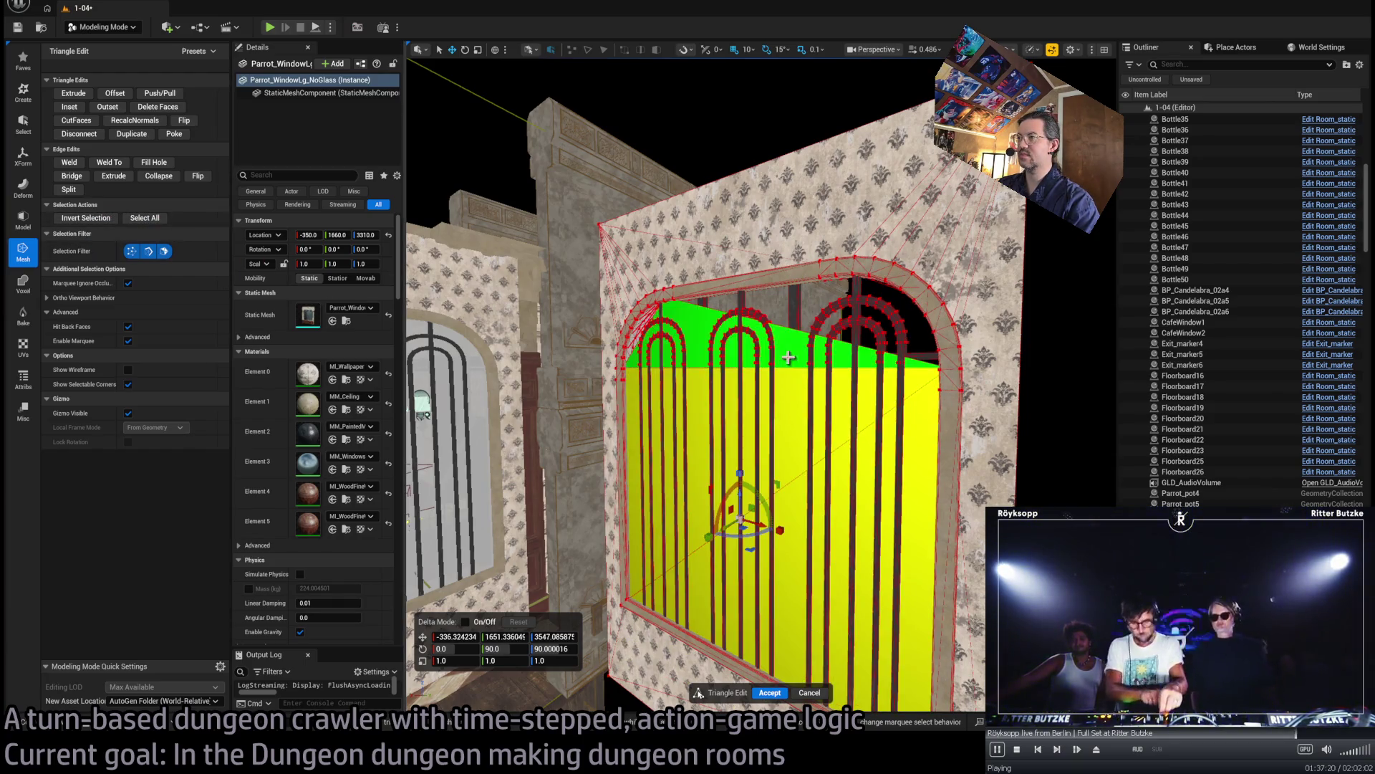
key("Escape")
- Check the opened grate up close and accept the triangle edits
scroll(799, 413, "up", 3)
scroll(759, 387, "up", 5)
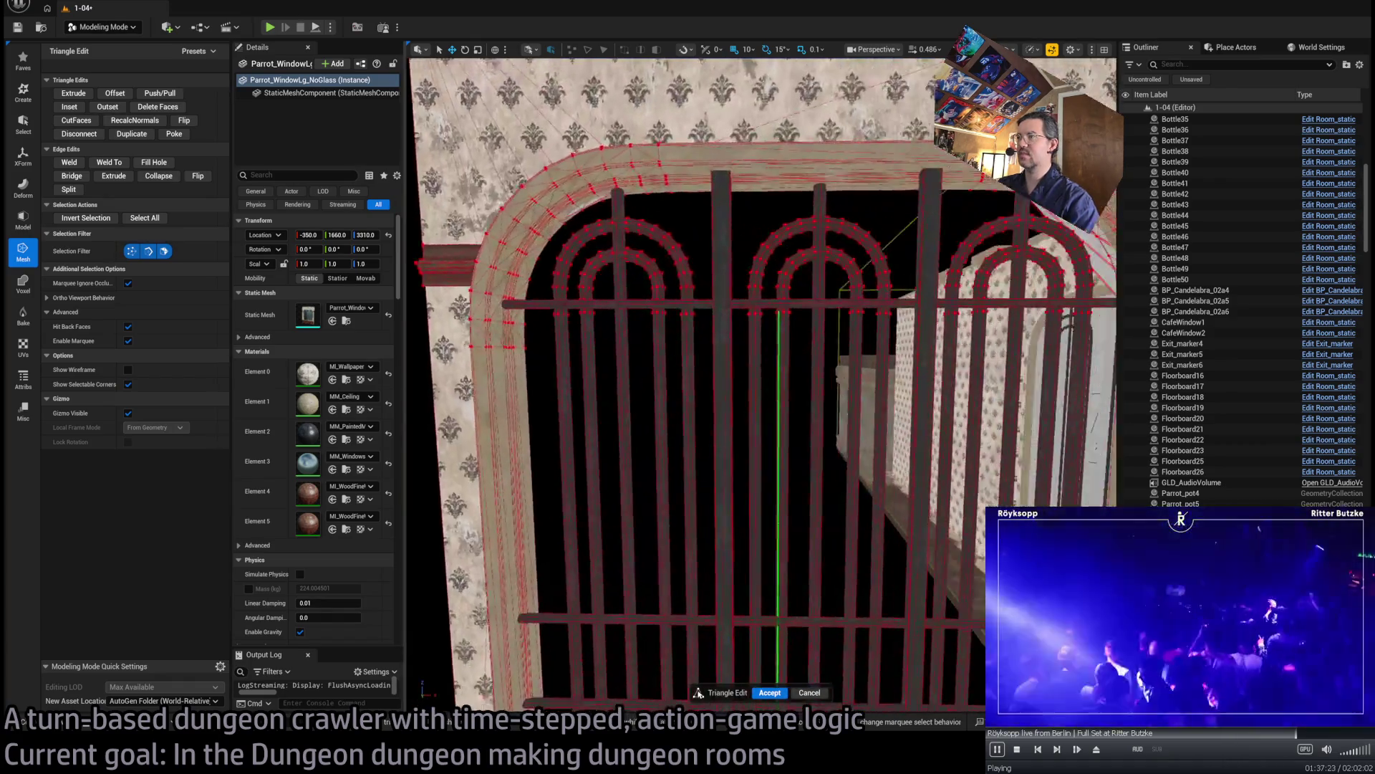
mouse_move(759, 386)
left_mouse_down()
mouse_move(788, 401)
mouse_move(880, 600)
mouse_move(802, 430)
left_mouse_up()
key("f")
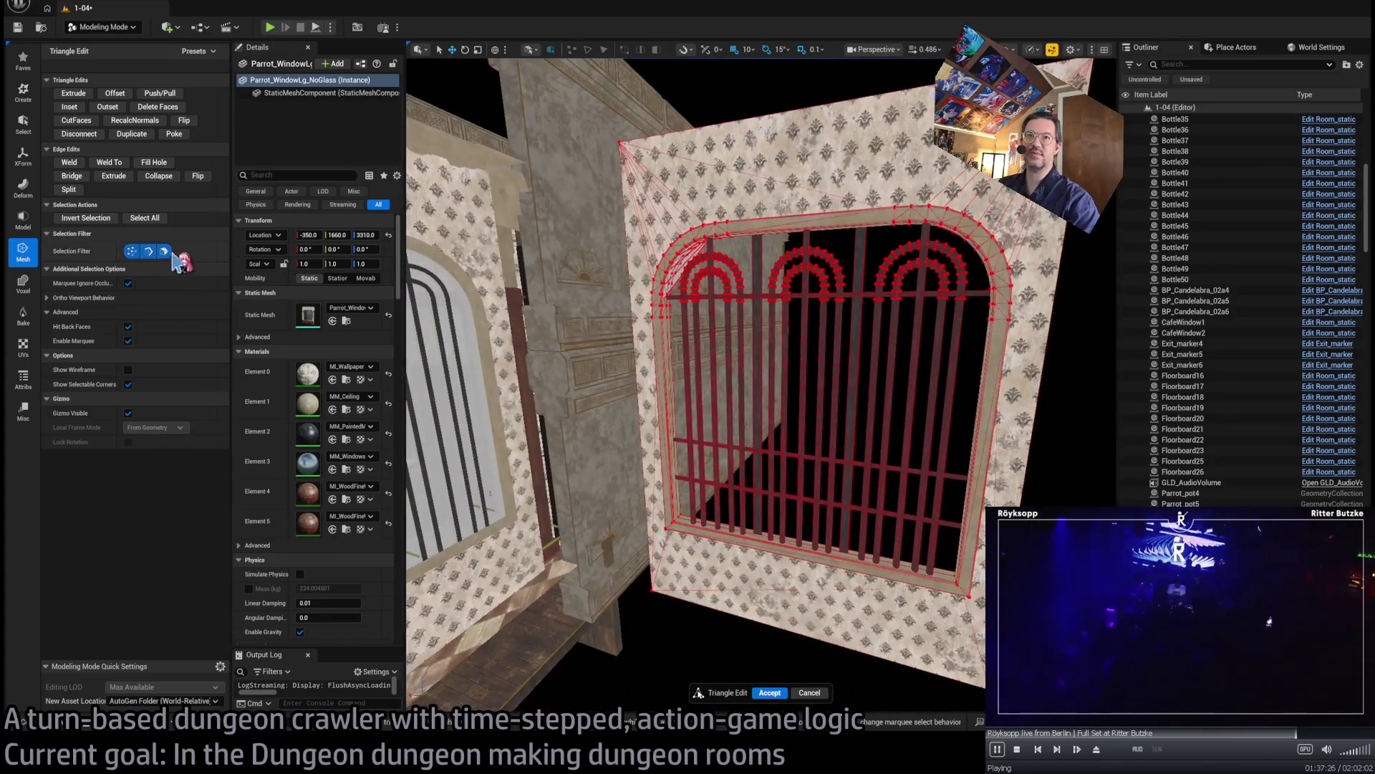
left_click(779, 694)
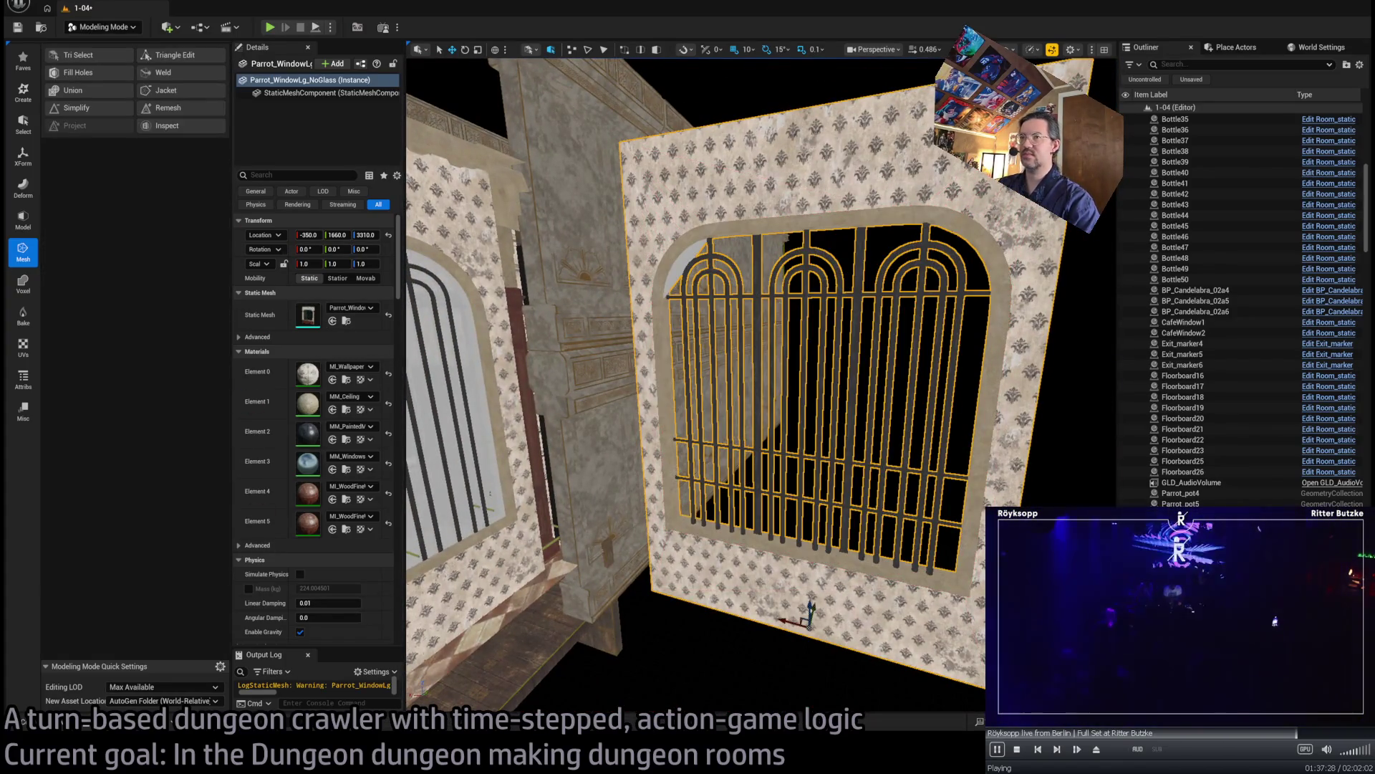
key("f")
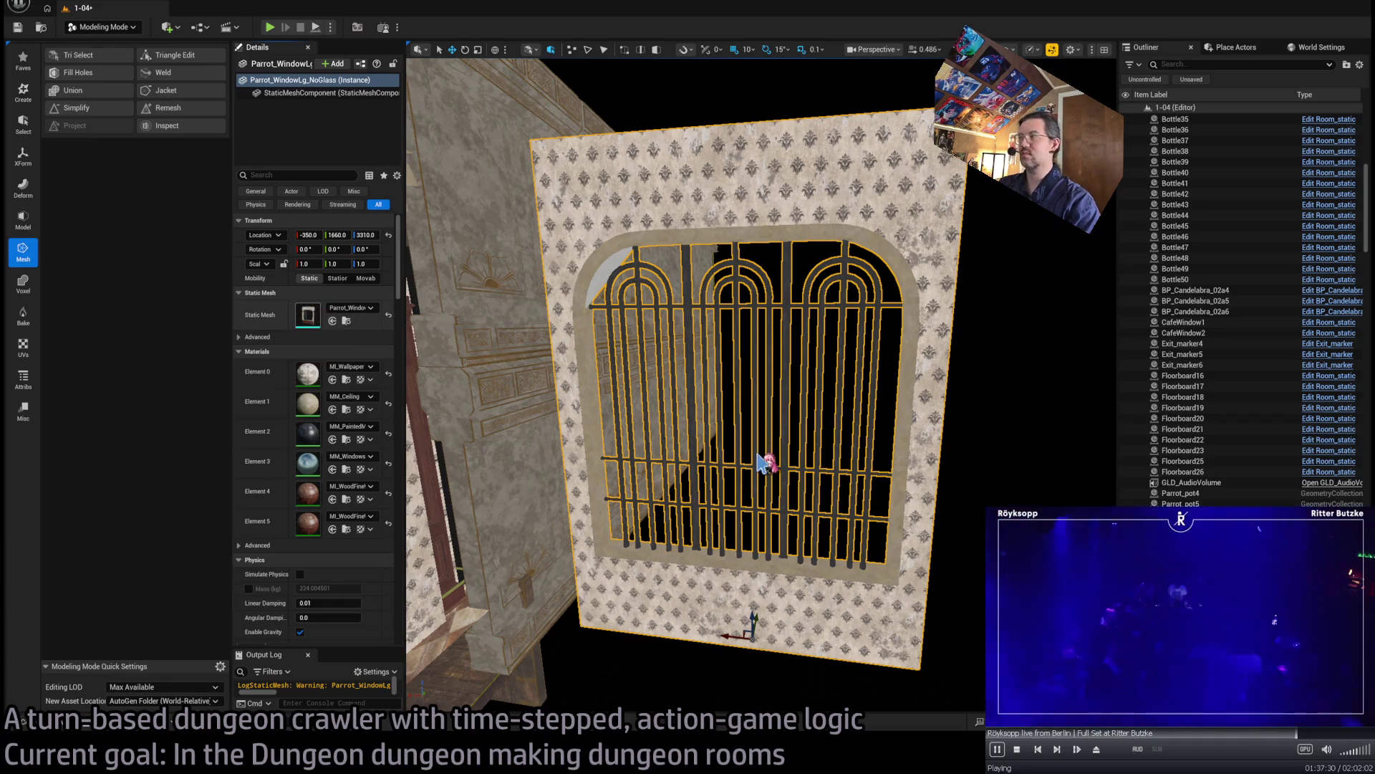
key("ctrl+e")
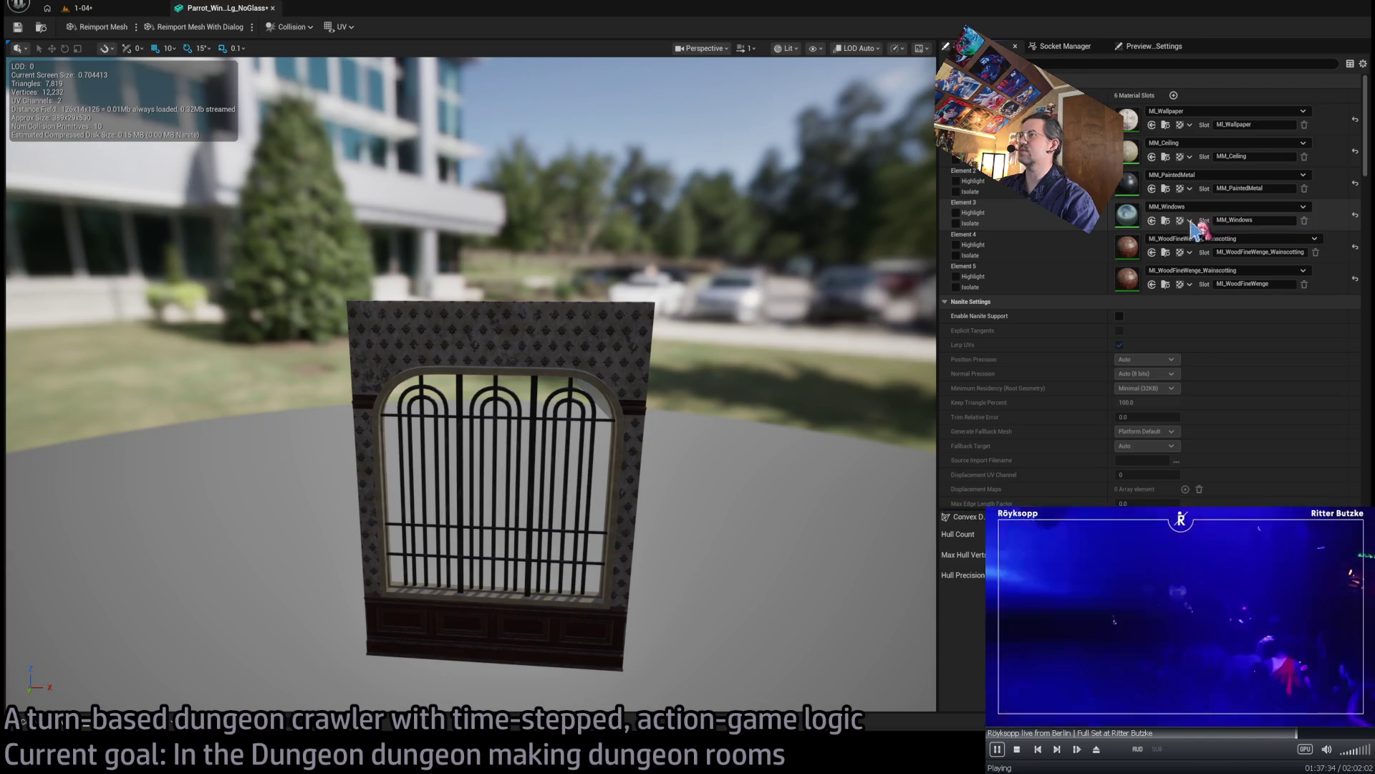
scroll(614, 332, "up", 10)
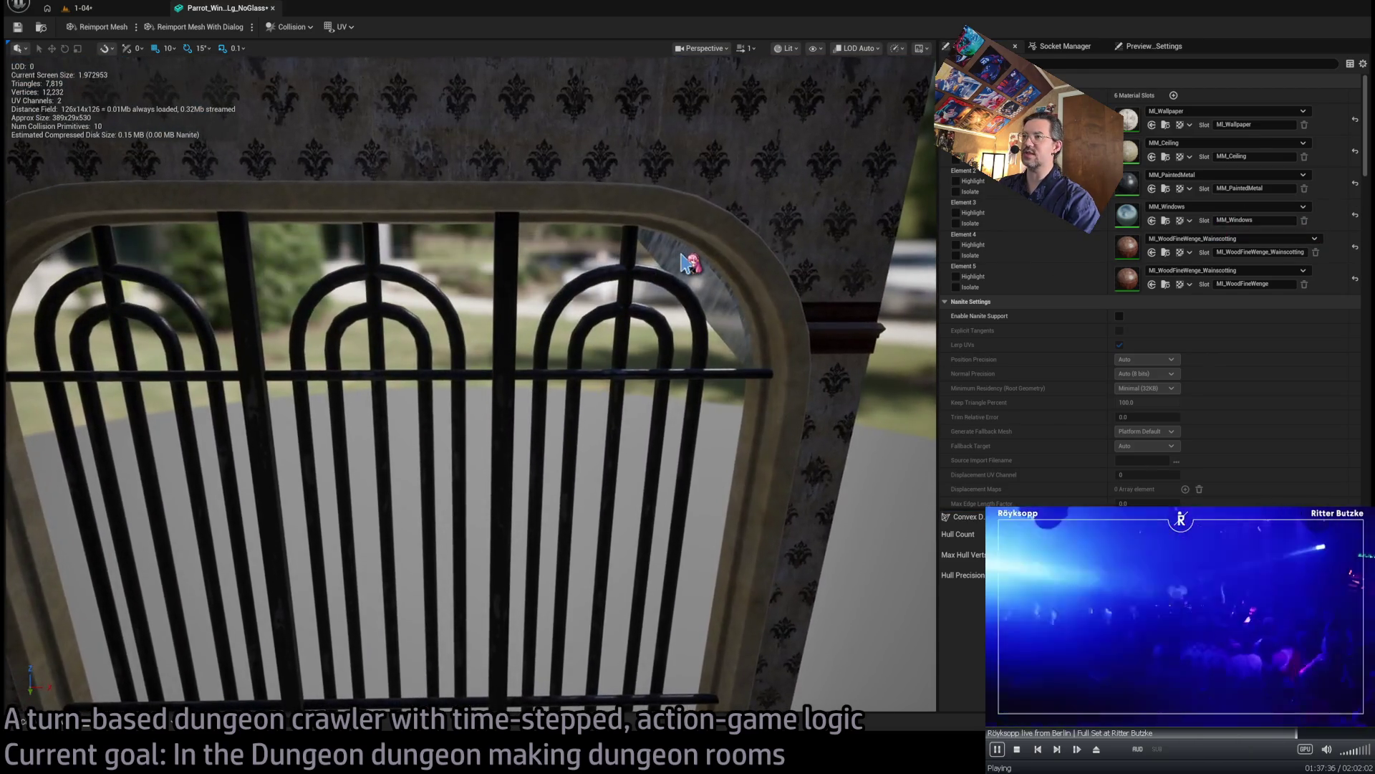
middle_click(224, 10)
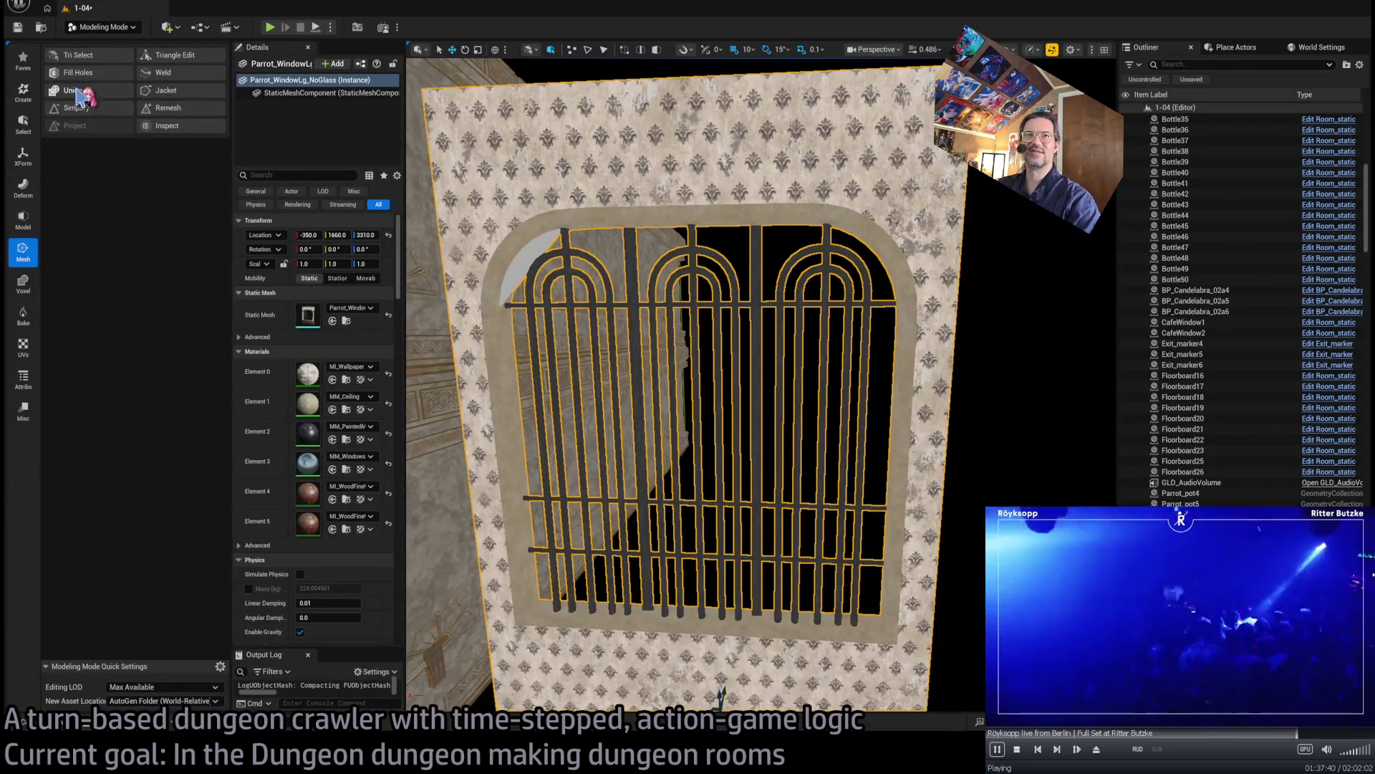
- Reopen Triangle Edit, select the leftover arch triangles, and accept the window mesh edit
left_click(187, 56)
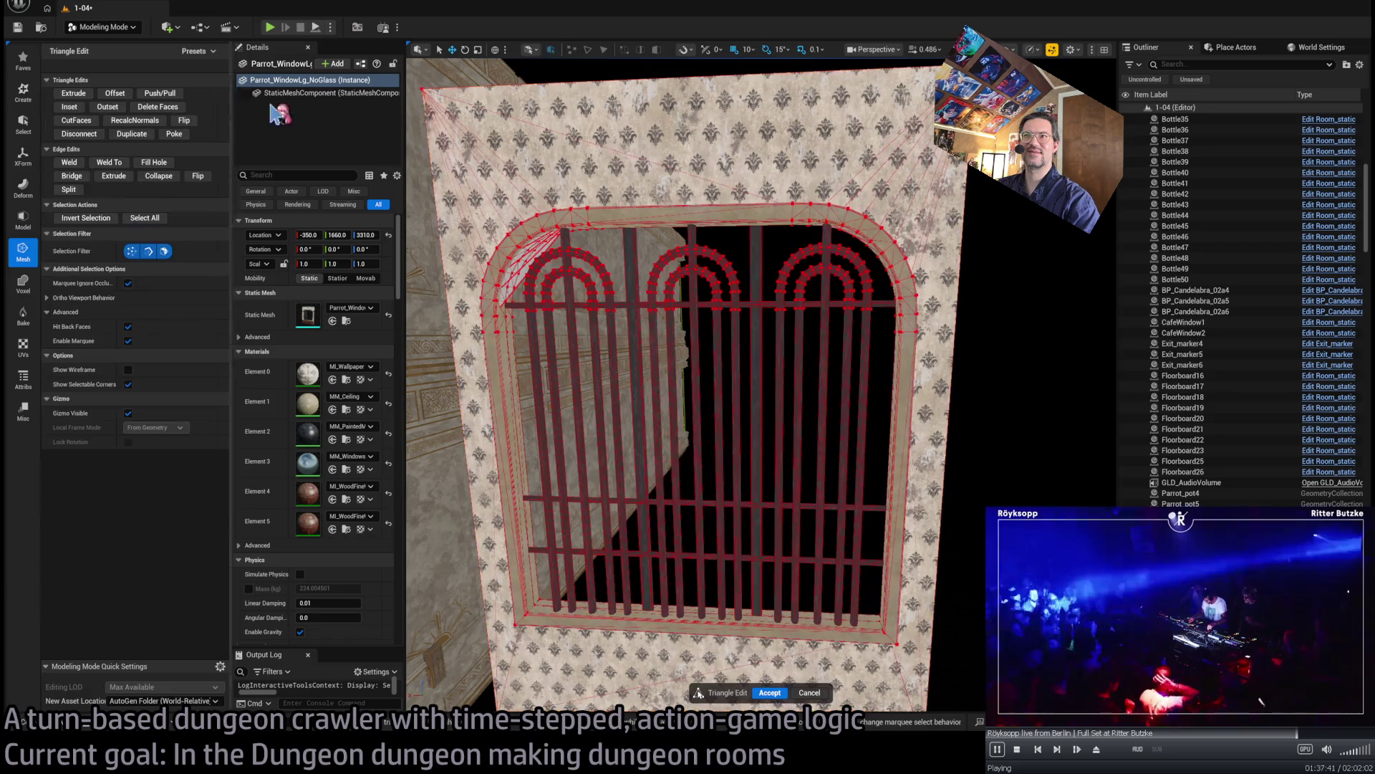
left_click(537, 255)
key("f")
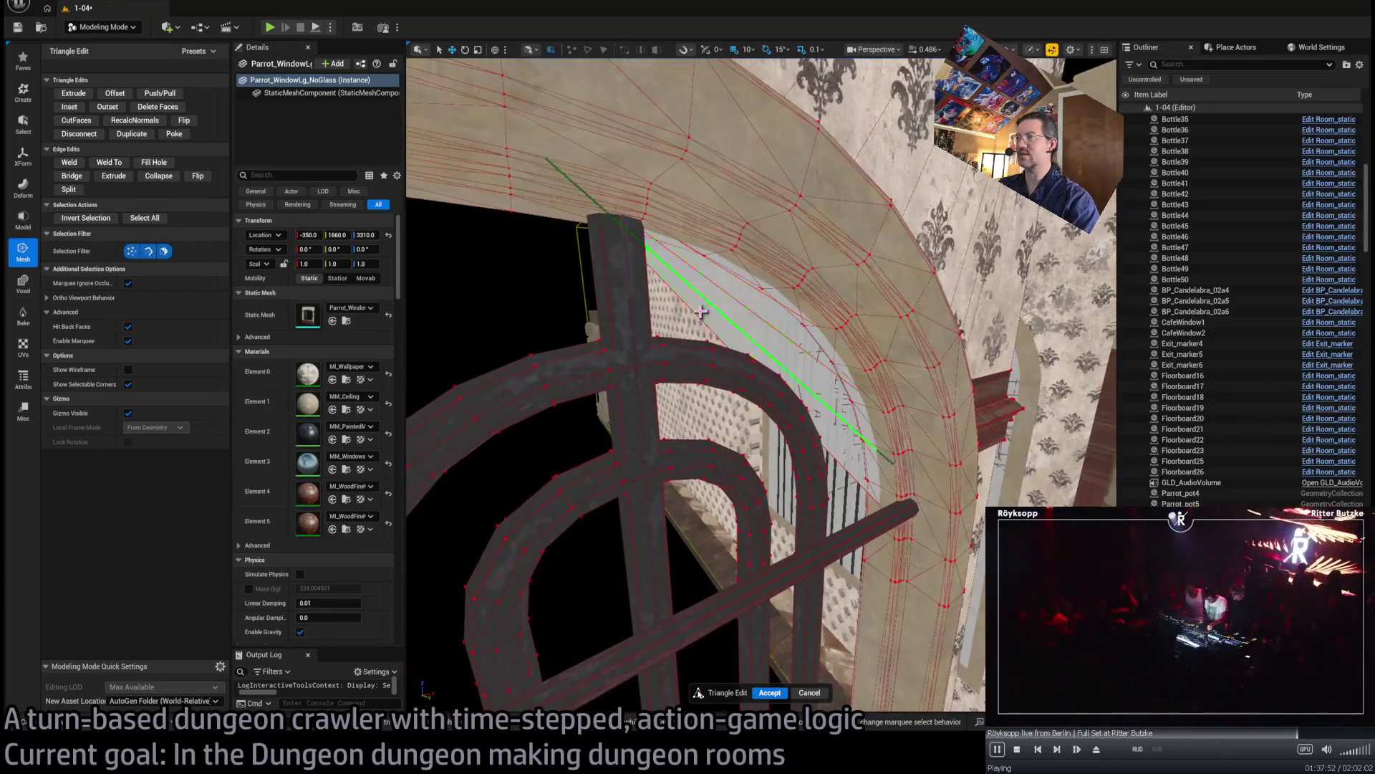
left_click(729, 271)
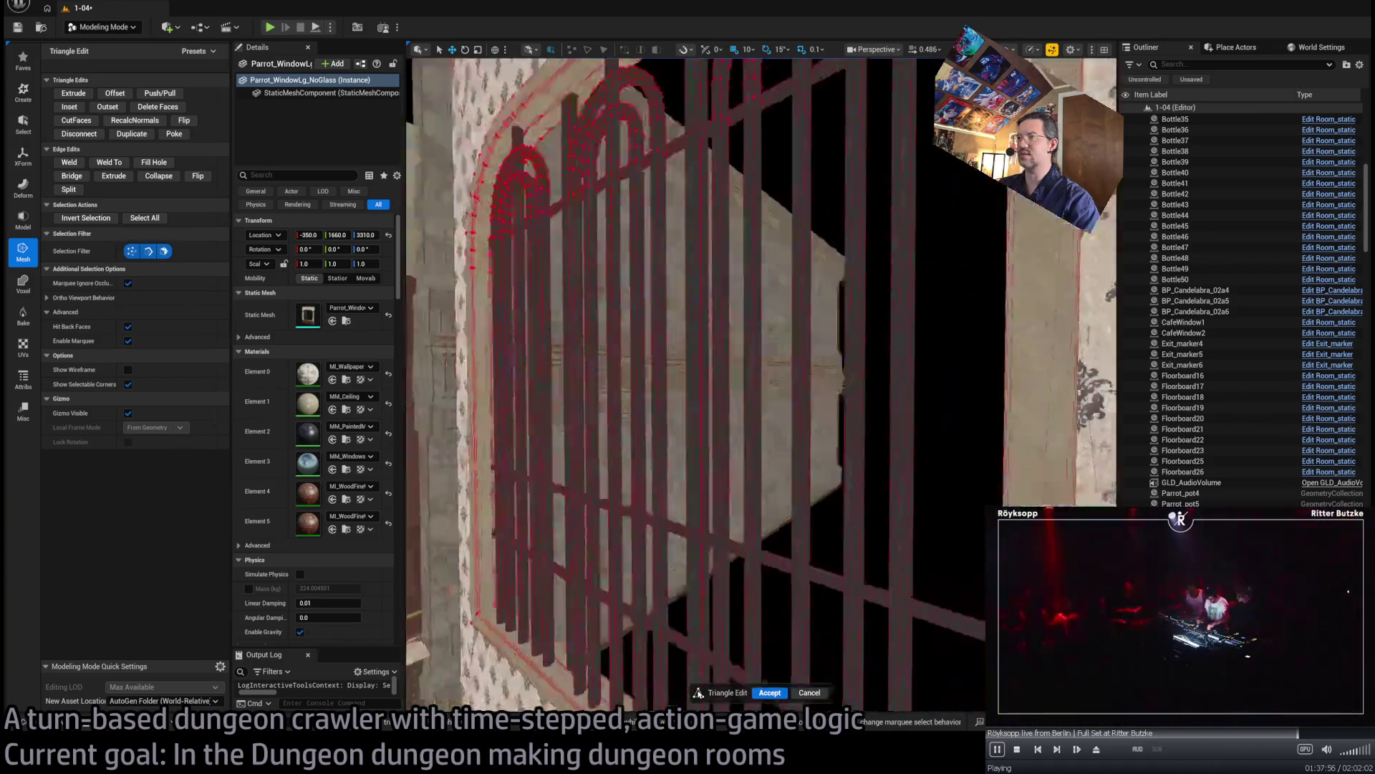
left_click(768, 689)
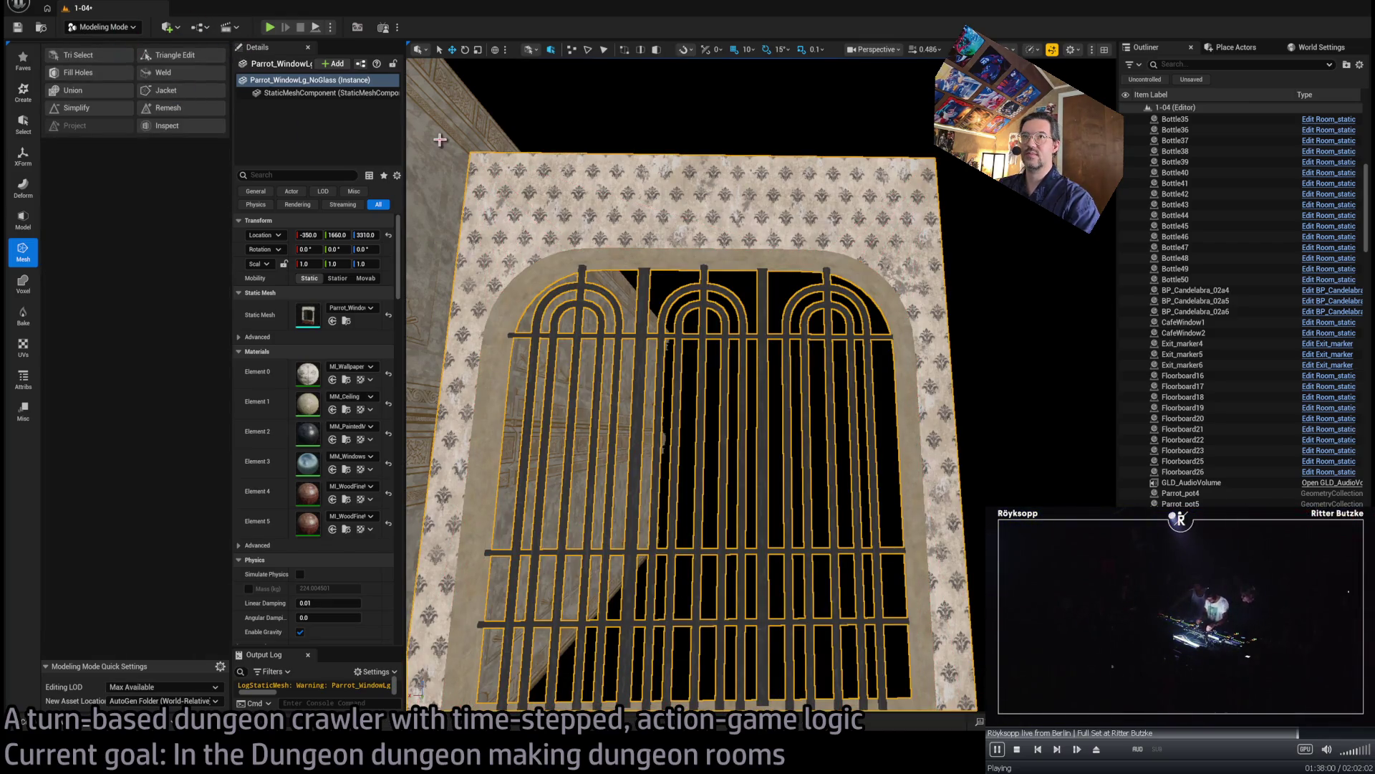
key("ctrl+b")
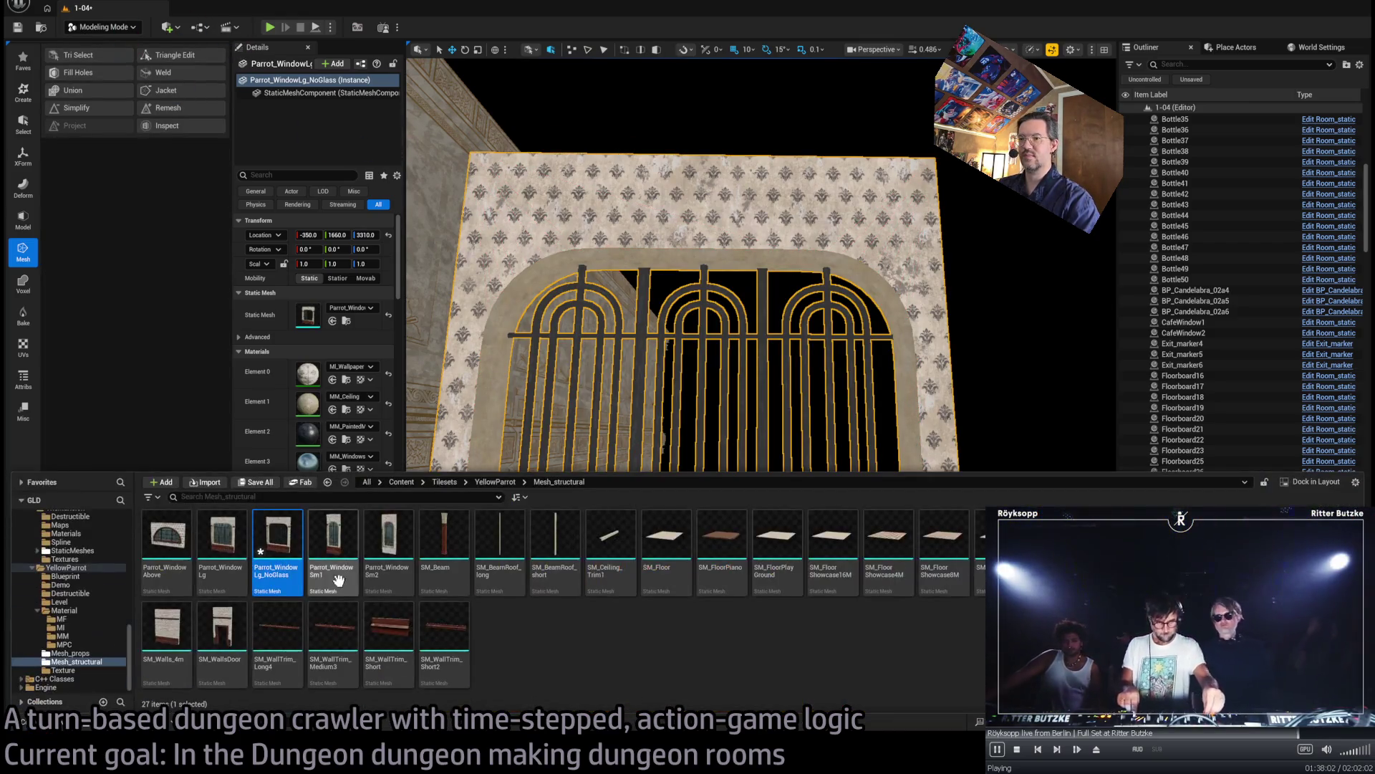
key("ctrl+e")
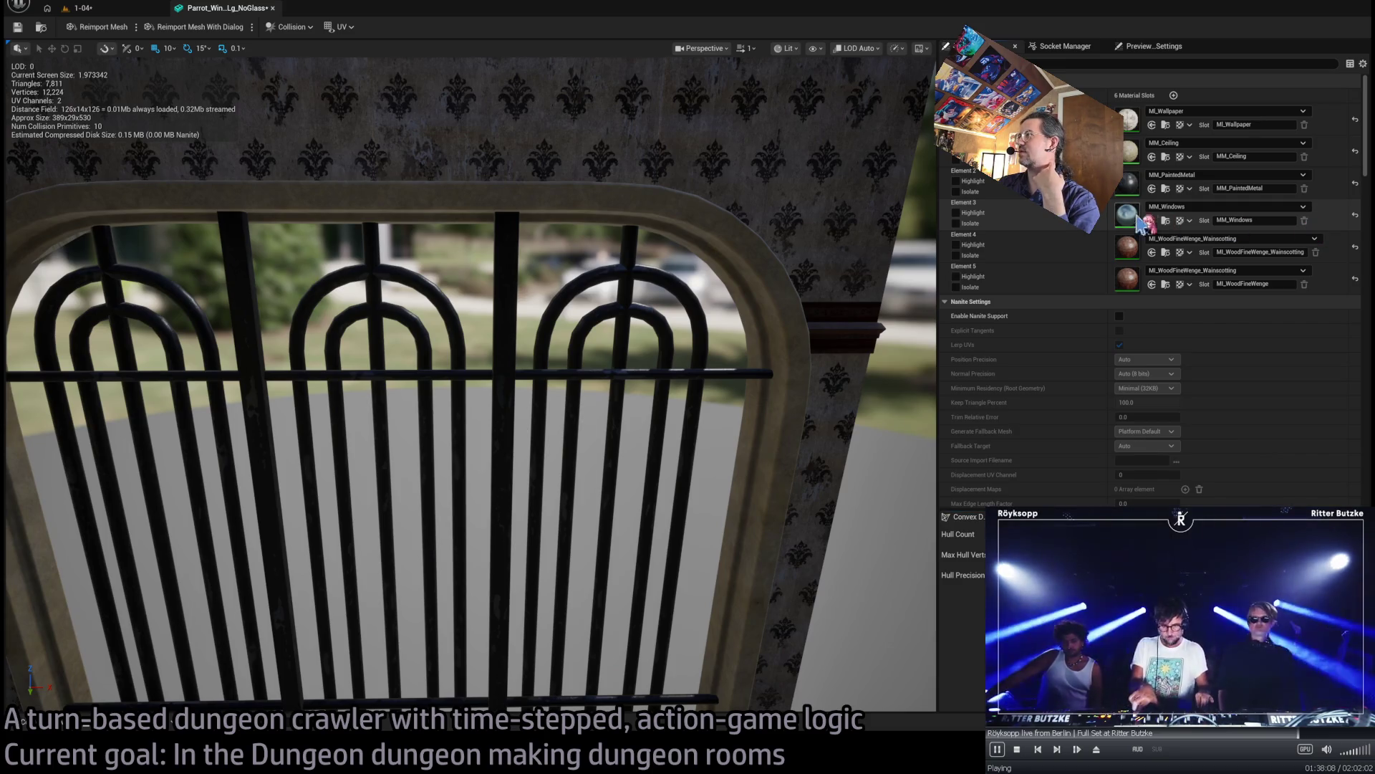
mouse_move(214, 107)
left_mouse_down()
mouse_move(429, 179)
mouse_move(573, 144)
mouse_move(687, 141)
left_mouse_up()
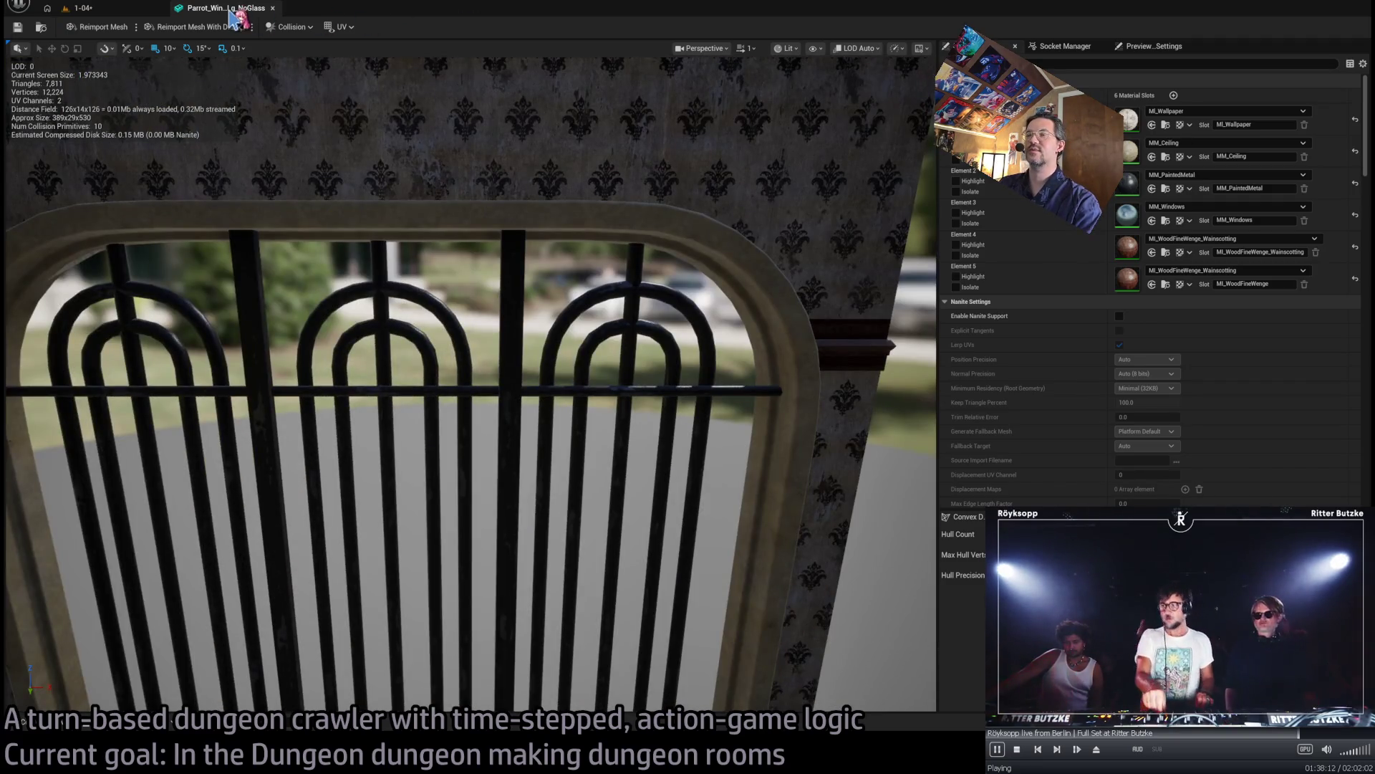
left_click(272, 8)
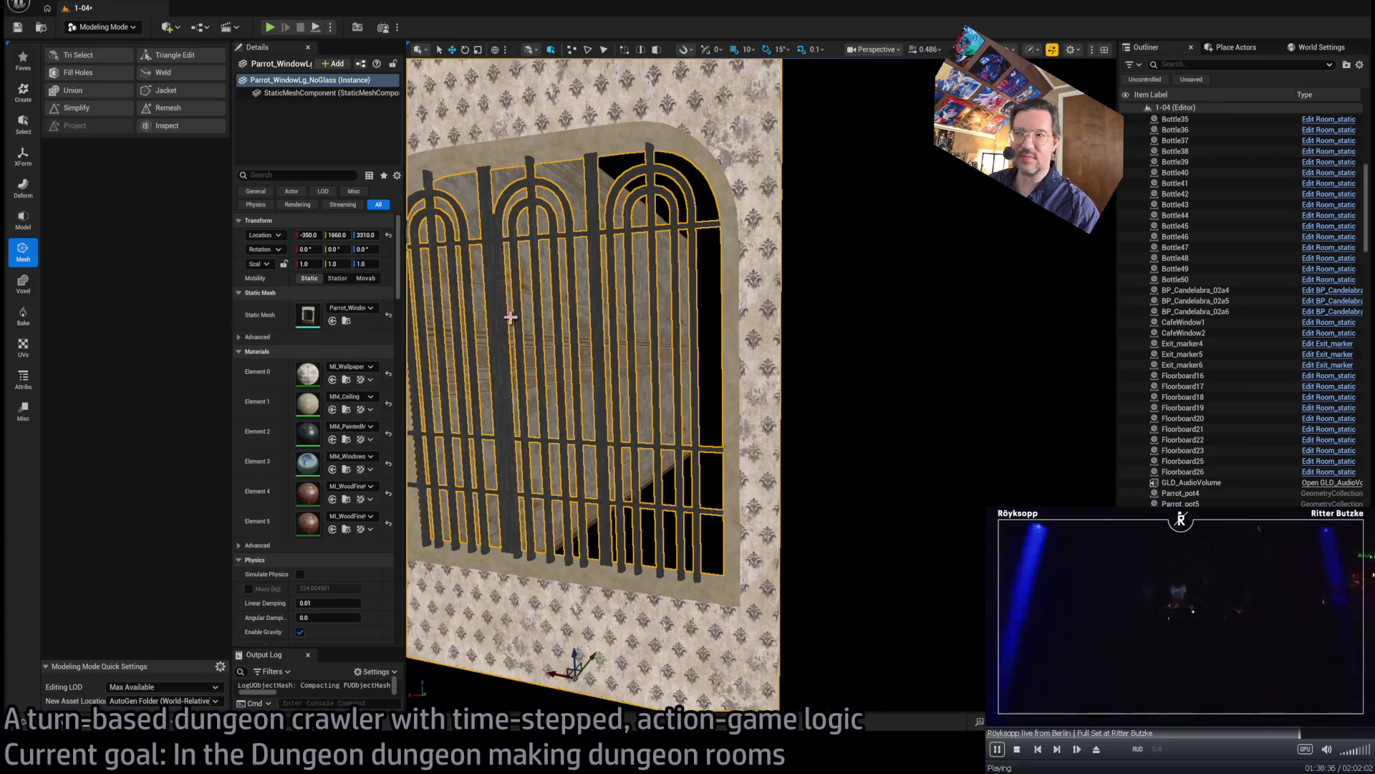
- Switch from Modeling Mode back to Selection Mode and select and frame CafeWindow2
left_click_drag(700, 308, 645, 290)
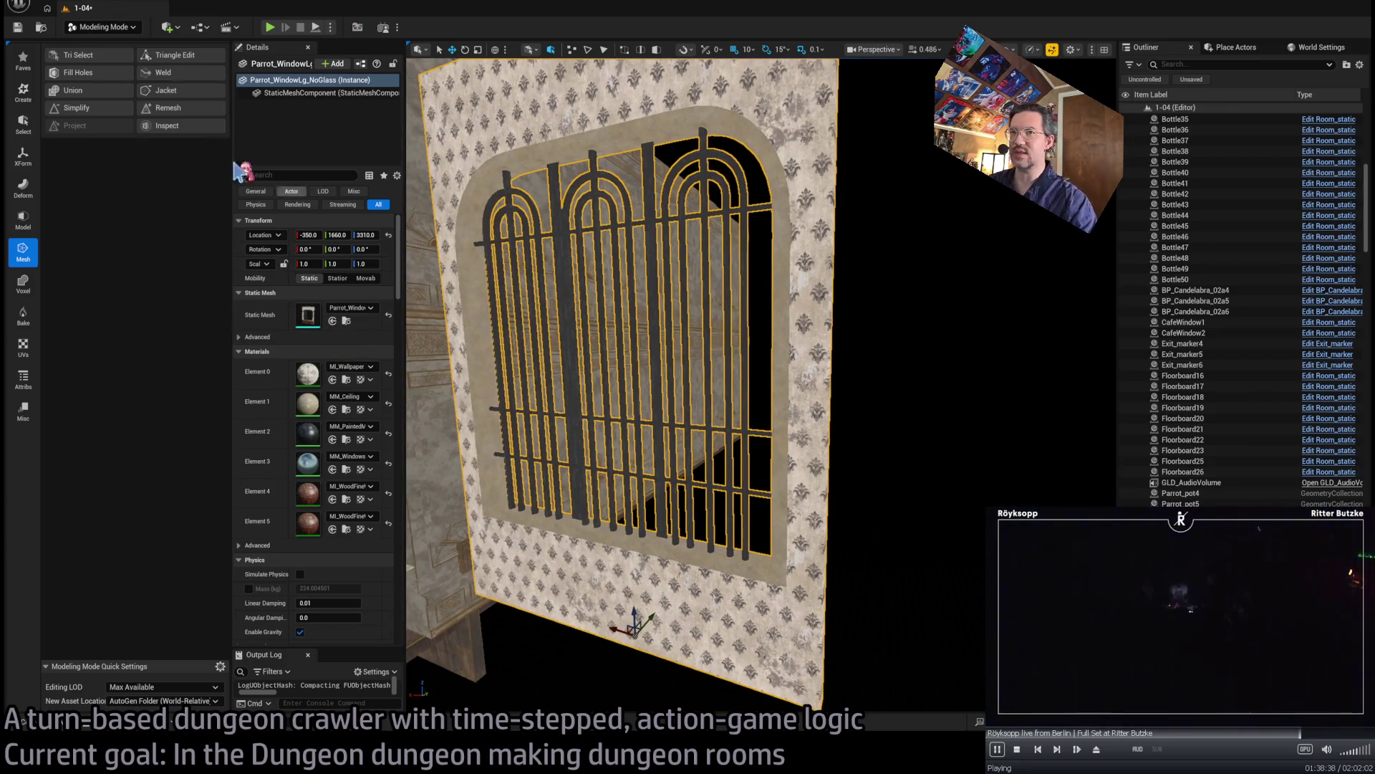
left_click(108, 27)
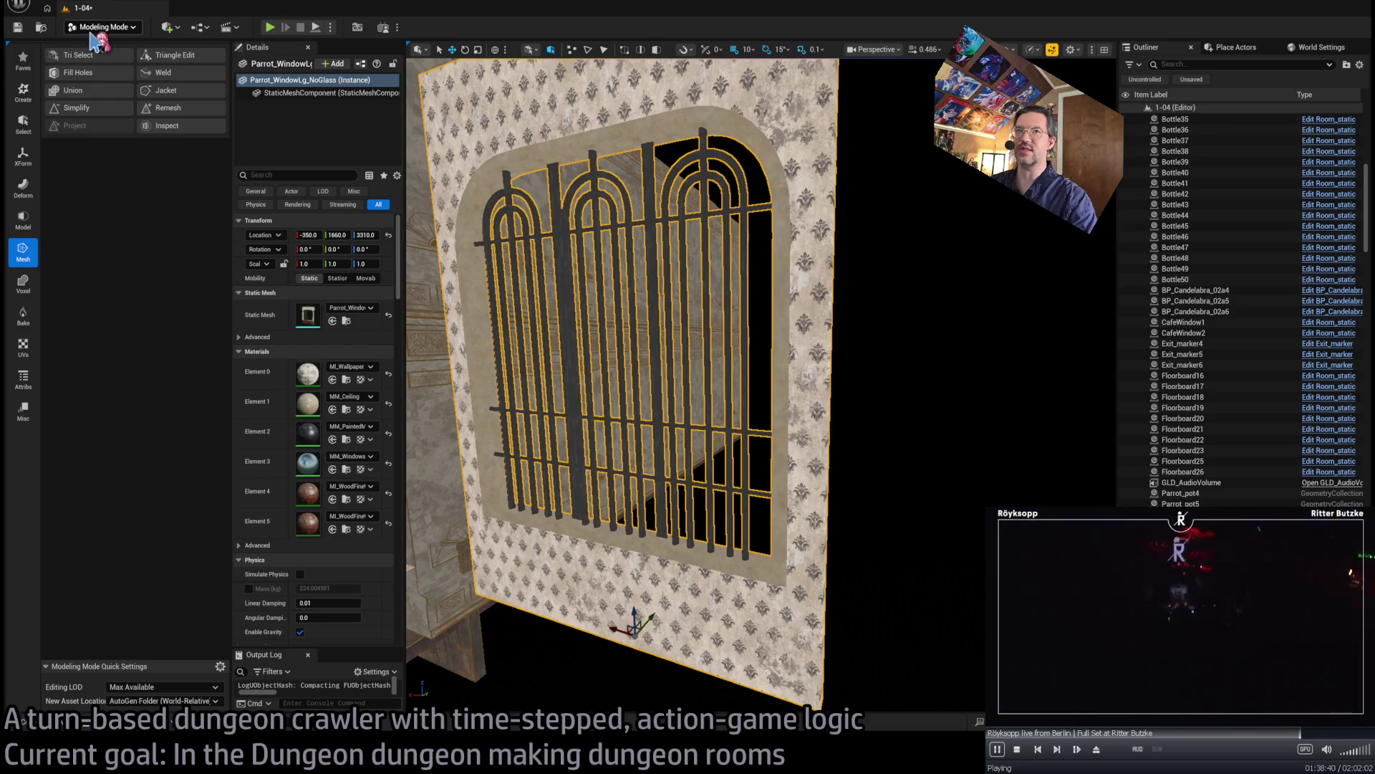
left_click(108, 58)
scroll(534, 302, "down", 8)
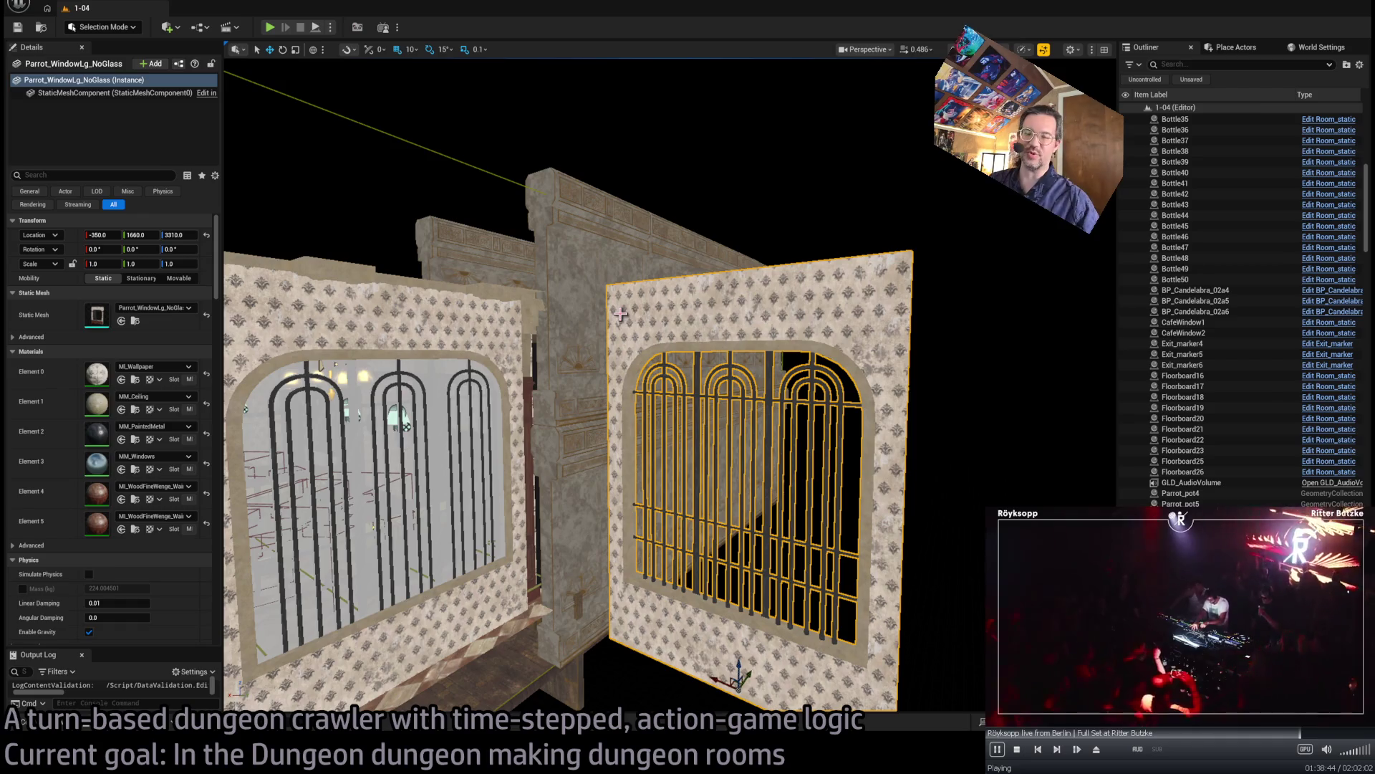
left_click(405, 426)
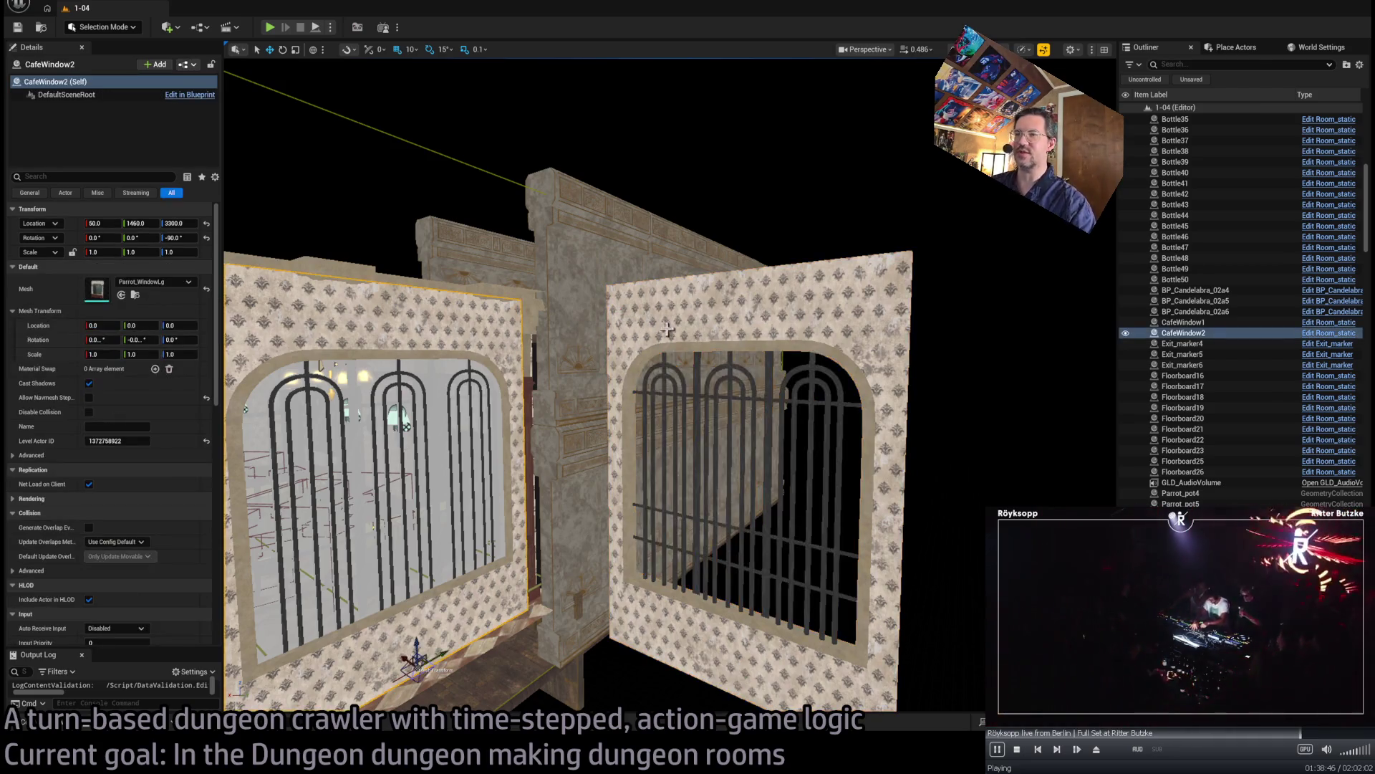
key("f")
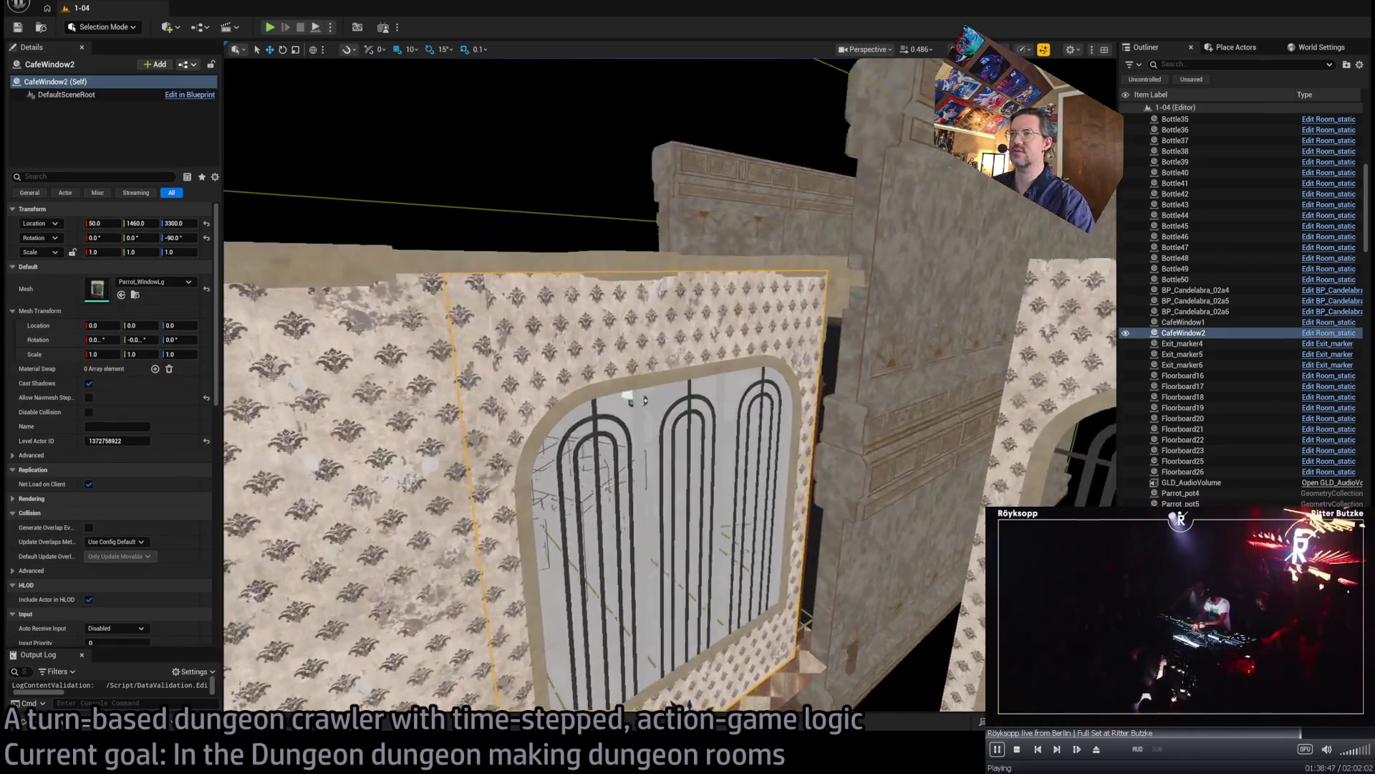
left_click_drag(645, 399, 645, 400)
left_click_drag(690, 336, 689, 337)
- Select the standalone Parrot_WindowLg_NoGlass window wall and delete it from the level
left_click(632, 587)
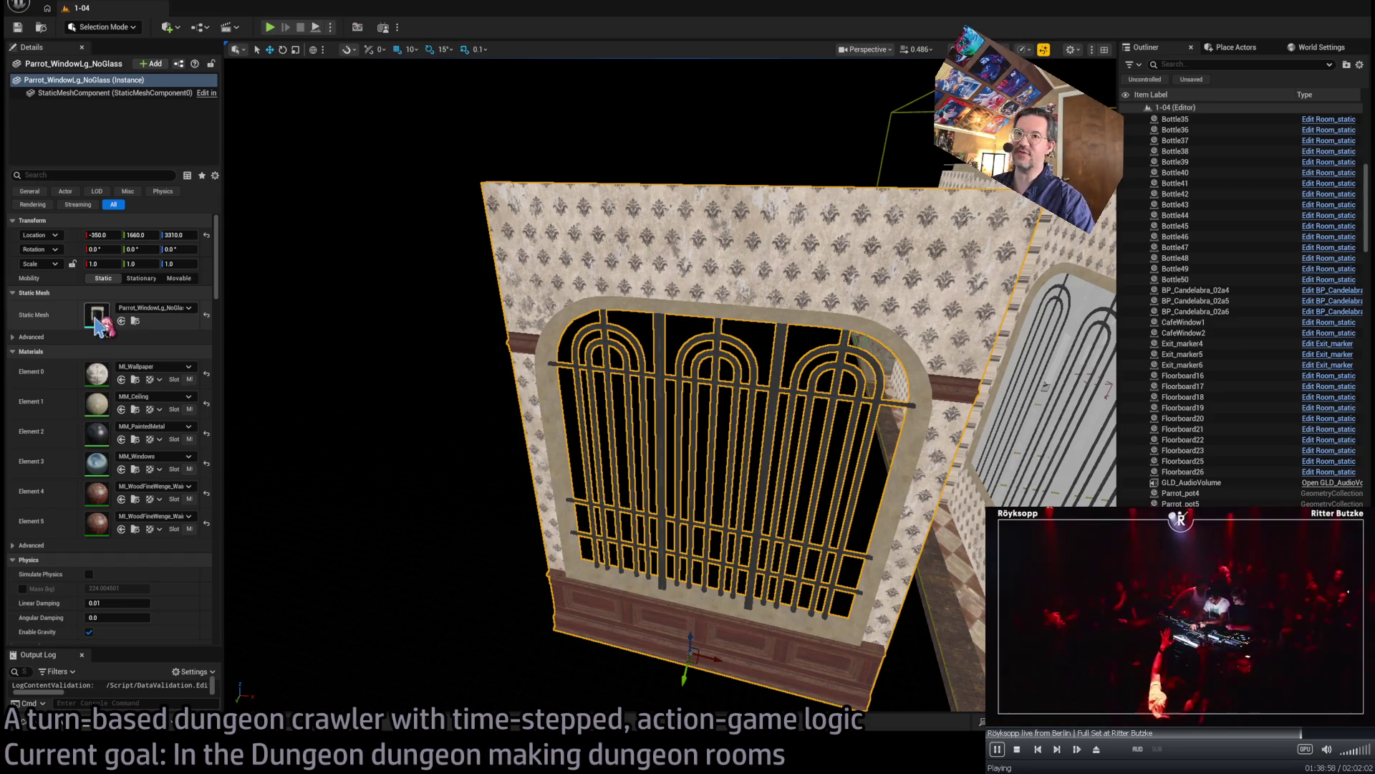
left_click_drag(445, 373, 505, 405)
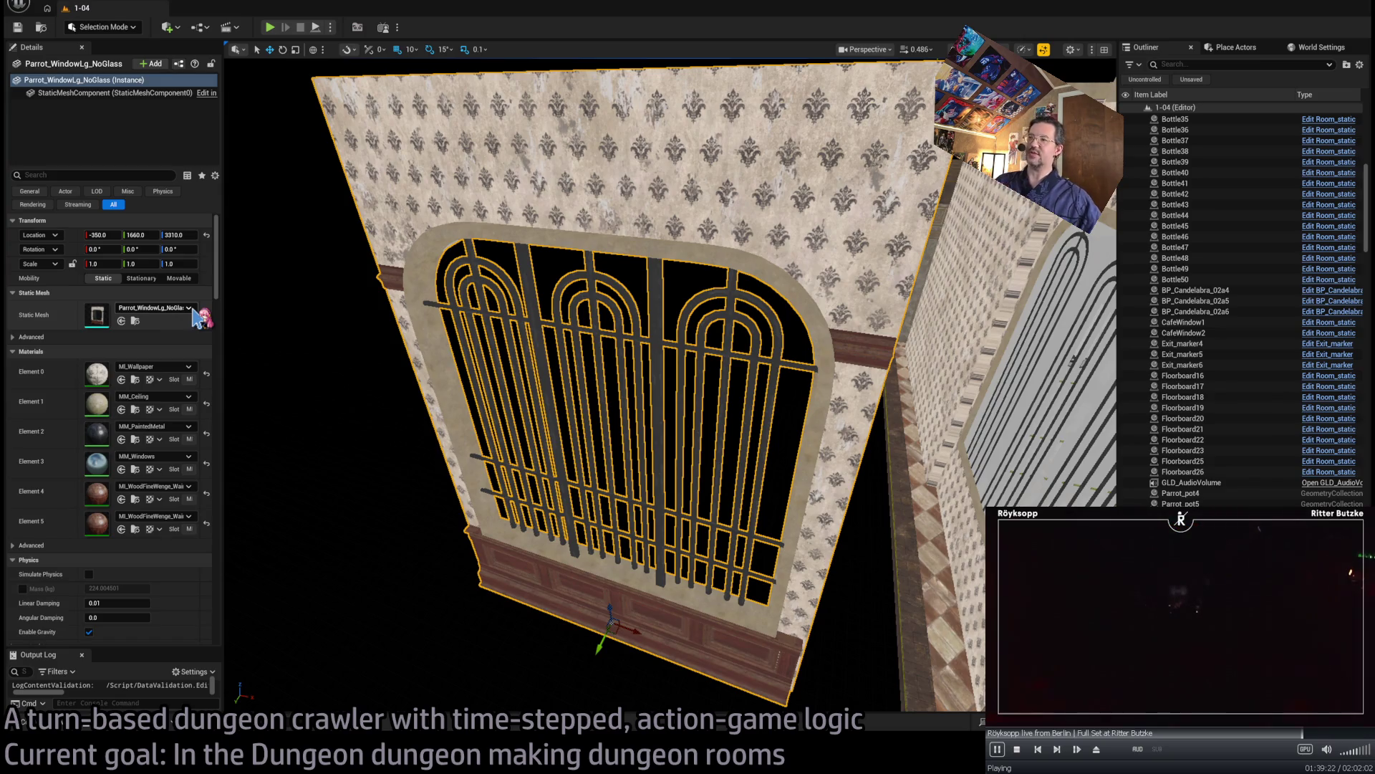
left_click_drag(501, 358, 502, 401)
left_click_drag(288, 336, 288, 328)
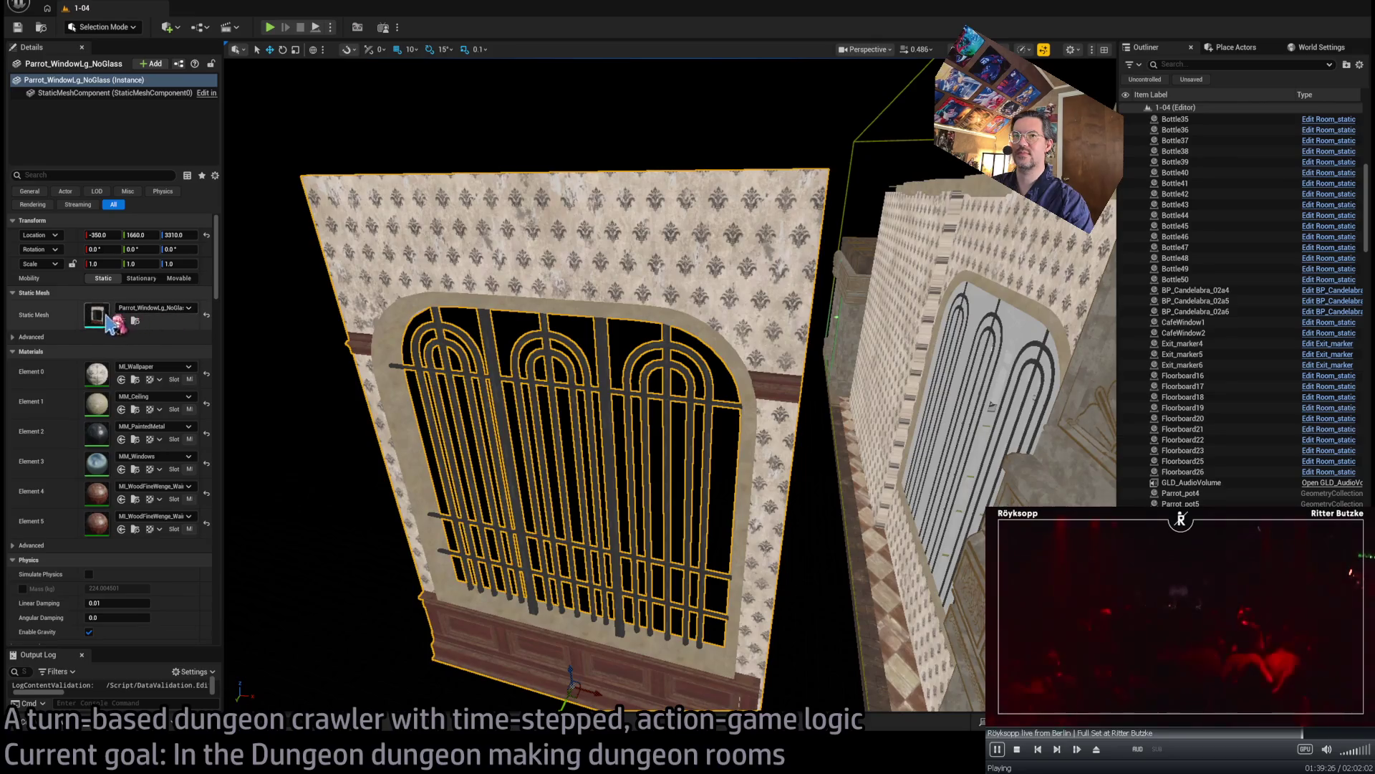
double_click(177, 318)
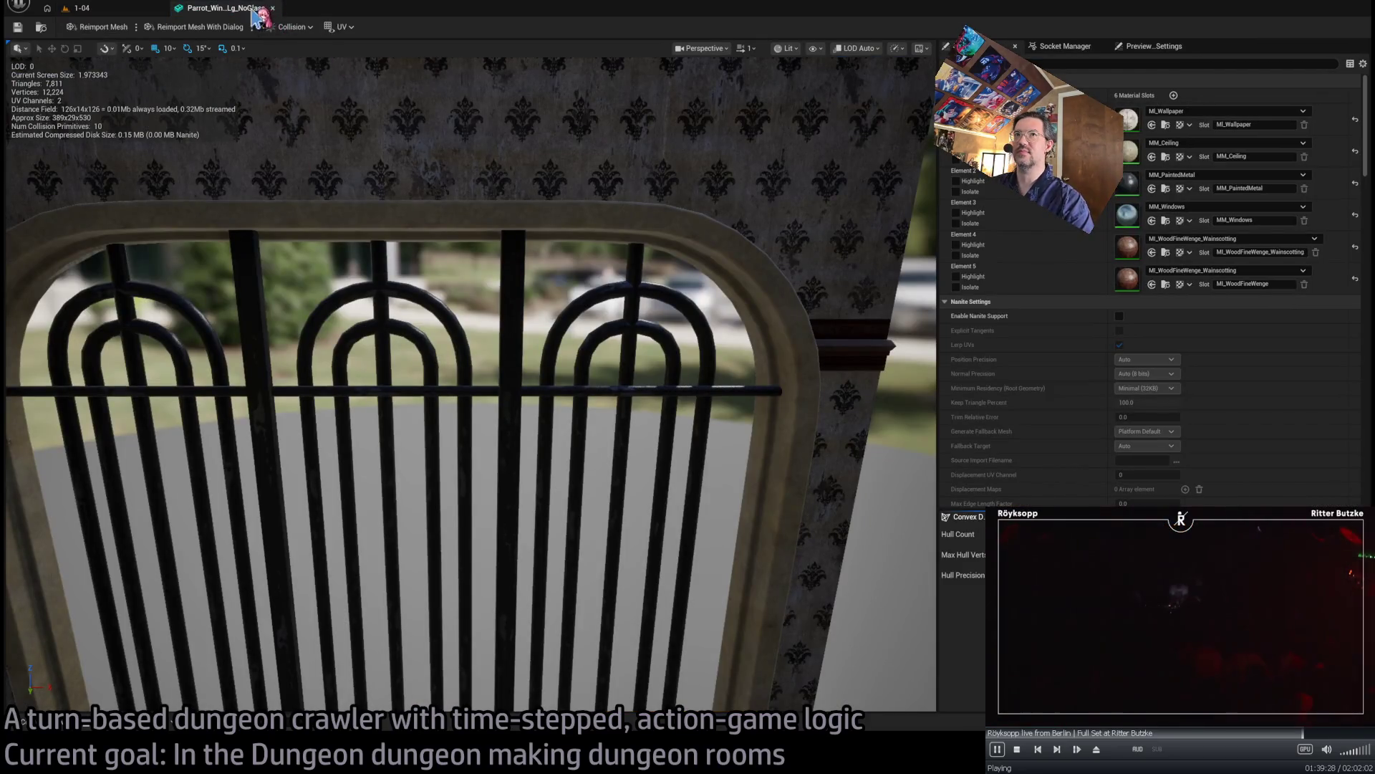
left_click(273, 8)
left_click_drag(504, 336, 568, 306)
key("Delete")
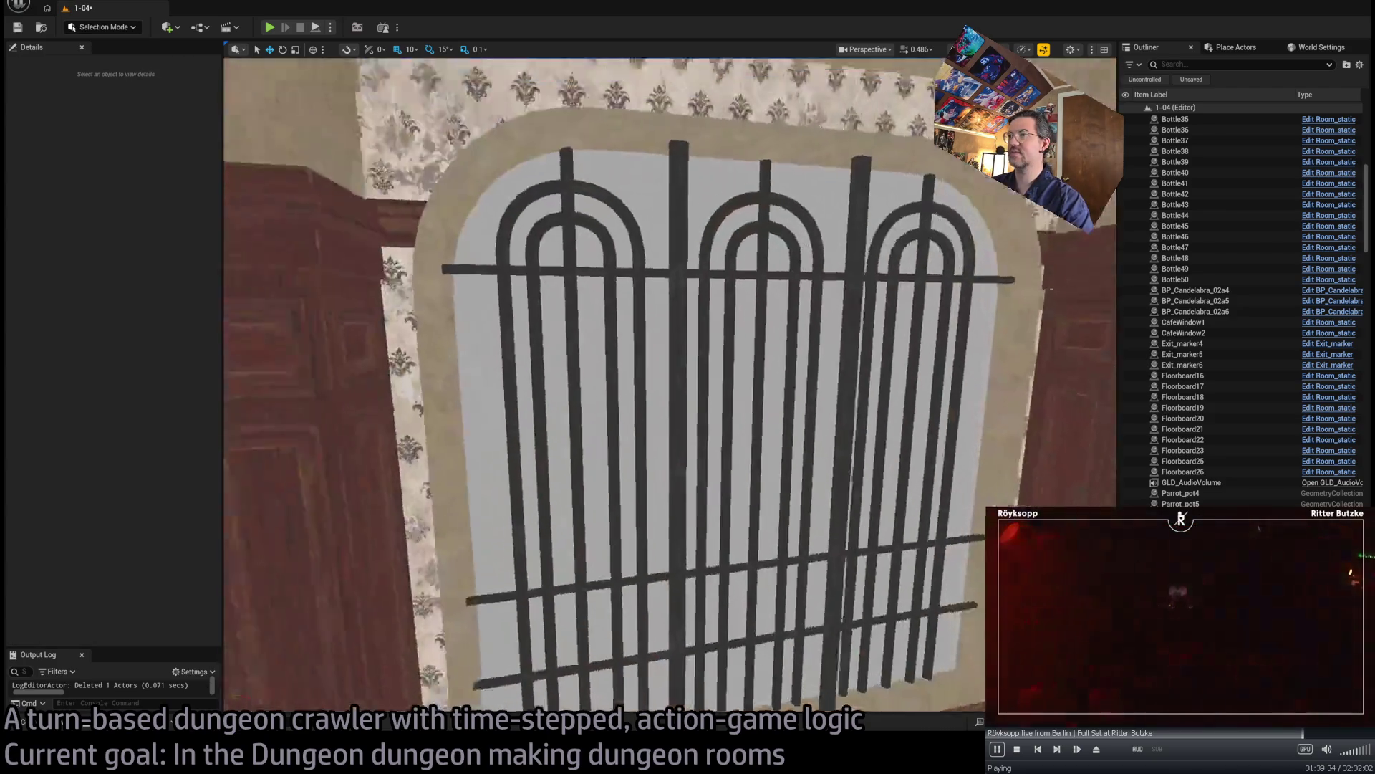
- Give CafeWindow2 the Parrot_WindowLg_NoGlass mesh
scroll(635, 322, "down", 5)
left_click(635, 322)
scroll(635, 323, "down", 5)
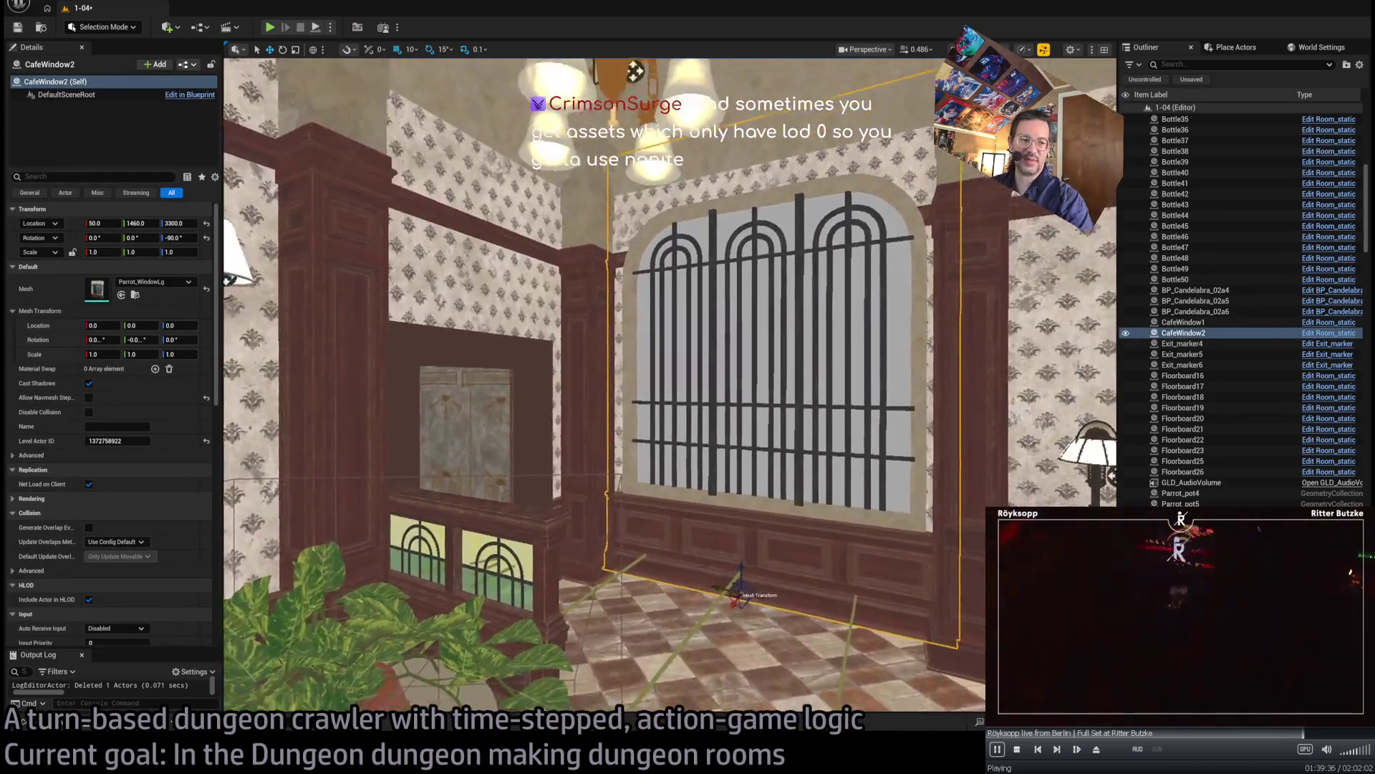
left_click_drag(635, 71, 1031, 450)
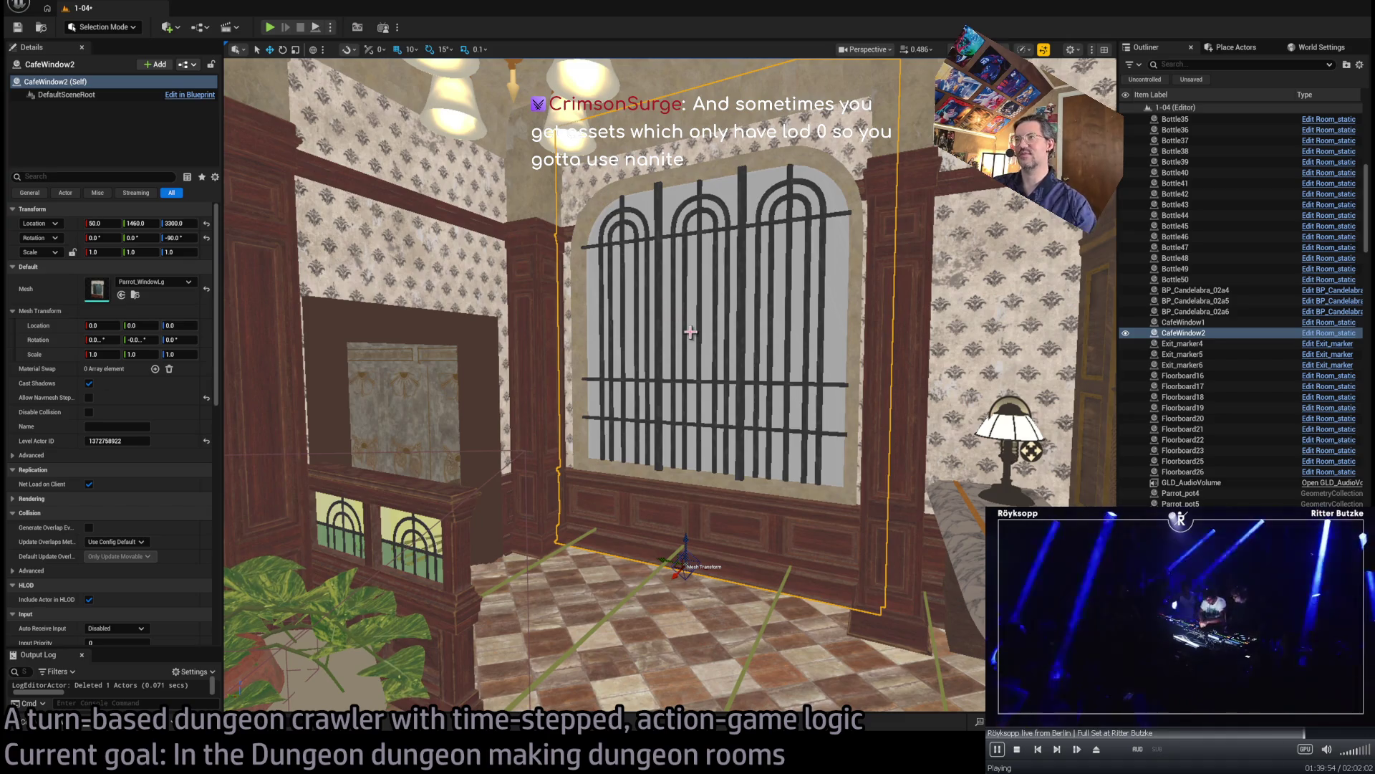
mouse_move(631, 326)
left_mouse_down()
mouse_move(655, 354)
mouse_move(655, 326)
mouse_move(664, 334)
left_mouse_up()
left_click_drag(179, 301, 172, 291)
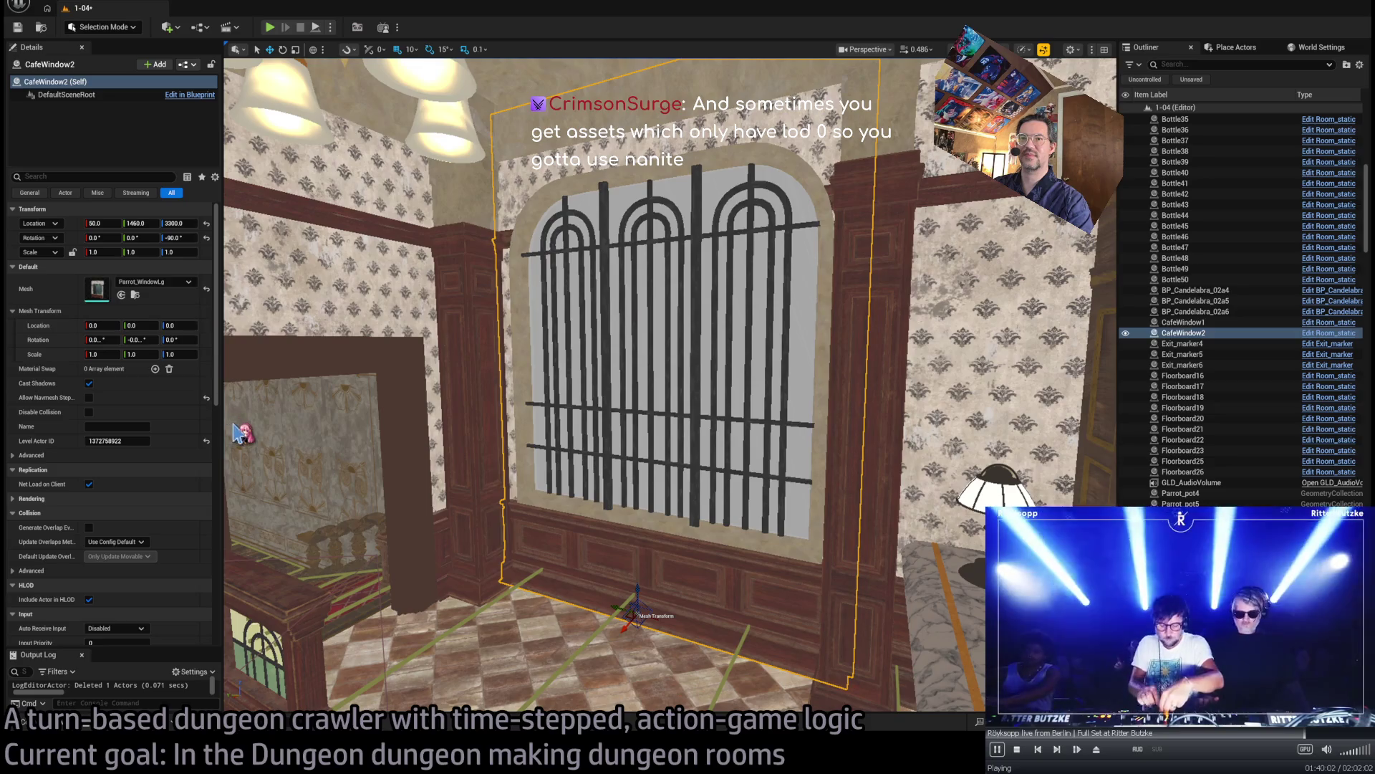
- Select and frame CafeWindow1 by the birdcage and bring up the Parrot_WindowLg_NoGlass asset
left_click_drag(316, 358, 320, 363)
left_click(630, 394)
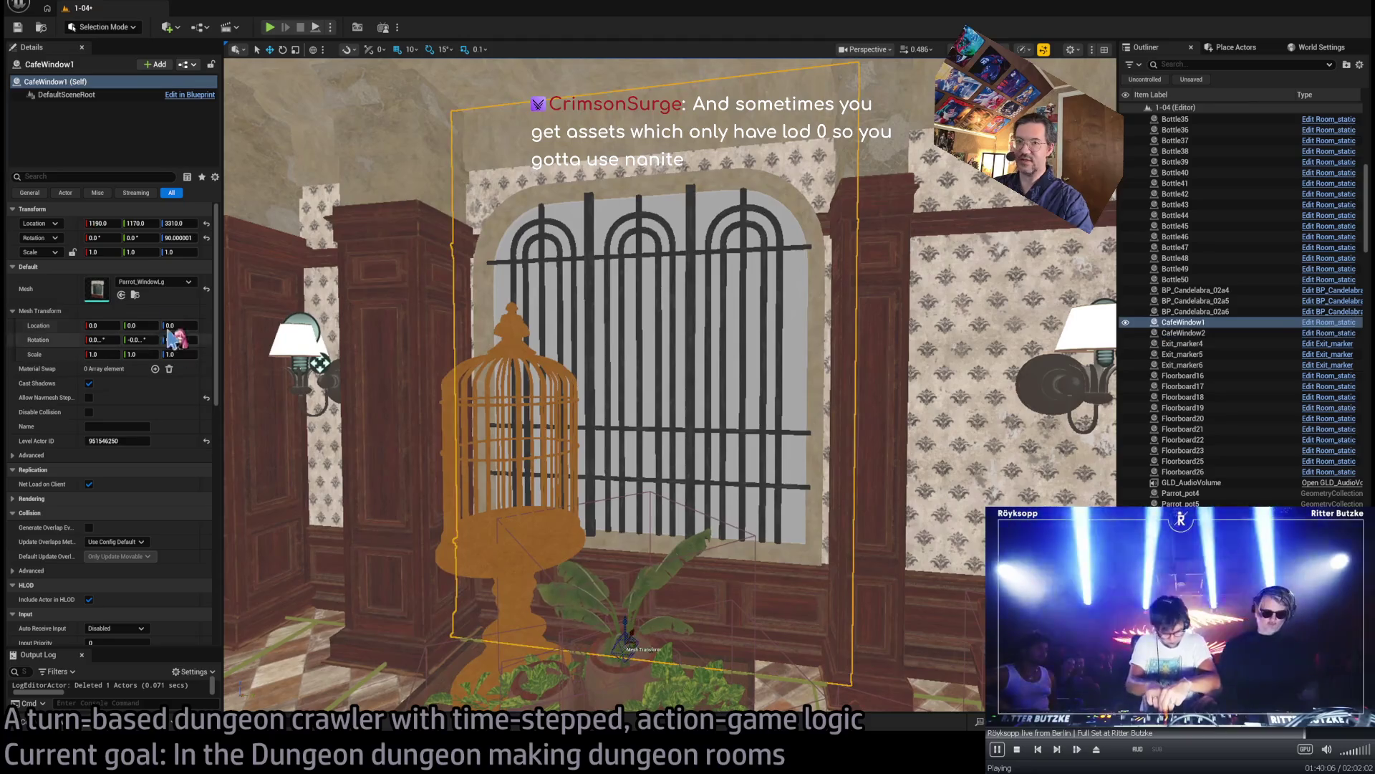
left_click_drag(236, 424, 248, 419)
key("f")
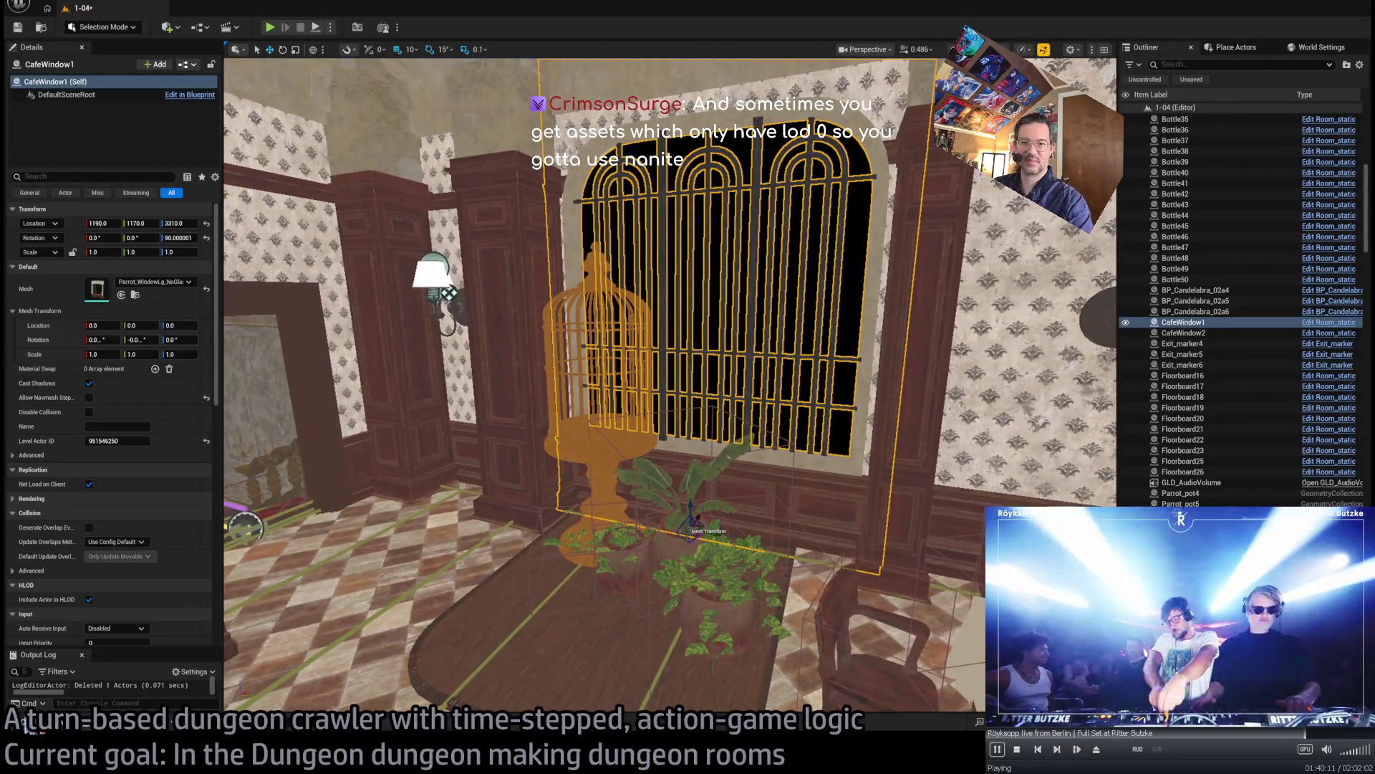
left_click(29, 723)
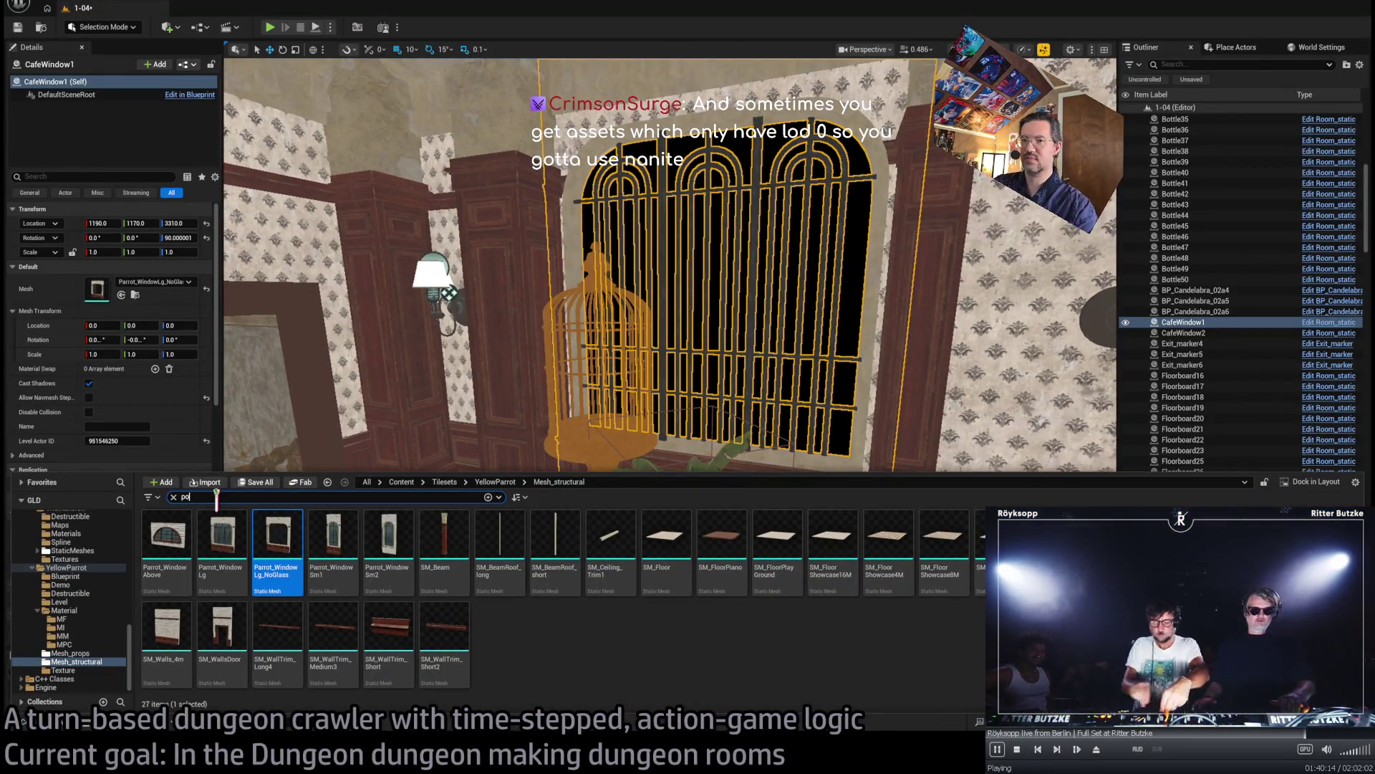
- Clear the Content Drawer search and show the Place Actors panel's Basic classes on the right
scroll(86, 566, "up", 10)
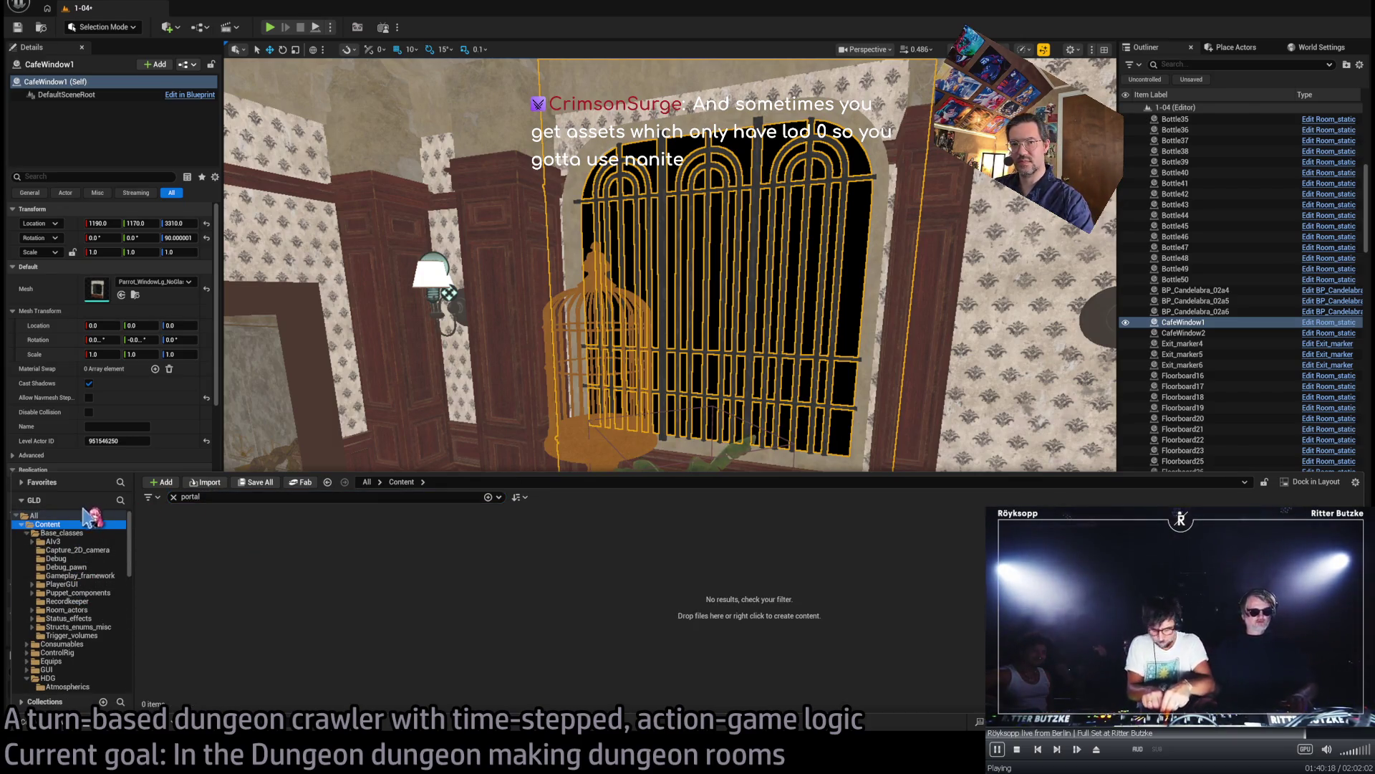
left_click(173, 496)
mouse_move(644, 444)
left_mouse_down()
mouse_move(702, 430)
mouse_move(700, 359)
left_mouse_up()
left_click(1235, 47)
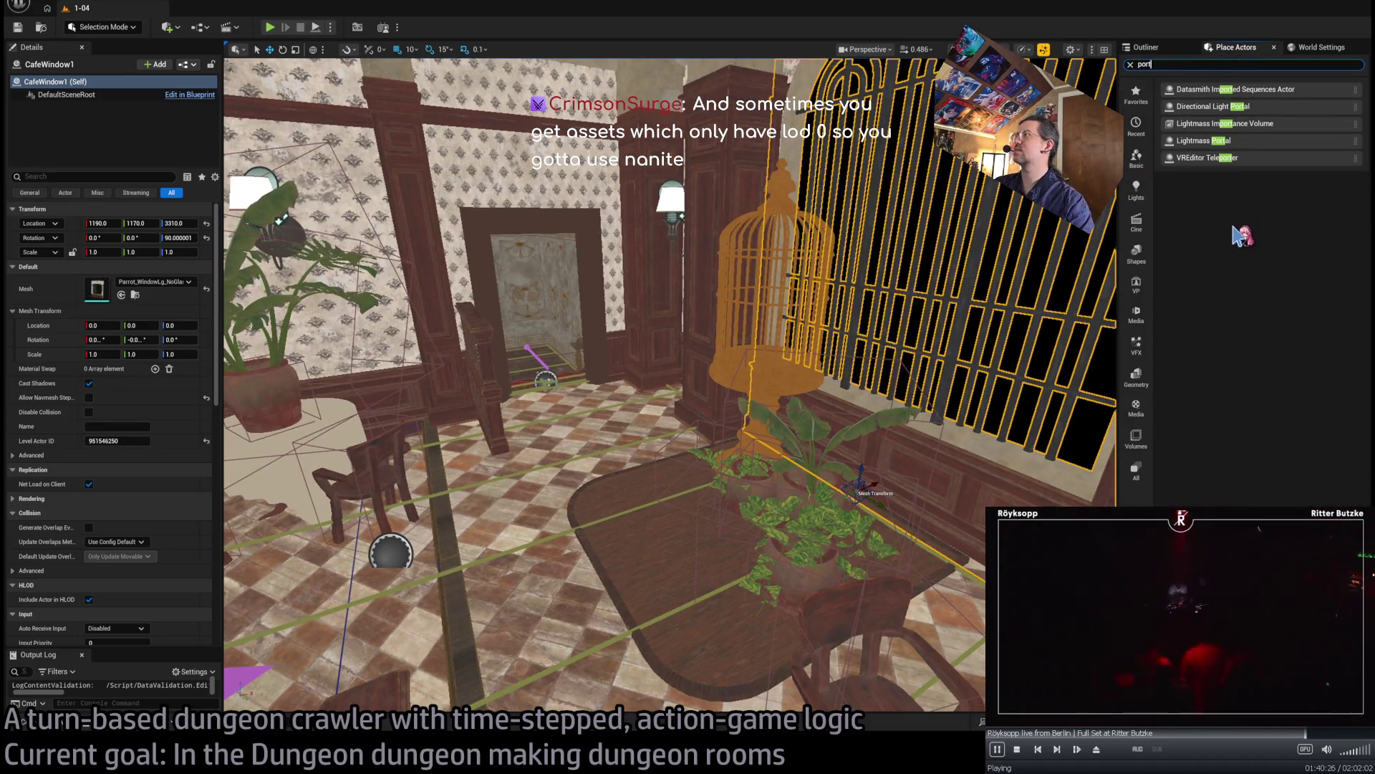
mouse_move(916, 203)
left_mouse_down()
mouse_move(581, 237)
mouse_move(461, 461)
mouse_move(559, 384)
left_mouse_up()
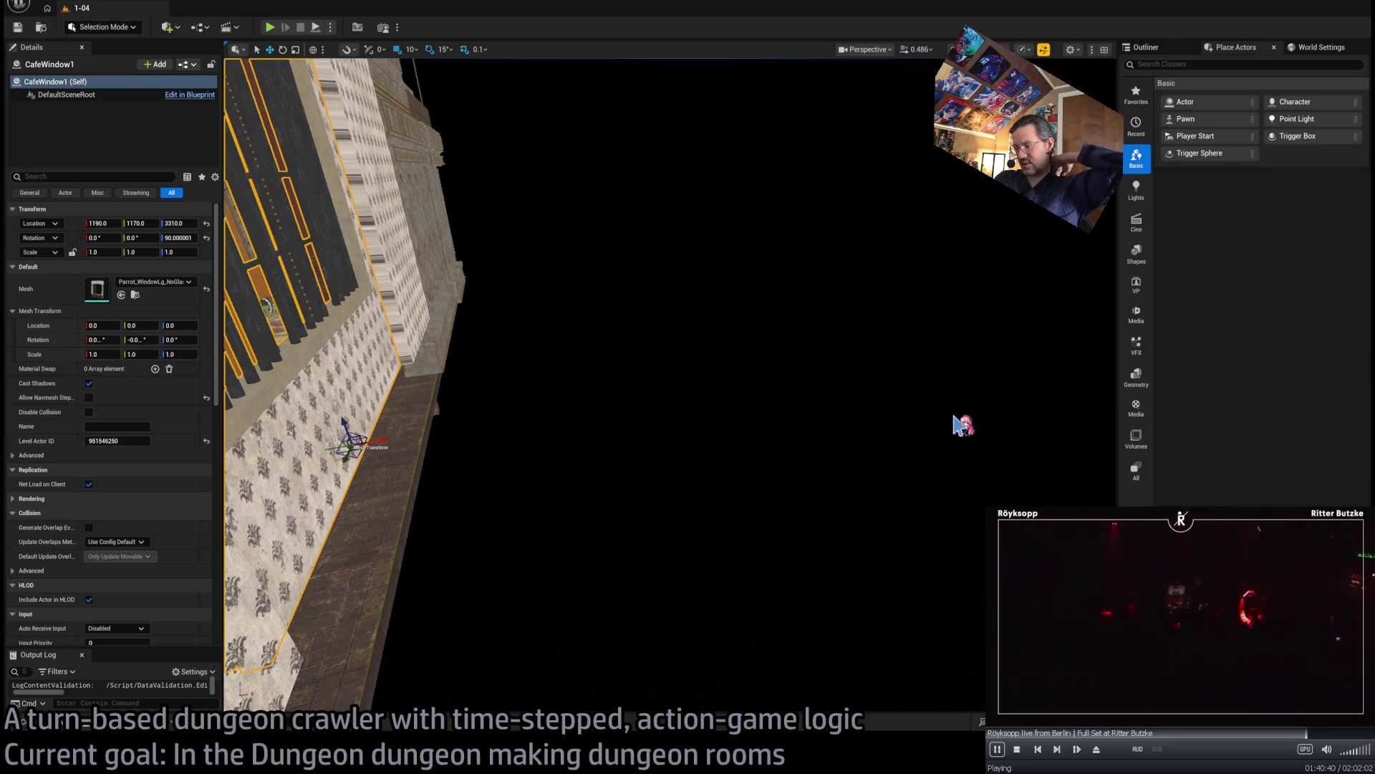
- Browse C++ Classes > GLD > Public and drag a DirectionalLightPortal in beside the barred window
left_click(917, 520)
left_click(64, 725)
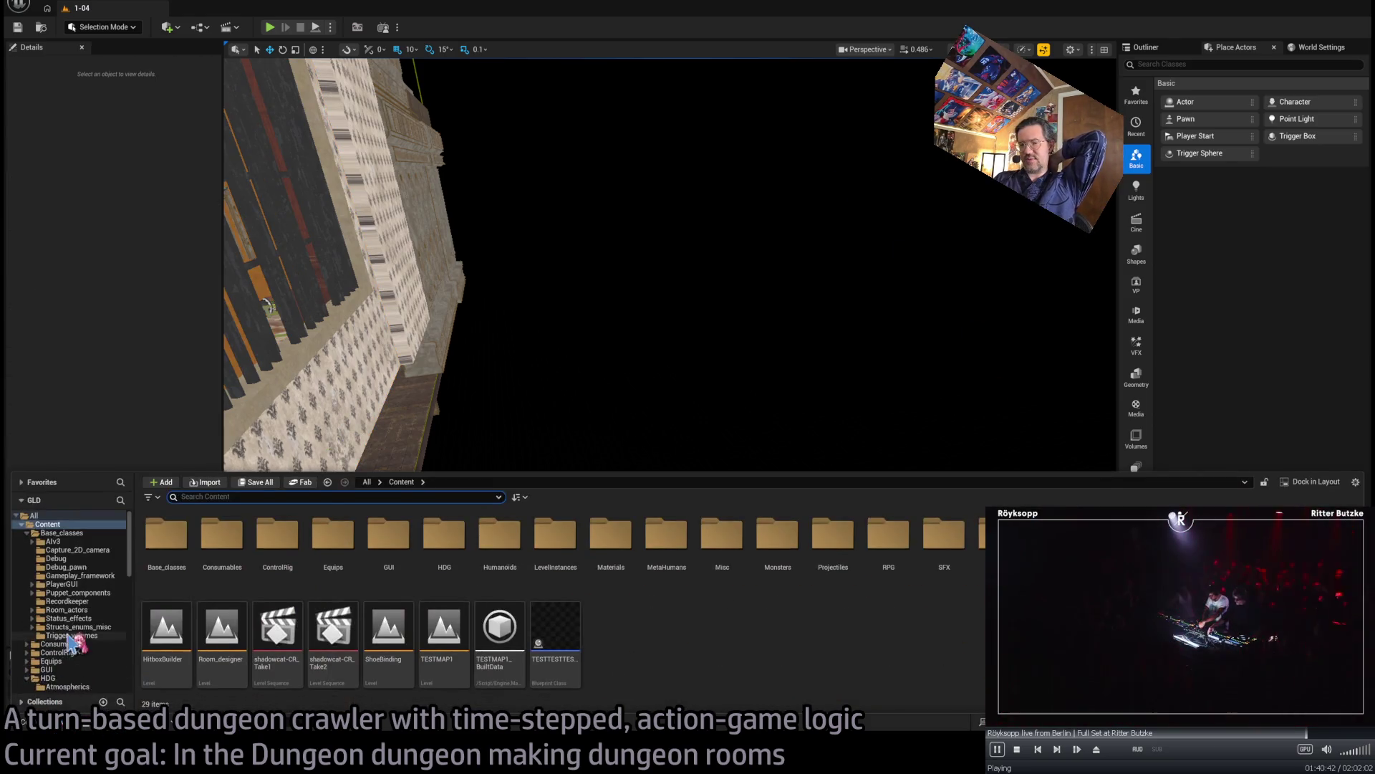
scroll(80, 631, "down", 10)
left_click(57, 679)
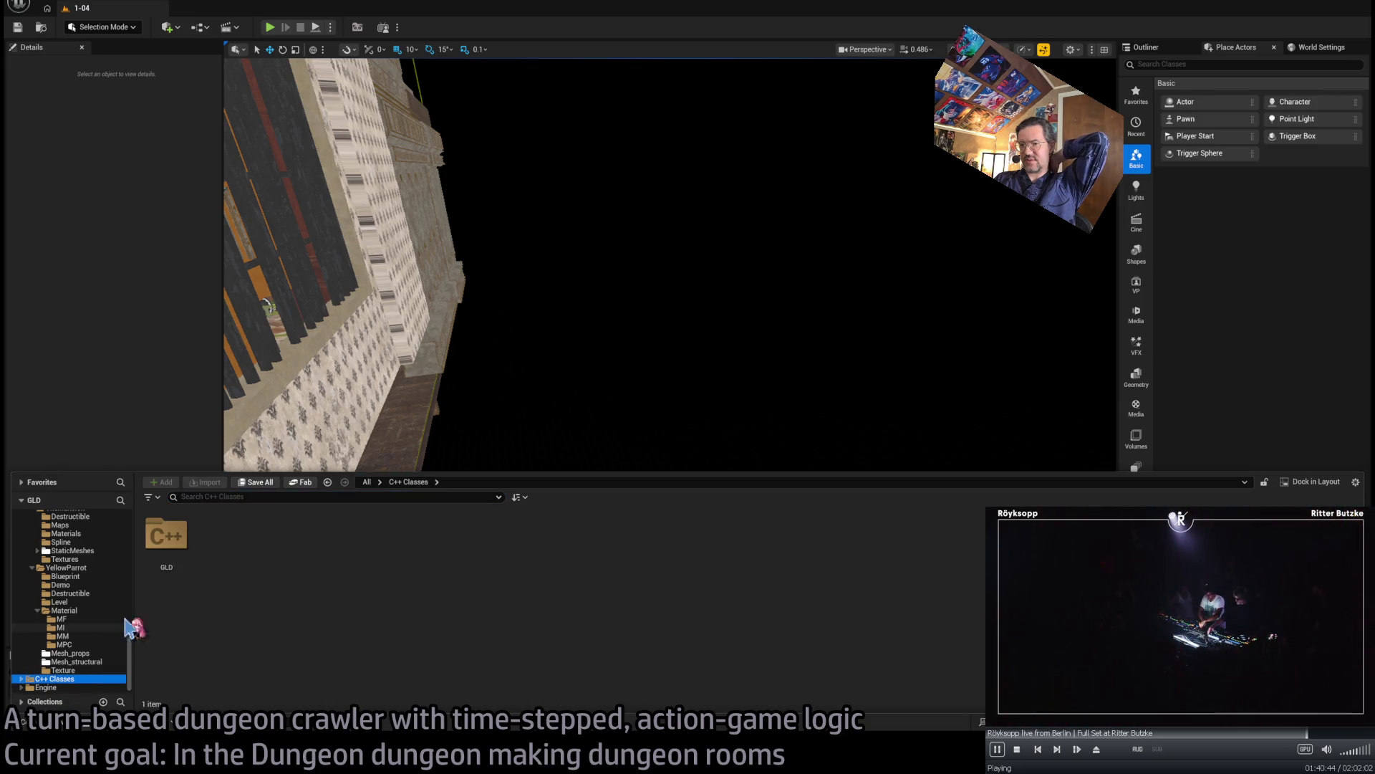
double_click(175, 550)
double_click(188, 569)
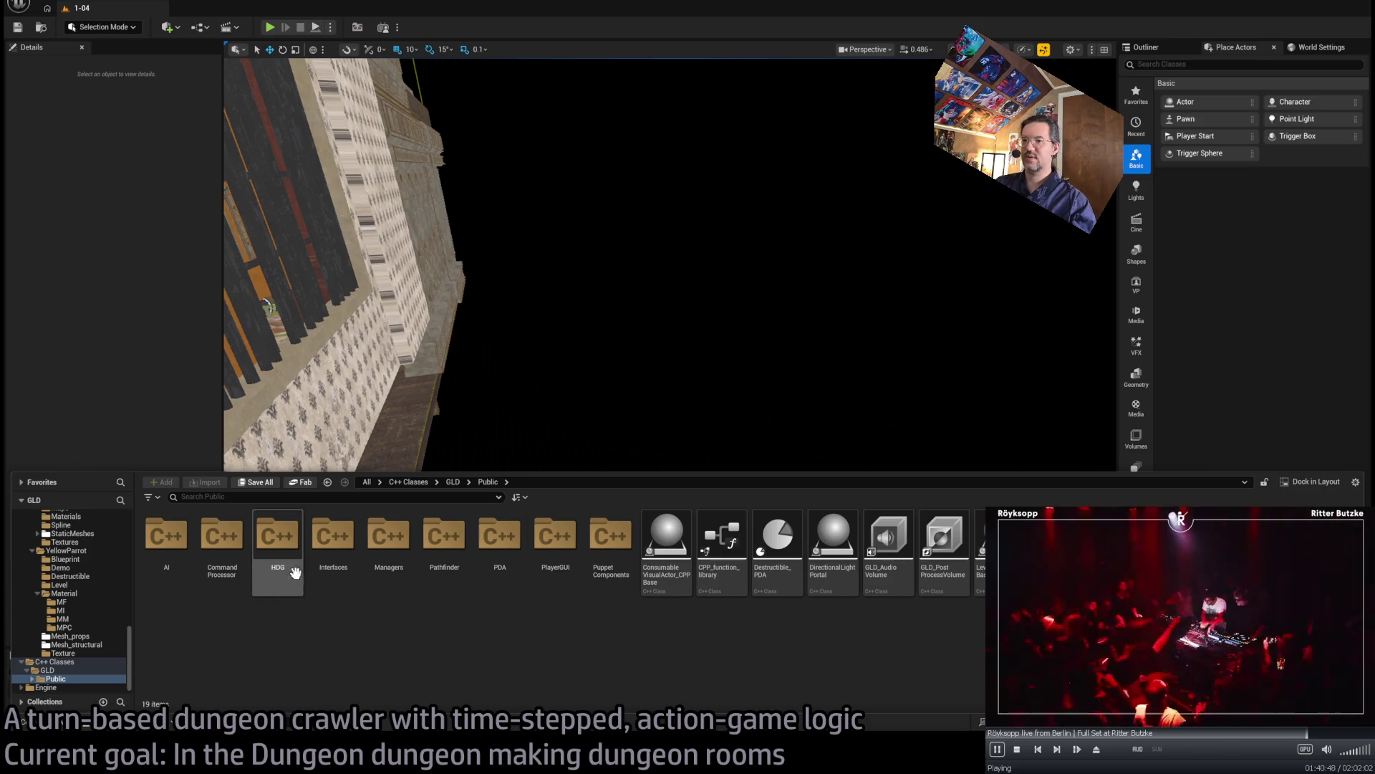
double_click(259, 568)
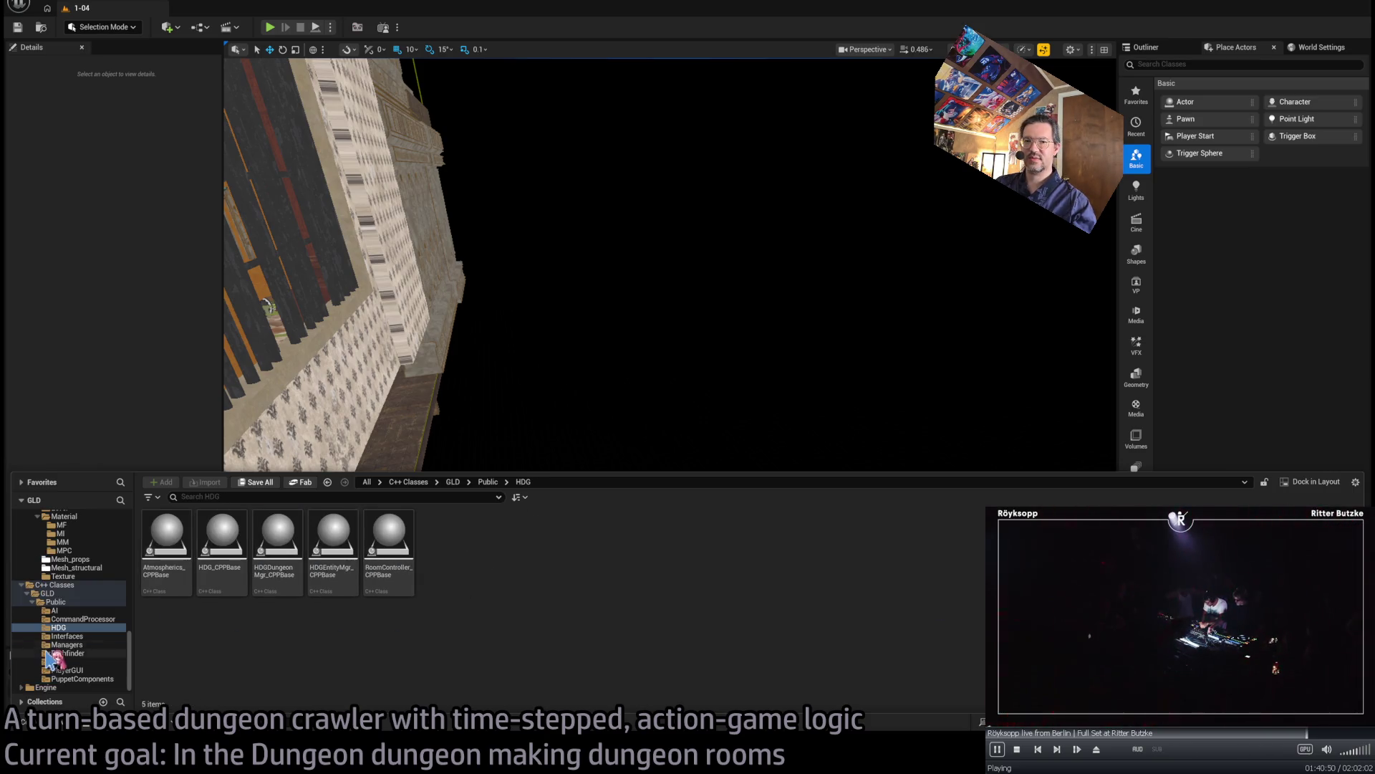
left_click(86, 603)
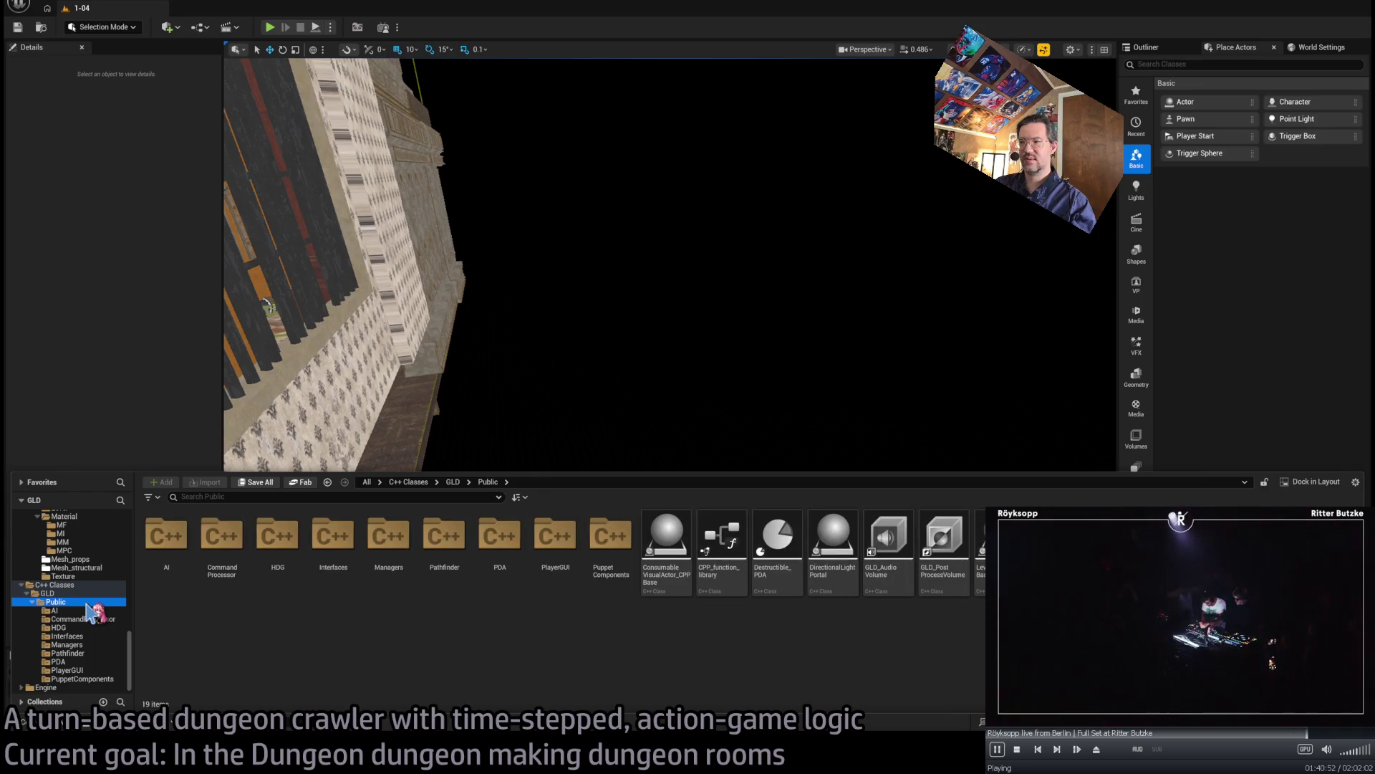
mouse_move(833, 545)
left_mouse_down()
mouse_move(786, 429)
mouse_move(629, 537)
mouse_move(622, 575)
mouse_move(798, 644)
mouse_move(804, 629)
mouse_move(753, 592)
mouse_move(746, 489)
mouse_move(614, 301)
mouse_move(645, 229)
mouse_move(661, 475)
mouse_move(677, 458)
mouse_move(691, 329)
mouse_move(844, 476)
mouse_move(712, 461)
mouse_move(675, 399)
mouse_move(770, 366)
mouse_move(745, 398)
mouse_move(720, 394)
left_mouse_up()
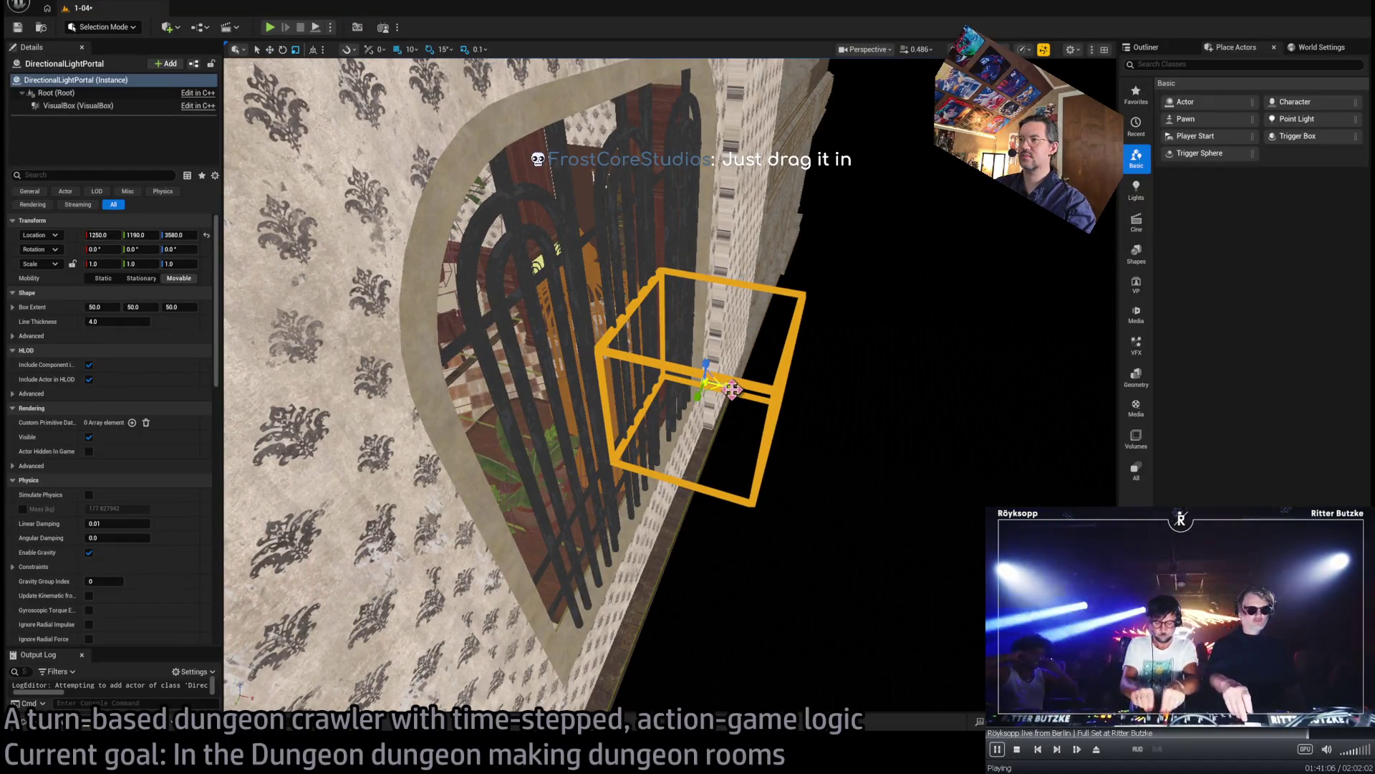
- Flatten the portal to about 0.2 × 2.5 × 2.7, slide it over the arch, and start Play
left_click_drag(705, 383, 583, 360)
mouse_move(659, 381)
left_mouse_down()
mouse_move(630, 386)
mouse_move(659, 381)
left_mouse_up()
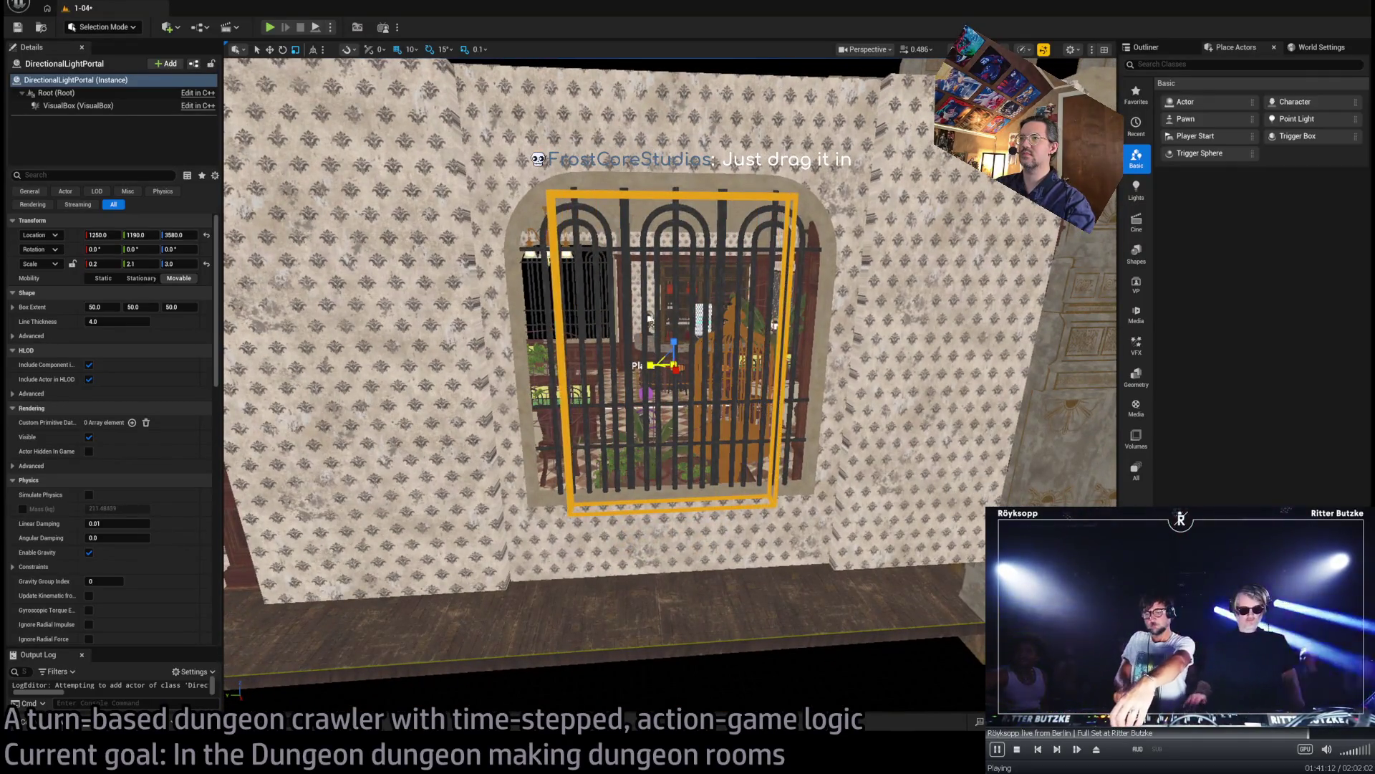
left_click_drag(648, 319, 534, 315)
mouse_move(647, 389)
left_mouse_down()
mouse_move(601, 388)
mouse_move(701, 439)
mouse_move(651, 424)
left_mouse_up()
key("f")
mouse_move(594, 387)
left_mouse_down()
mouse_move(630, 387)
mouse_move(594, 387)
mouse_move(667, 482)
mouse_move(652, 373)
mouse_move(761, 379)
mouse_move(958, 336)
left_mouse_up()
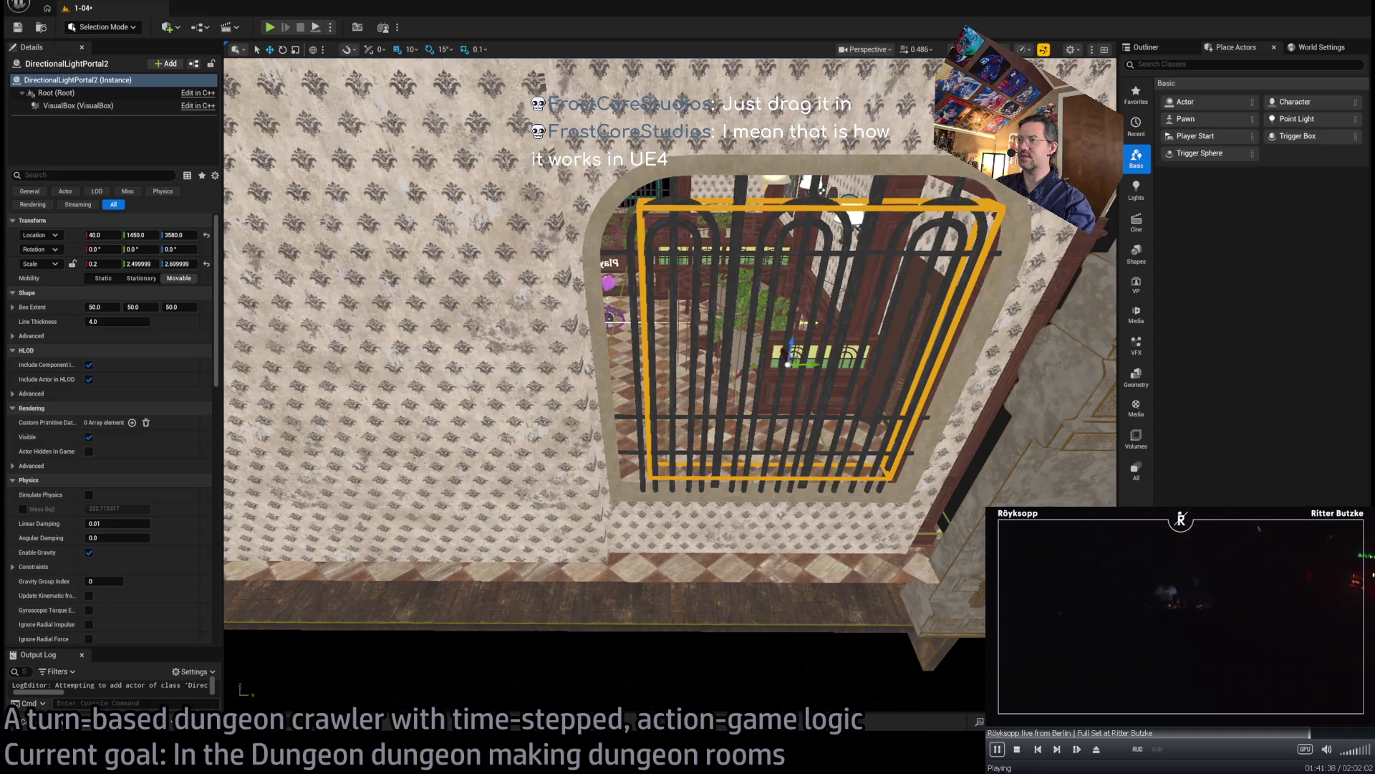
left_click_drag(784, 356, 774, 355)
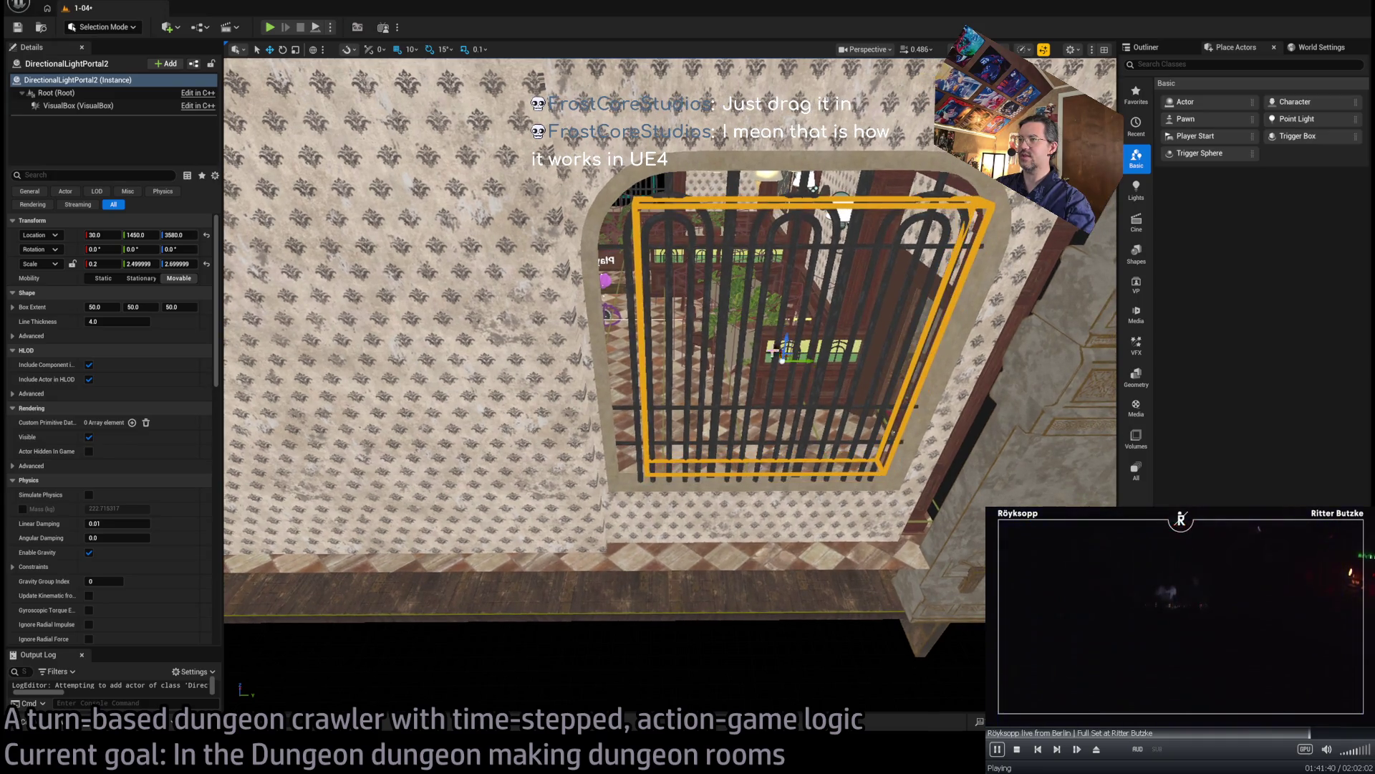
key("f")
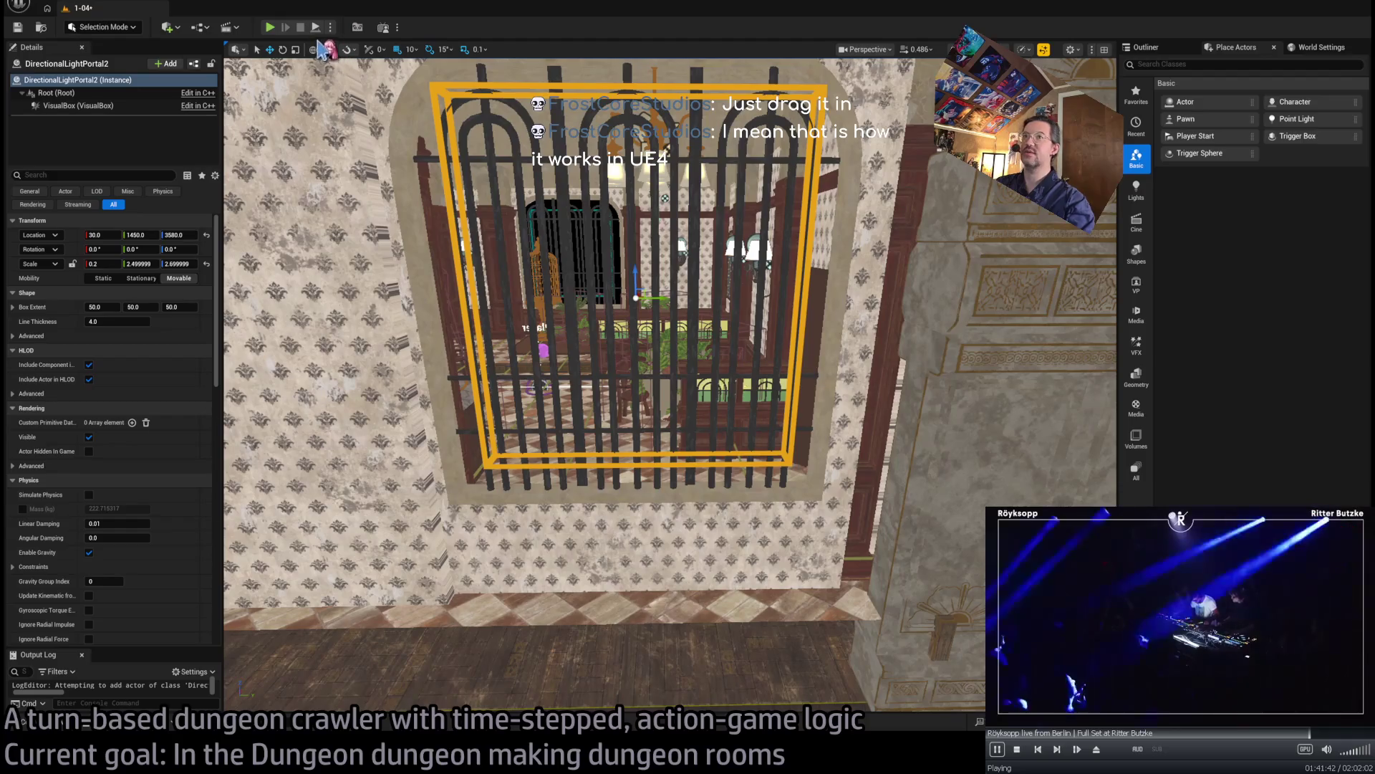
left_click(270, 27)
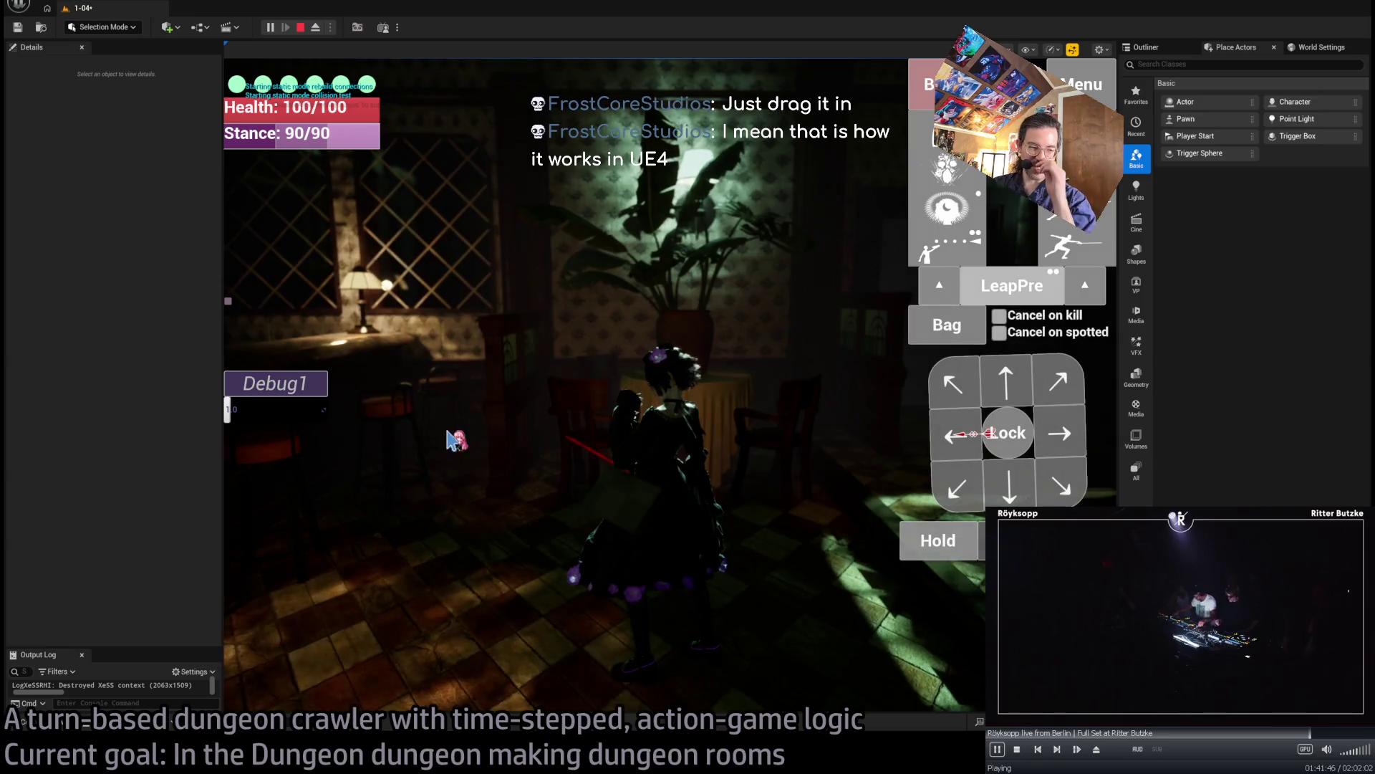
- Play several camera turns in PIE, widen the viewport splitters, then stop with Esc
left_click(462, 522)
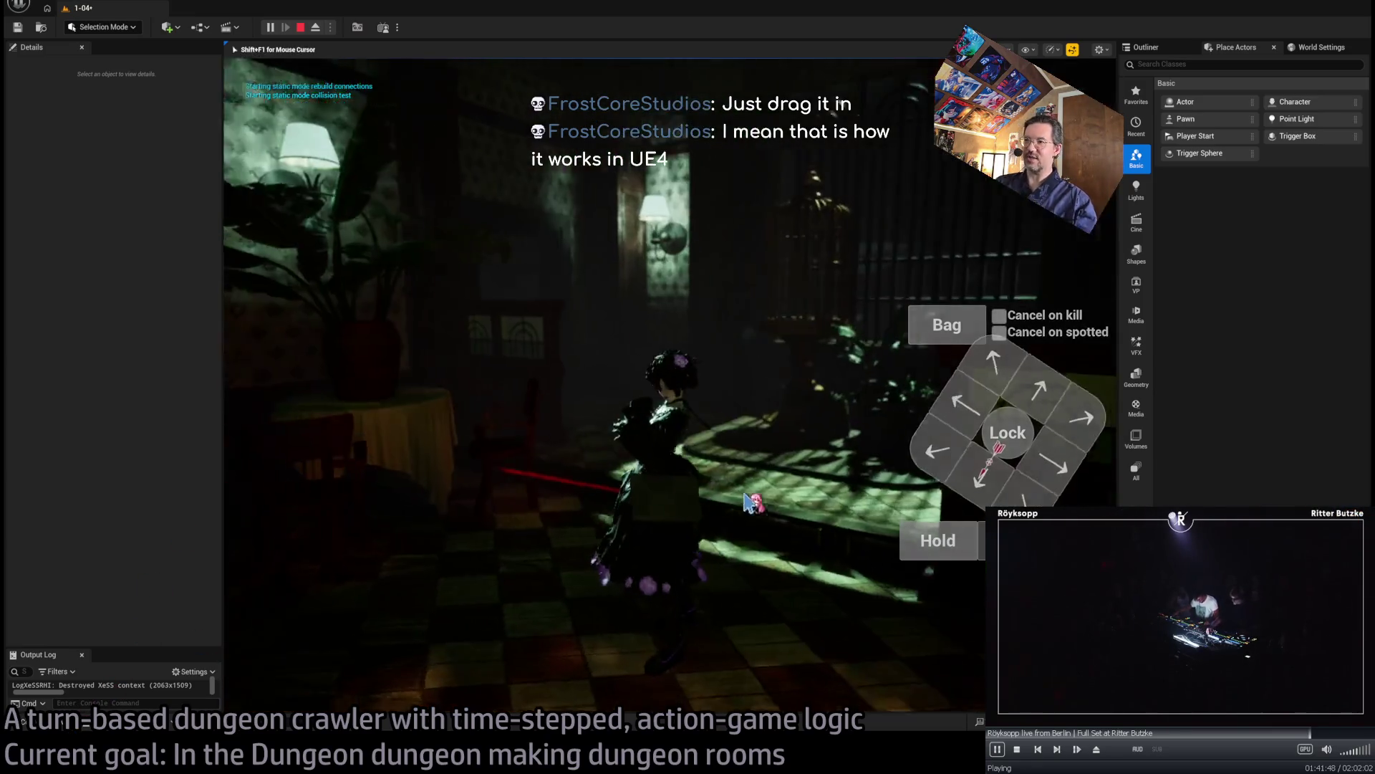
left_click(648, 441)
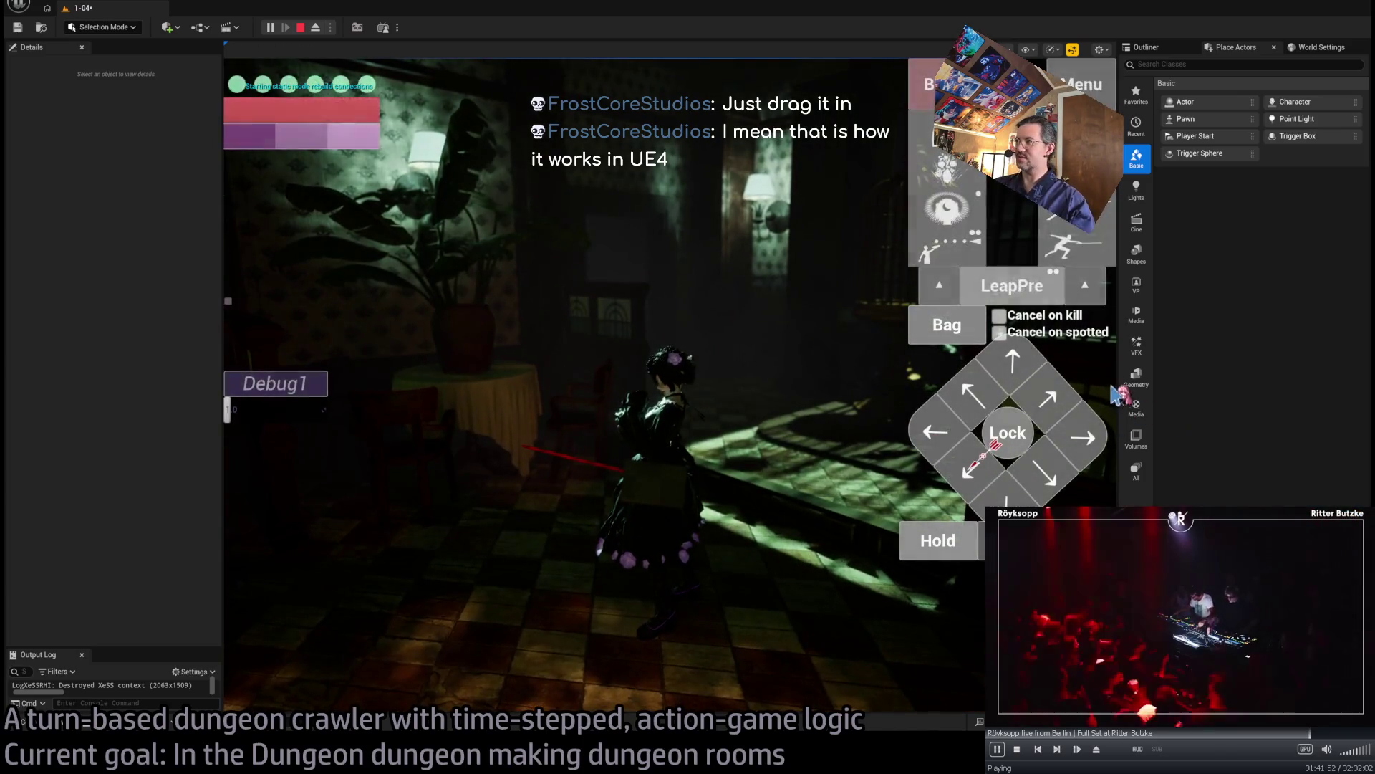
left_click_drag(1115, 392, 1255, 390)
mouse_move(247, 321)
left_mouse_down()
mouse_move(208, 399)
mouse_move(141, 399)
left_mouse_up()
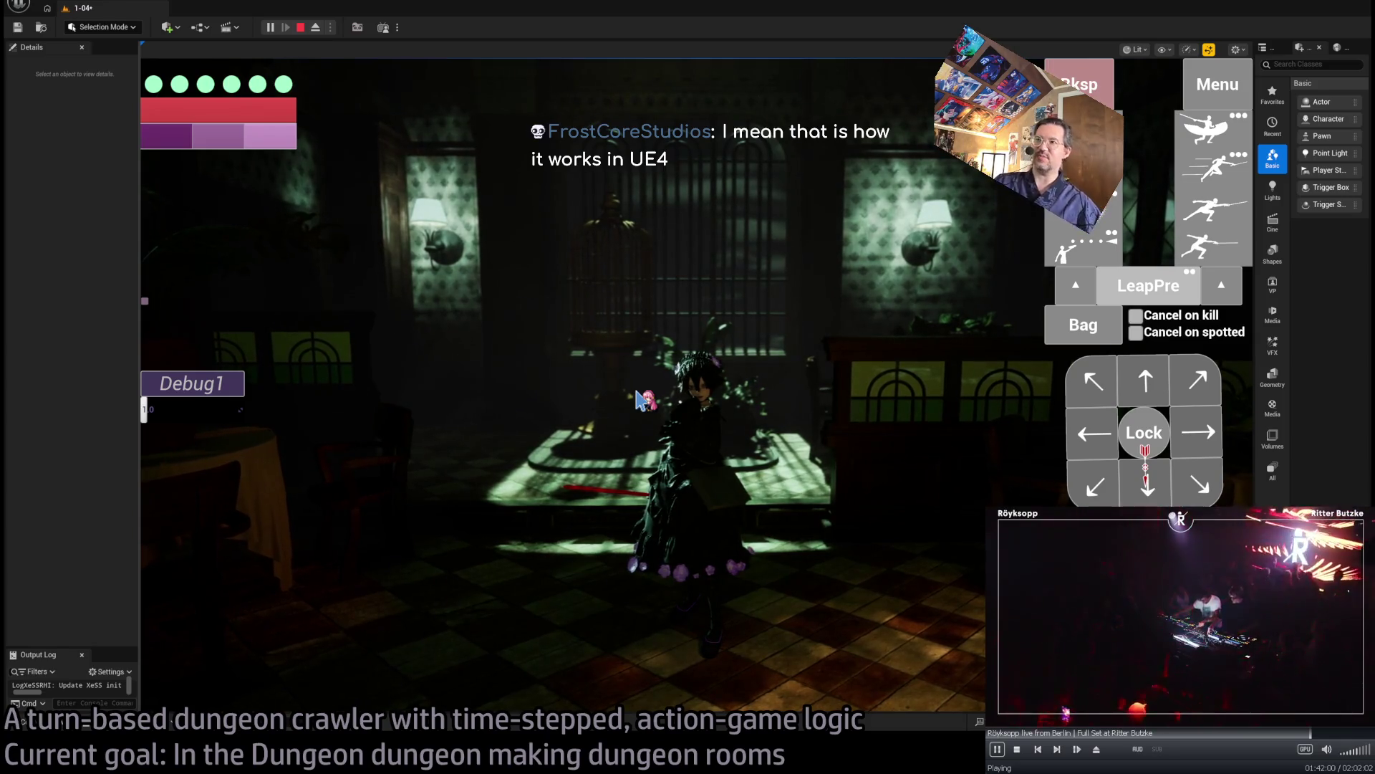
left_click(640, 399)
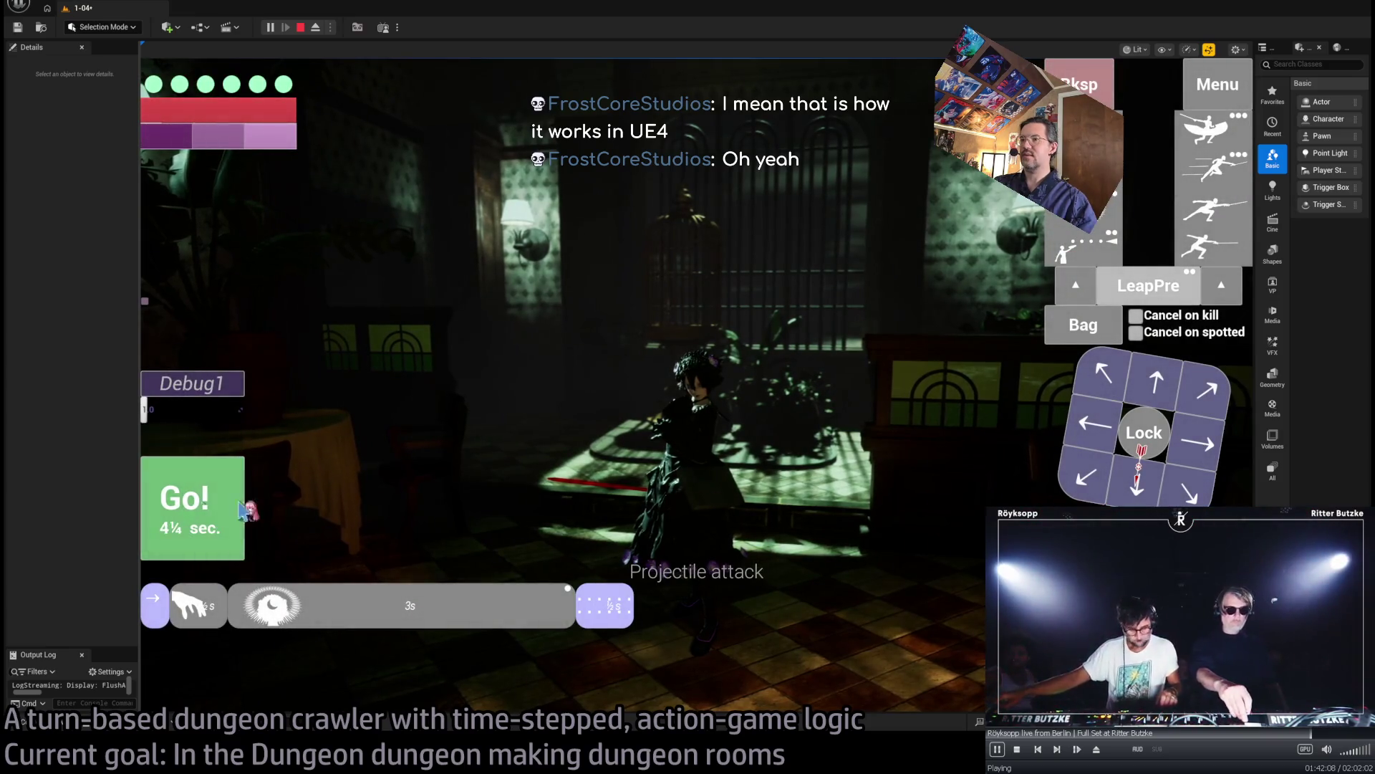
left_click(244, 510)
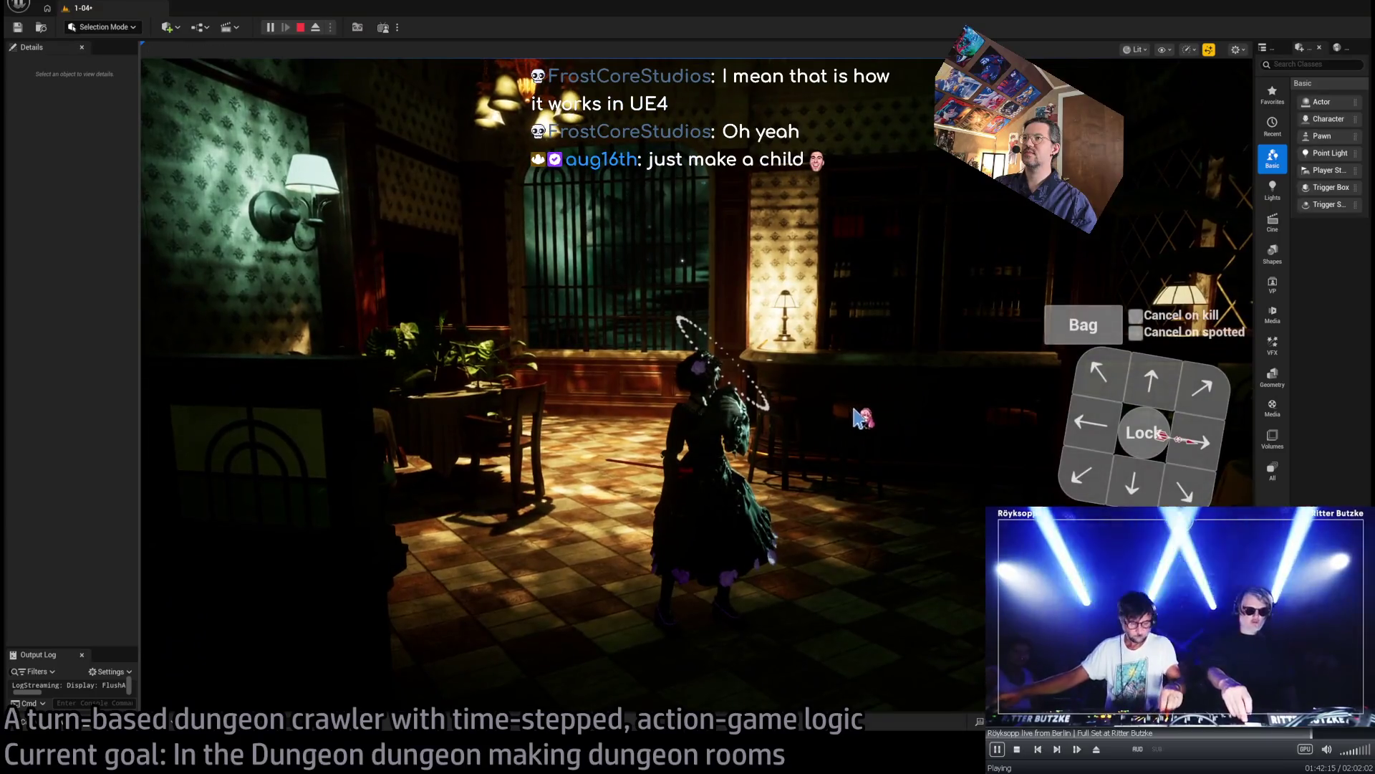
left_click(856, 417)
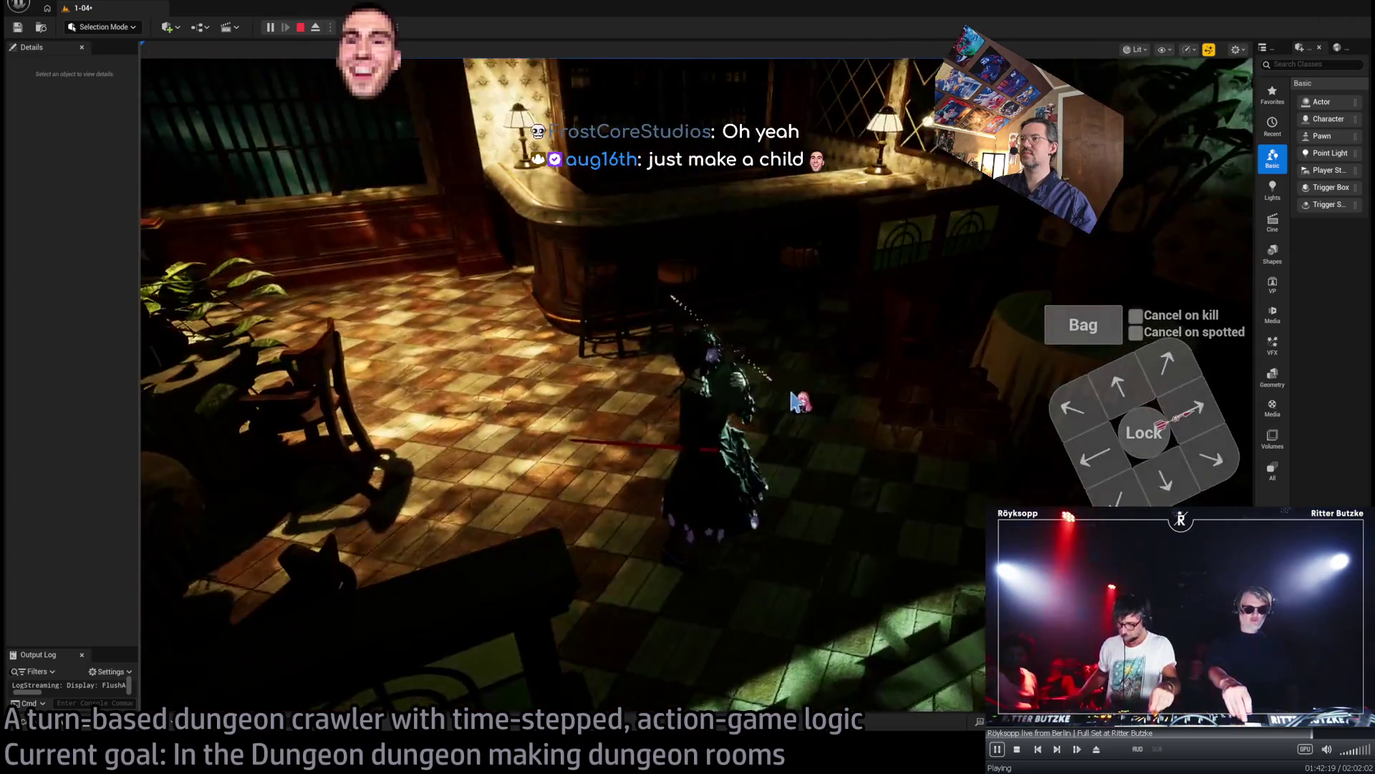
left_click(795, 401)
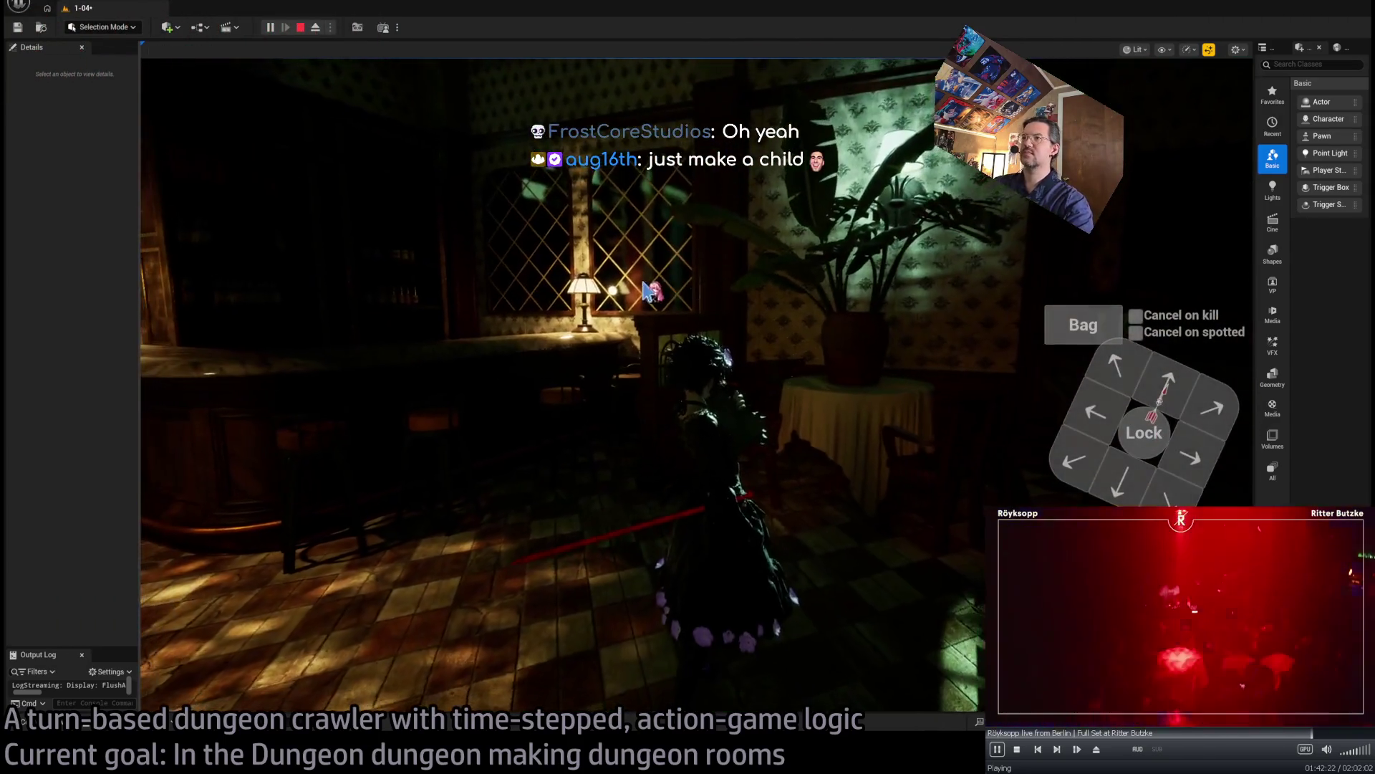
left_click(649, 292)
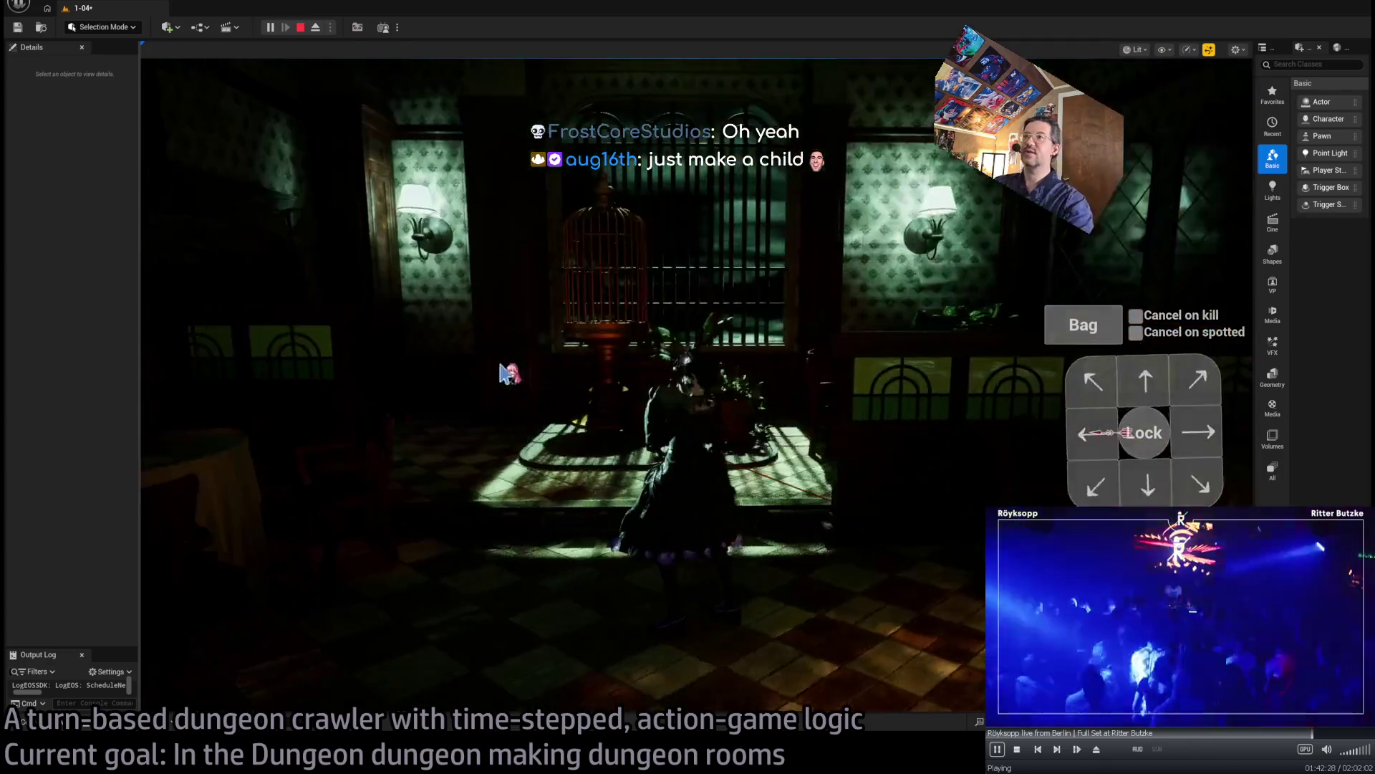
key("Escape")
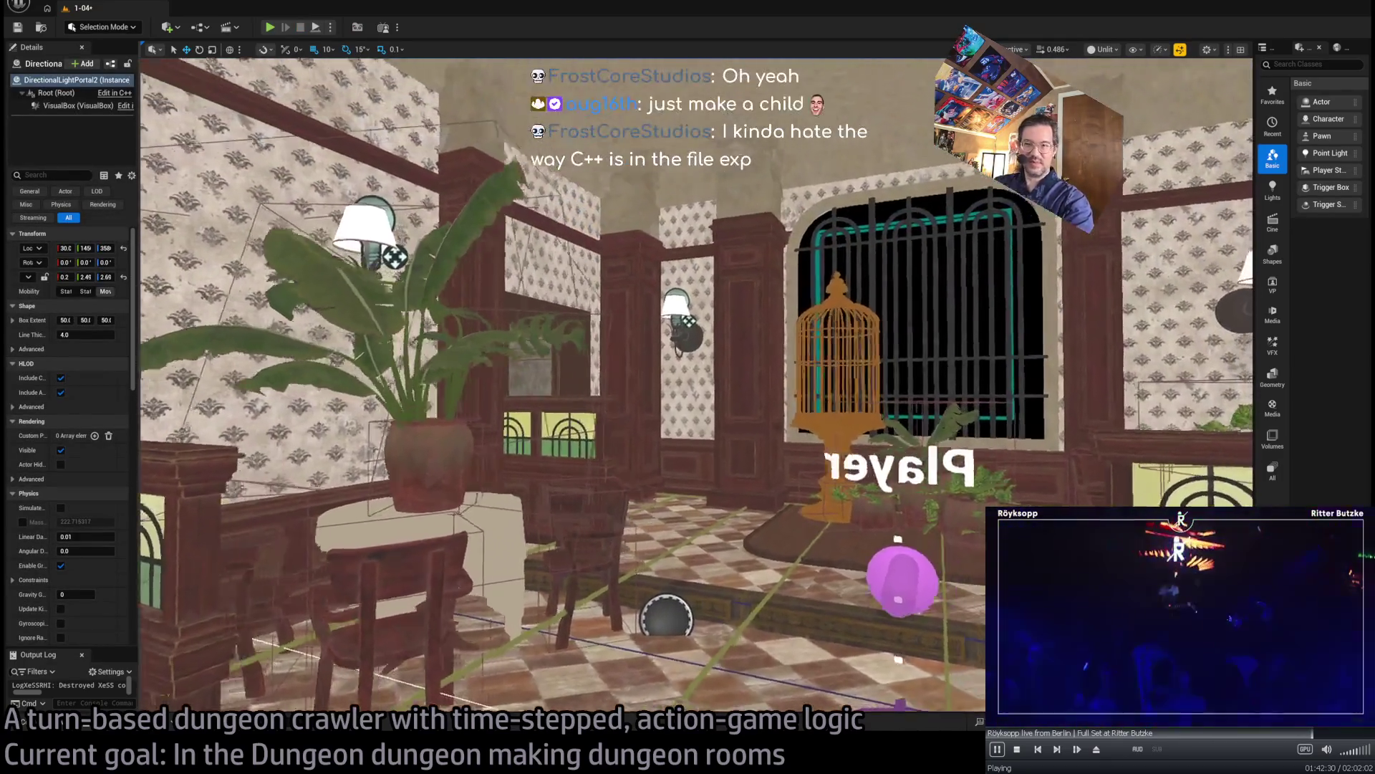
scroll(562, 387, "up", 2)
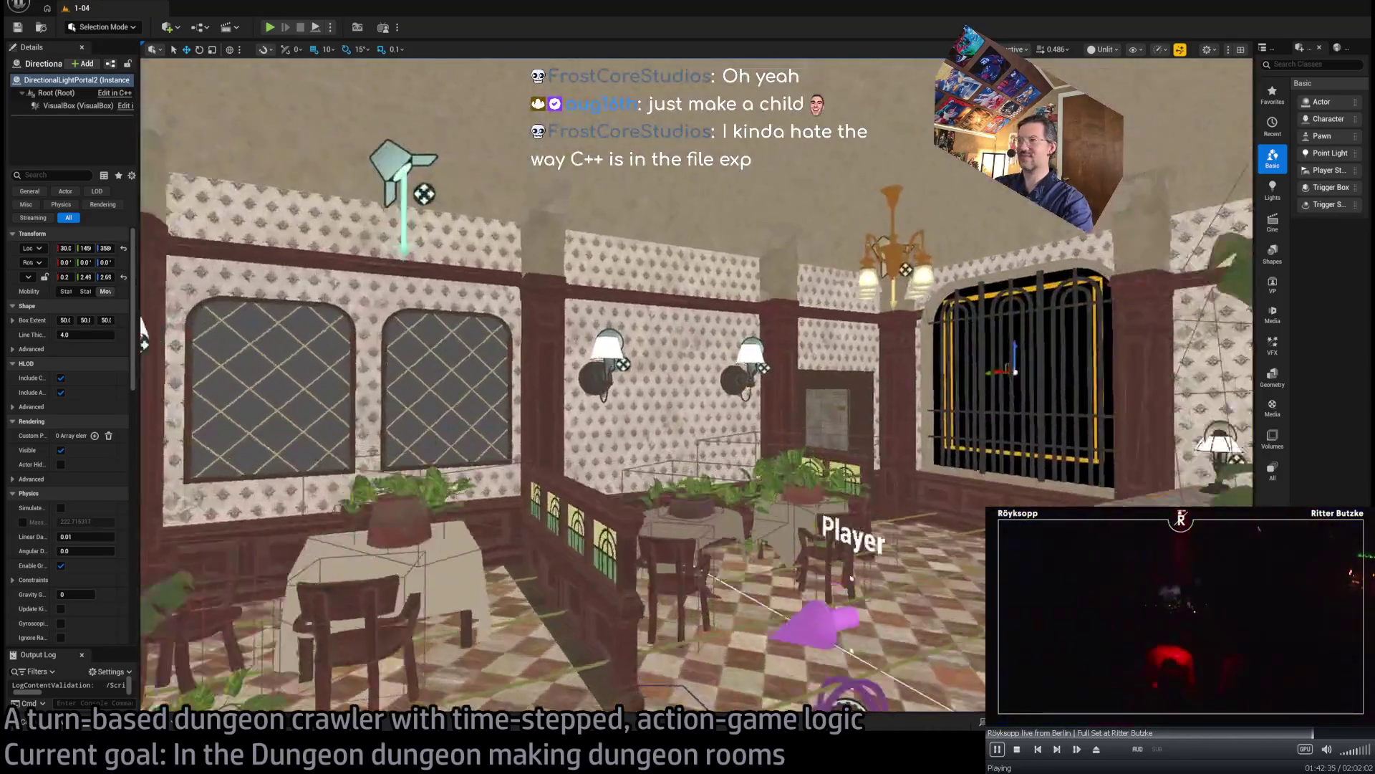
- Fly through the Exit W1 room and doorway to face the barred window
mouse_move(143, 333)
left_mouse_down()
mouse_move(186, 287)
mouse_move(143, 287)
left_mouse_up()
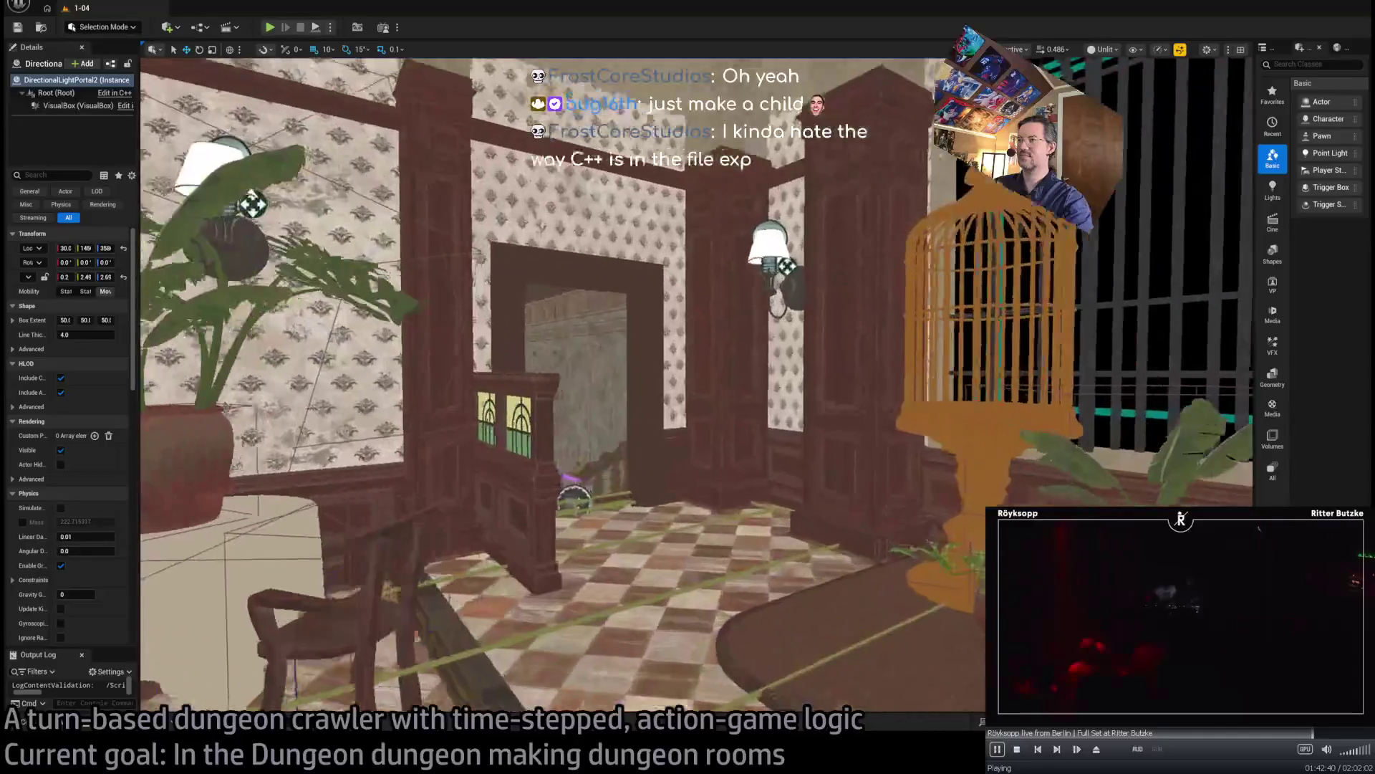
key("w")
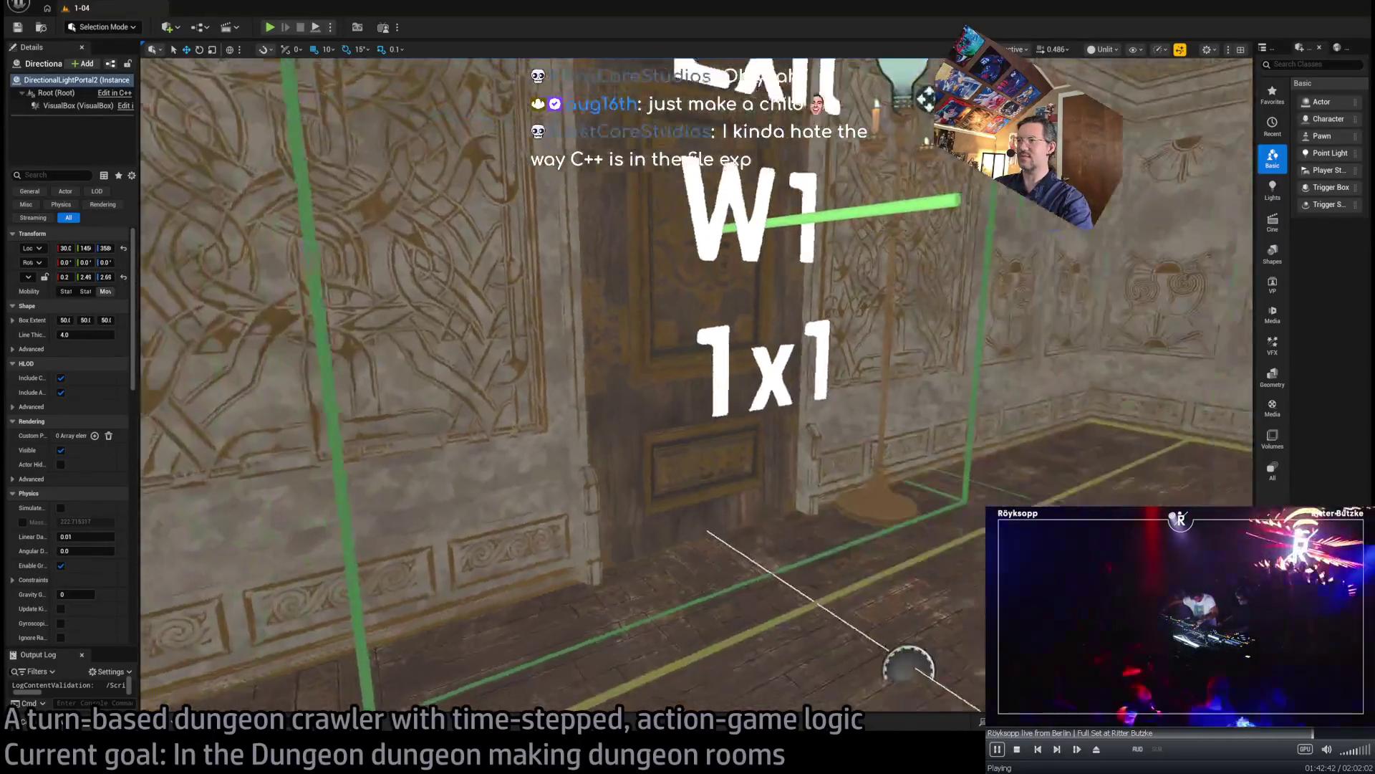
left_click_drag(143, 286, 215, 287)
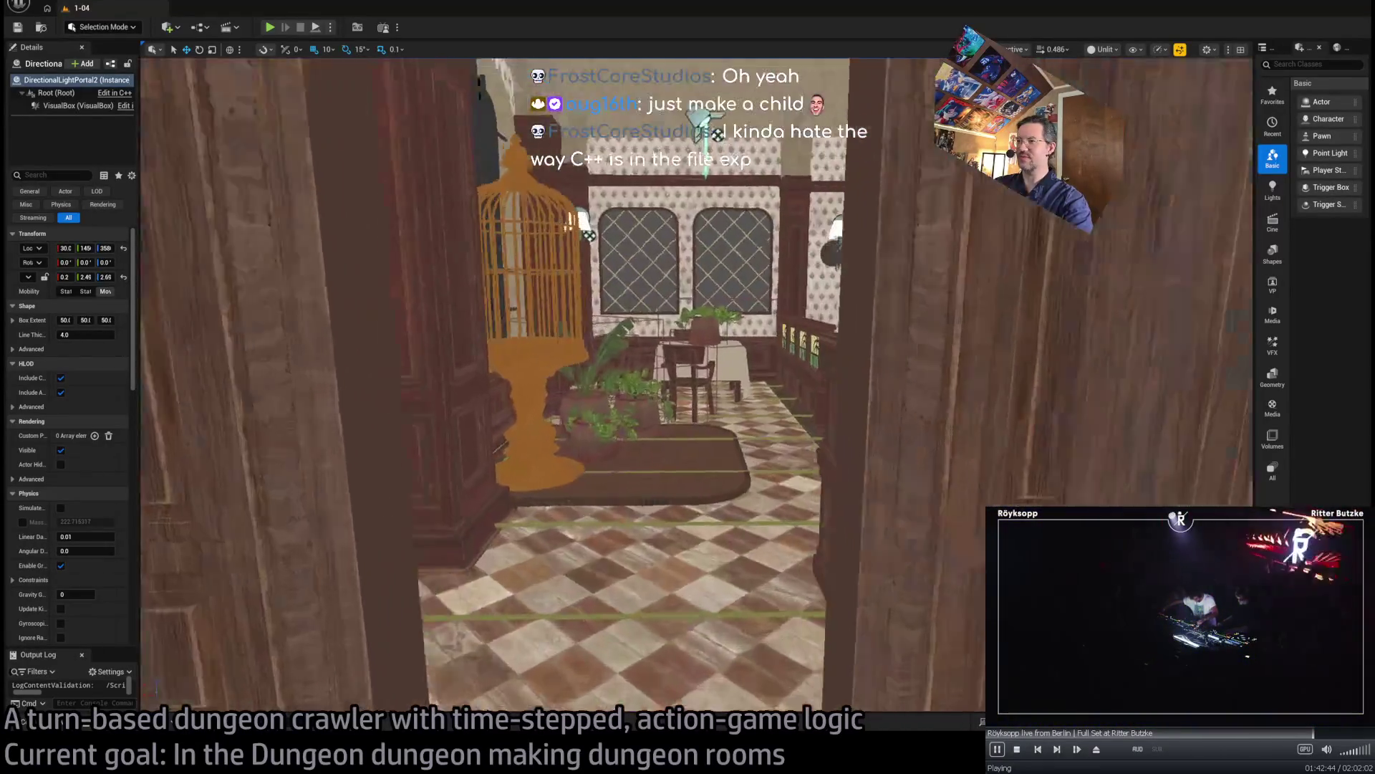
key("w")
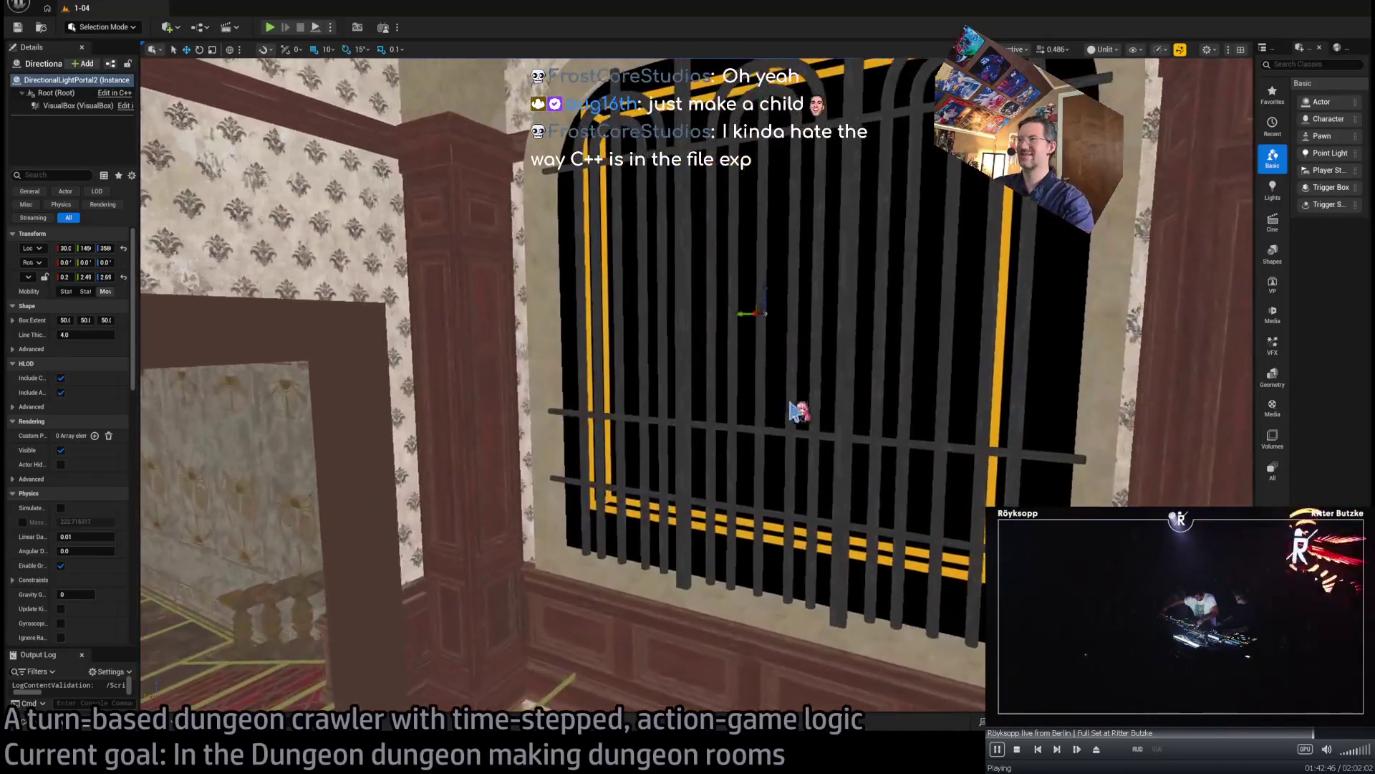
- Lower the light portal one unit over the barred window and start another play test
left_click_drag(763, 291, 766, 304)
key("f")
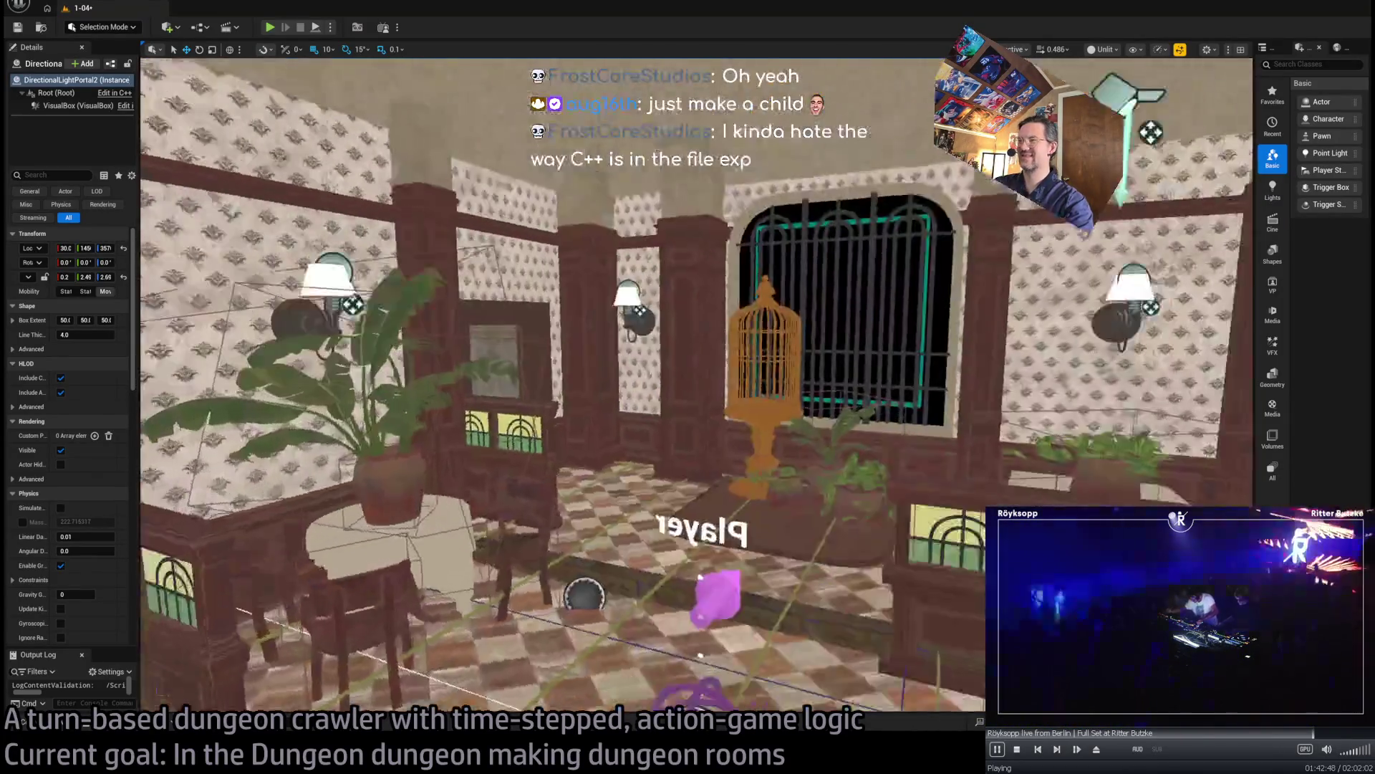
scroll(822, 375, "up", 3)
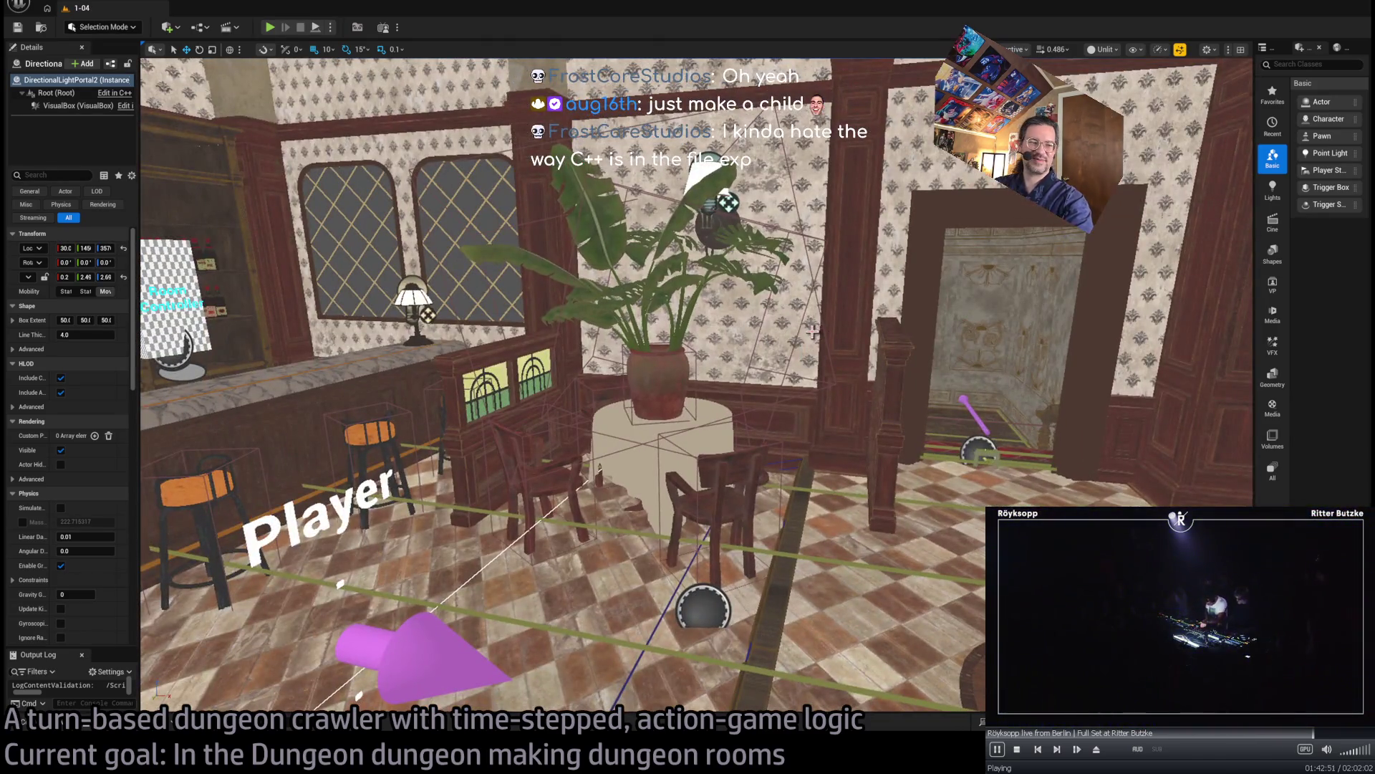
left_click_drag(812, 332, 798, 339)
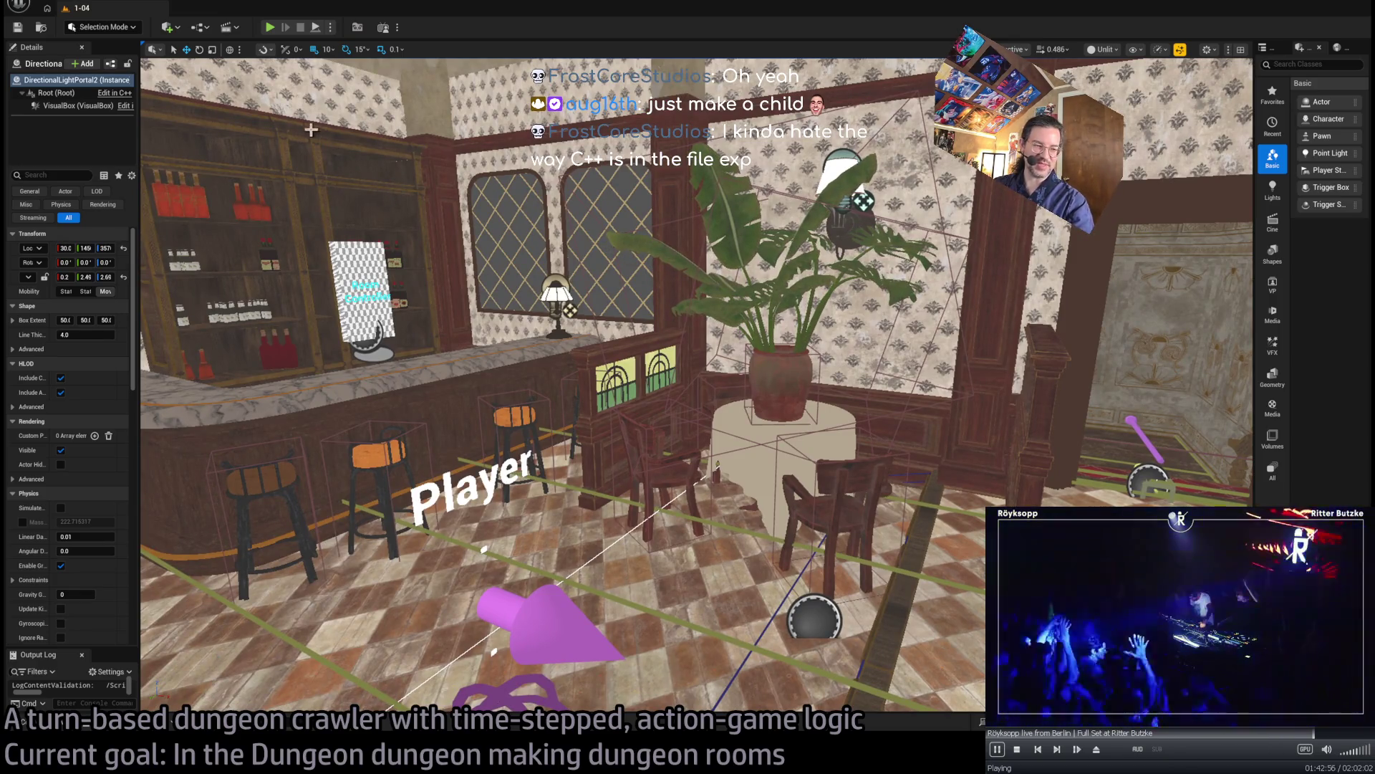
left_click(270, 29)
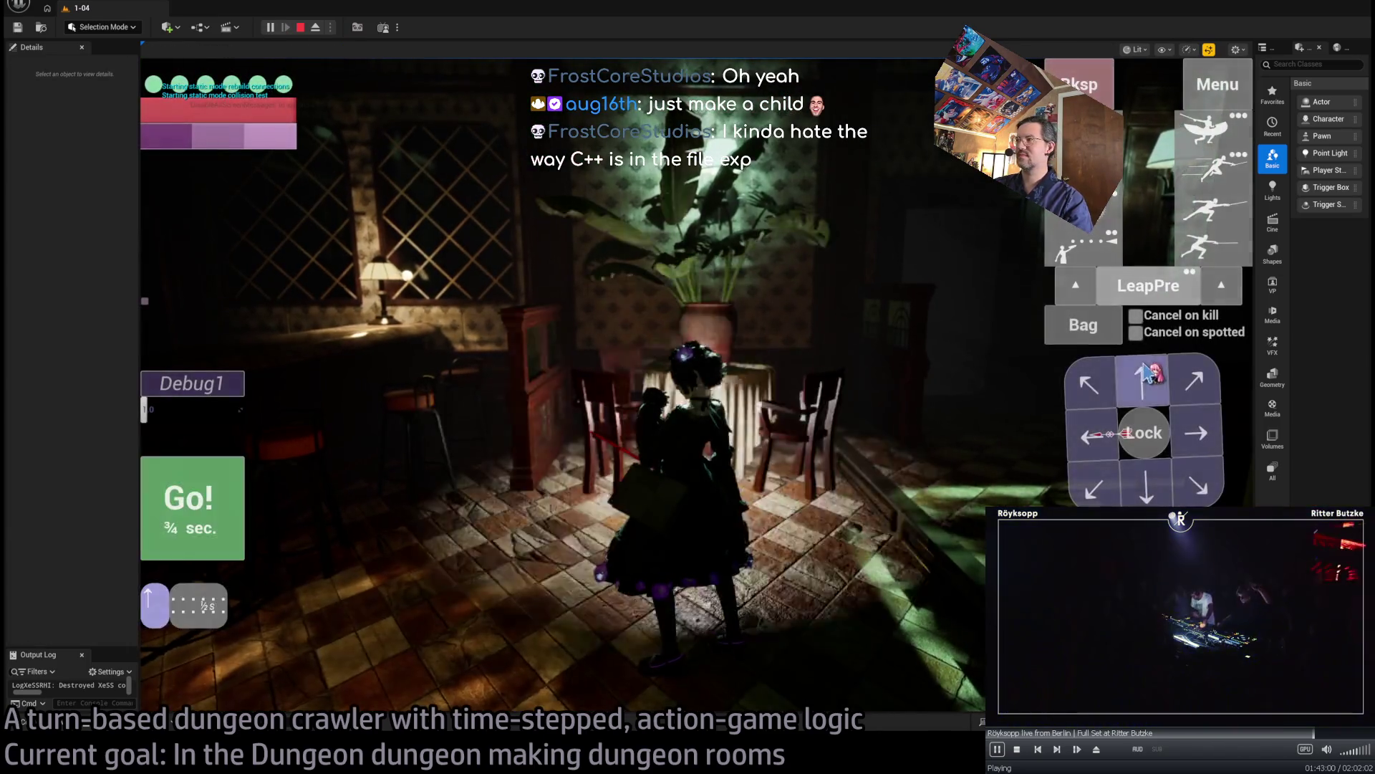
- Run four movement-pad turns with Go!, then stop Play-In-Editor with Esc
left_click(188, 533)
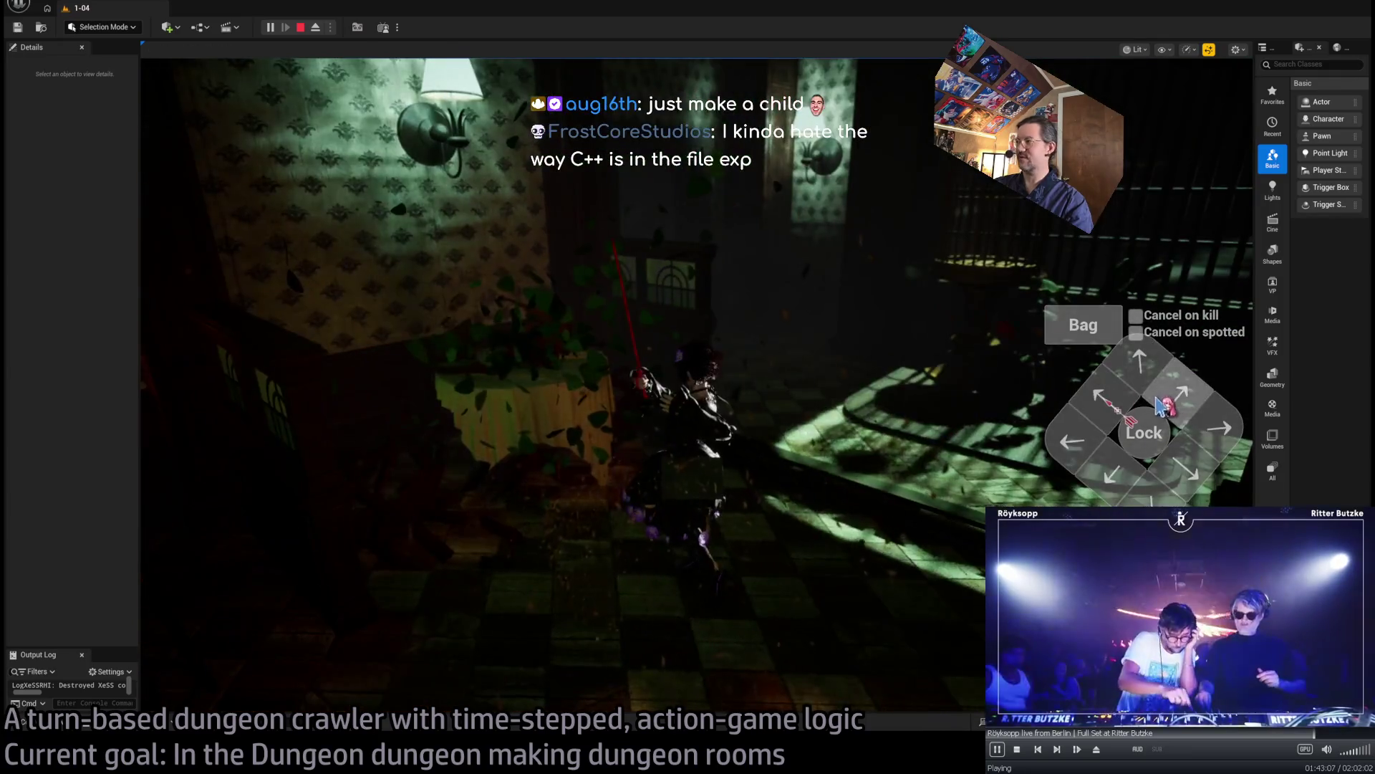
left_click(1159, 406)
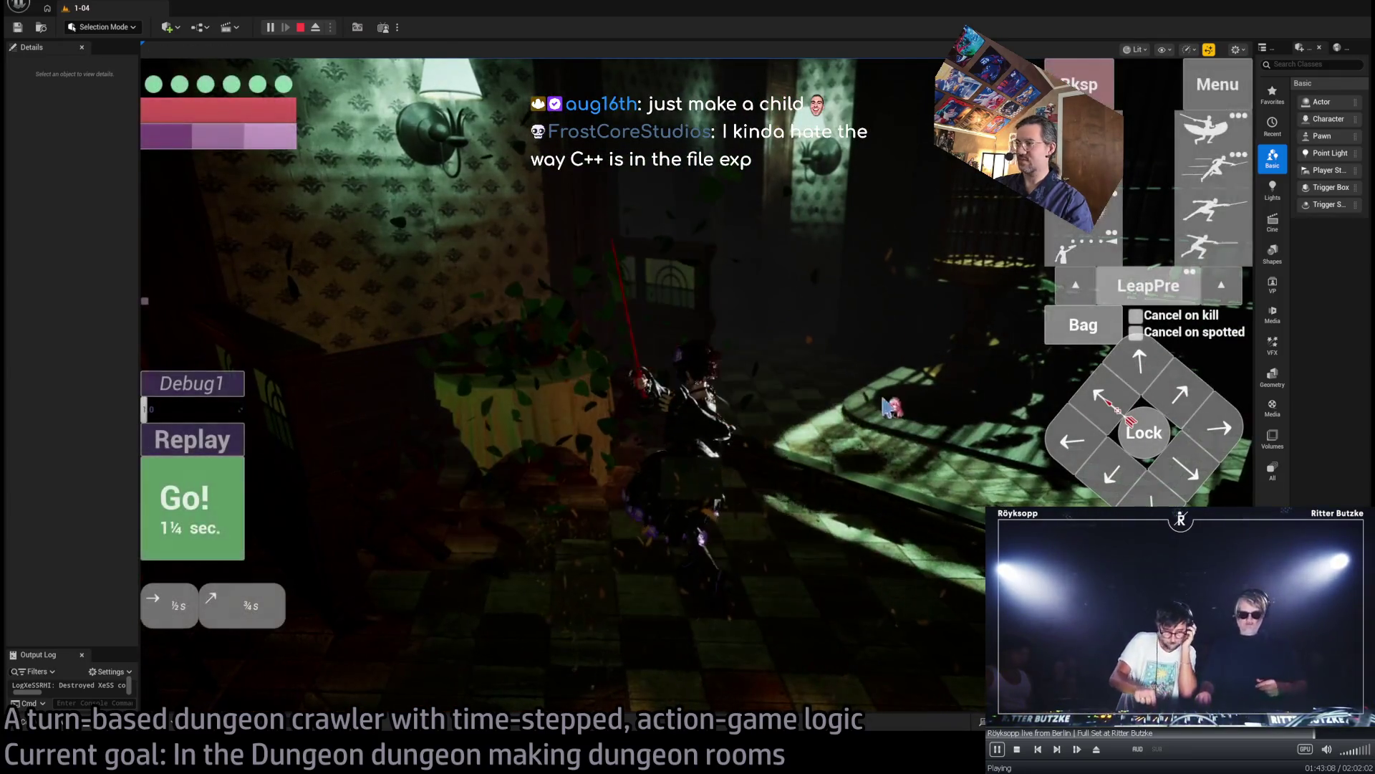
left_click(218, 503)
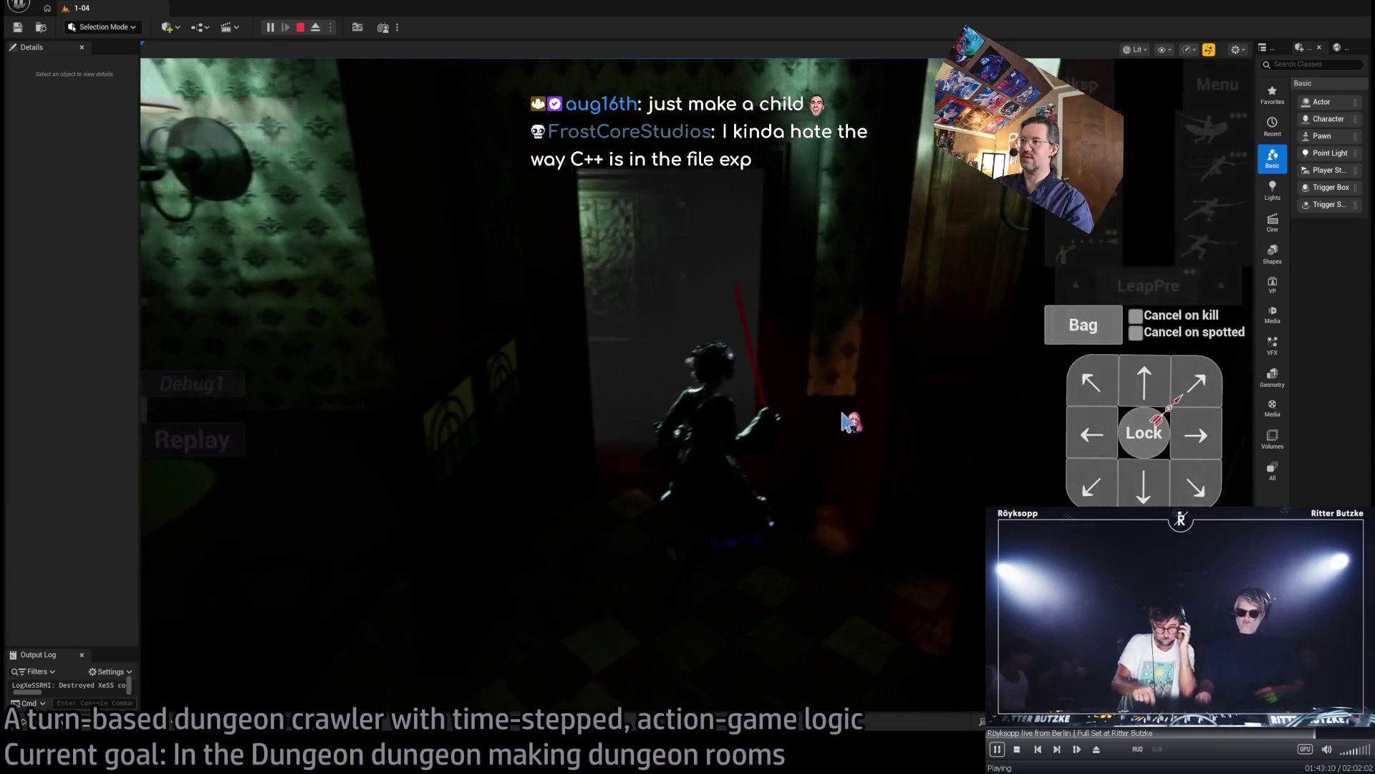
left_click(218, 507)
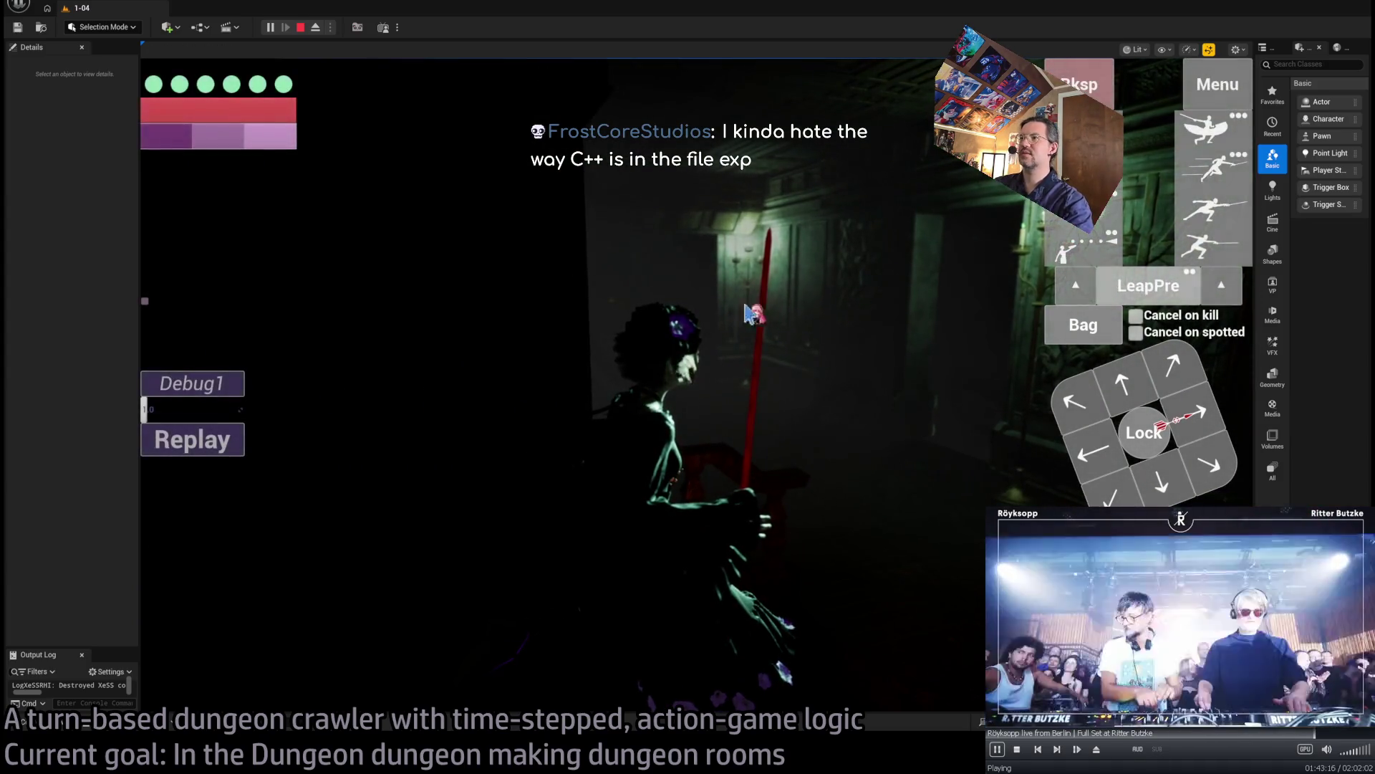
key("Escape")
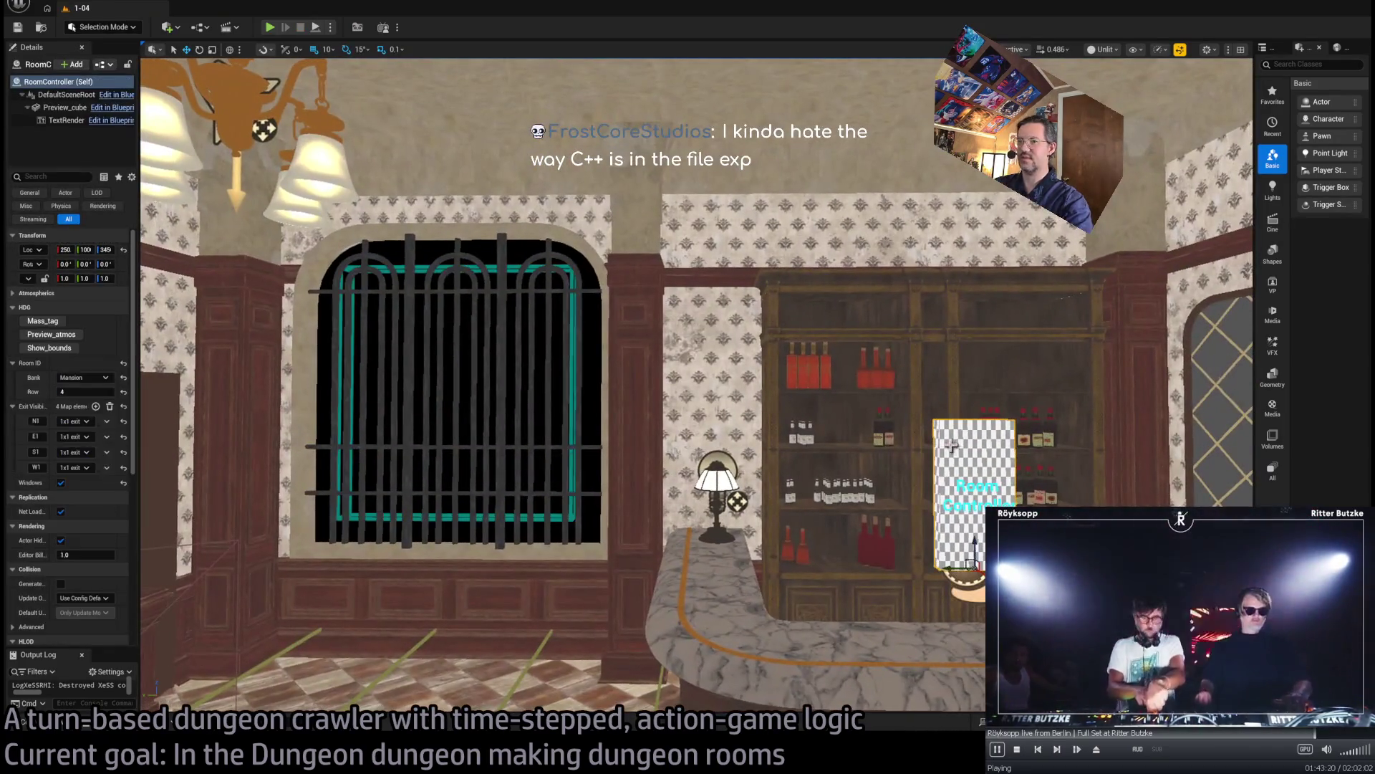
- Widen the Details panel and delete the N1 entry from Exit Visibility
mouse_move(141, 444)
left_mouse_down()
mouse_move(323, 442)
mouse_move(270, 441)
mouse_move(290, 294)
mouse_move(313, 479)
left_mouse_up()
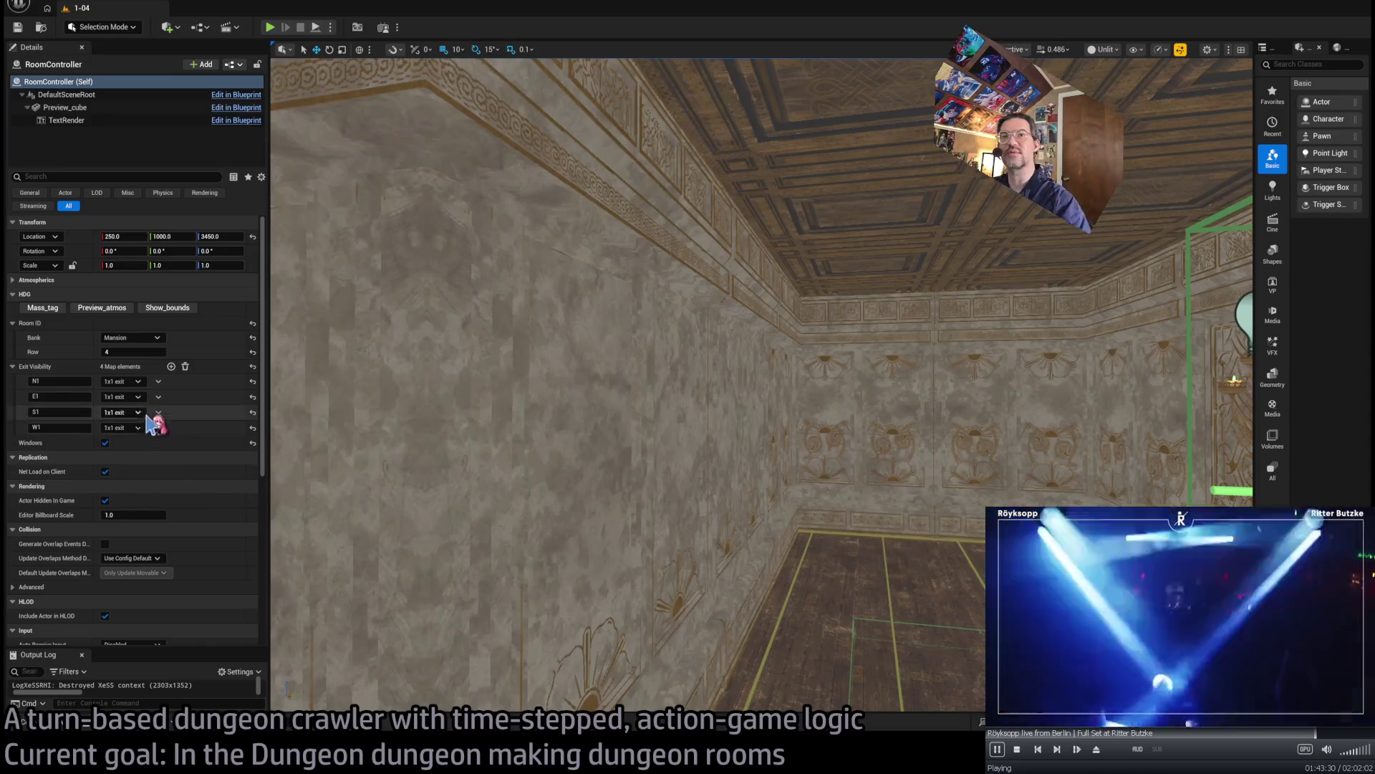
left_click(159, 381)
left_click(173, 408)
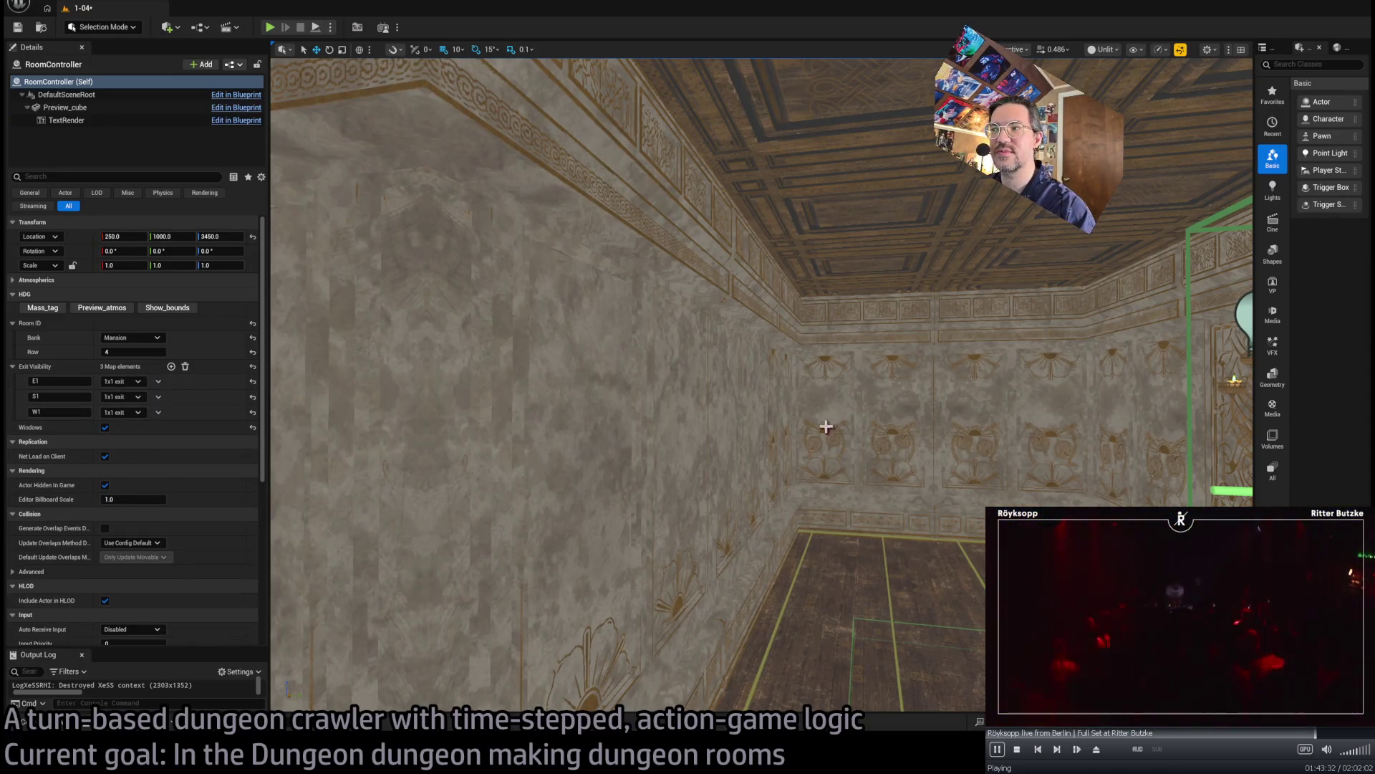
- Save the level with Ctrl+S and open the Content Drawer
left_click_drag(826, 426, 518, 366)
key("ctrl+s")
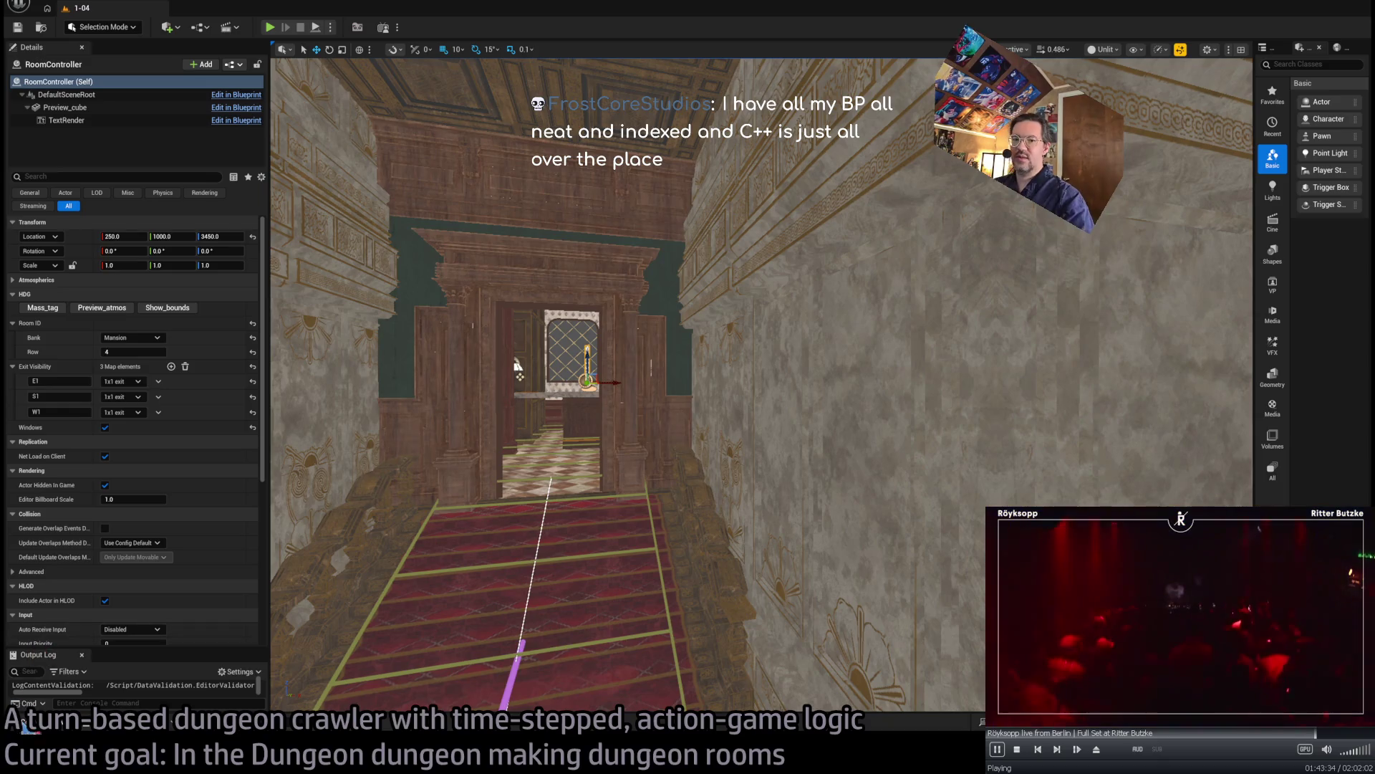
left_click(25, 725)
left_click_drag(623, 430, 604, 304)
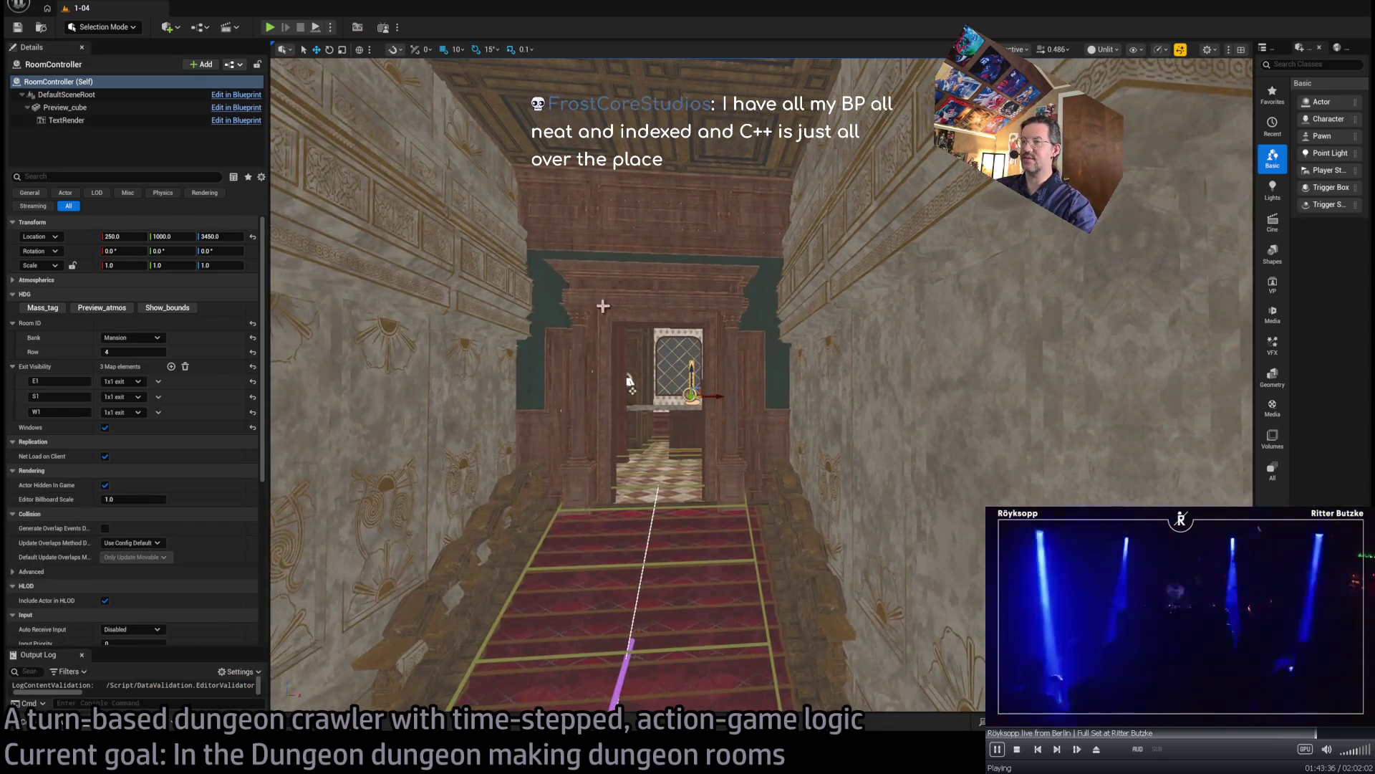
left_click(43, 726)
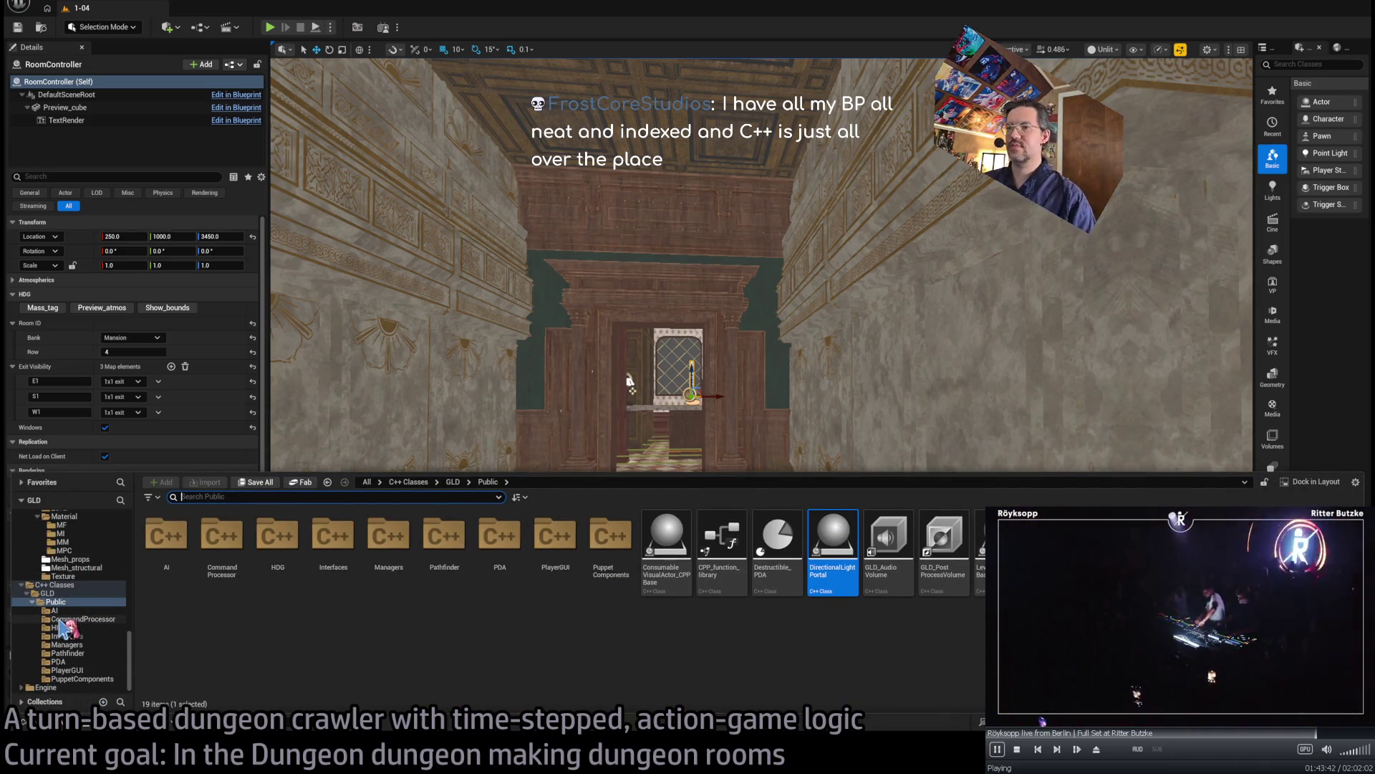
- Collapse TheMansion, Base_classes, HDG and Misc folders in the Content Drawer tree
scroll(65, 628, "up", 10)
left_click(75, 602)
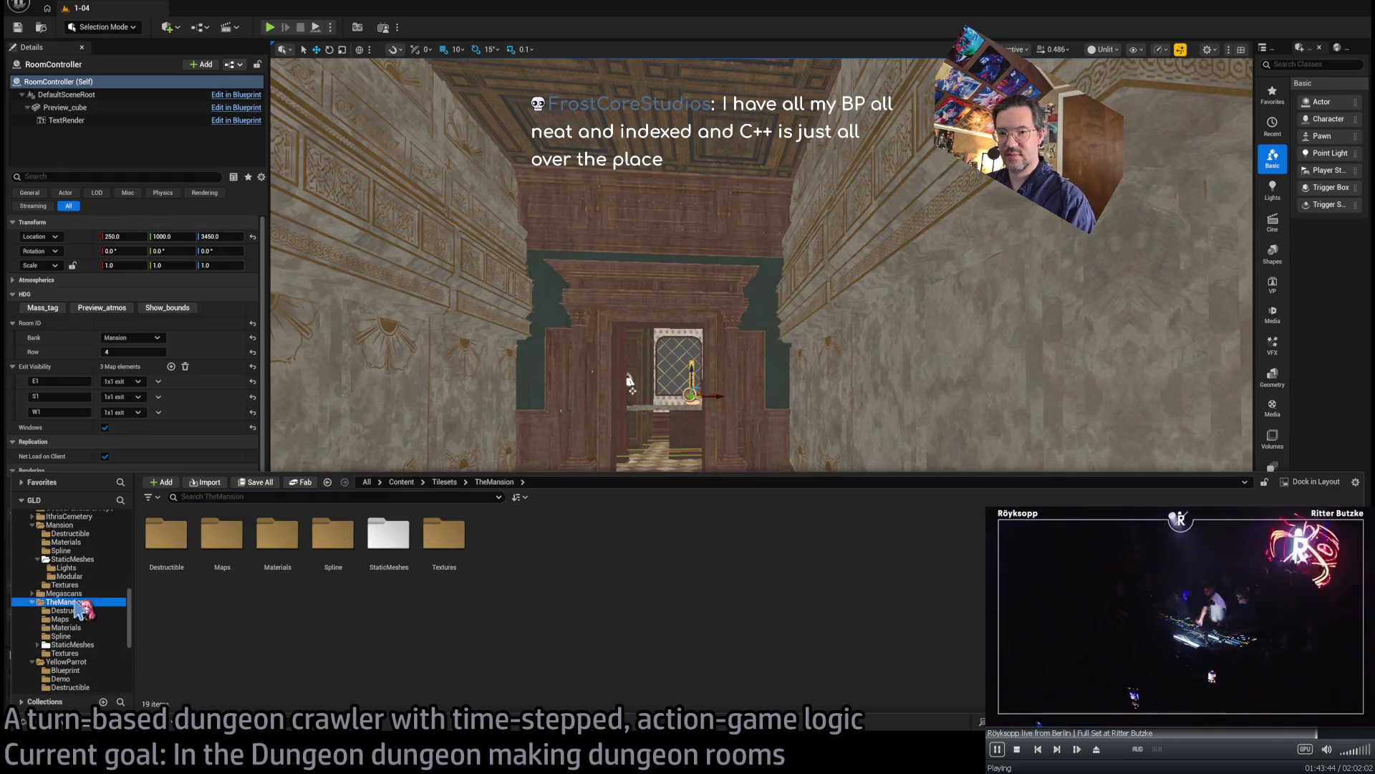
left_click(32, 602)
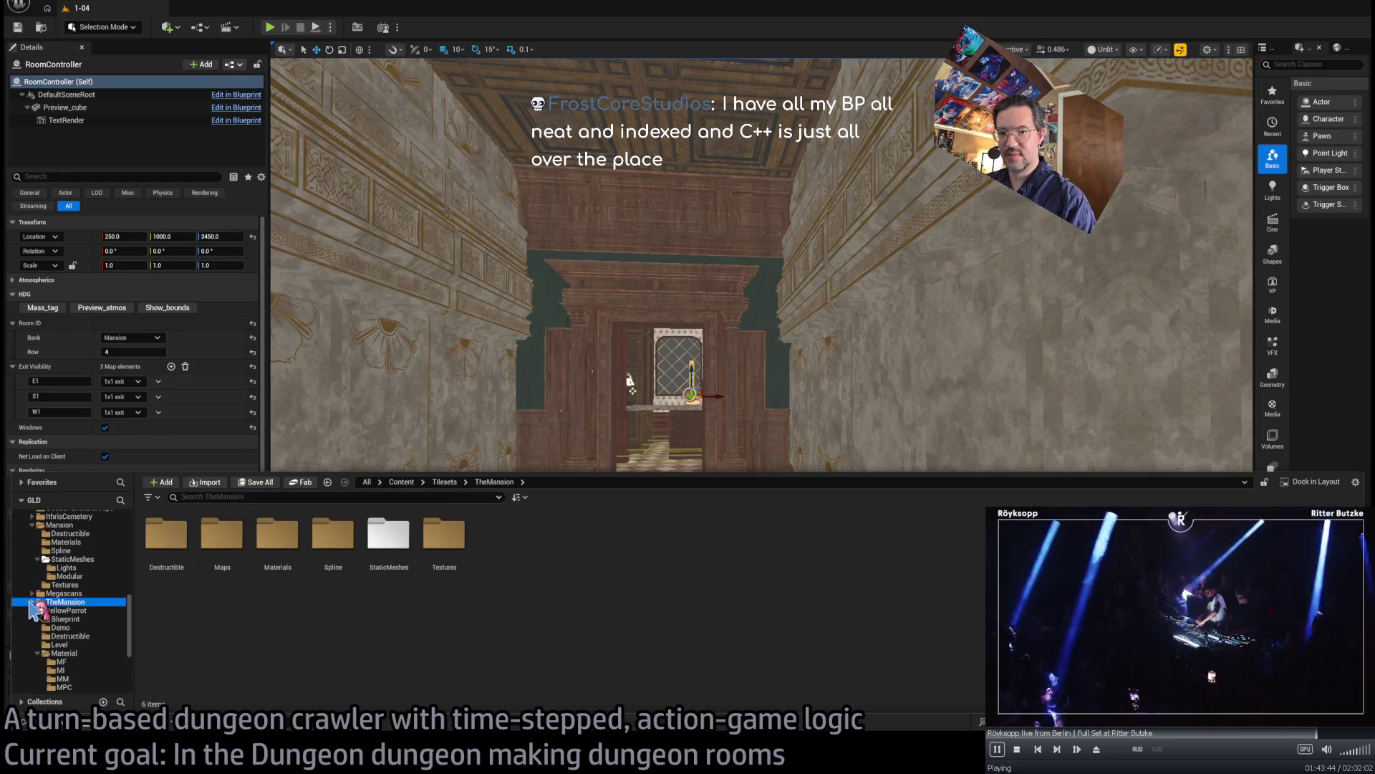
double_click(54, 525)
scroll(92, 616, "up", 3)
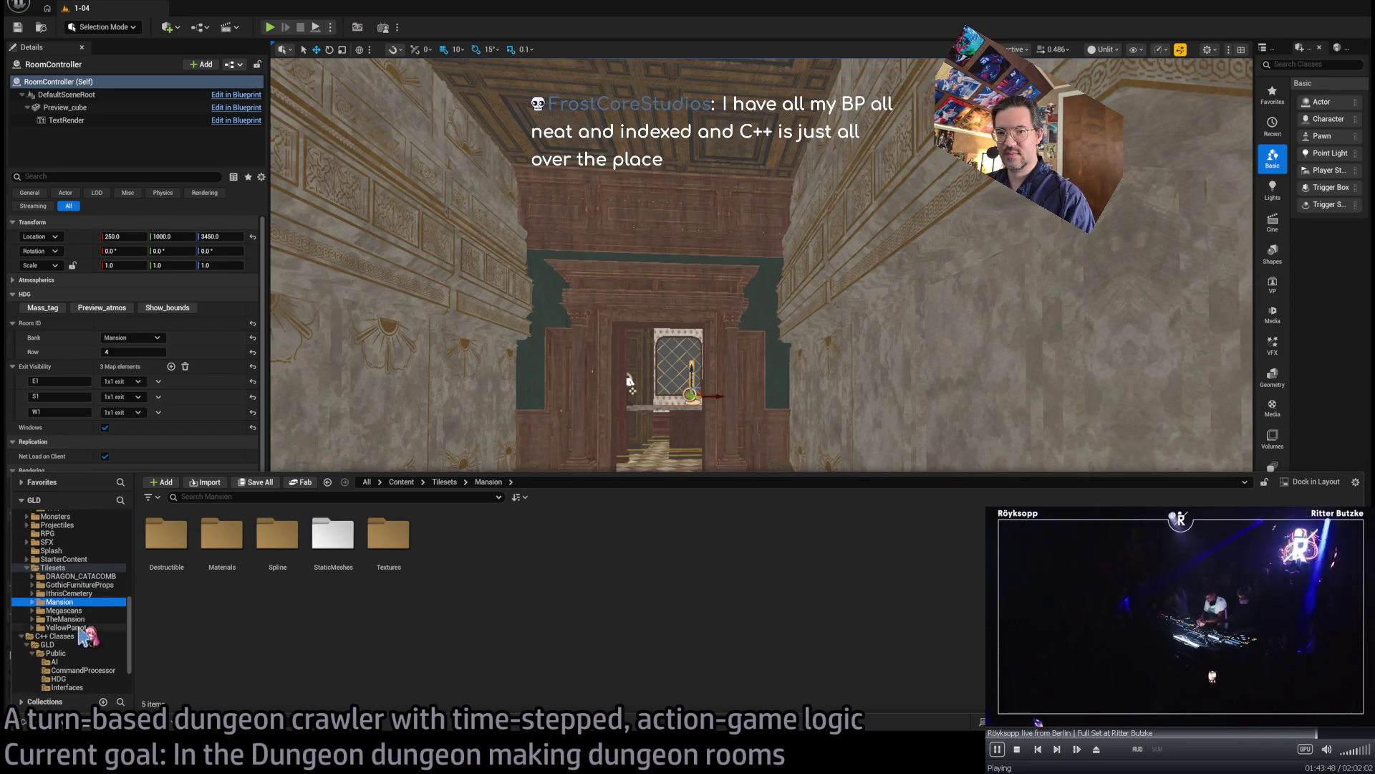
double_click(30, 567)
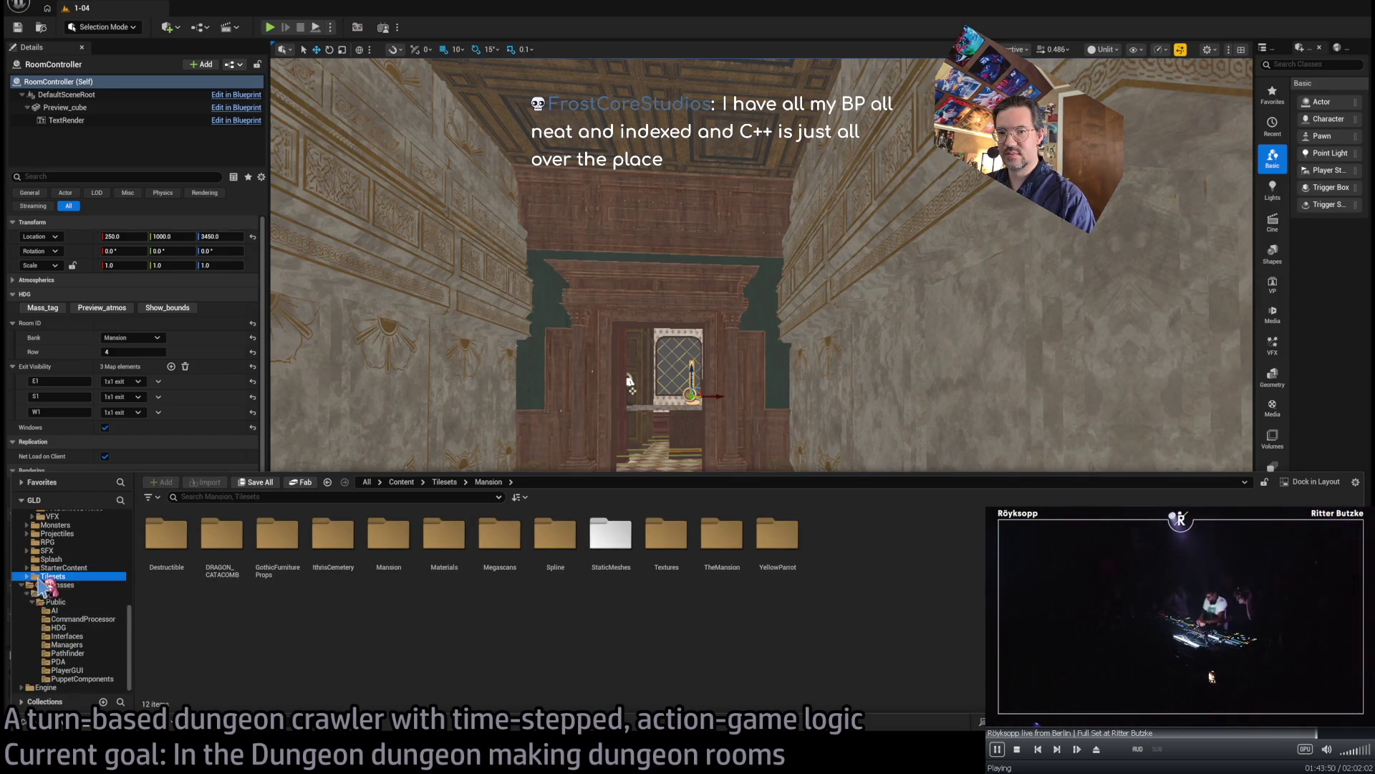
scroll(44, 587, "up", 10)
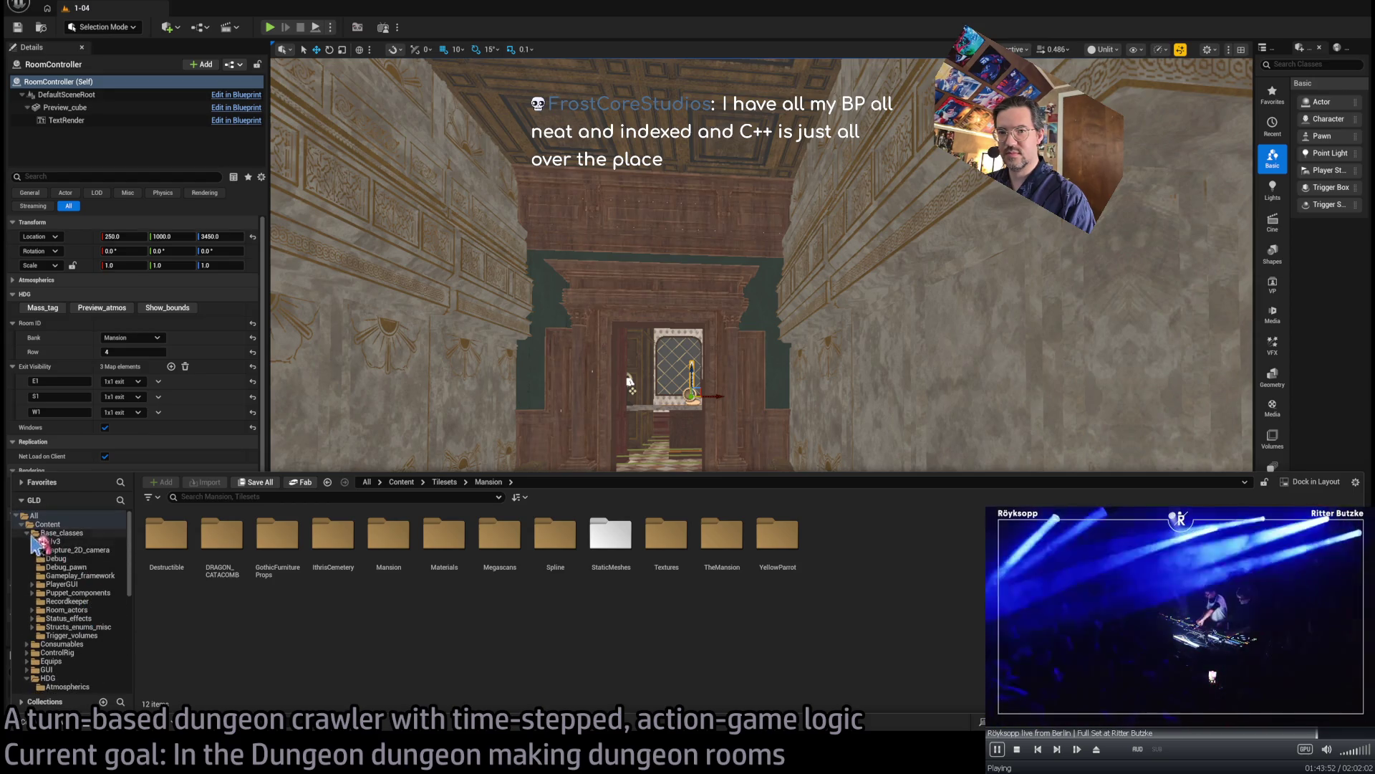
left_click(28, 534)
left_click(27, 576)
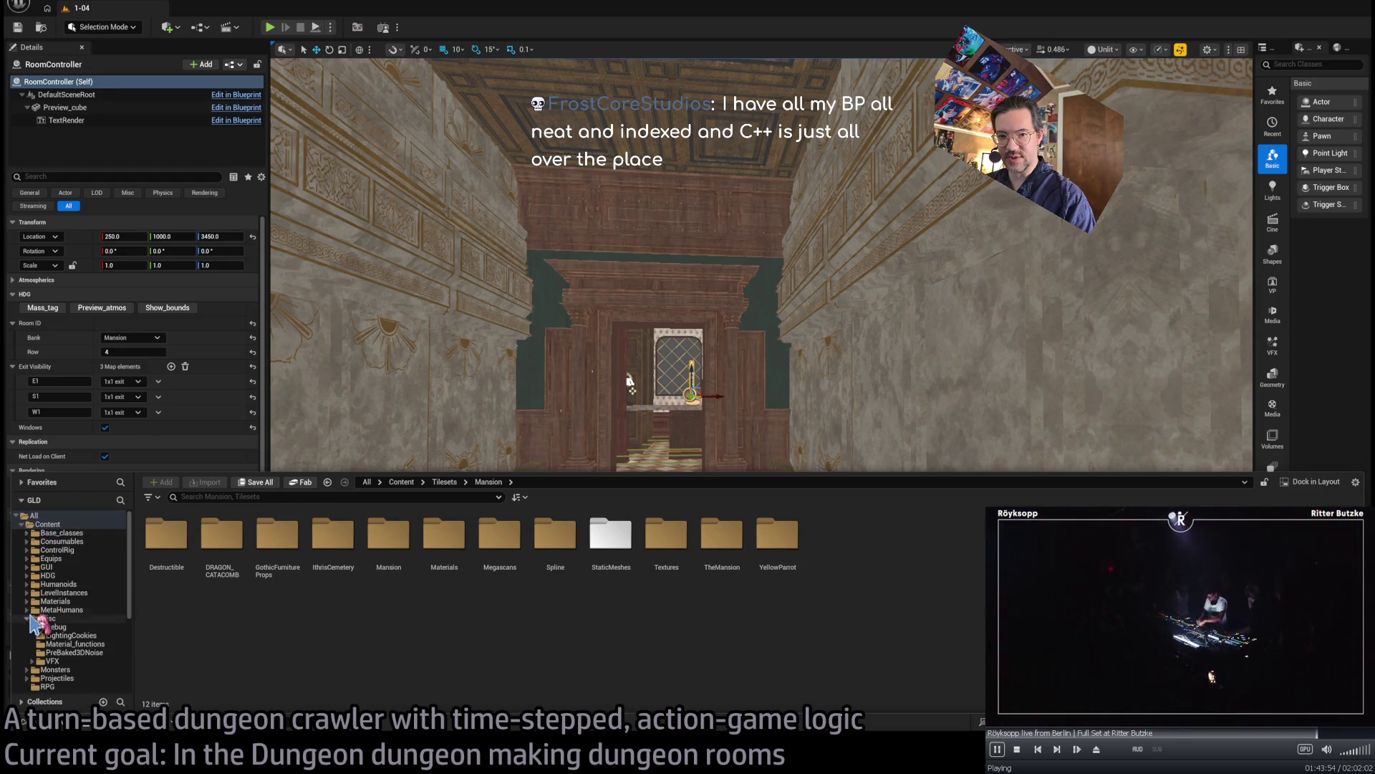
left_click(27, 618)
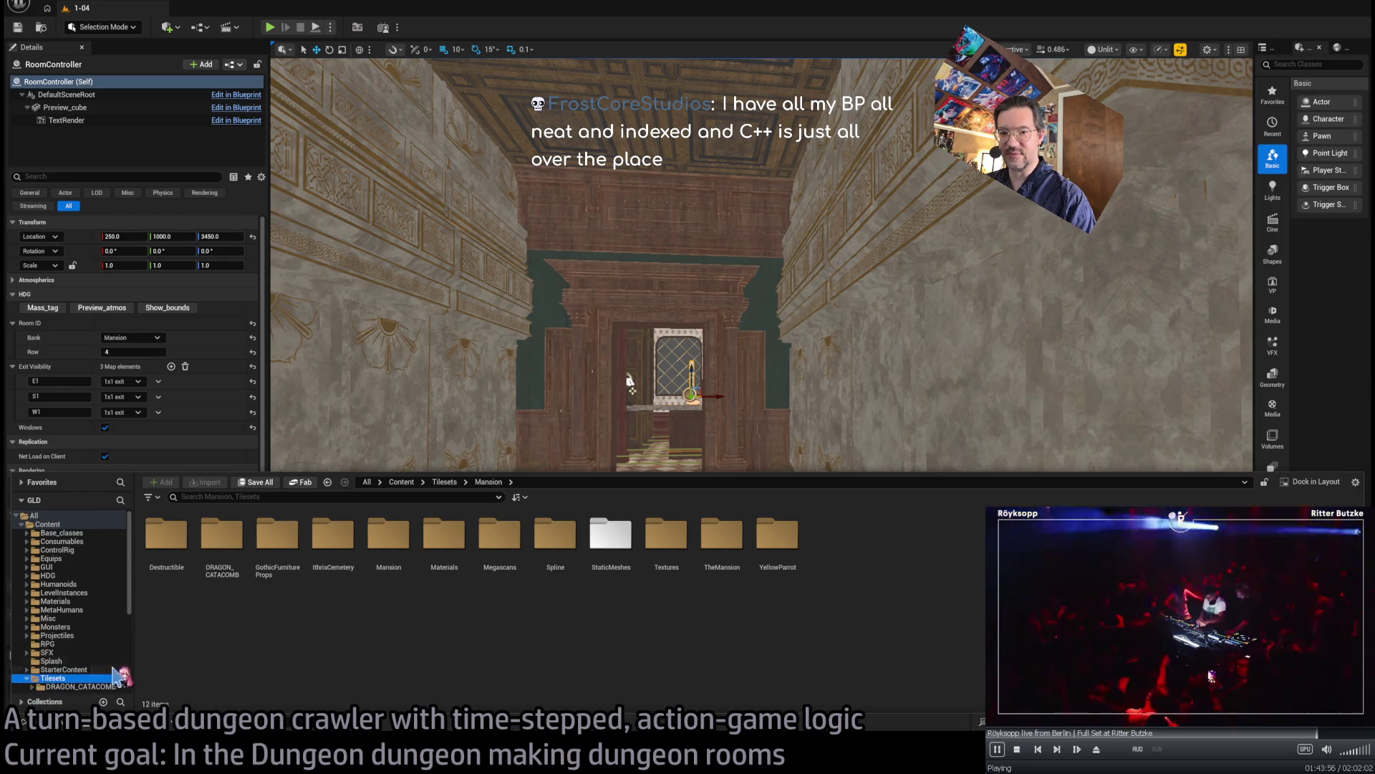
scroll(100, 630, "down", 6)
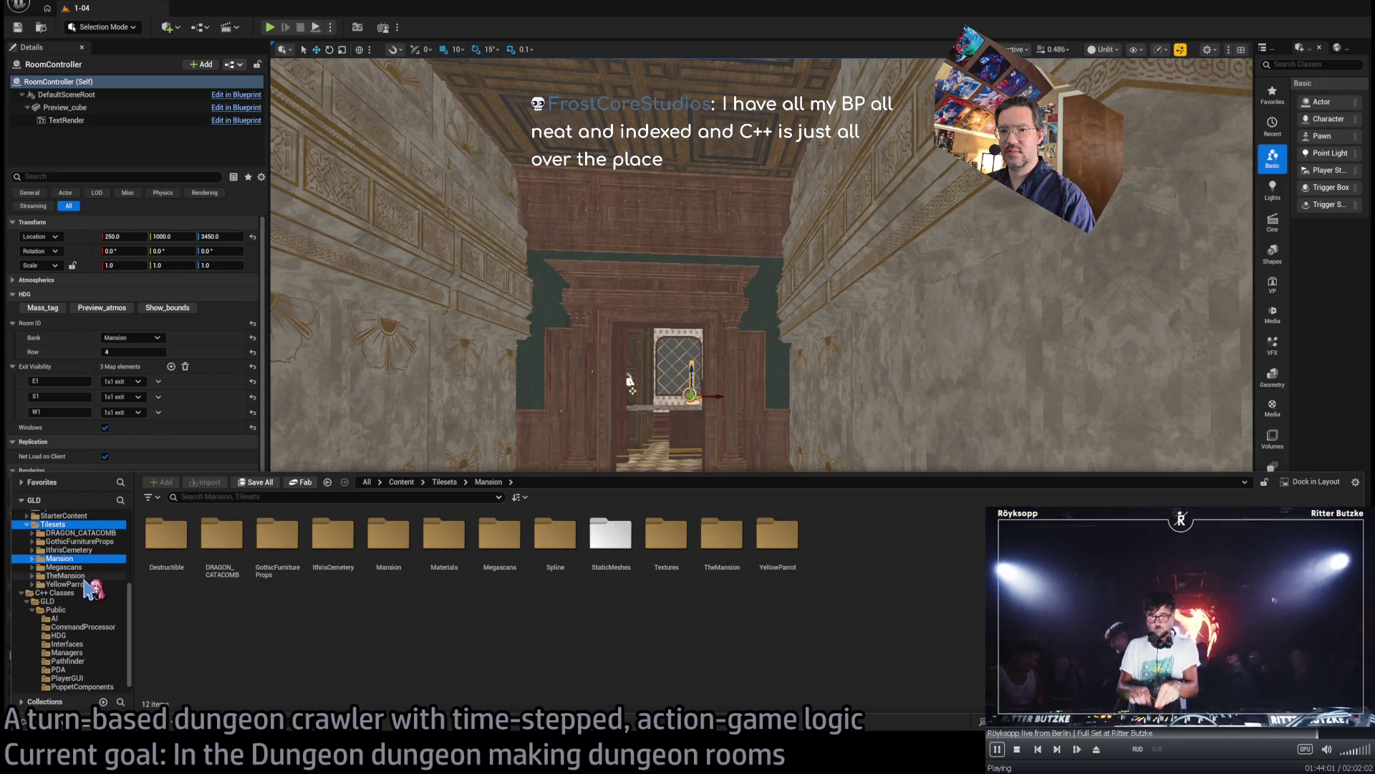
- Open Tilesets > YellowParrot > Mesh_props to list its 48 prop meshes
left_click(80, 584)
left_click(444, 550)
double_click(444, 556)
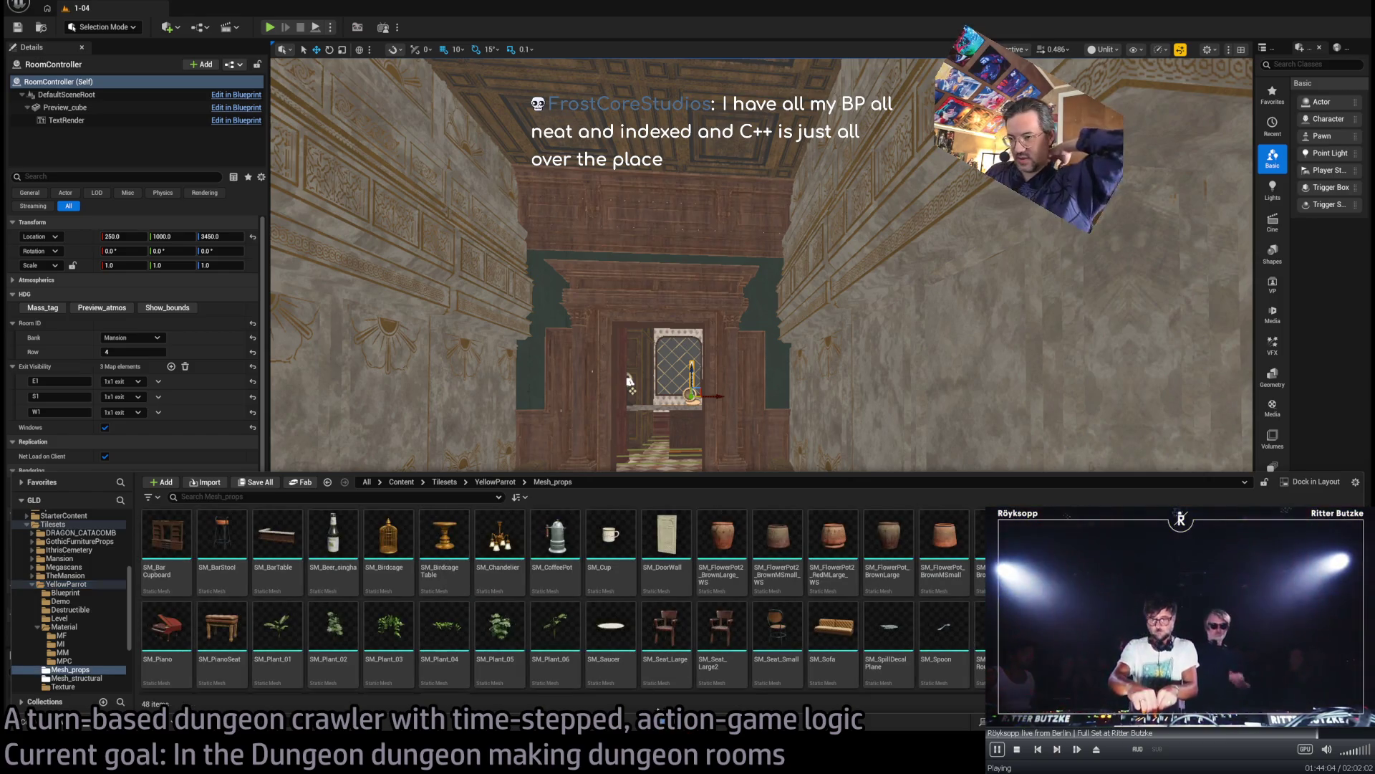
scroll(716, 609, "down", 2)
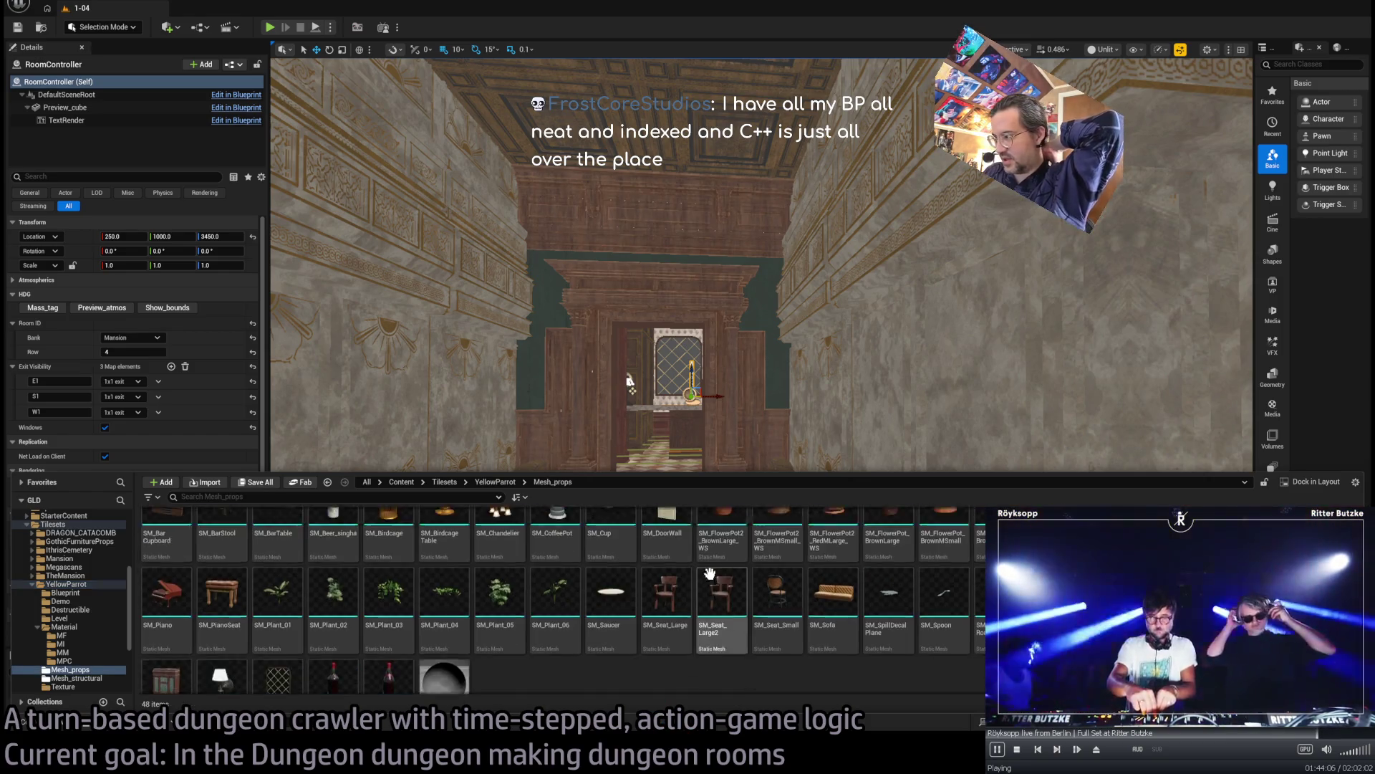
scroll(823, 640, "up", 2)
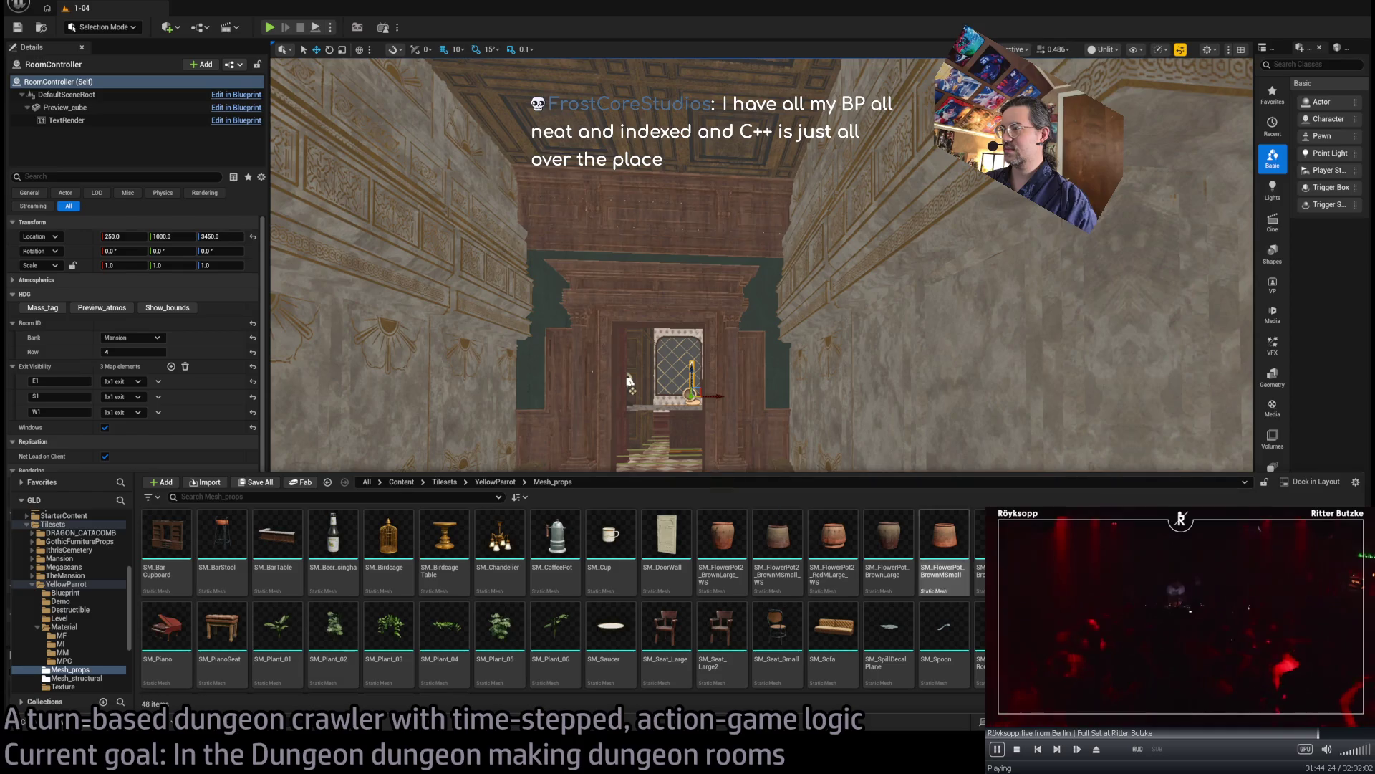
- Frame SM_Table_RoundSmall and move it into the room to Y 1400
left_click(669, 491)
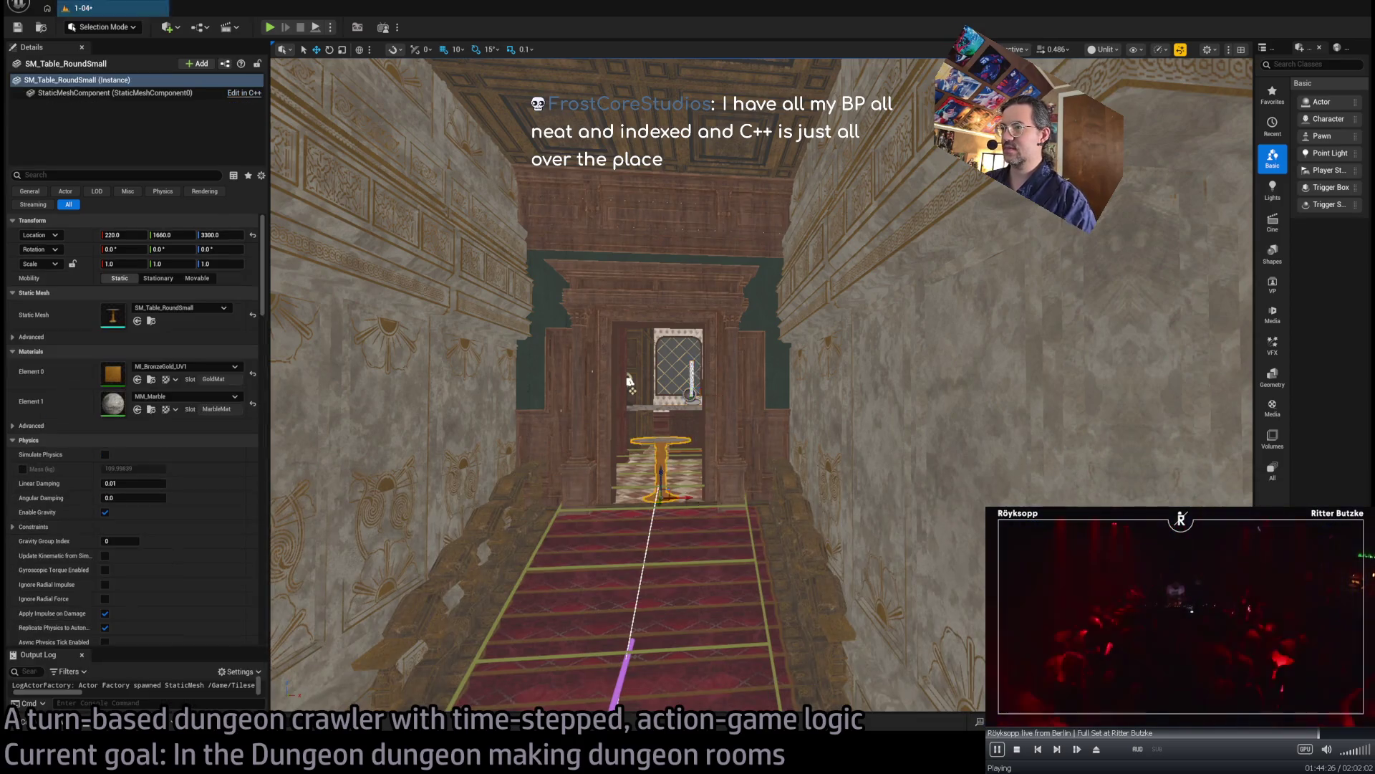
key("f")
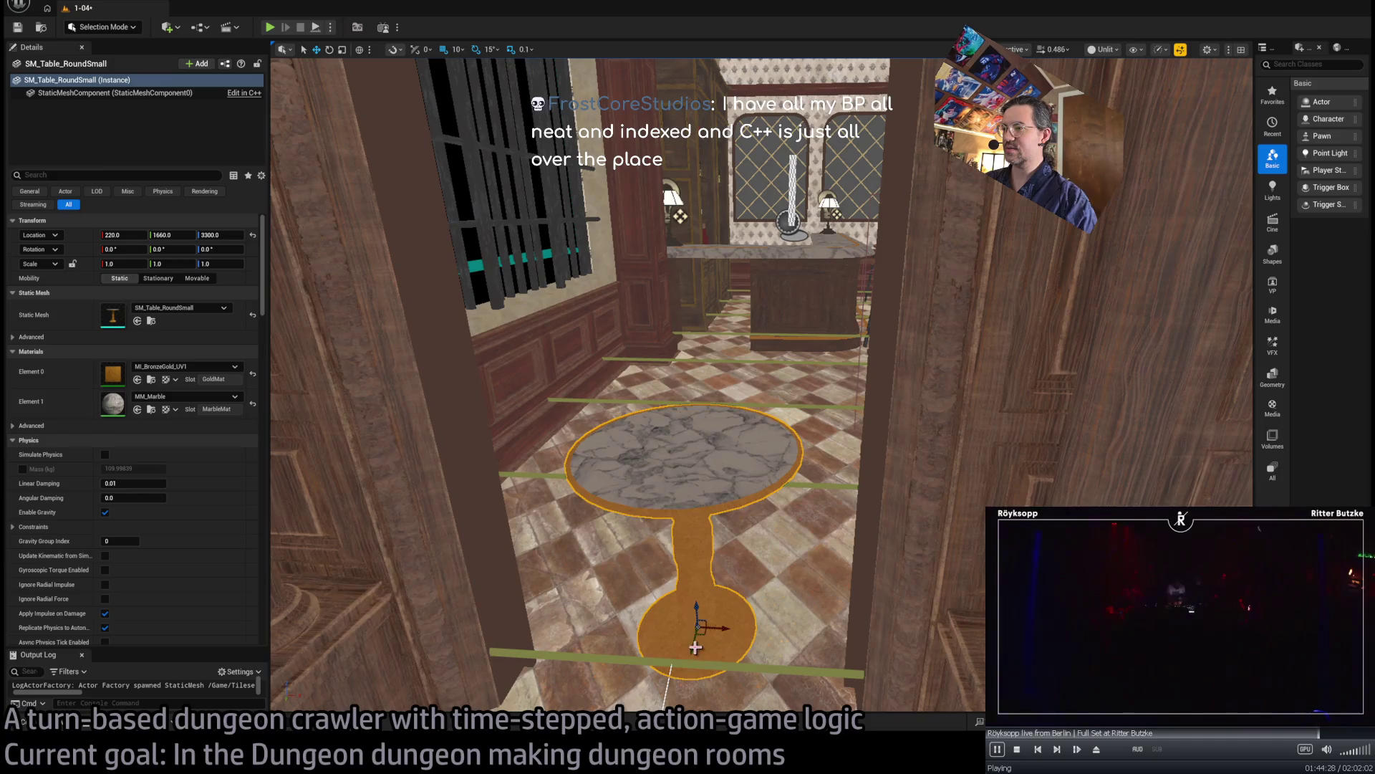
left_click_drag(695, 647, 727, 494)
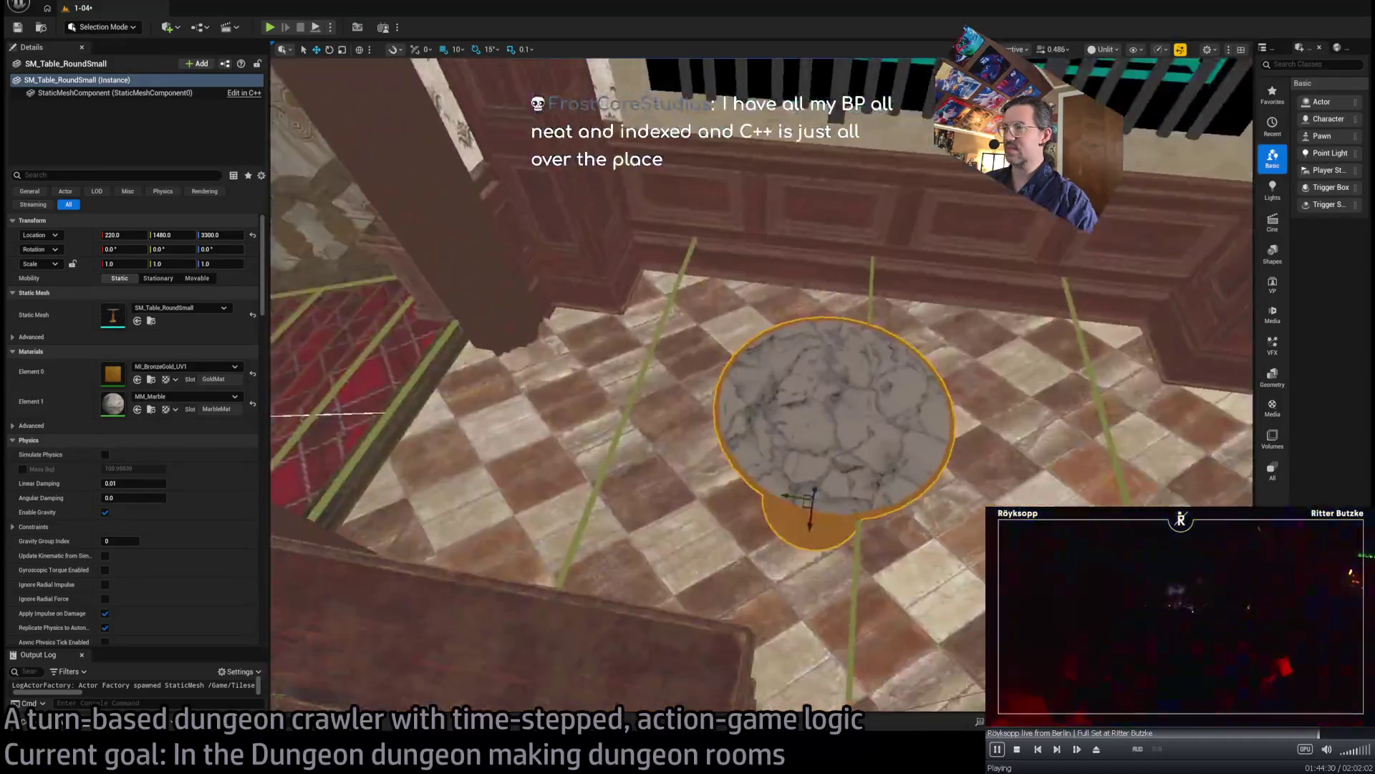
left_click_drag(792, 460, 941, 487)
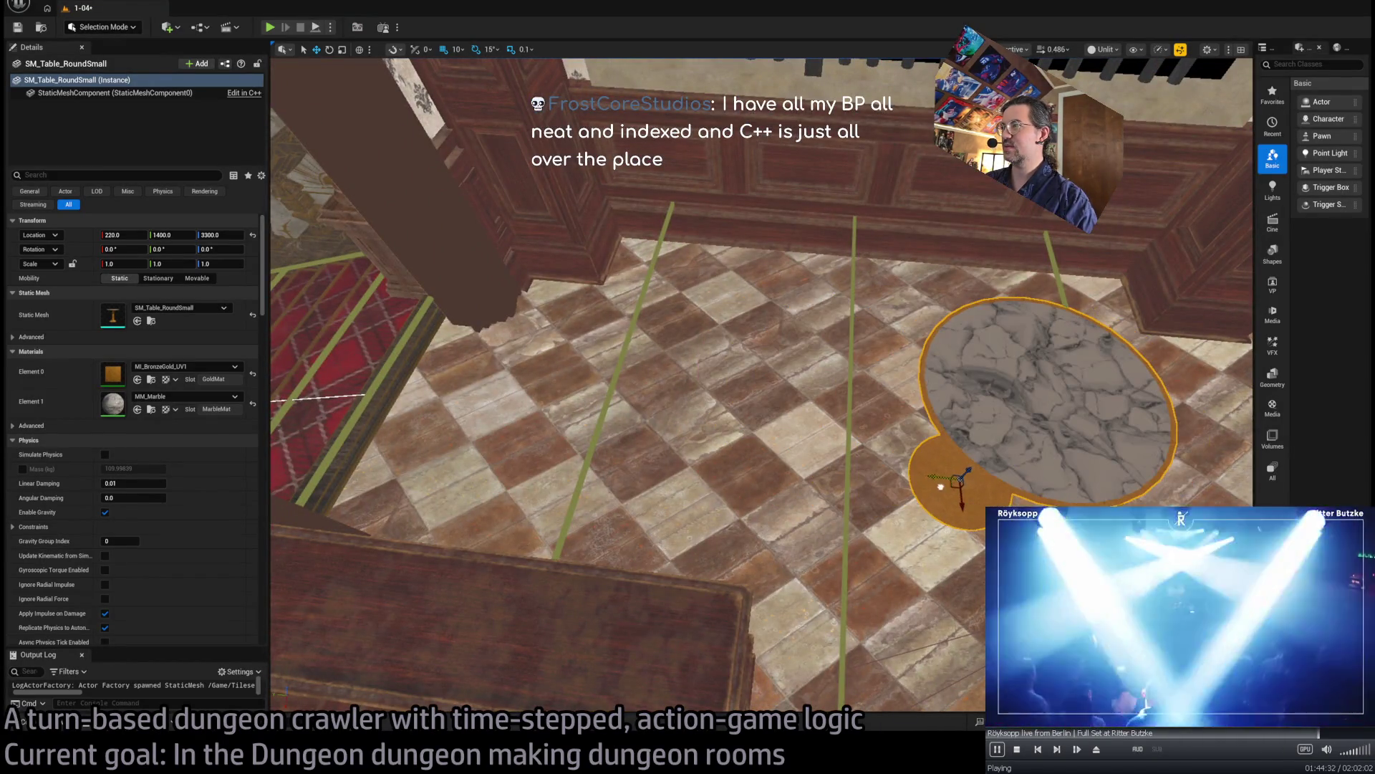
- Turn grid snap off, undo a small table nudge, and re-enable snapping
left_click(444, 52)
left_click_drag(936, 475, 919, 480)
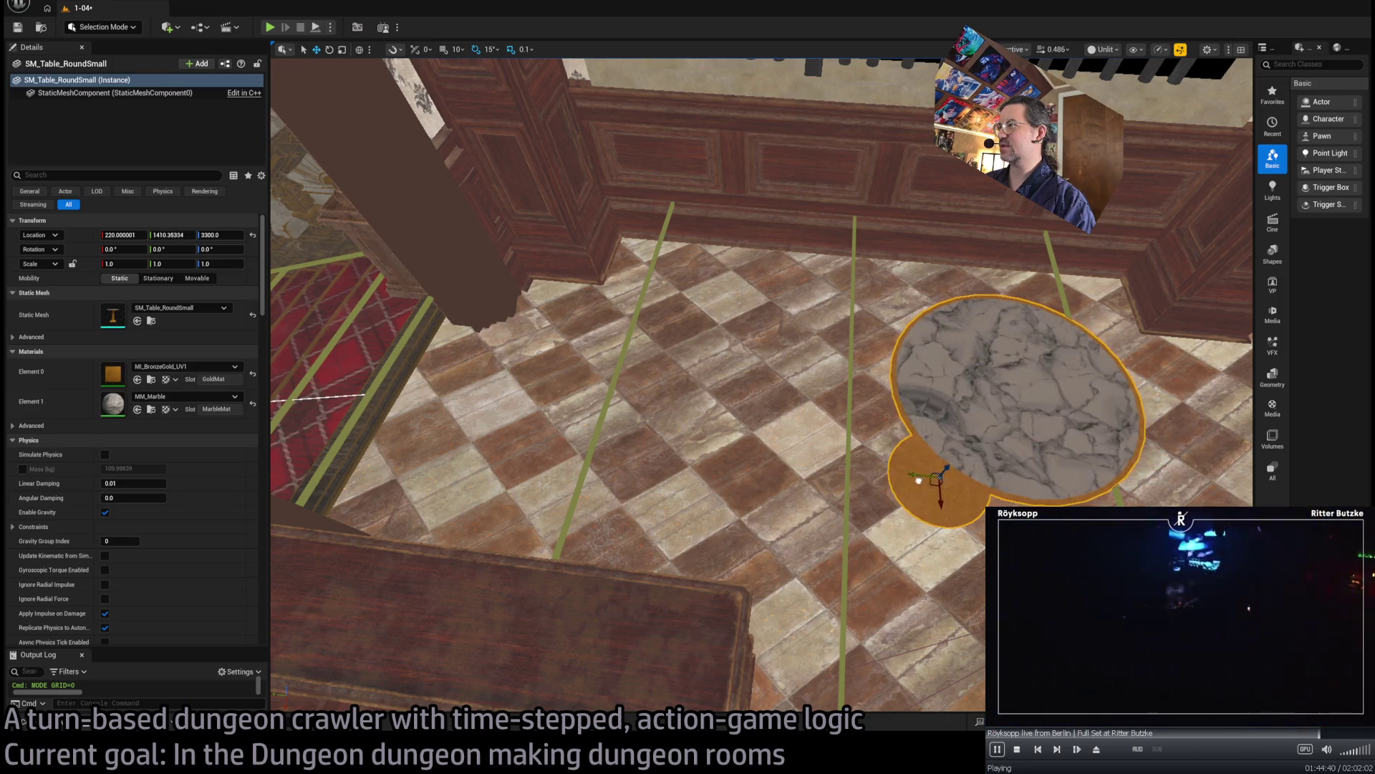
key("ctrl+z")
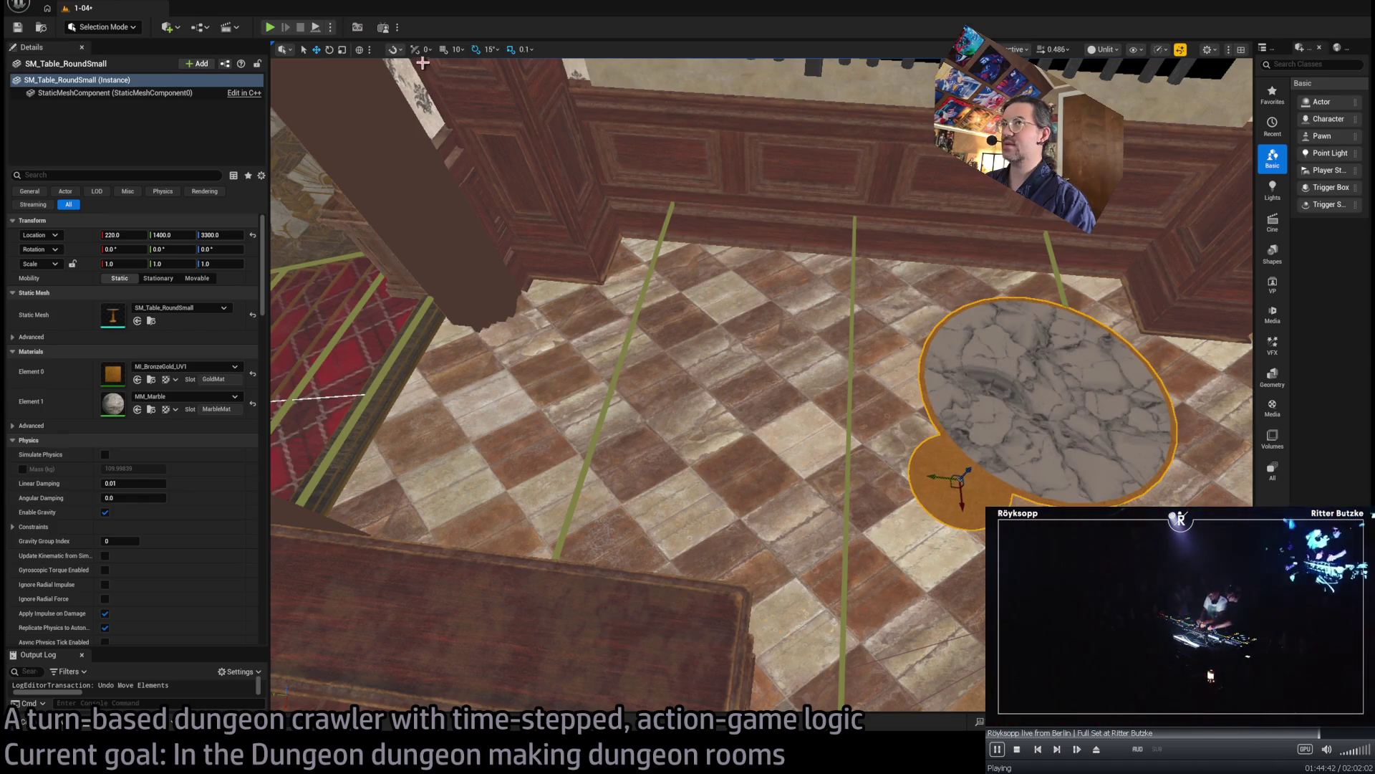
left_click(414, 49)
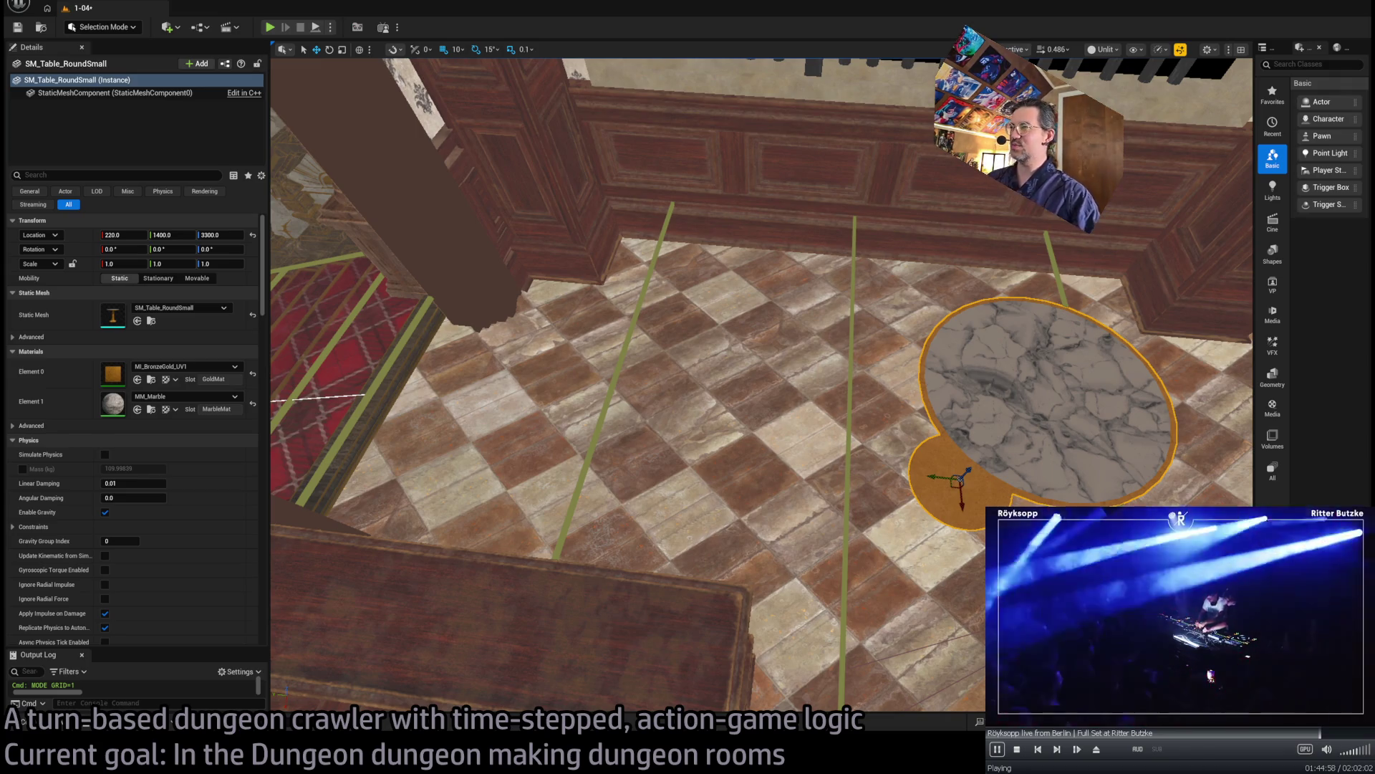
left_click_drag(725, 478, 725, 479)
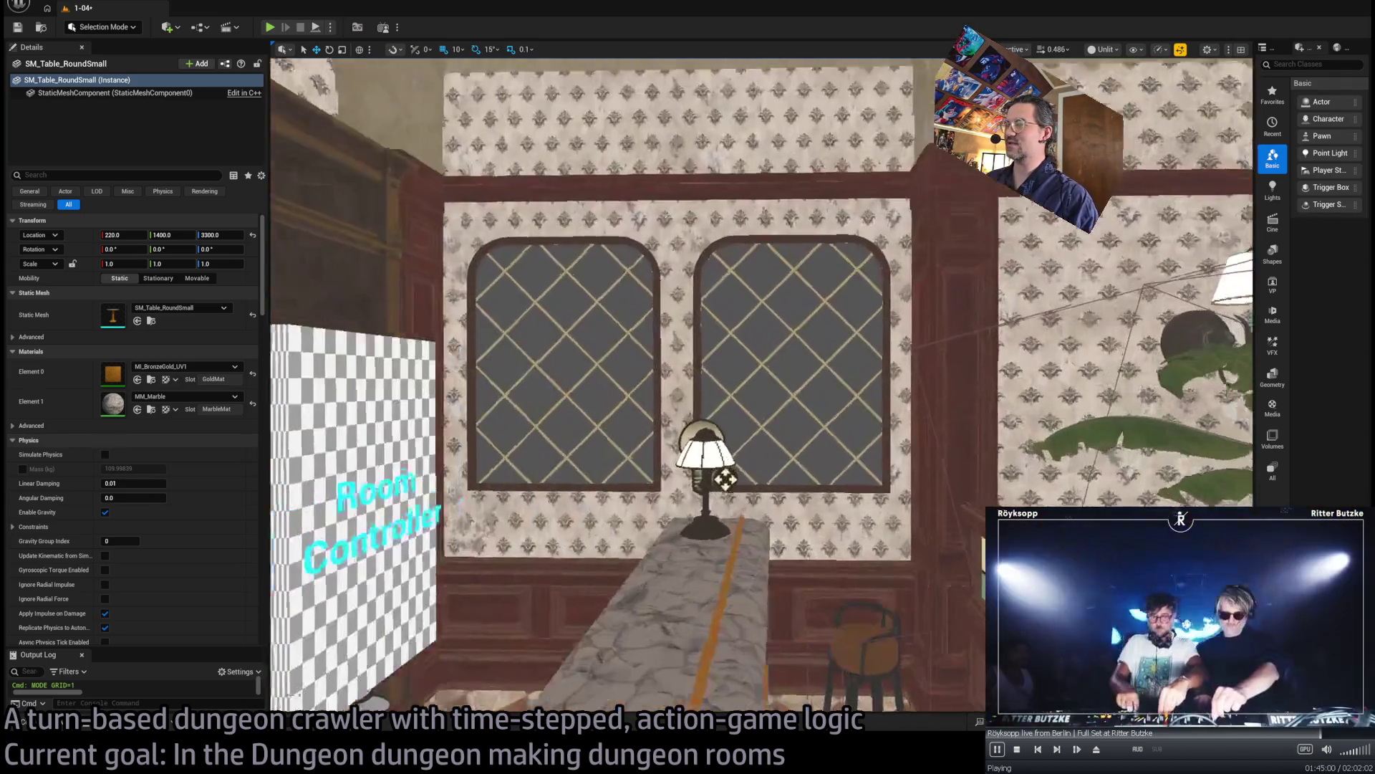
- Inspect the round table from several angles, toggling between lit and unlit shading
left_click_drag(760, 387, 760, 386)
left_click_drag(653, 434, 654, 435)
left_click_drag(856, 410, 856, 410)
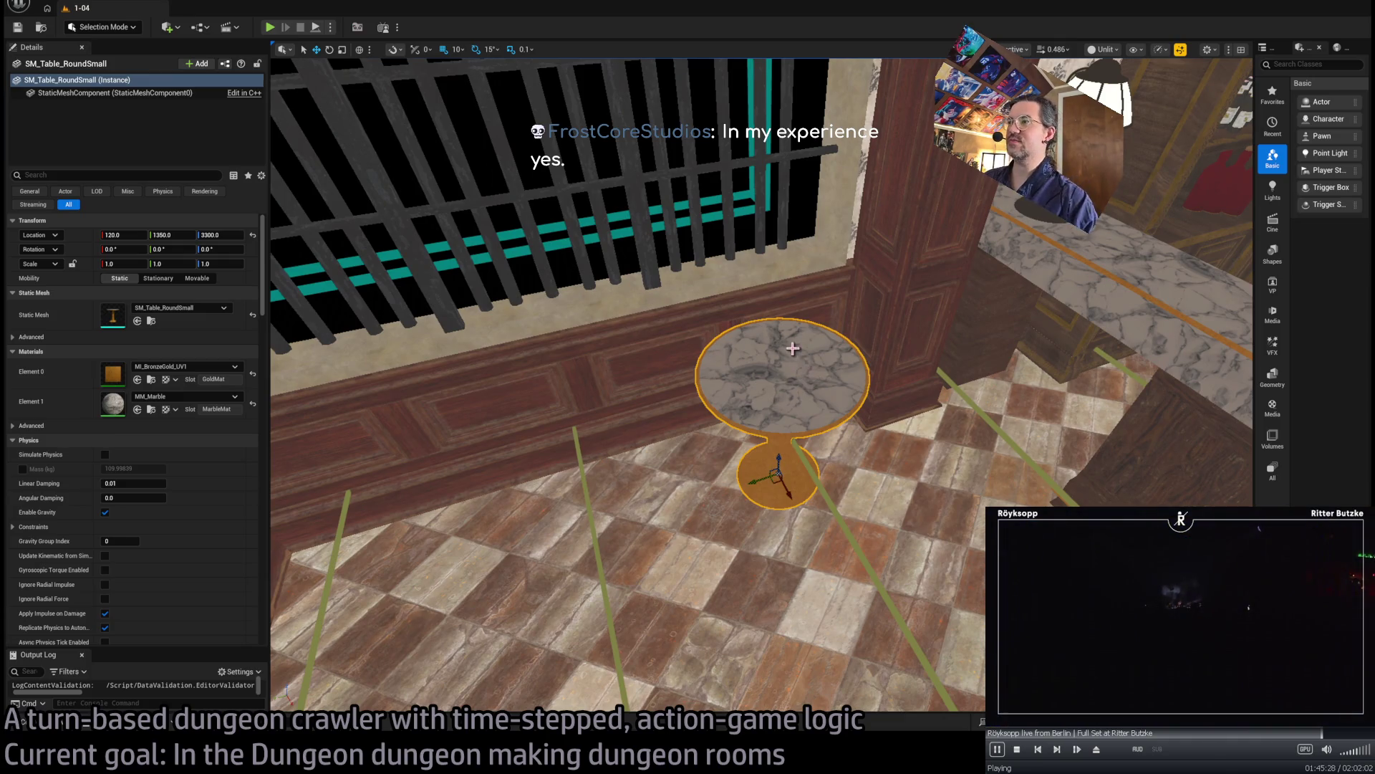
left_click_drag(796, 374, 749, 354)
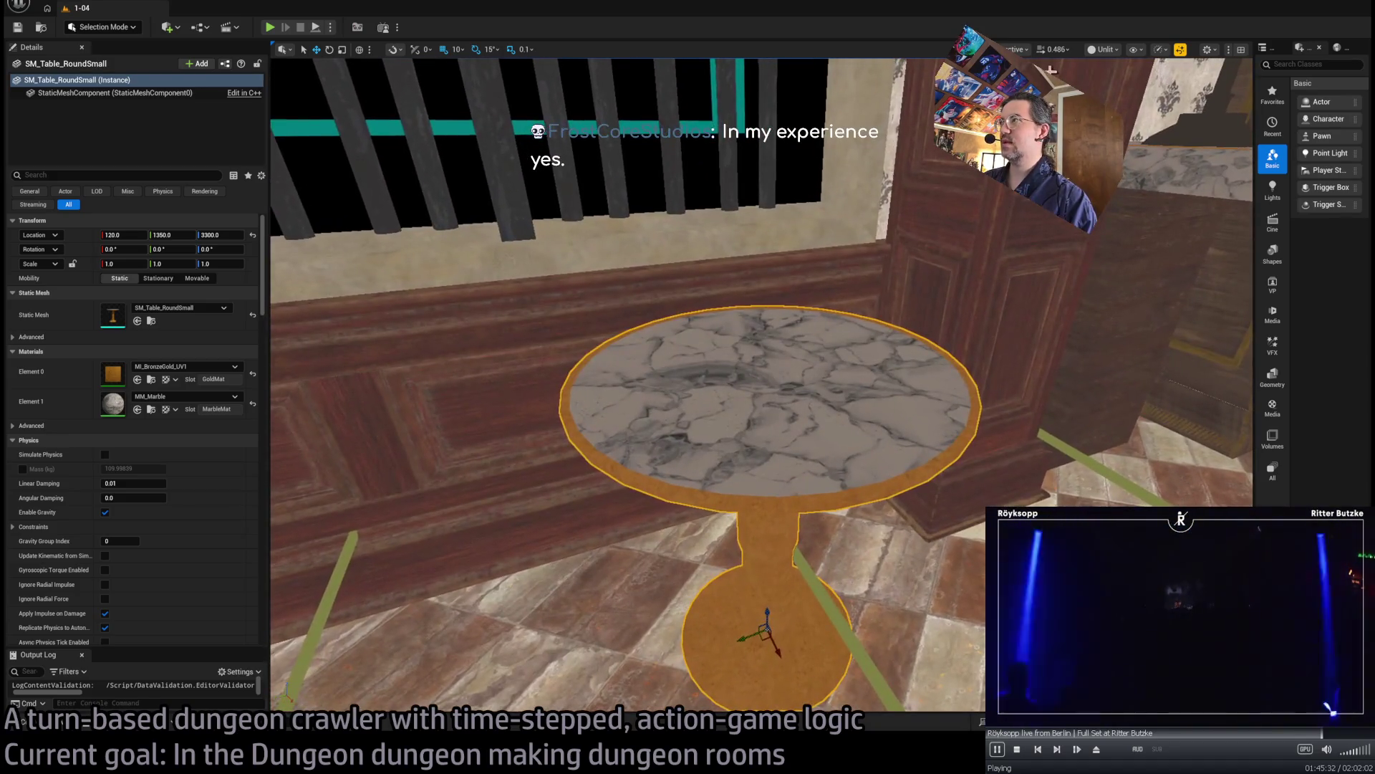
key("alt+4")
left_click_drag(1110, 88, 933, 191)
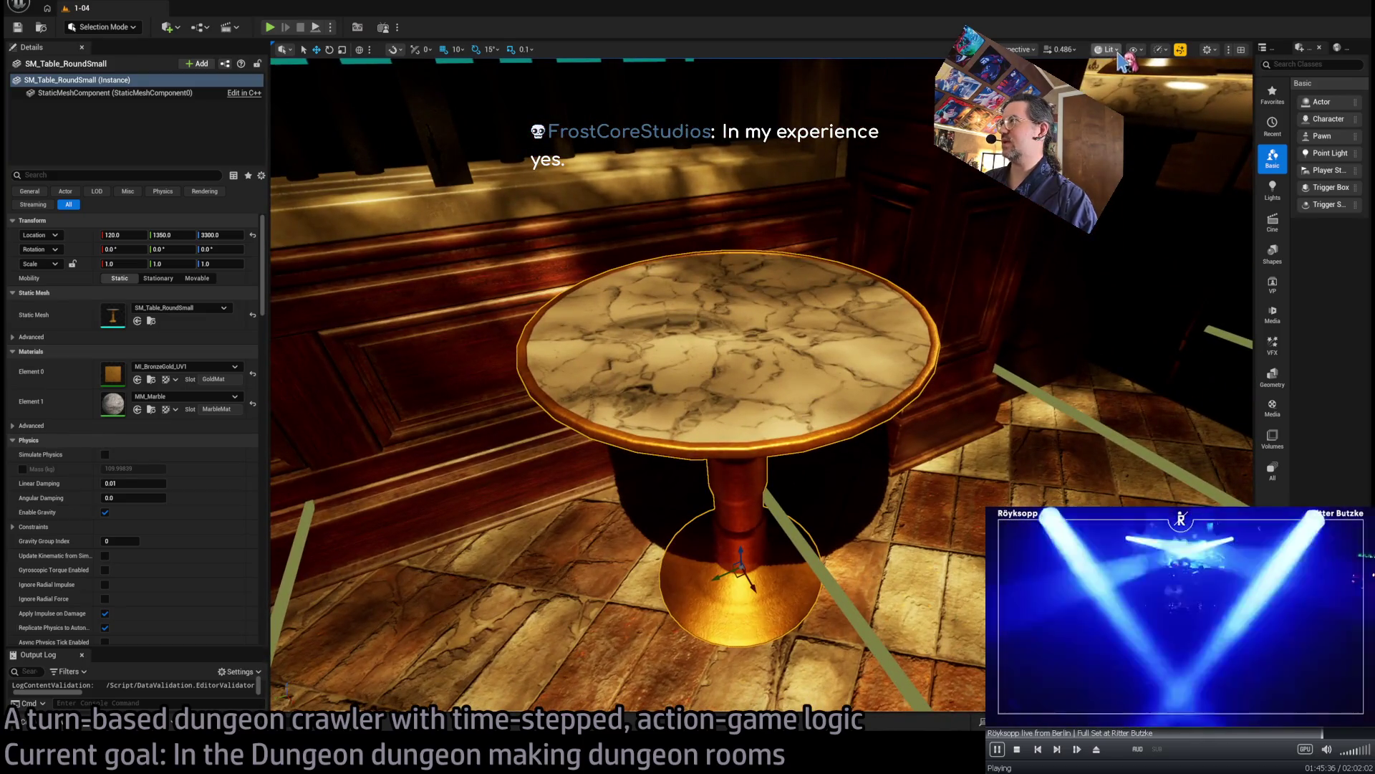
key("alt+3")
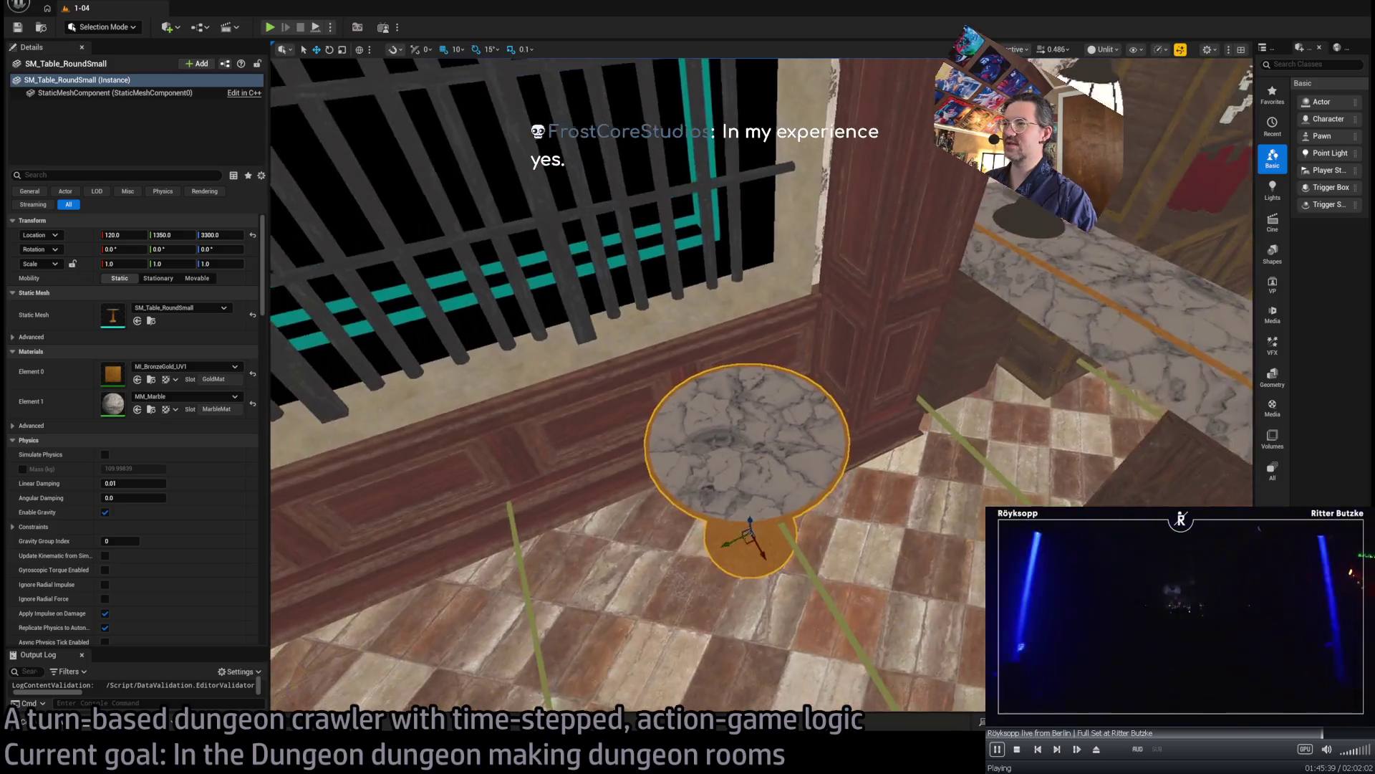
left_click_drag(313, 281, 319, 276)
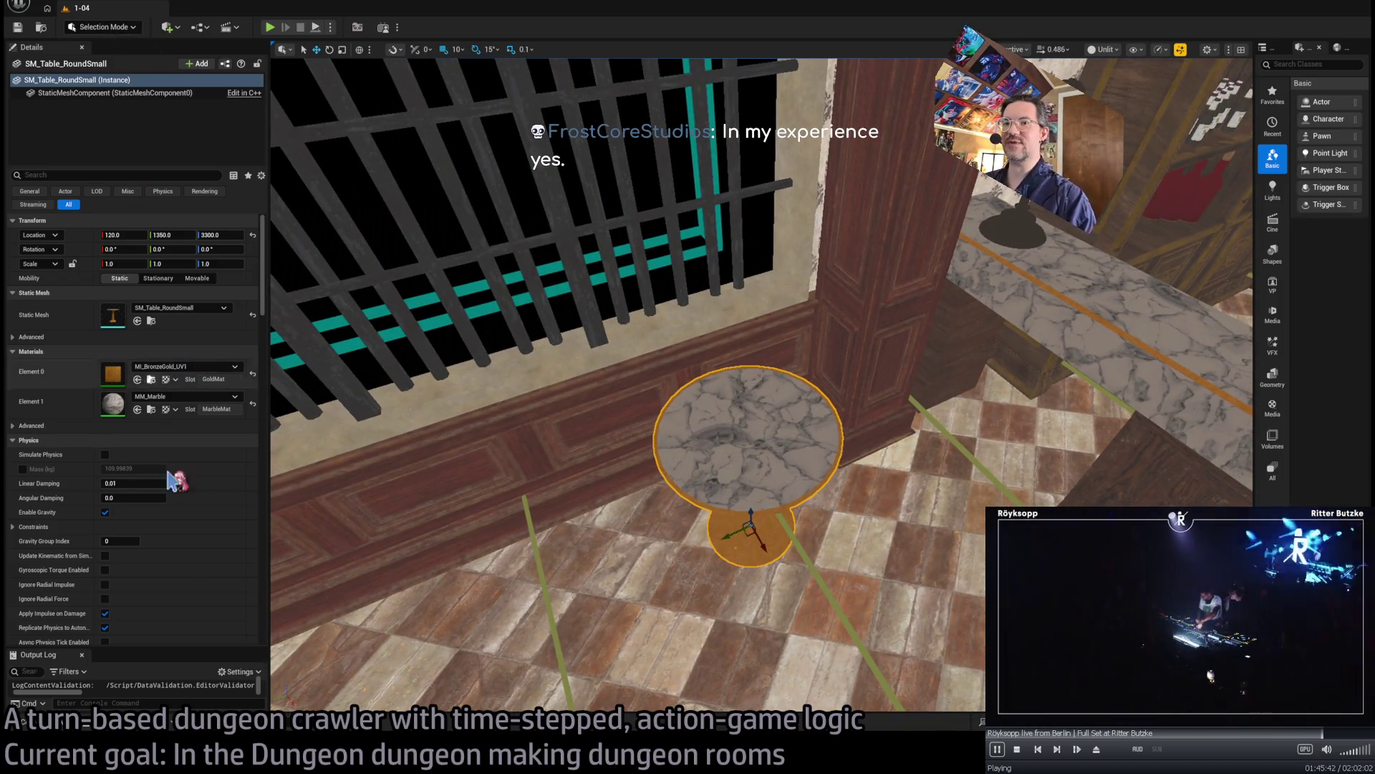
- Open and close the Content Drawer, then switch to Fracture Mode with Shift+6
left_click(43, 722)
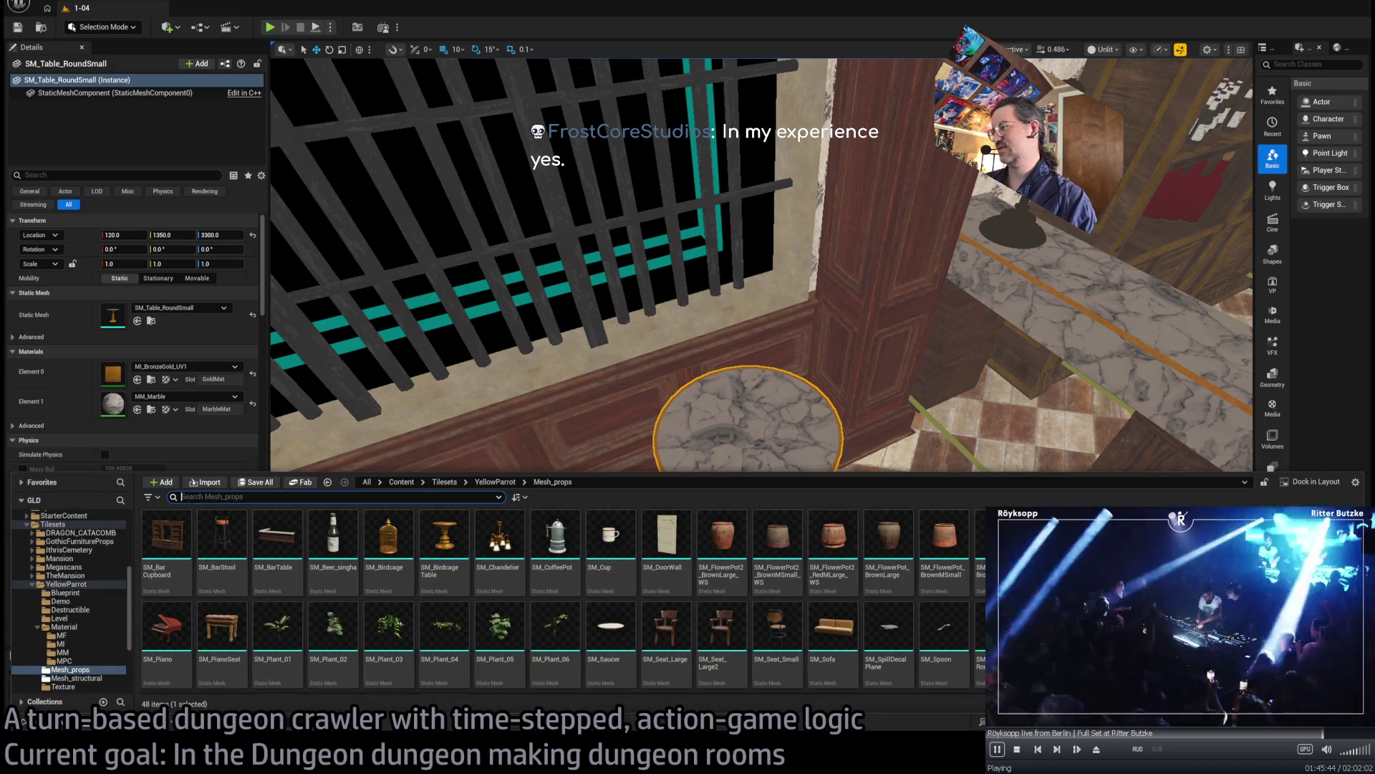
left_click(185, 101)
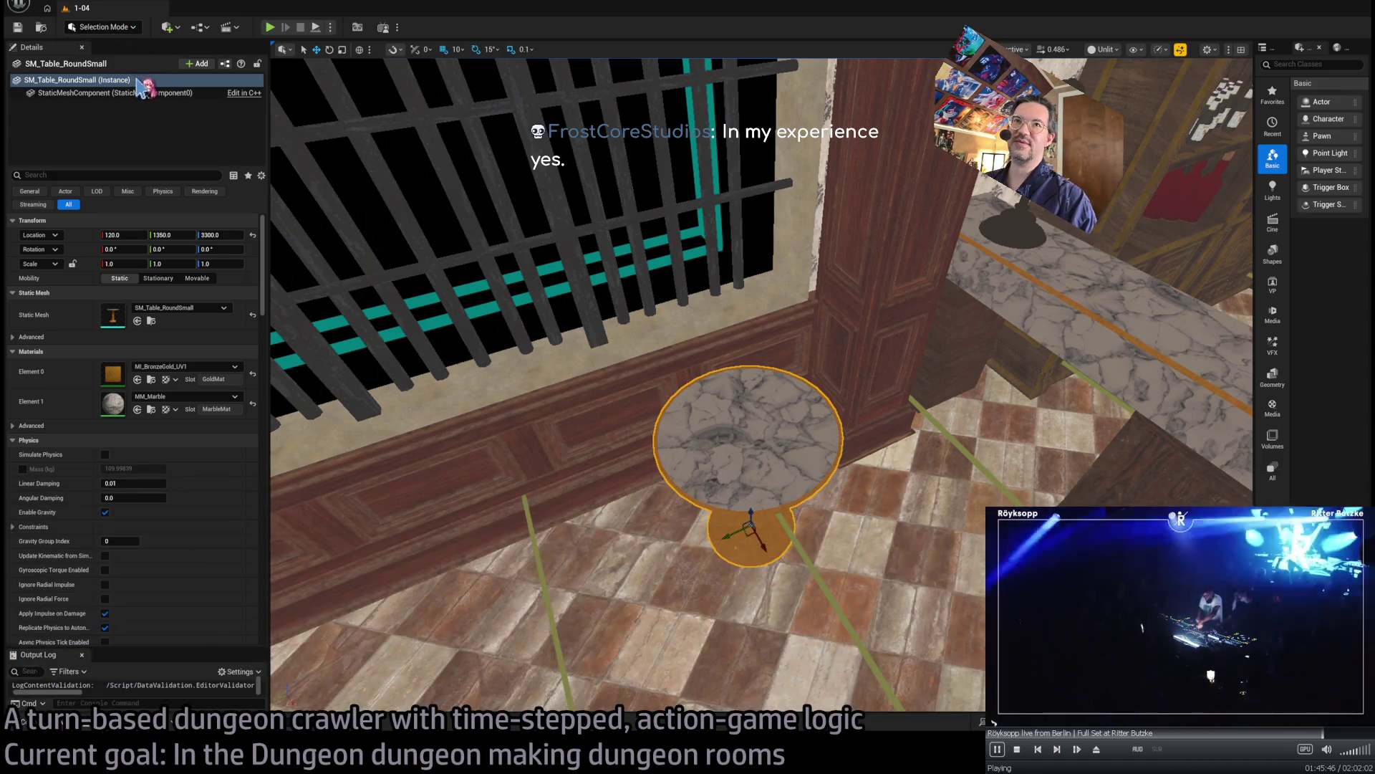
key("shift+6")
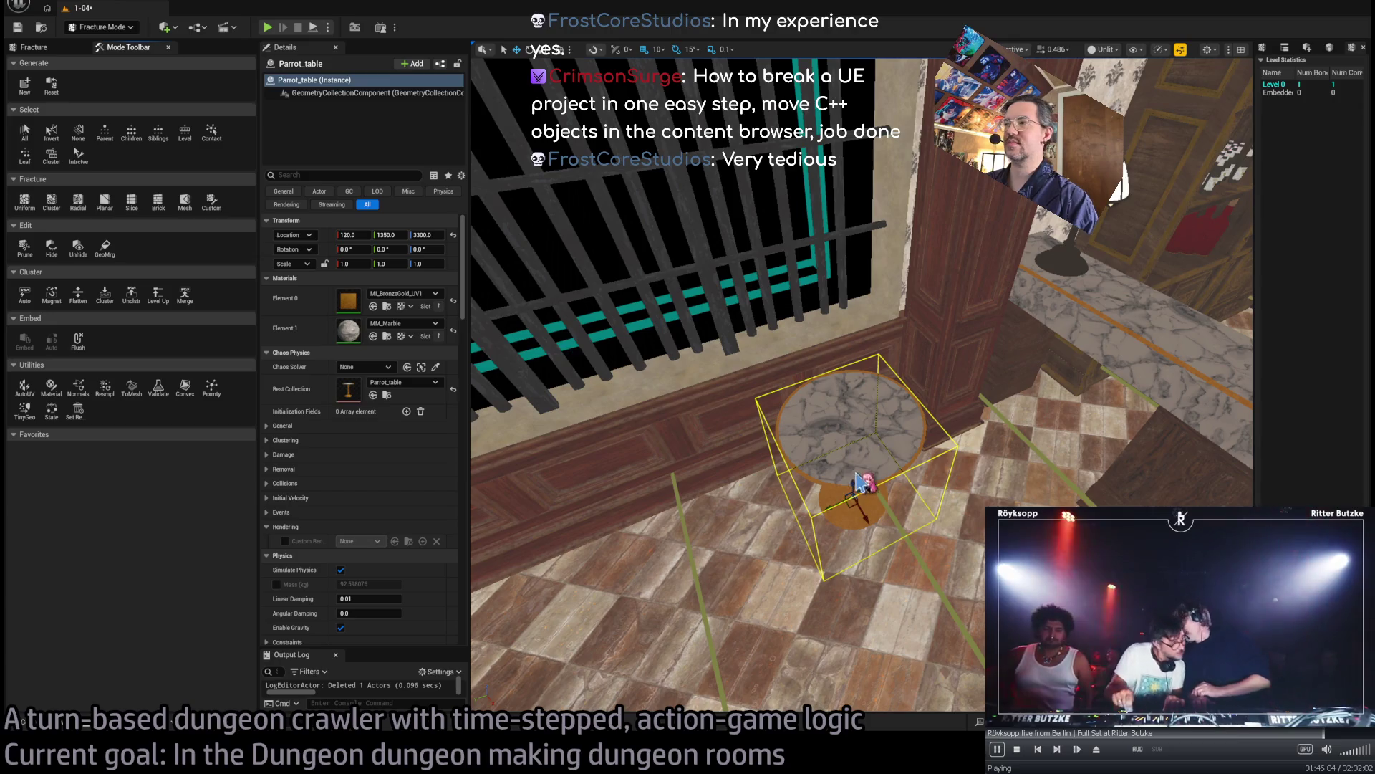
- Pick the Planar fracture tool and place its cut plane through Parrot_table's pedestal stem
key("f")
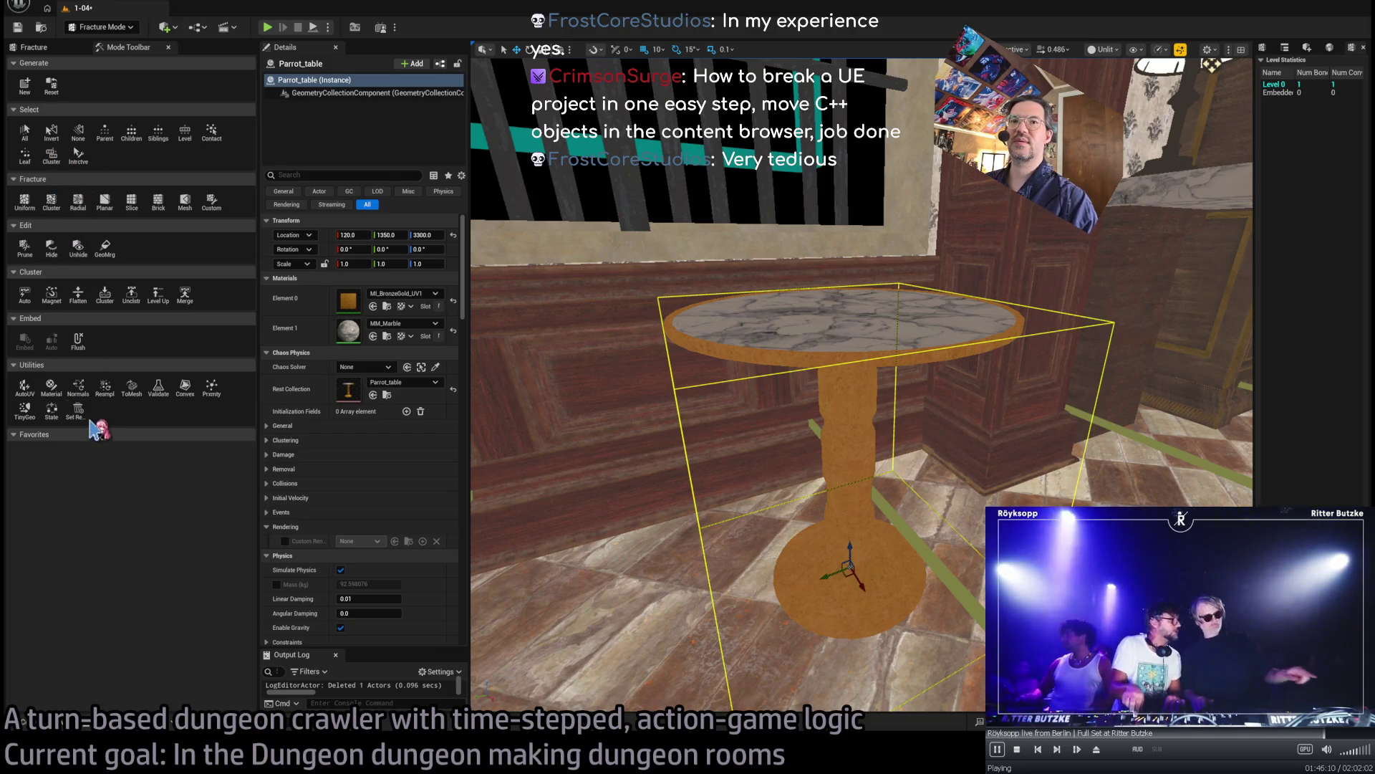
left_click(100, 204)
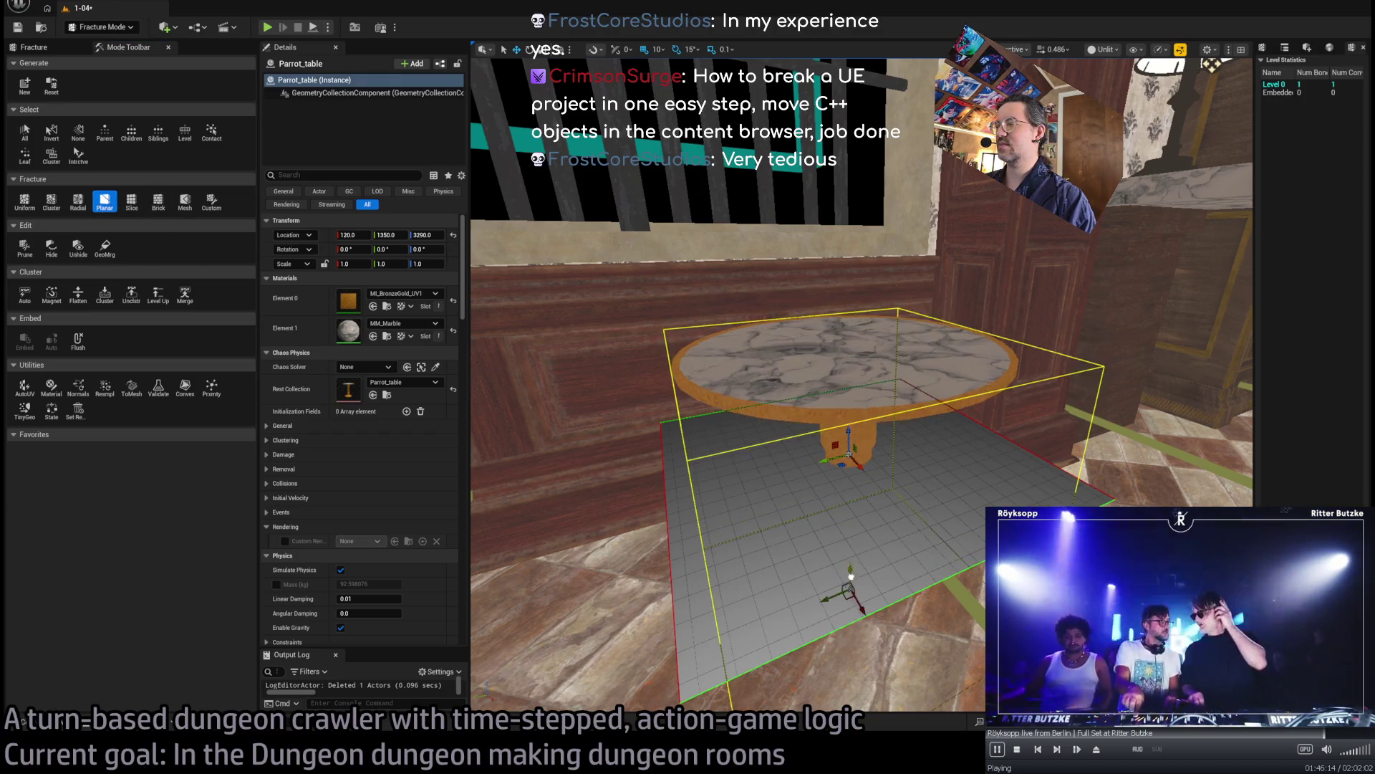
key("ctrl+z")
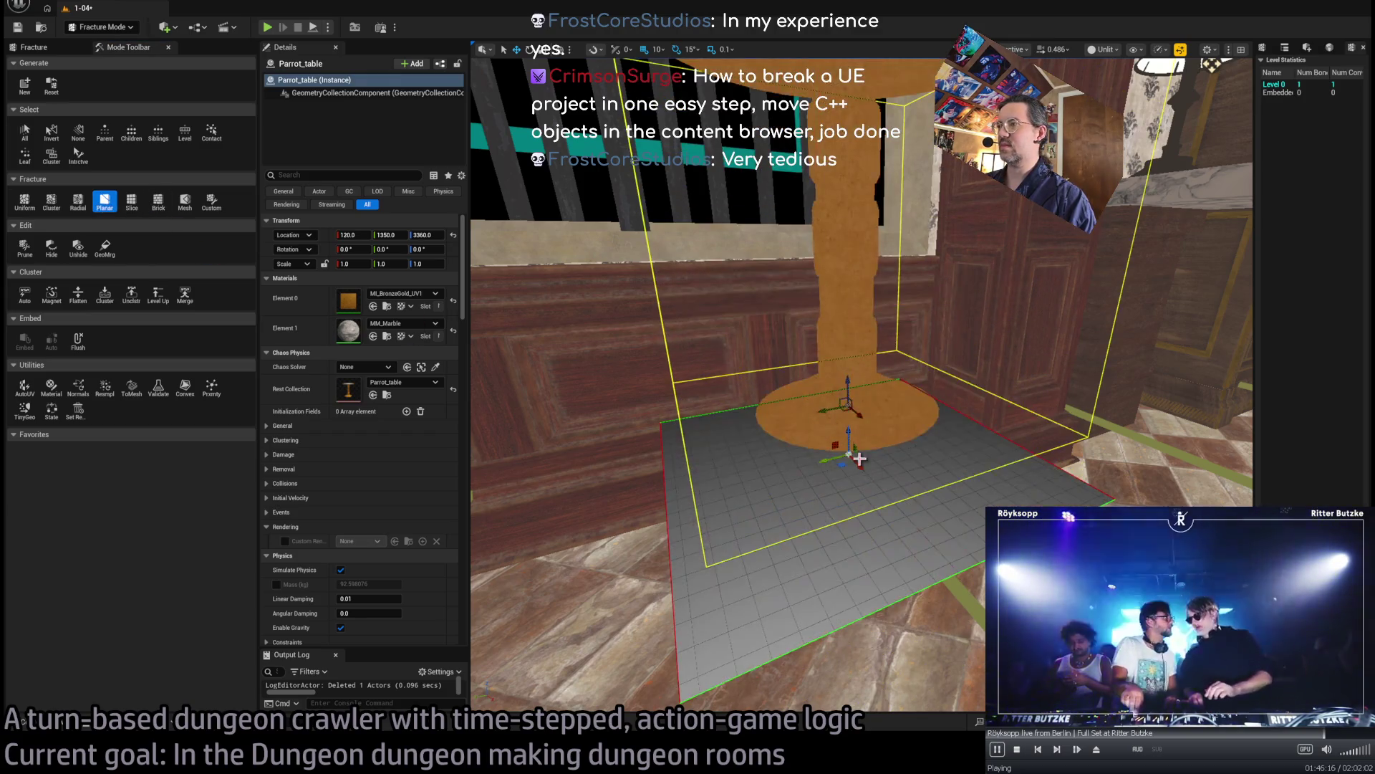
mouse_move(849, 451)
left_mouse_down()
mouse_move(852, 258)
mouse_move(885, 502)
mouse_move(890, 485)
left_mouse_up()
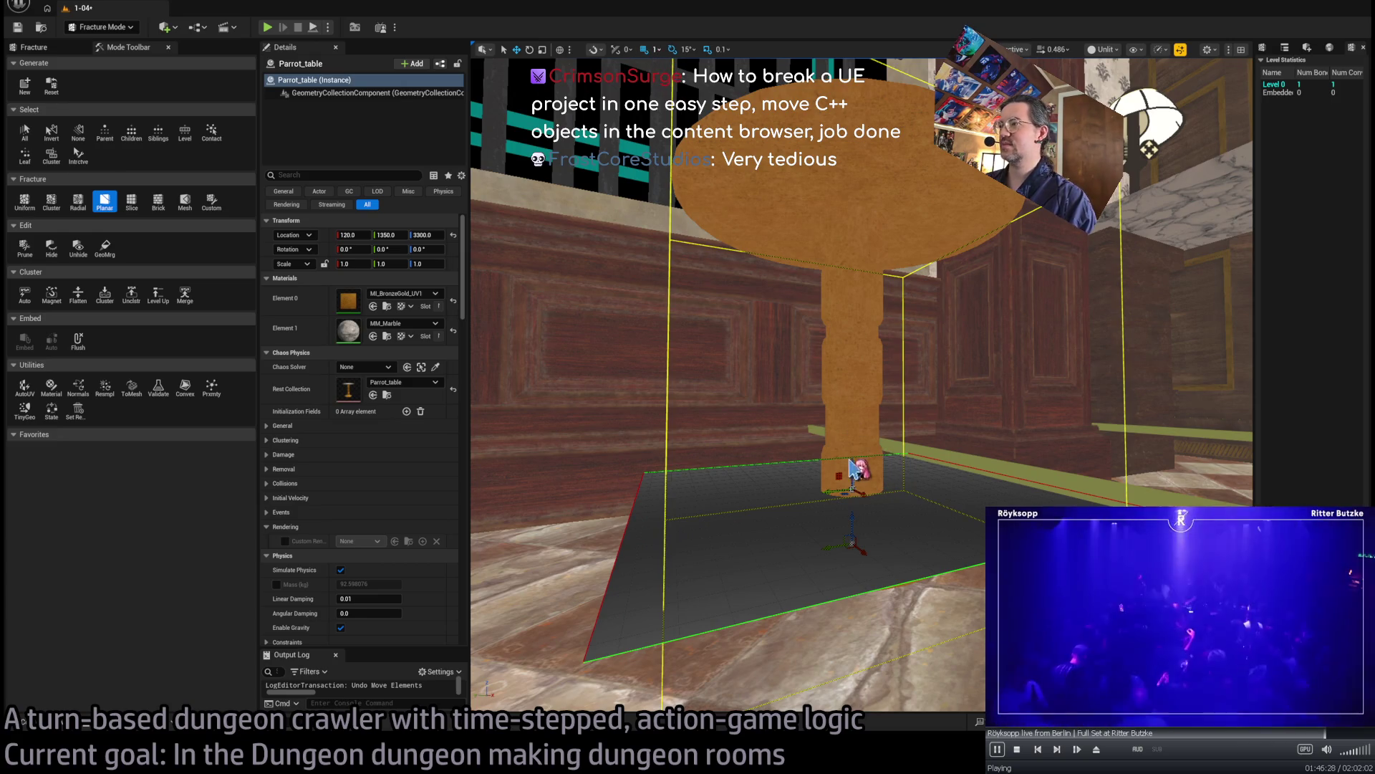
mouse_move(856, 476)
left_mouse_down()
mouse_move(852, 533)
mouse_move(875, 427)
left_mouse_up()
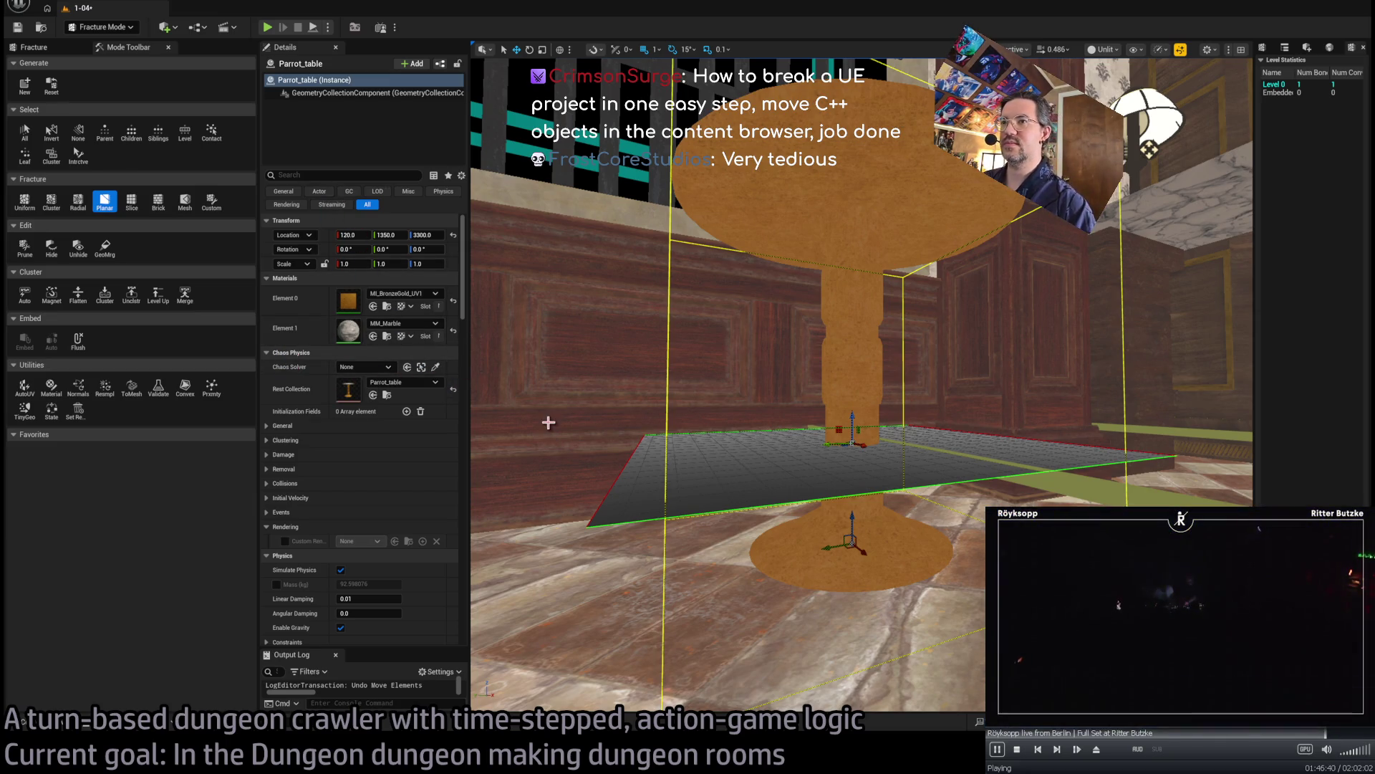
left_click(104, 200)
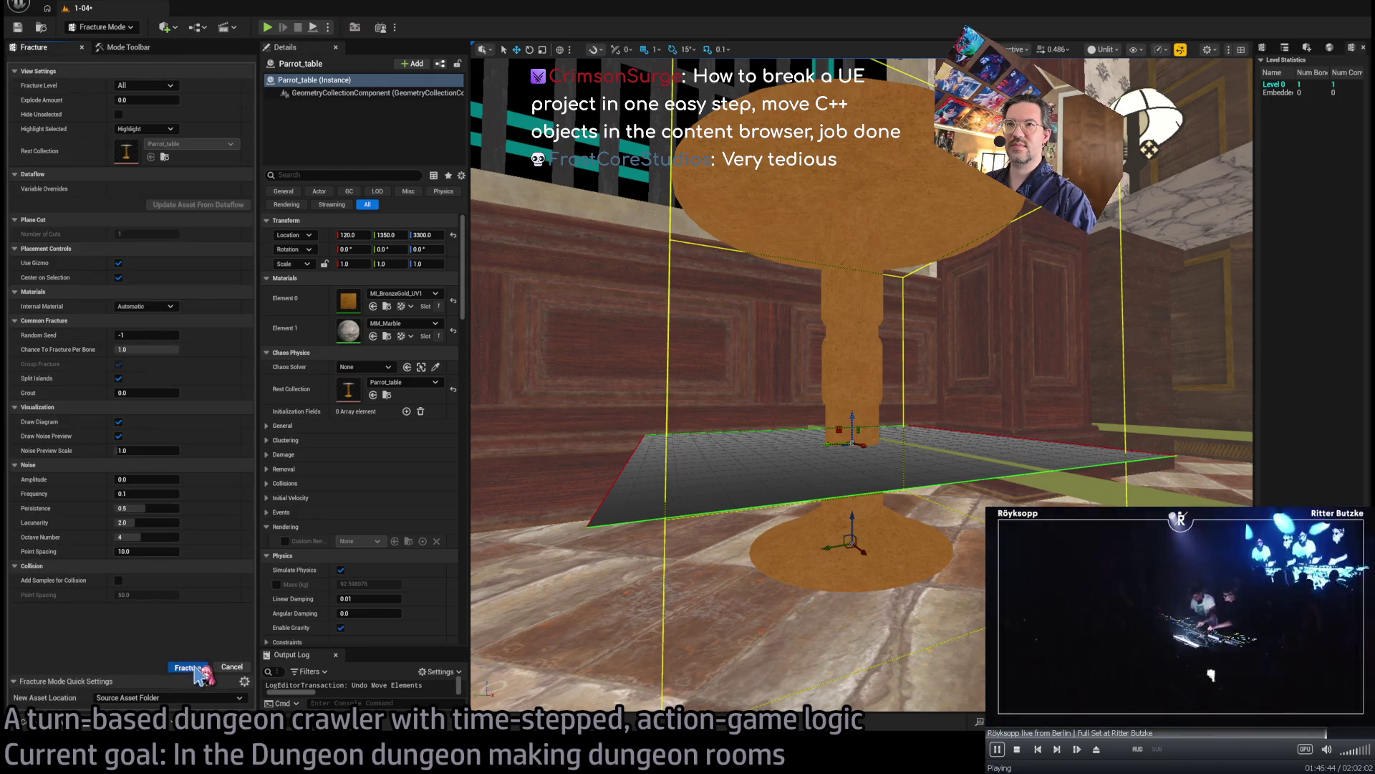
- Apply the planar cut to Parrot_table and choose the Cluster Voronoi tool
left_click(188, 667)
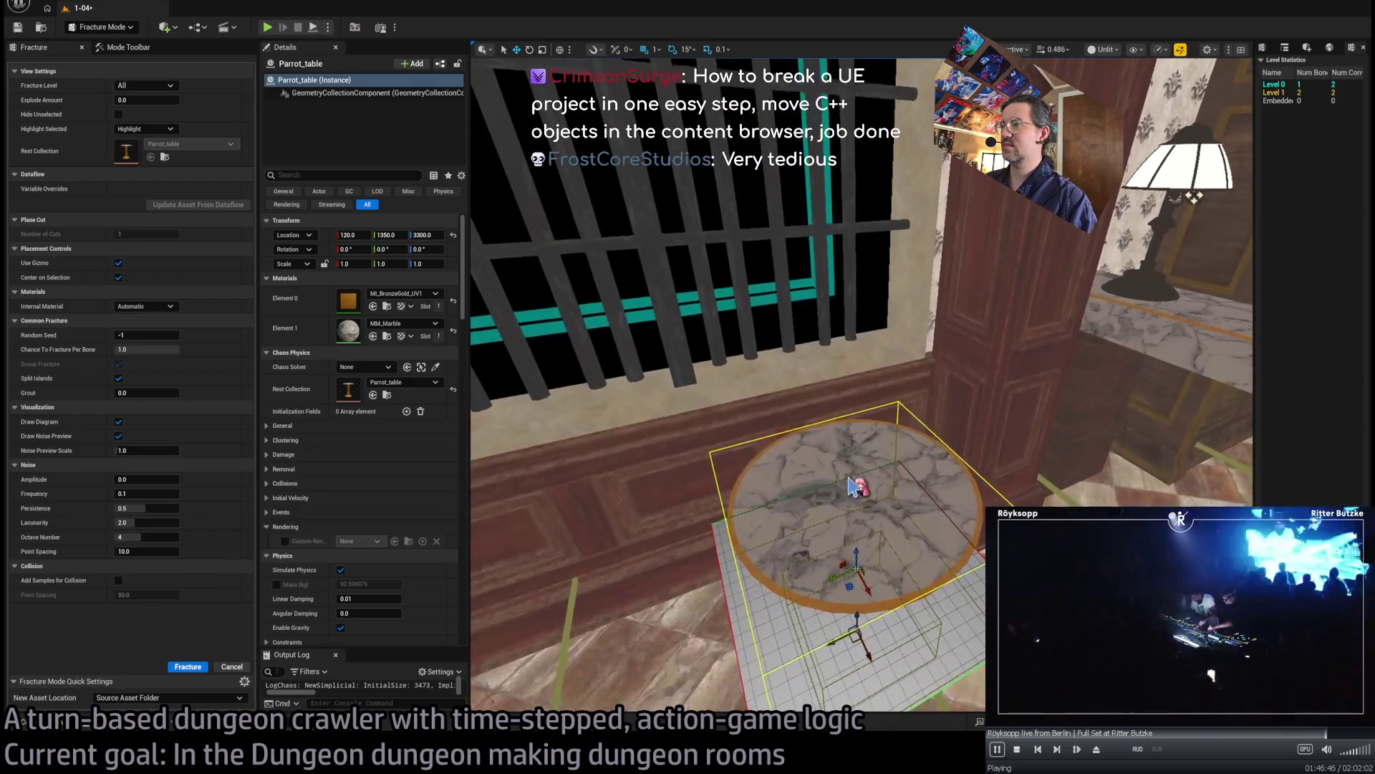
mouse_move(861, 535)
left_mouse_down()
mouse_move(760, 387)
mouse_move(641, 290)
left_mouse_up()
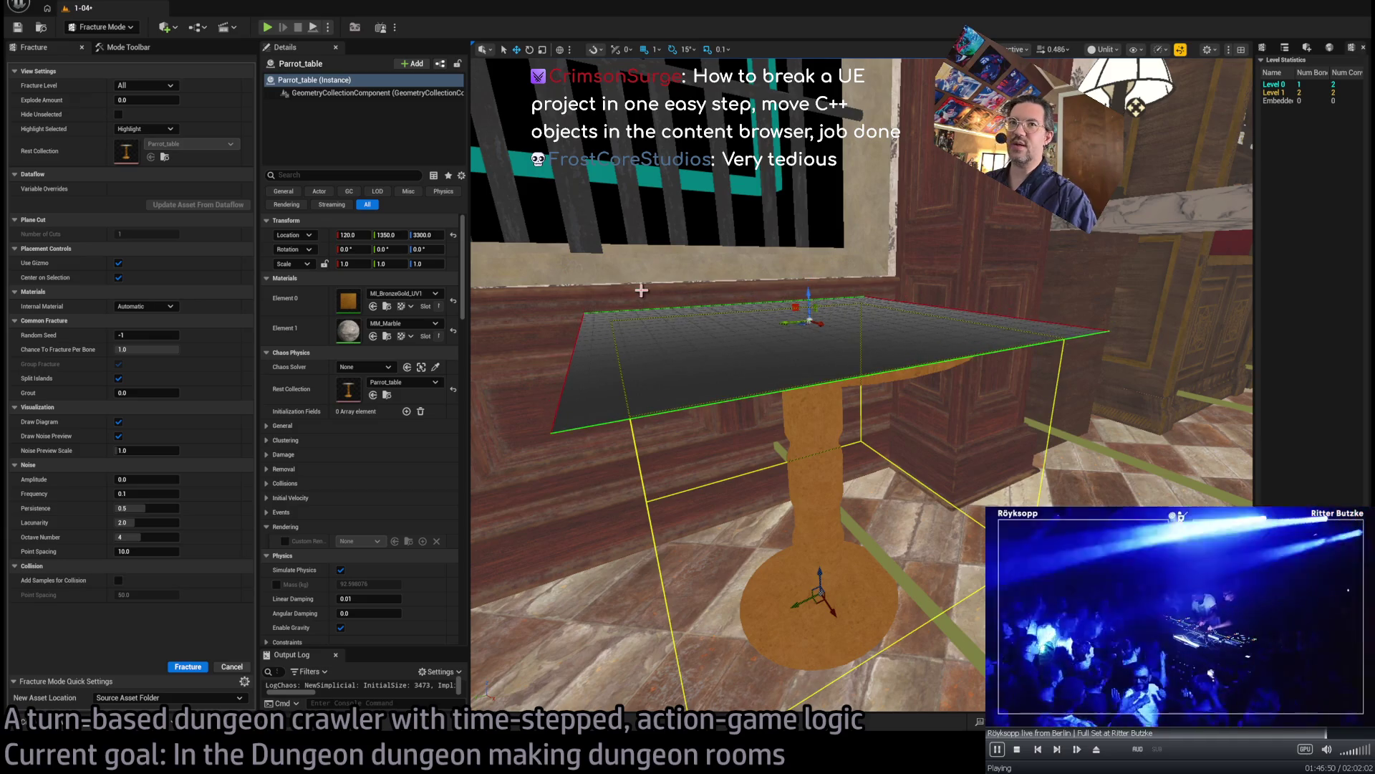
left_click(129, 47)
left_click(52, 202)
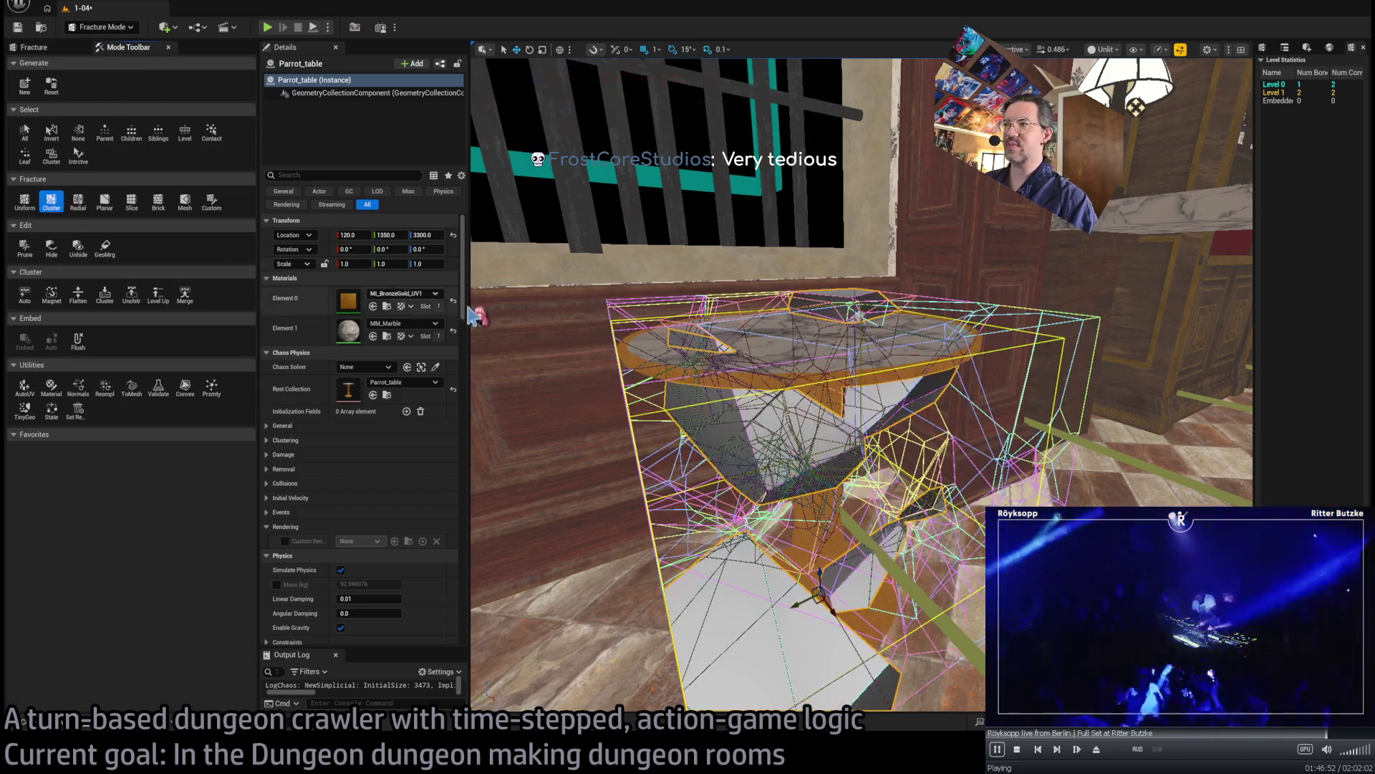
mouse_move(818, 394)
left_mouse_down()
mouse_move(737, 294)
mouse_move(763, 318)
mouse_move(745, 347)
mouse_move(794, 328)
left_mouse_up()
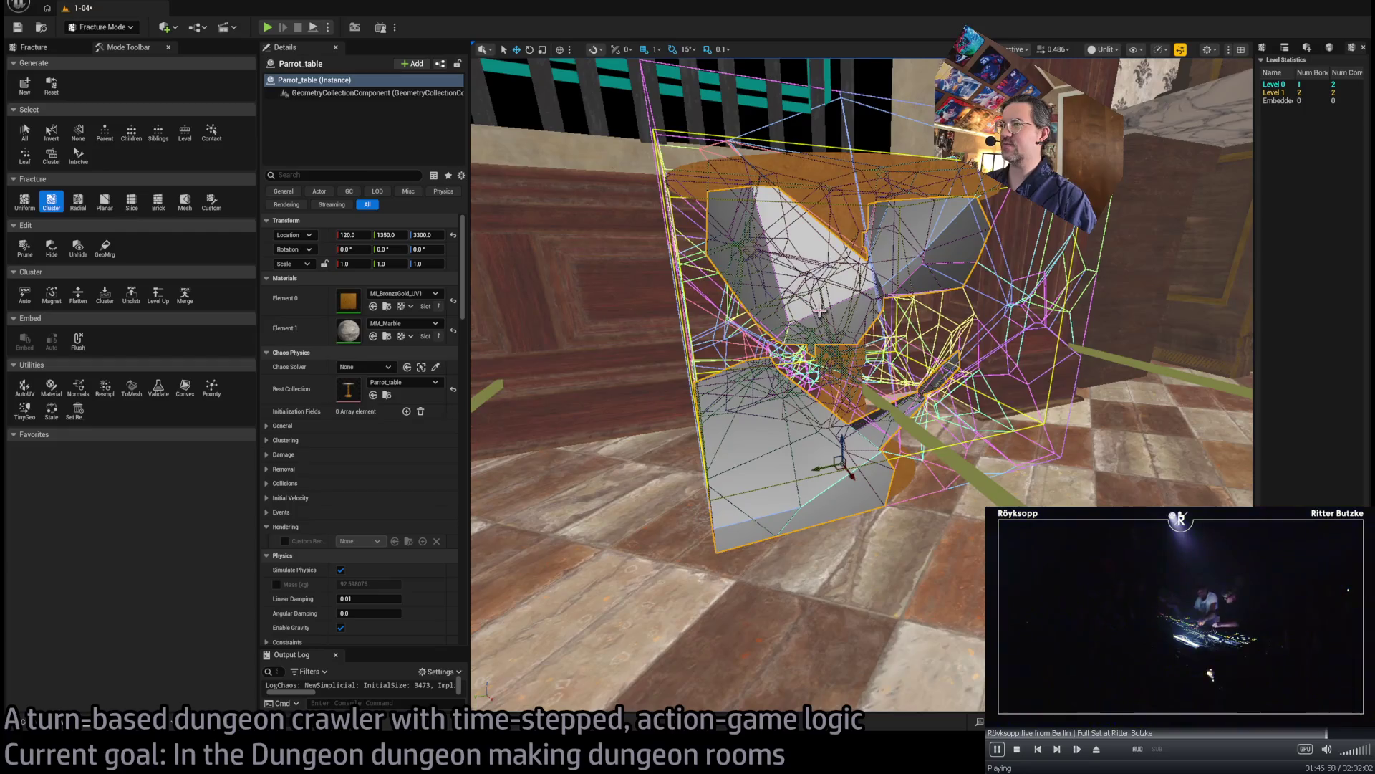
mouse_move(841, 440)
left_mouse_down()
mouse_move(840, 331)
mouse_move(871, 377)
mouse_move(852, 430)
left_mouse_up()
- Try Cluster Radius Offset values 40, 10, -30 and 100, ending at 0
left_click(54, 210)
left_click(54, 209)
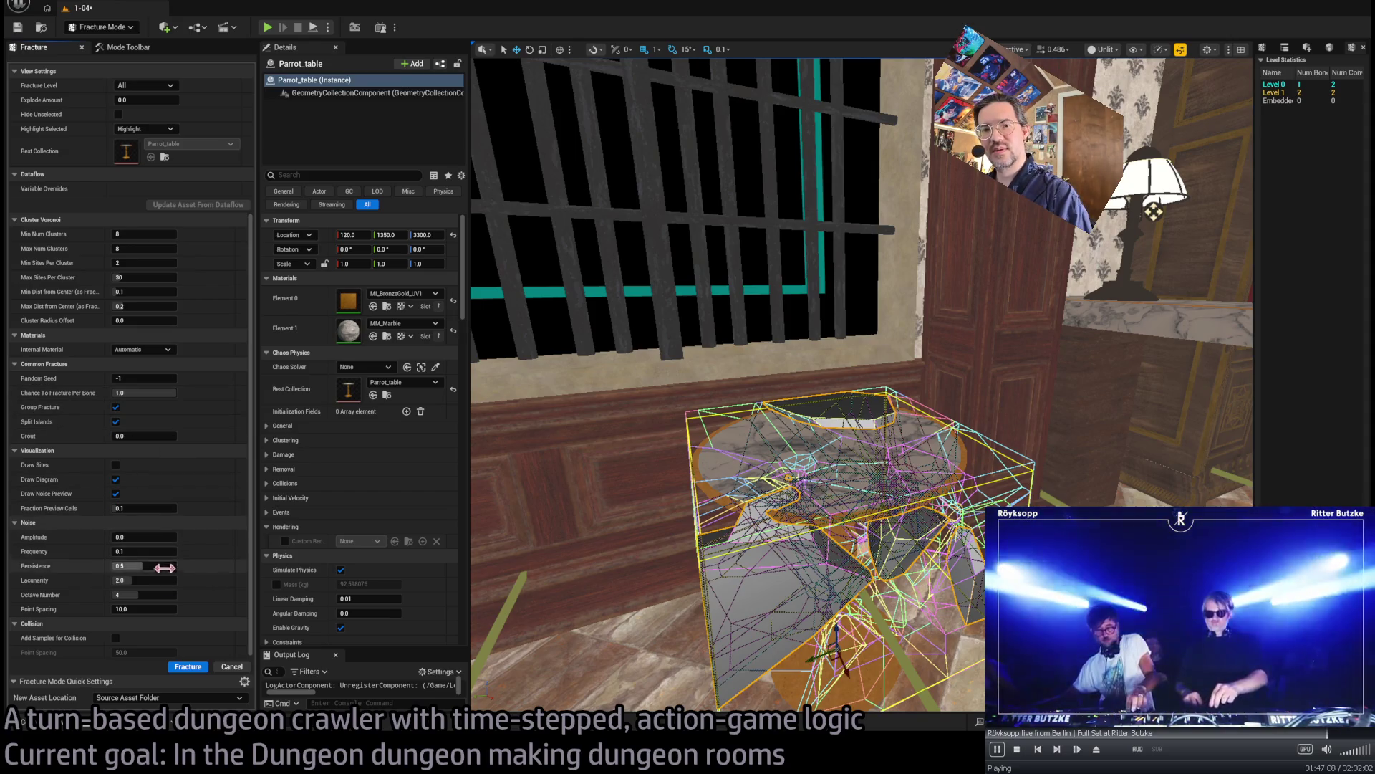
scroll(164, 573, "down", 1)
scroll(143, 516, "up", 1)
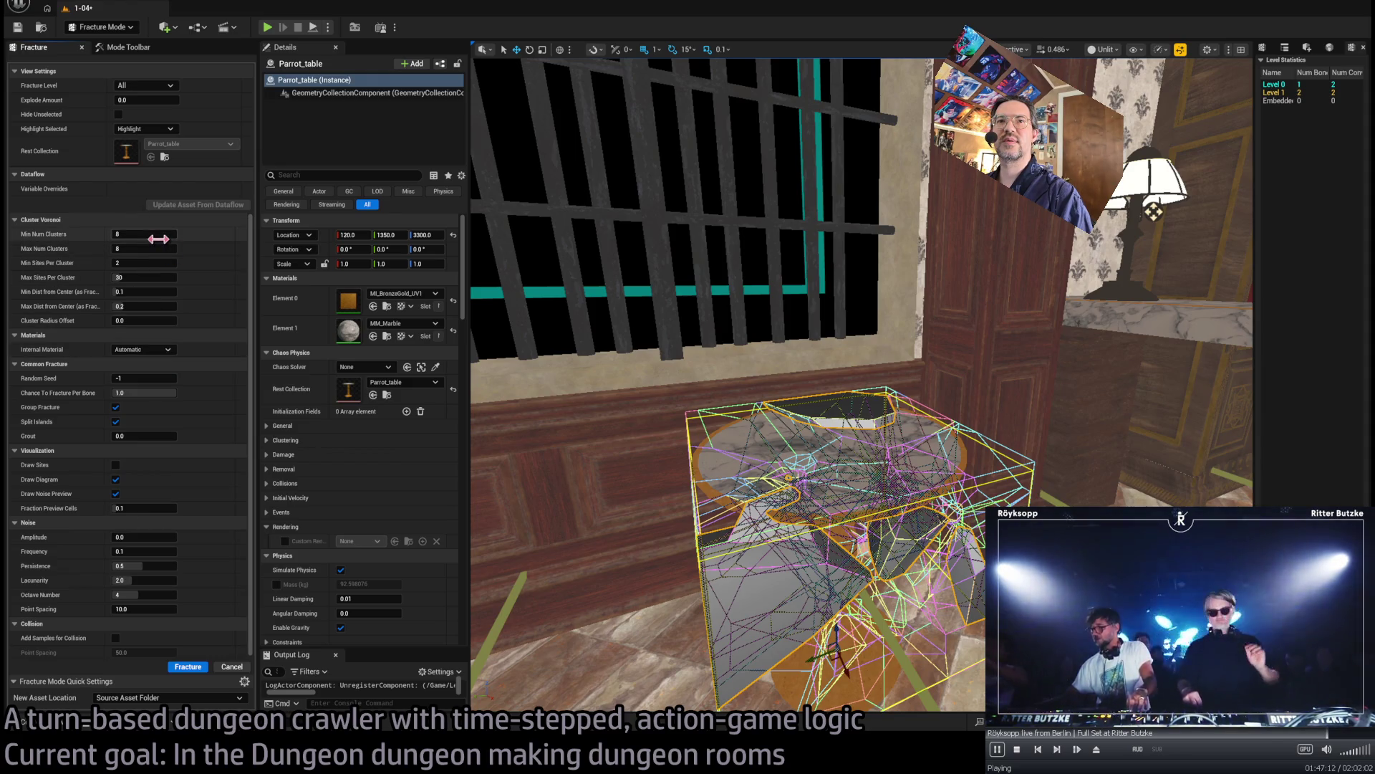
left_click_drag(145, 321, 149, 321)
left_click(148, 321)
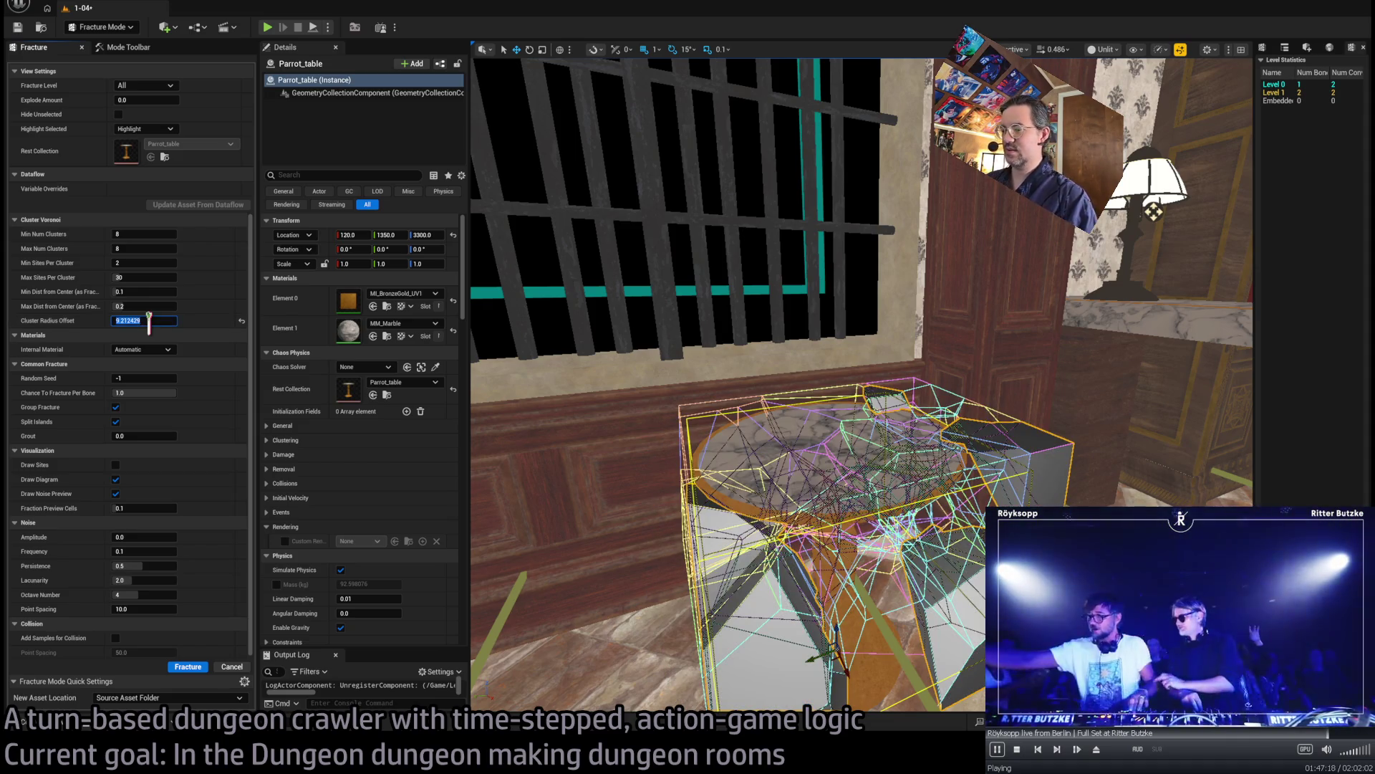
type("0")
key("Return")
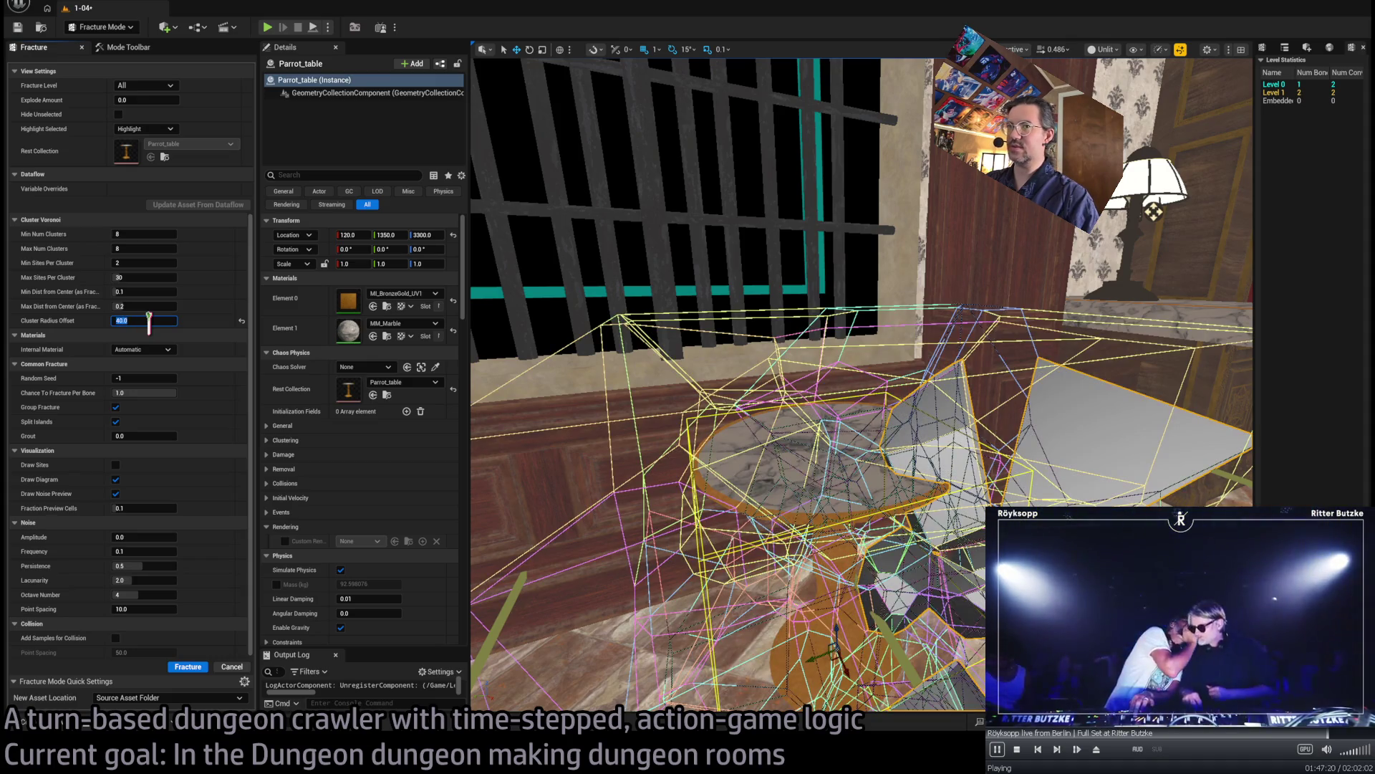
type("10")
key("Return")
type("1")
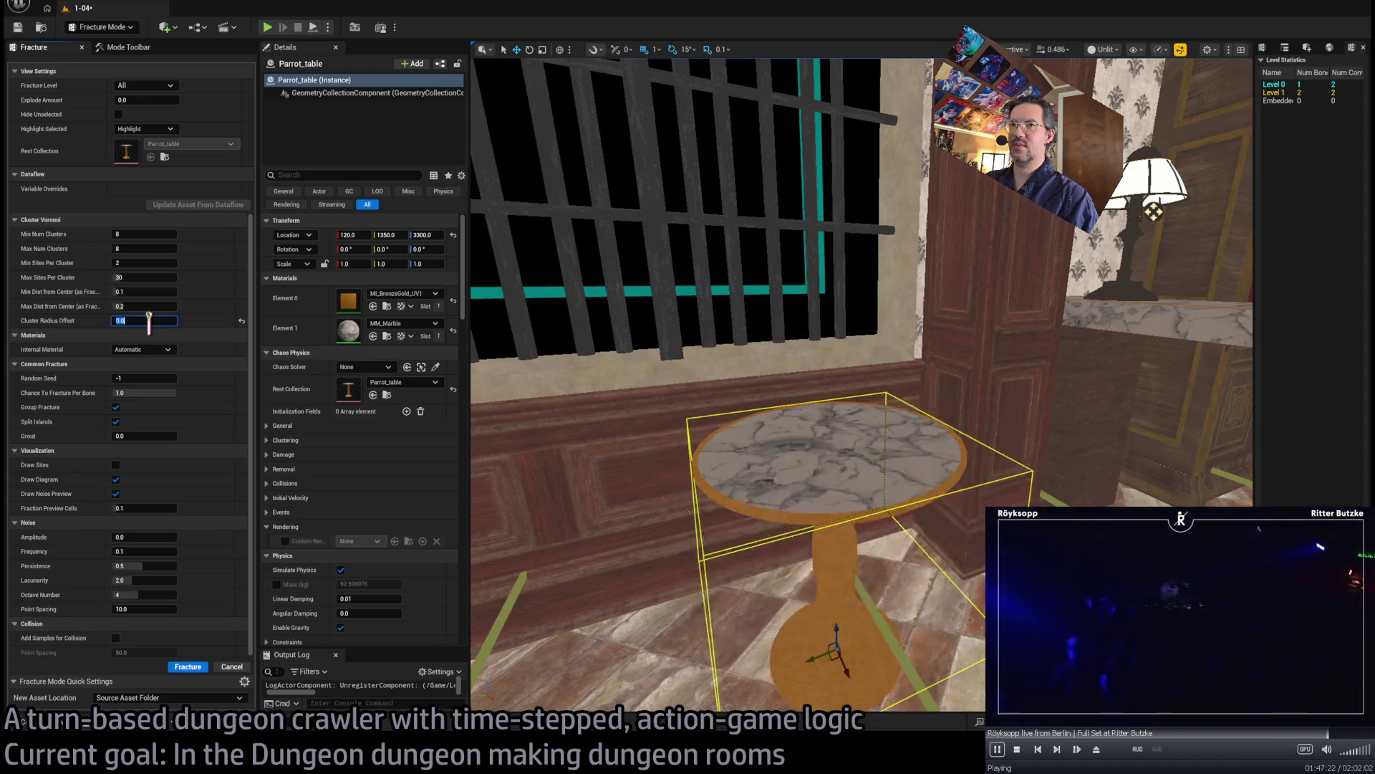
key("Return")
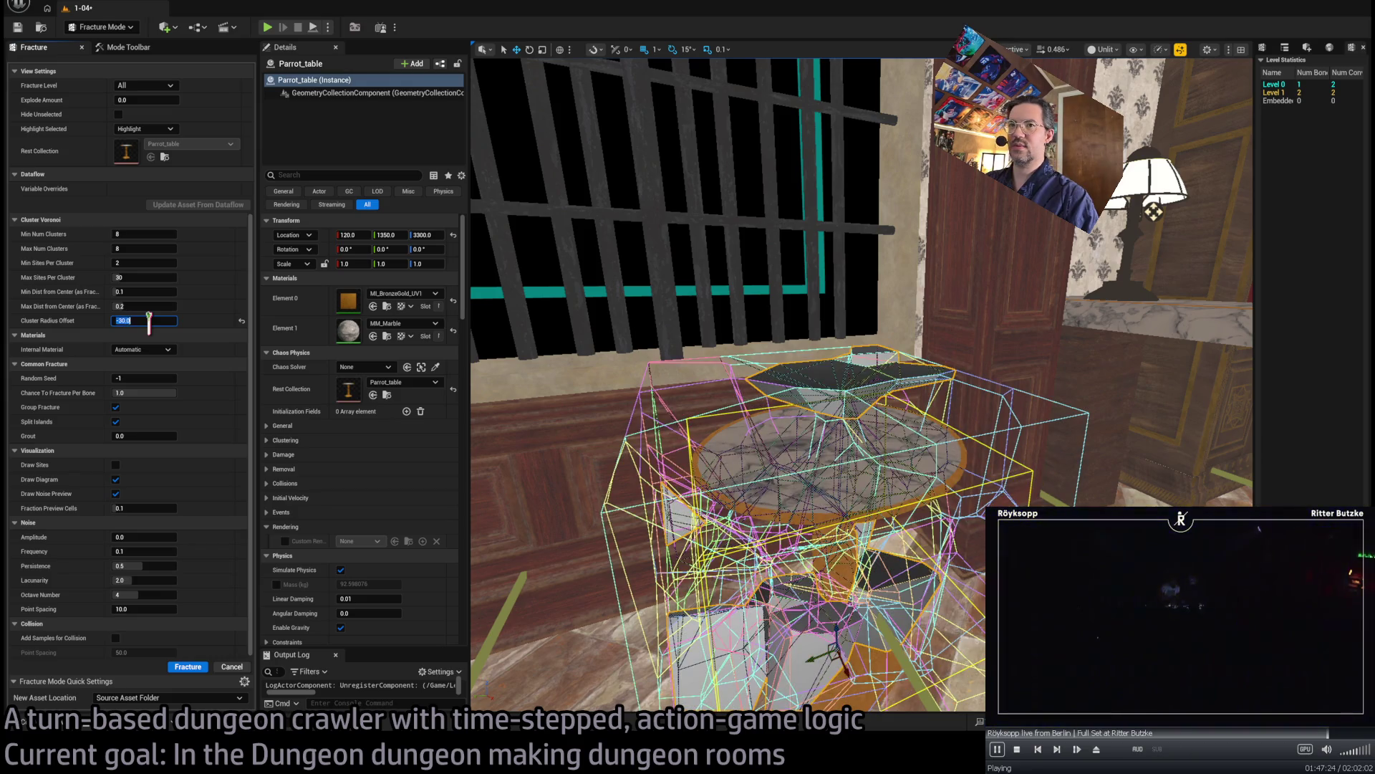
type("0")
key("Return")
type("0")
key("Return")
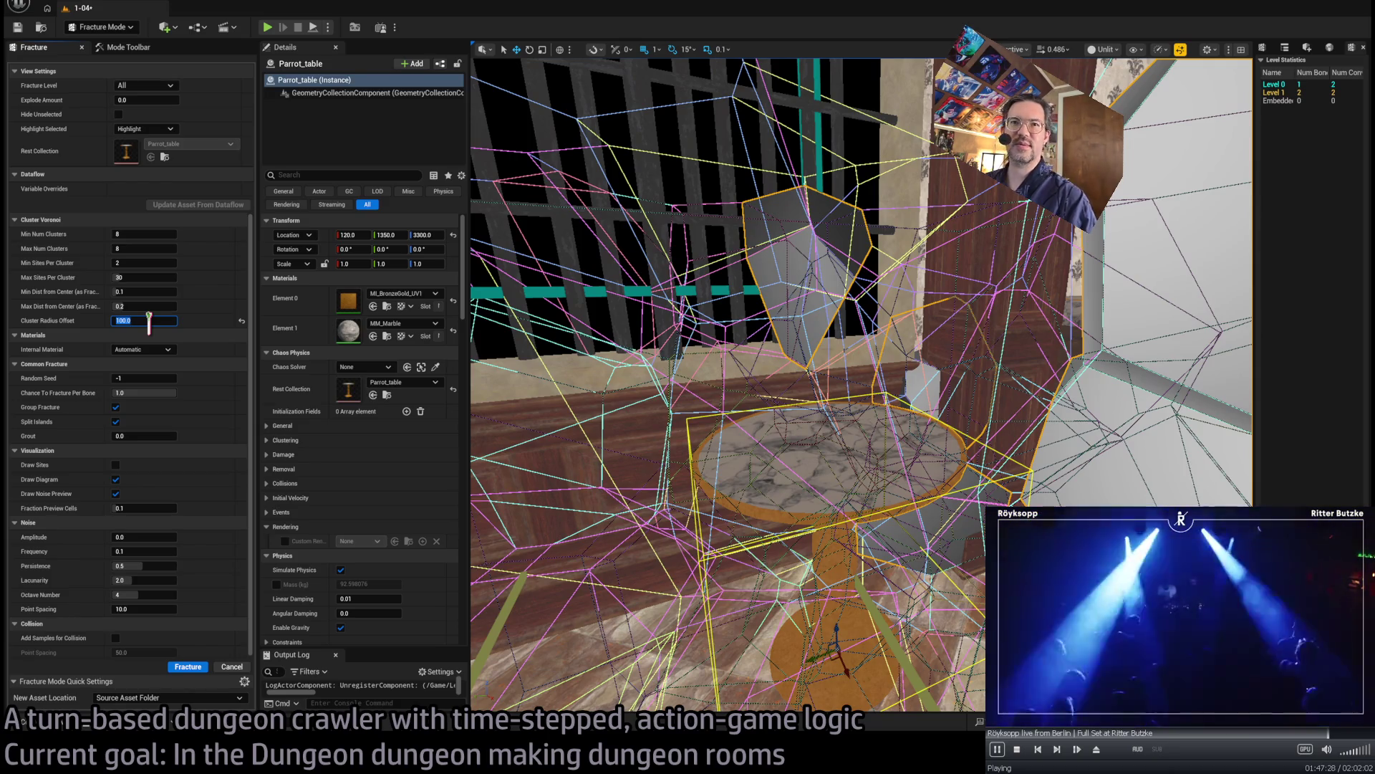
type("0")
key("Return")
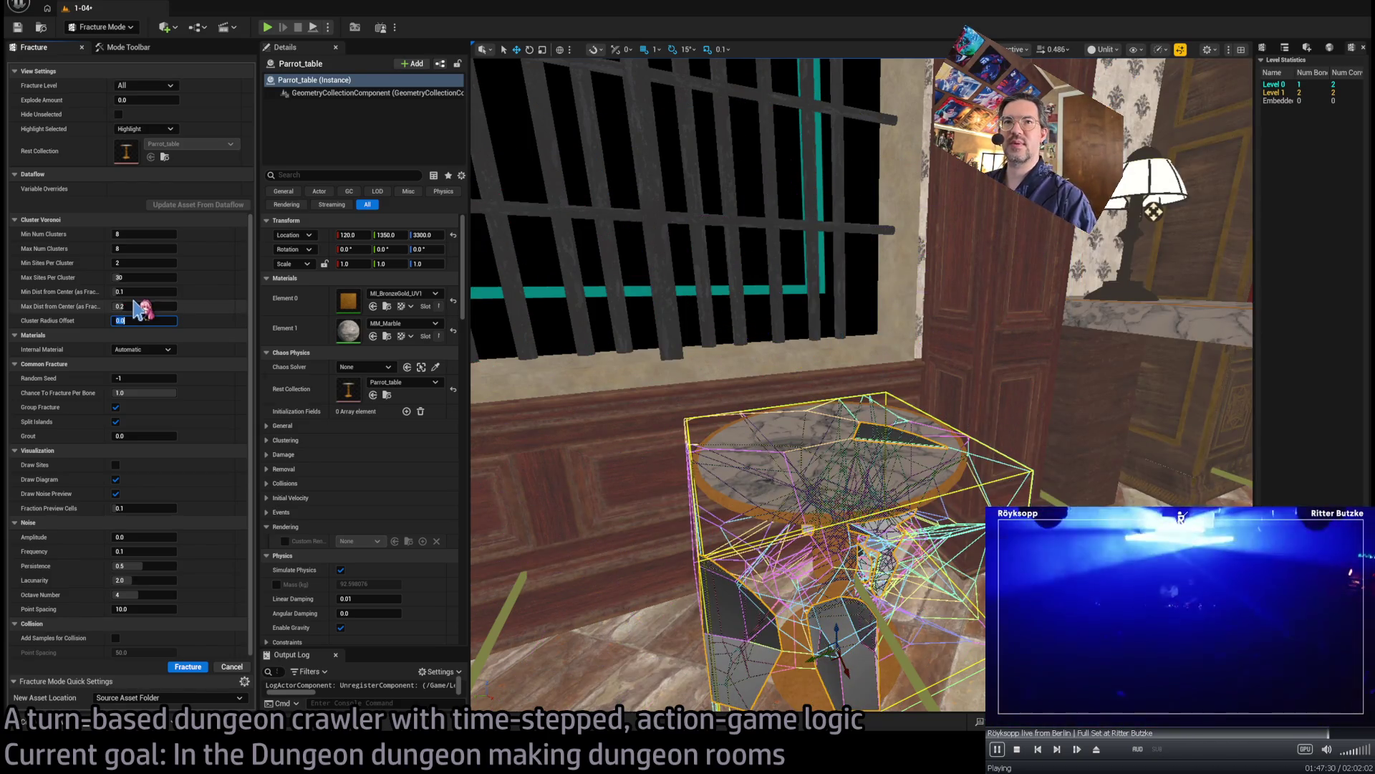
- Set Min and Max Dist from Center to 0, then restore both defaults
mouse_move(145, 293)
left_mouse_down()
mouse_move(215, 292)
mouse_move(187, 297)
left_mouse_up()
left_click(139, 287)
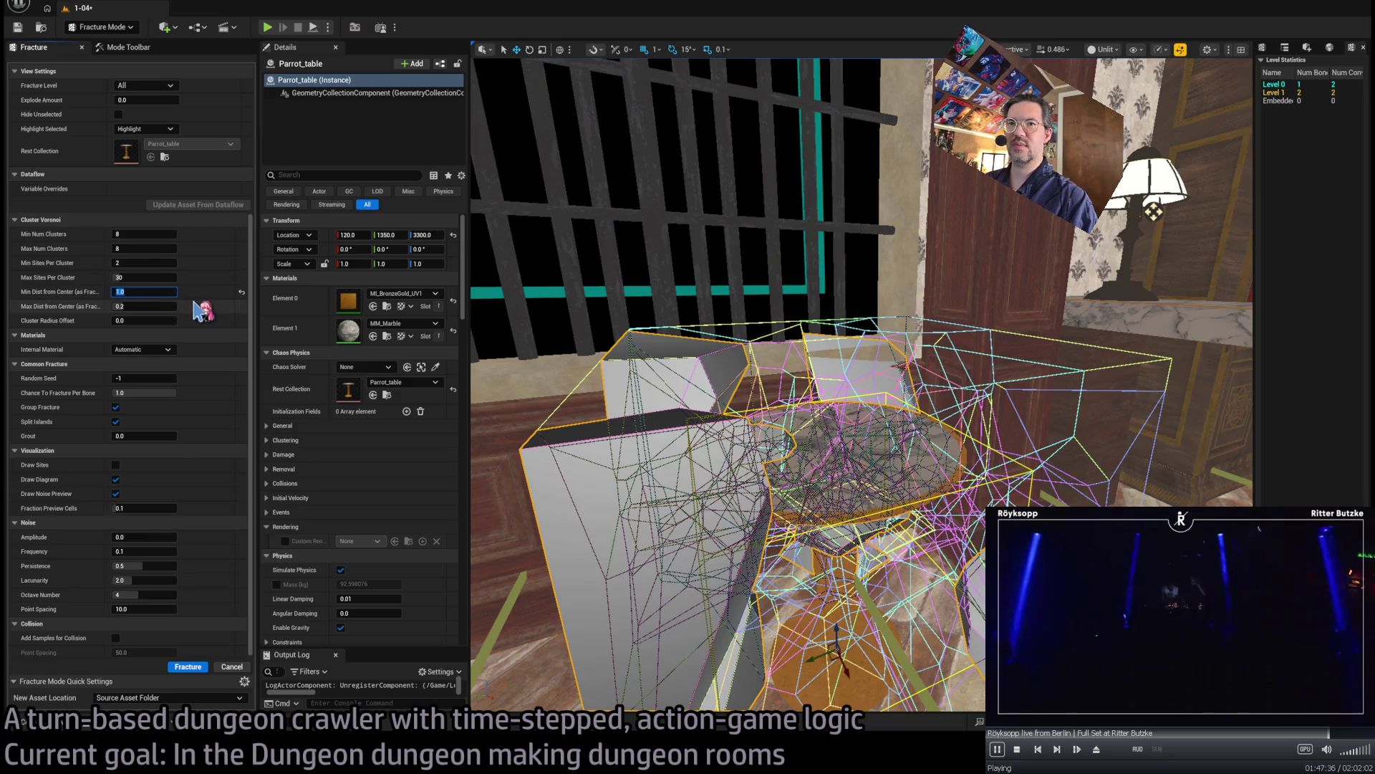
type("0")
key("Tab")
type("0")
key("Return")
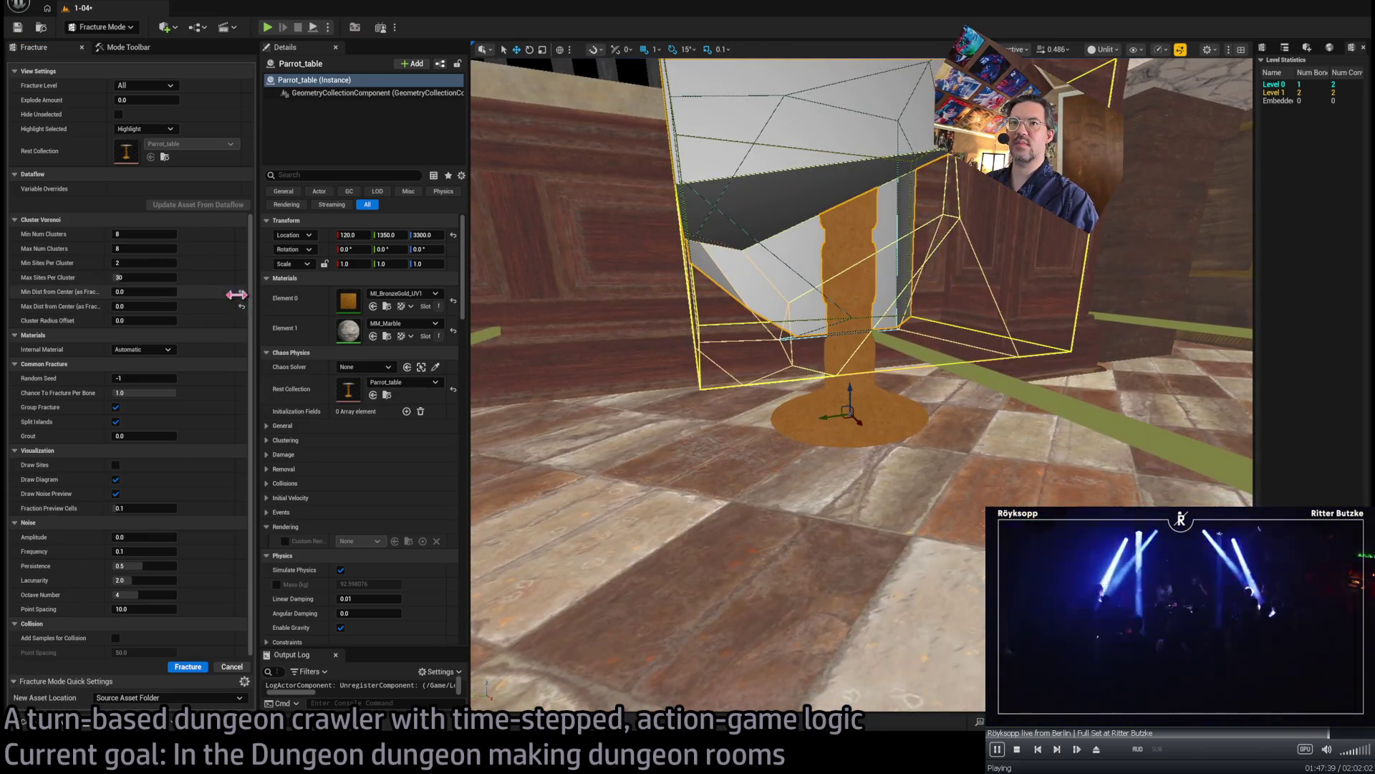
left_click(241, 306)
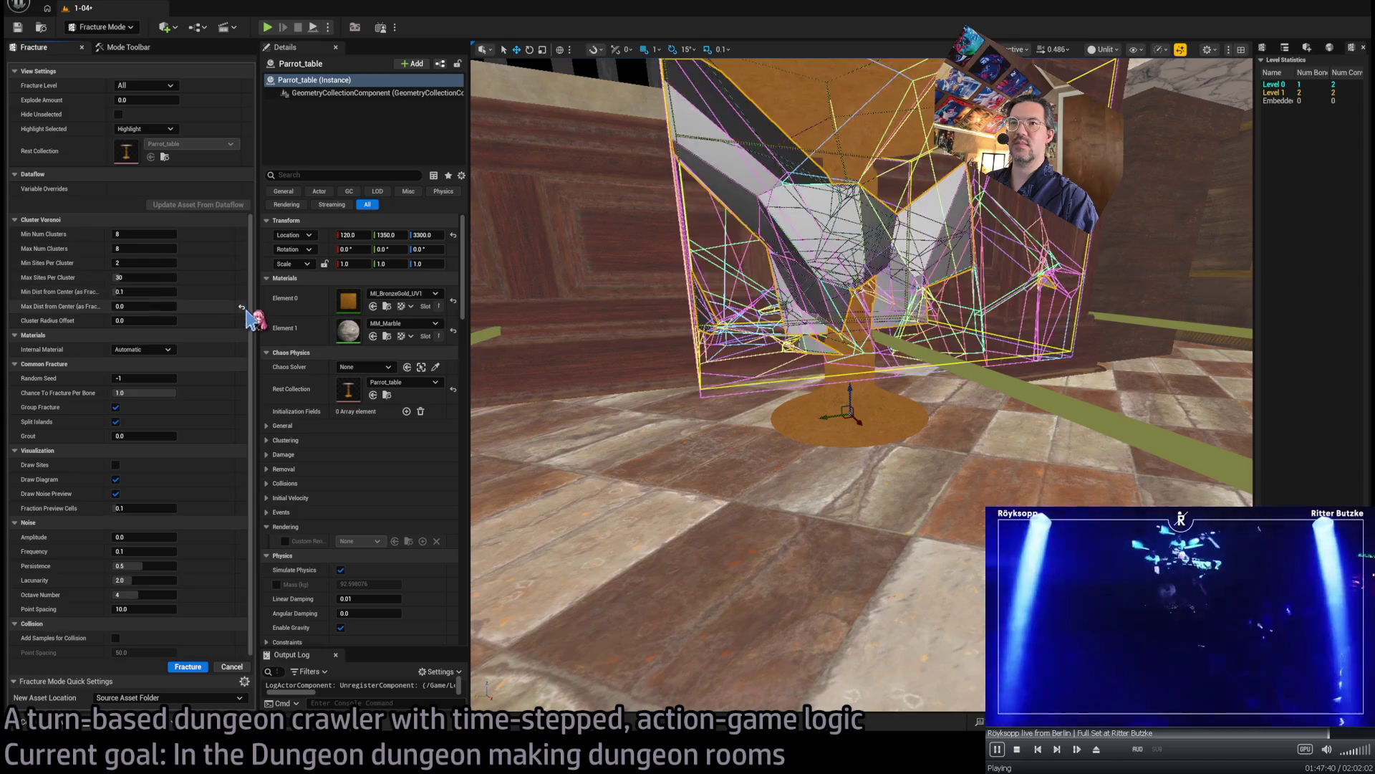
left_click(241, 291)
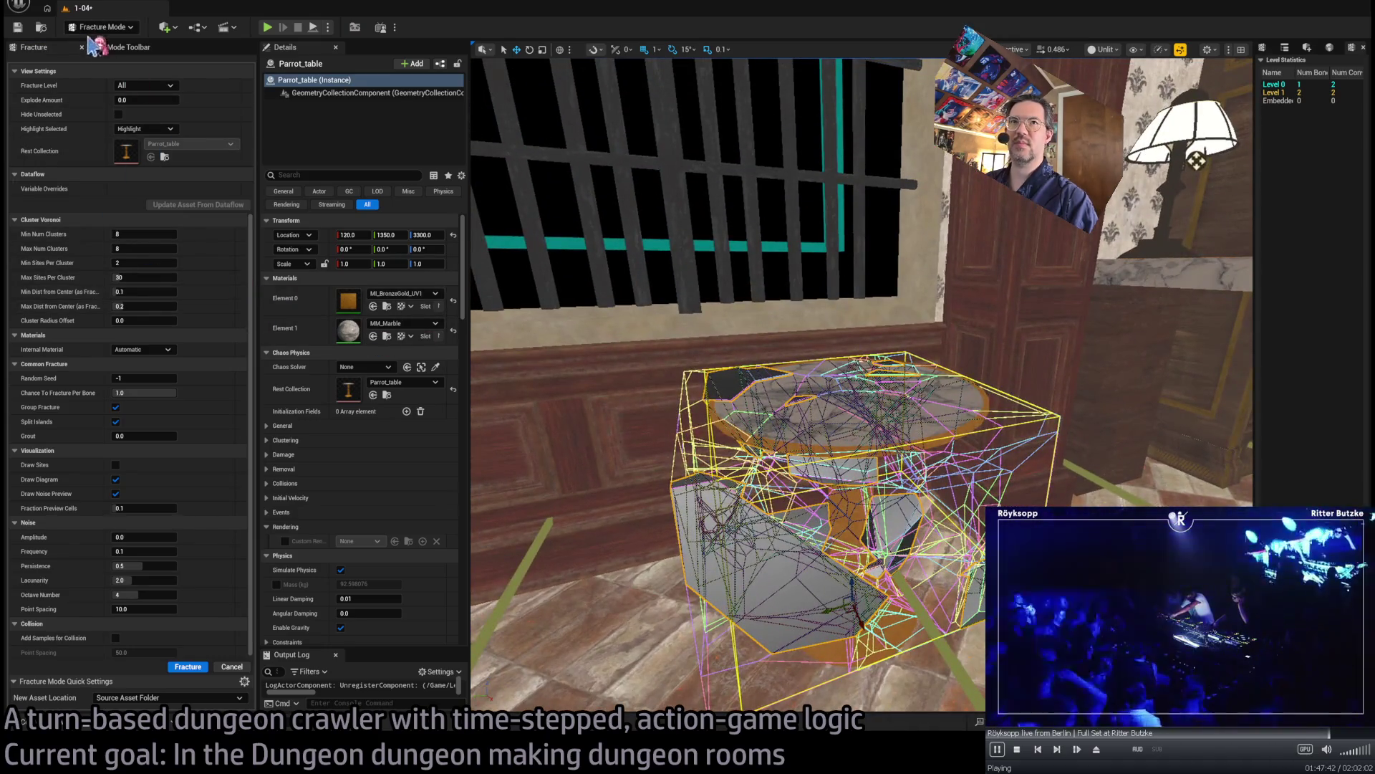
- Switch to Uniform Voronoi and toggle Split Islands off and back on
left_click(126, 47)
left_click(24, 200)
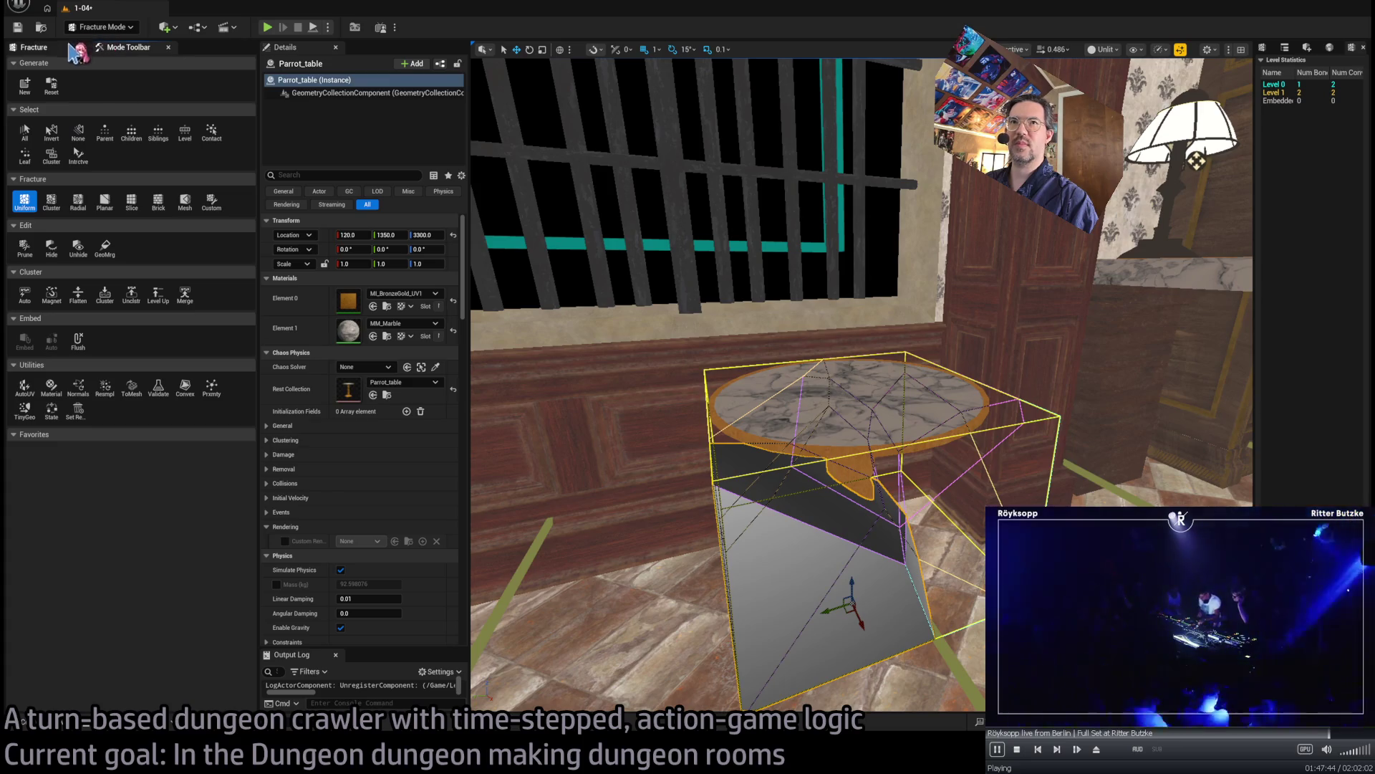
left_click(57, 52)
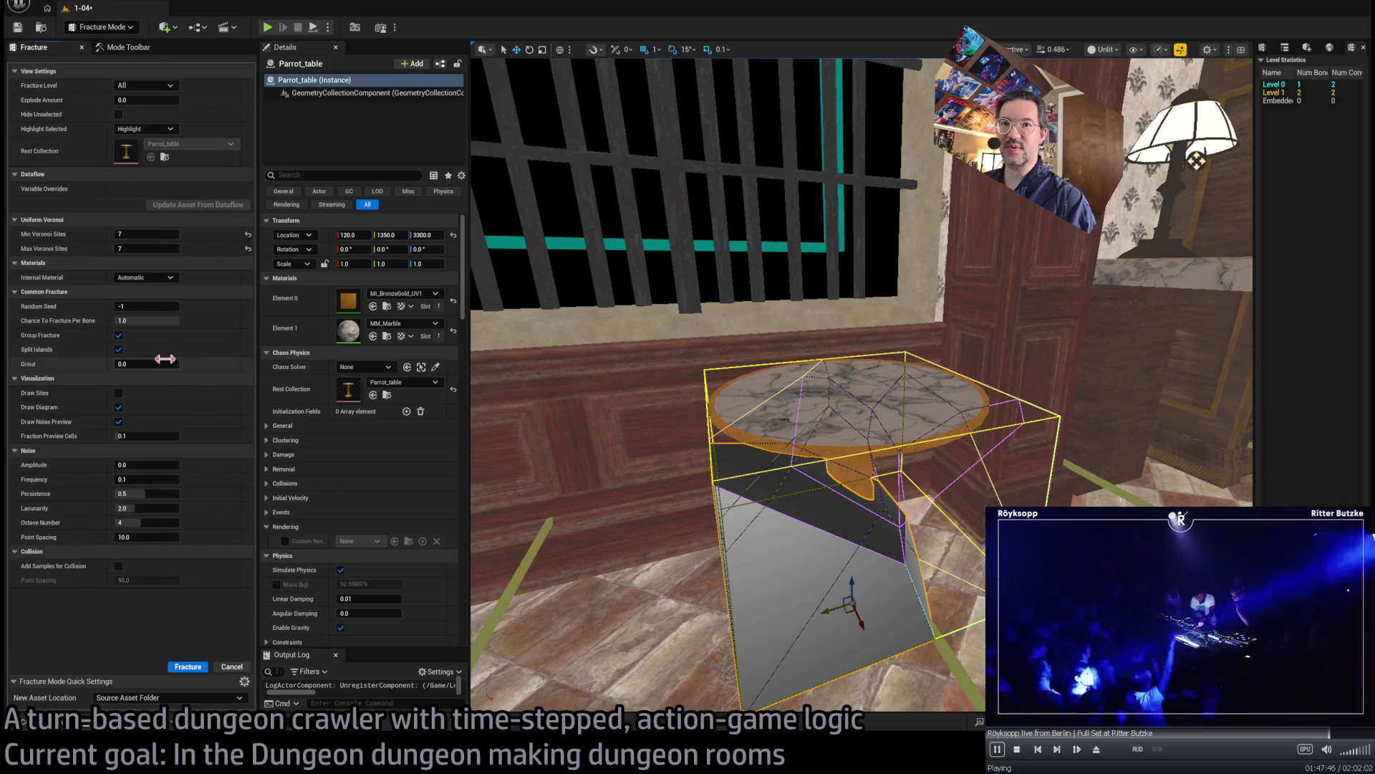
left_click(119, 350)
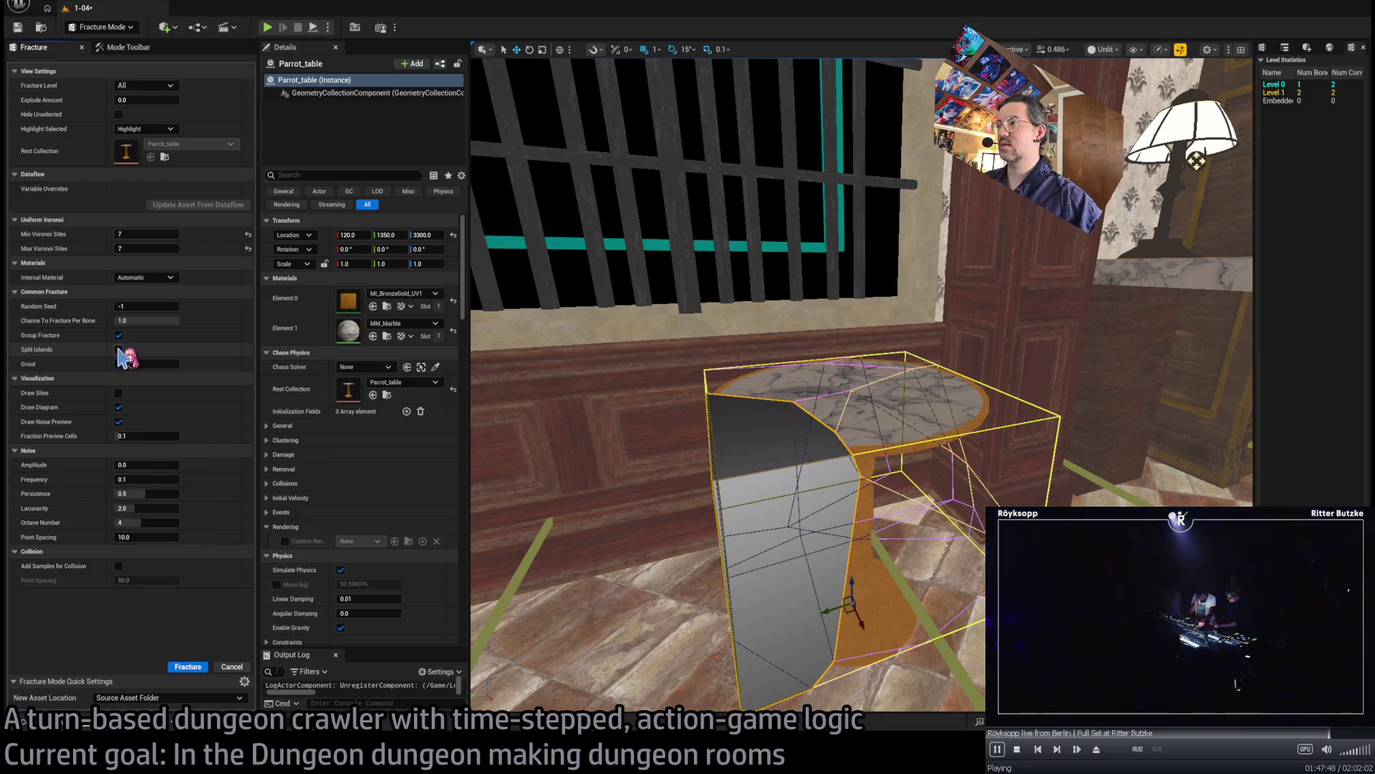
left_click(119, 350)
- Raise the grout to widen gaps, then set it back to 0.0
left_click(143, 364)
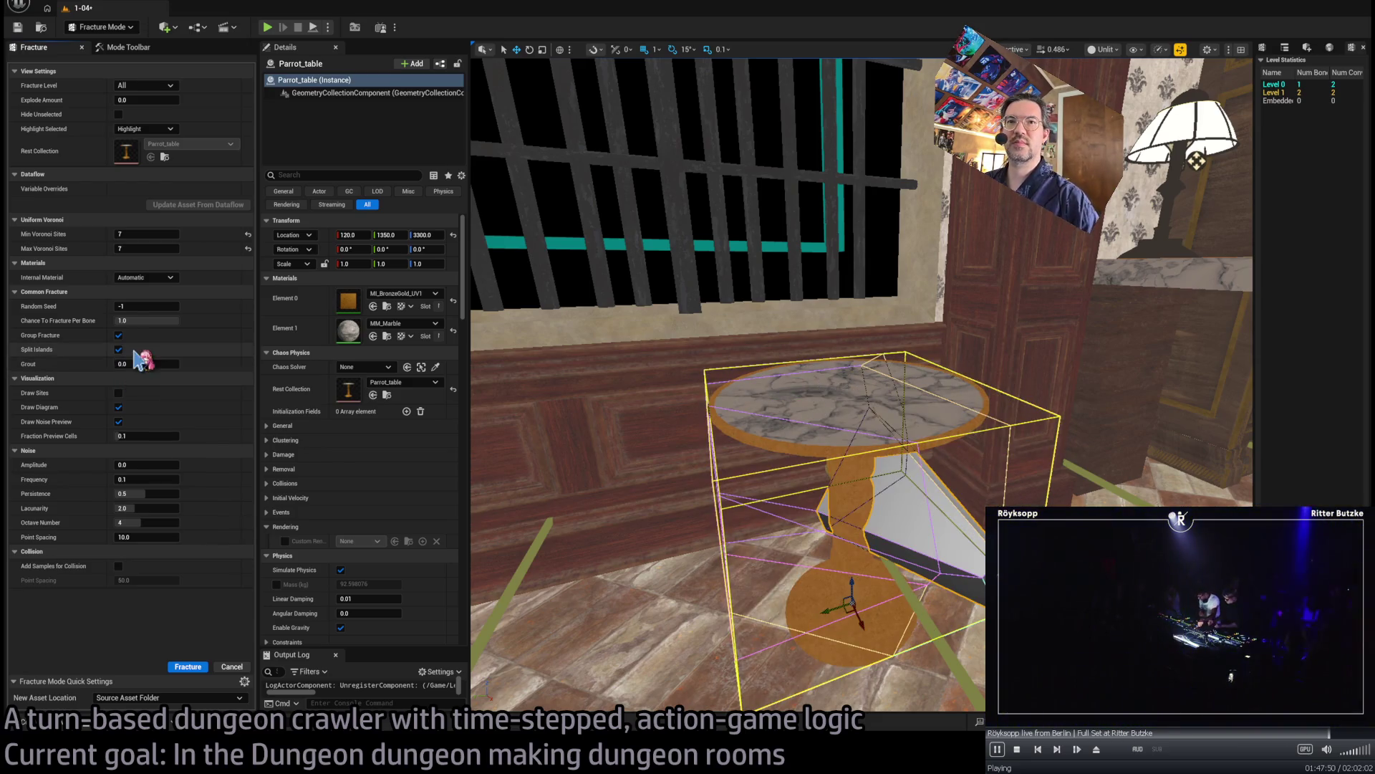
type("8")
left_click_drag(130, 363, 131, 362)
type("0")
key("Return")
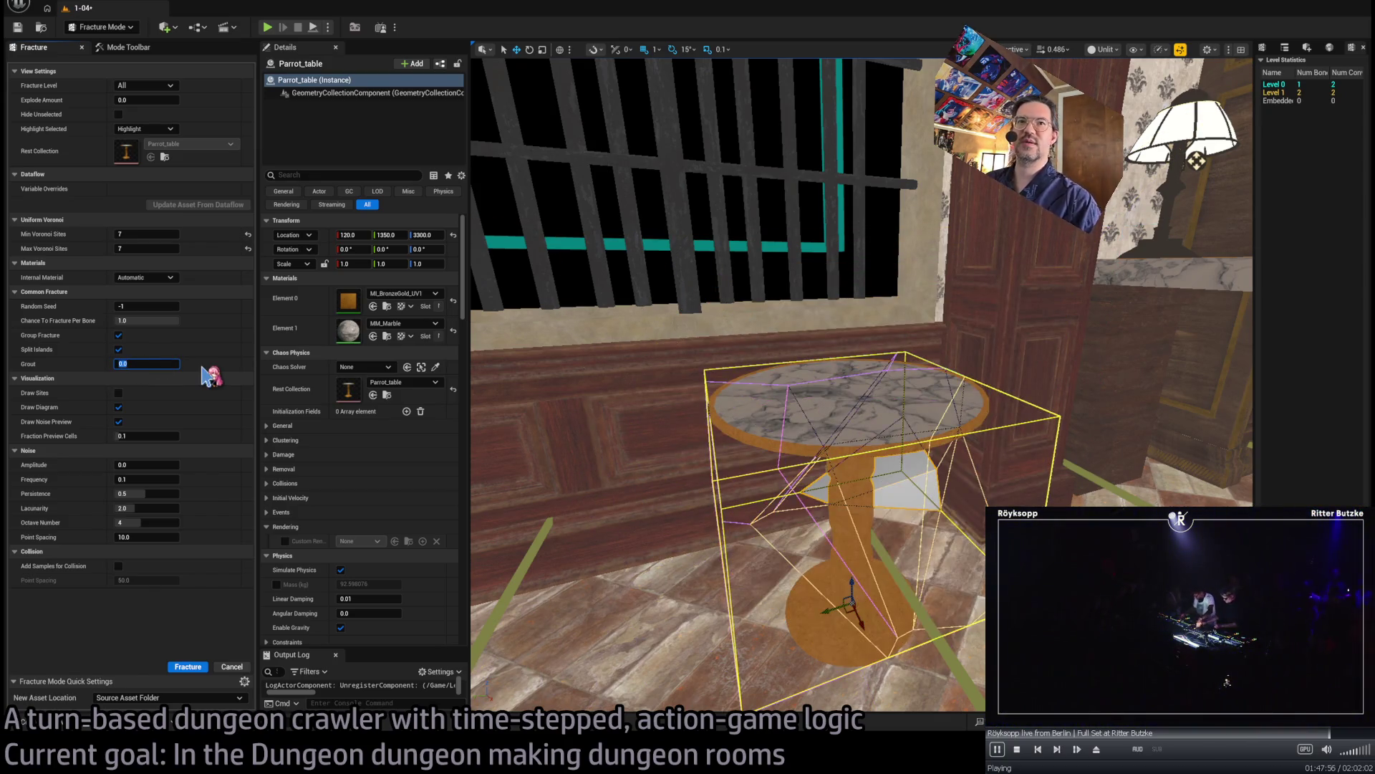
- Try MM_Marble and MI_BronzeGold_UV1 as internal material, then return it to Automatic
left_click(172, 277)
left_click(166, 309)
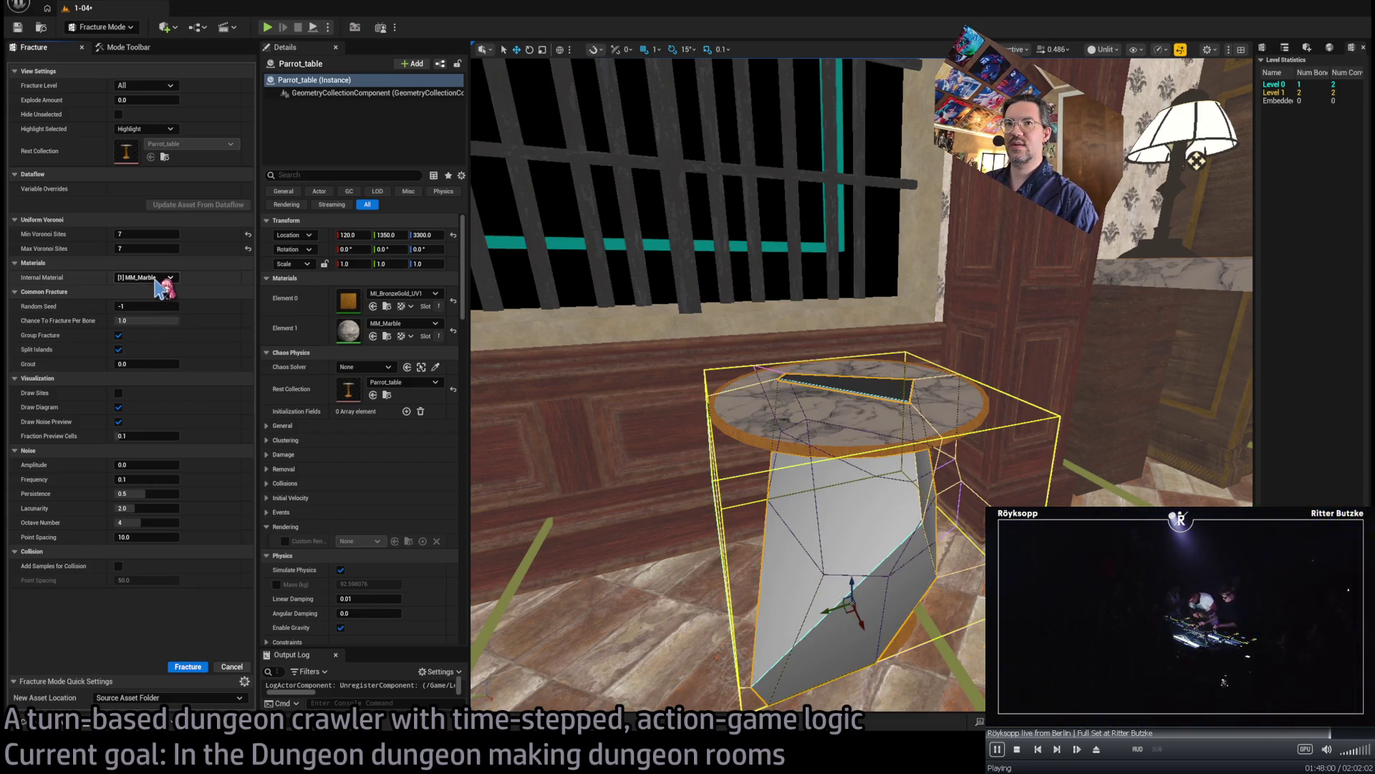
left_click(172, 277)
left_click(174, 298)
left_click(172, 277)
left_click(146, 286)
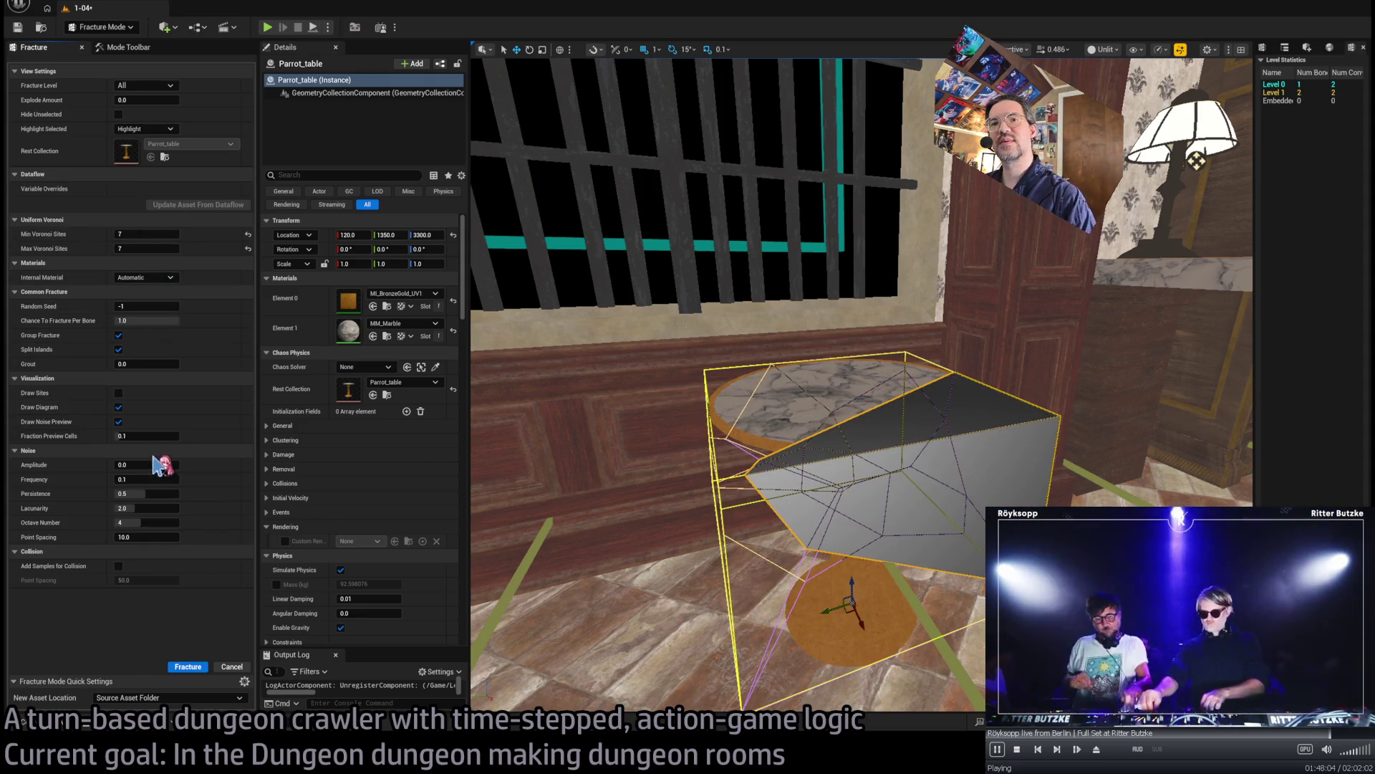
- Reframe and reselect Parrot_table, briefly raise grout to about 1.8 and undo it
mouse_move(534, 528)
left_mouse_down()
mouse_move(810, 588)
mouse_move(812, 540)
mouse_move(1183, 104)
left_mouse_up()
key("f")
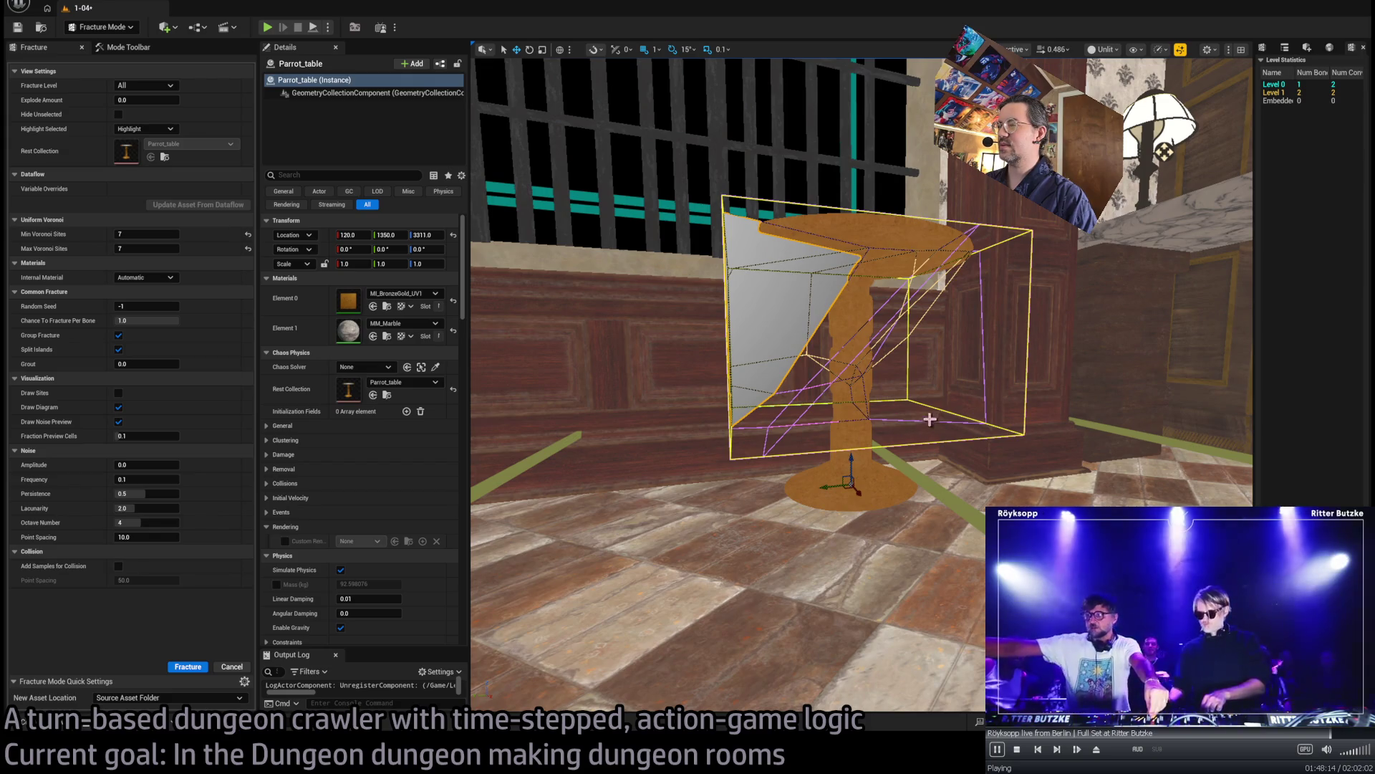
left_click(908, 390)
left_click(852, 457)
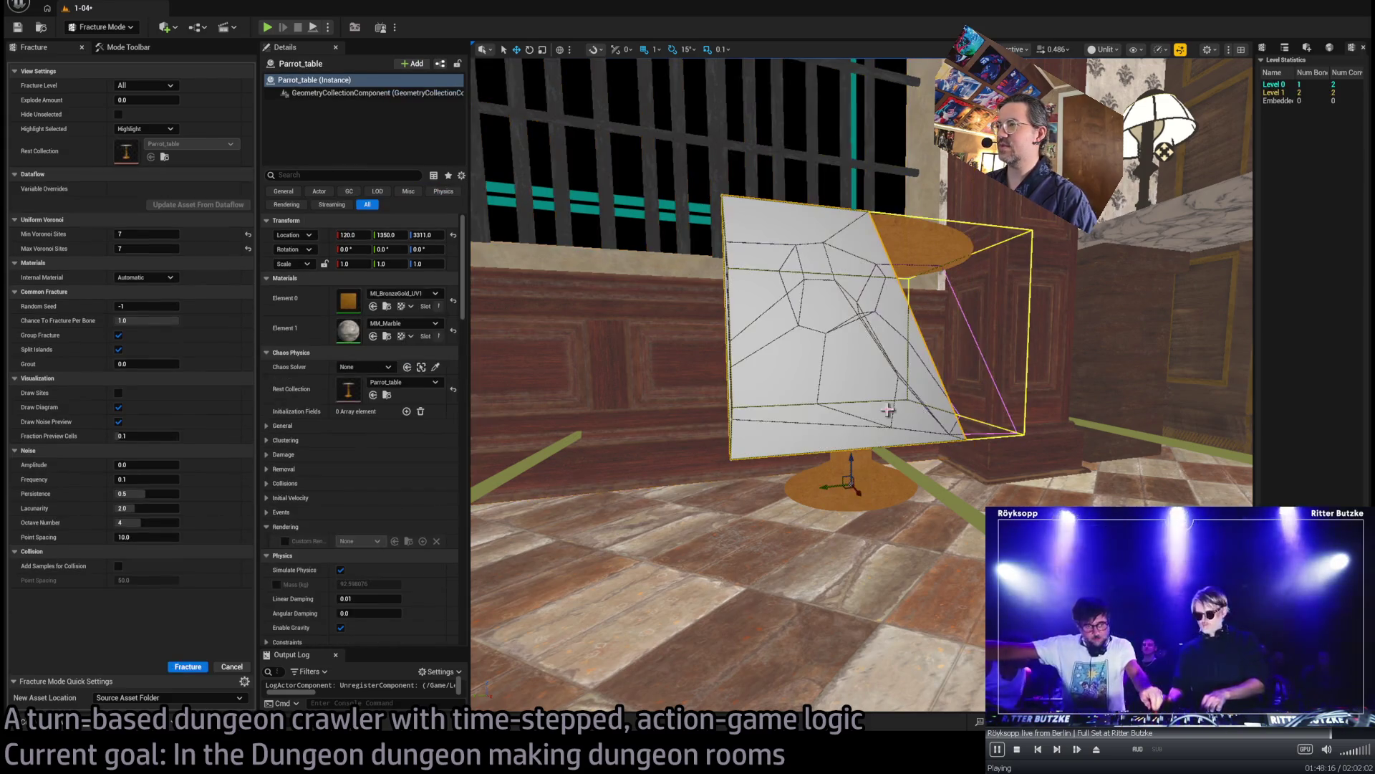
mouse_move(844, 390)
left_mouse_down()
mouse_move(846, 329)
mouse_move(842, 344)
left_mouse_up()
mouse_move(164, 364)
left_mouse_down()
mouse_move(186, 364)
mouse_move(160, 363)
left_mouse_up()
key("ctrl+z")
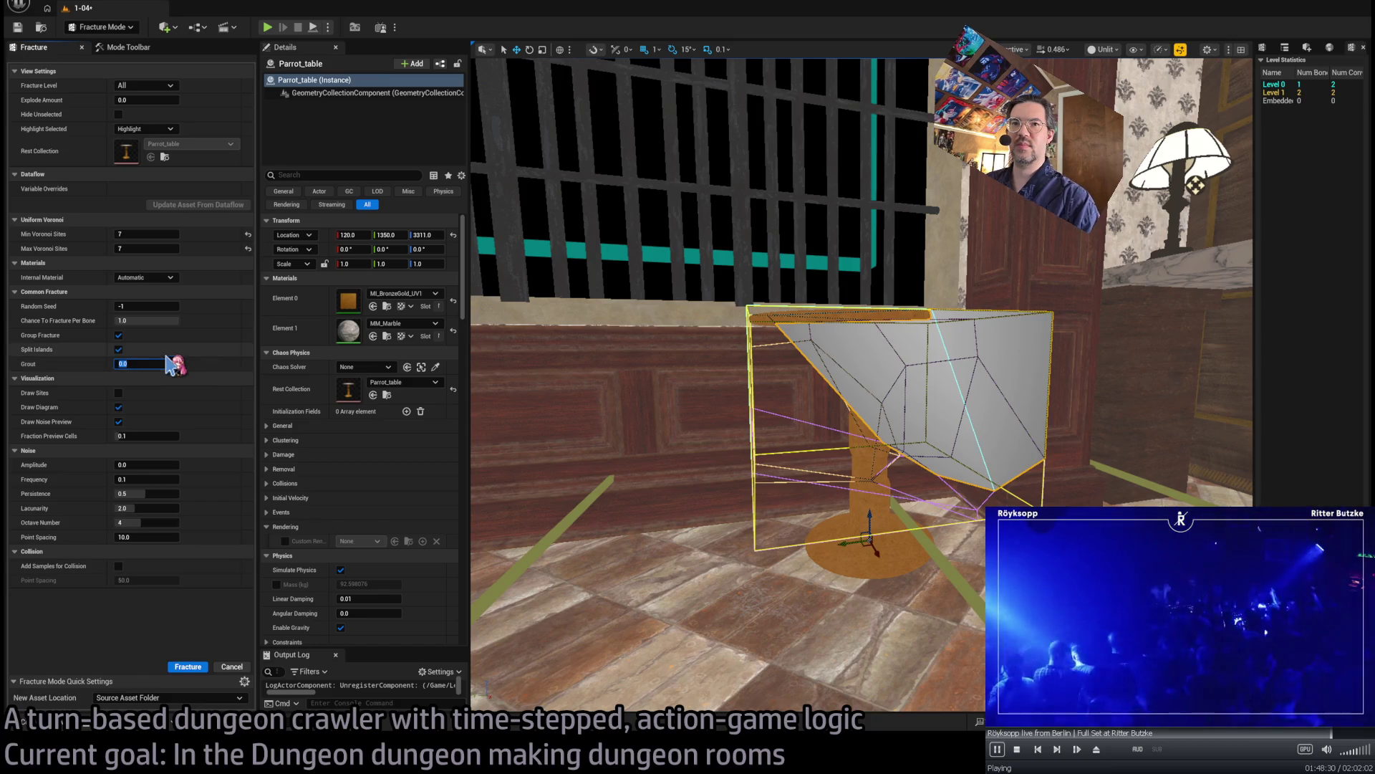
- Toggle Group Fracture off and on, then enable Split Islands and Draw Diagram
left_click(119, 336)
left_click(119, 336)
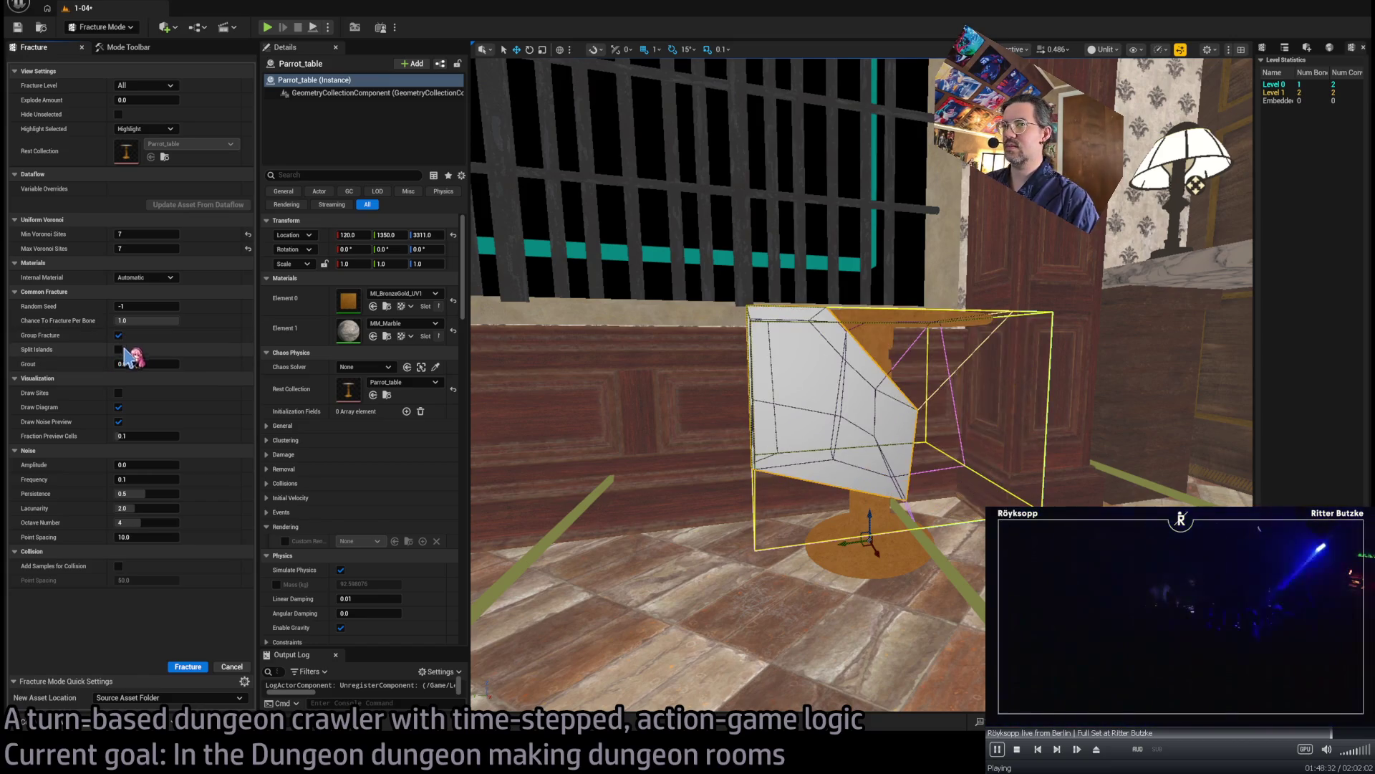
left_click(119, 349)
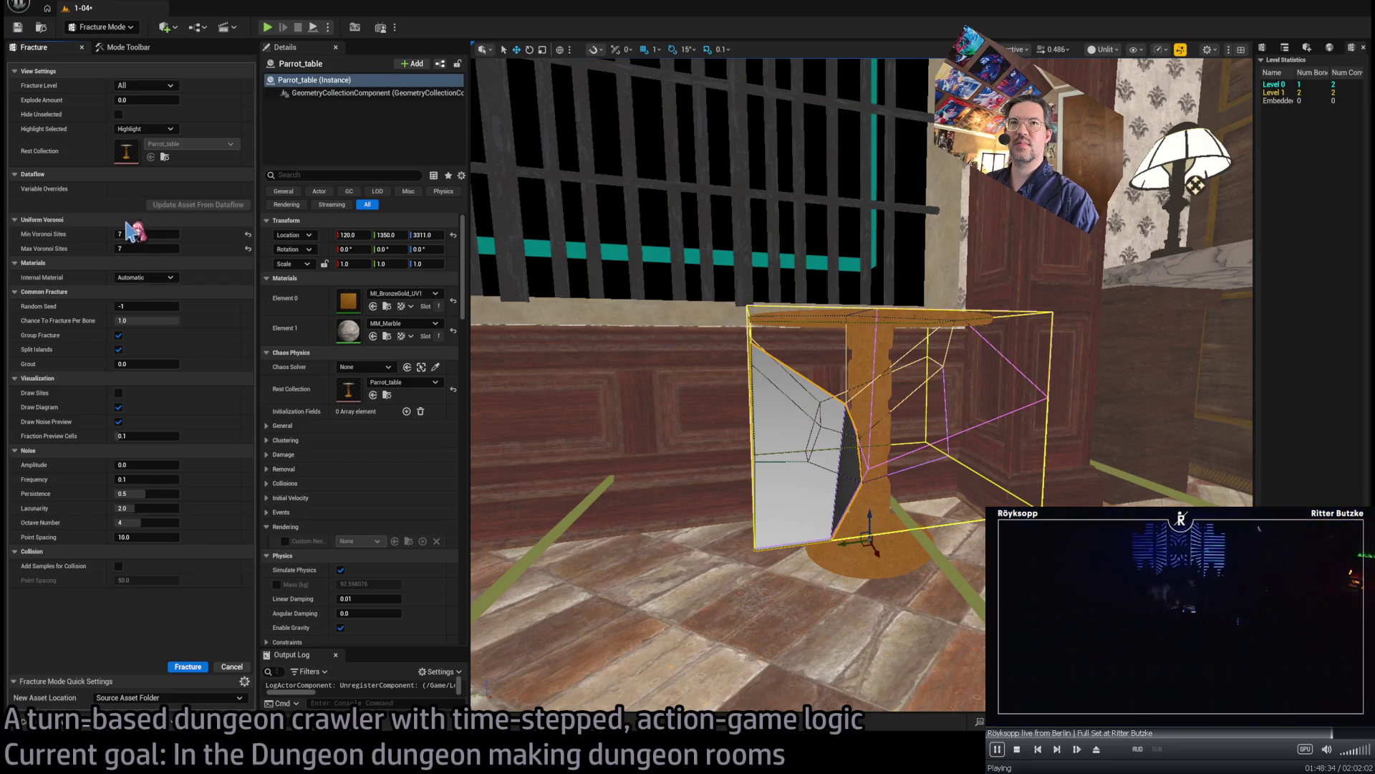
left_click(119, 407)
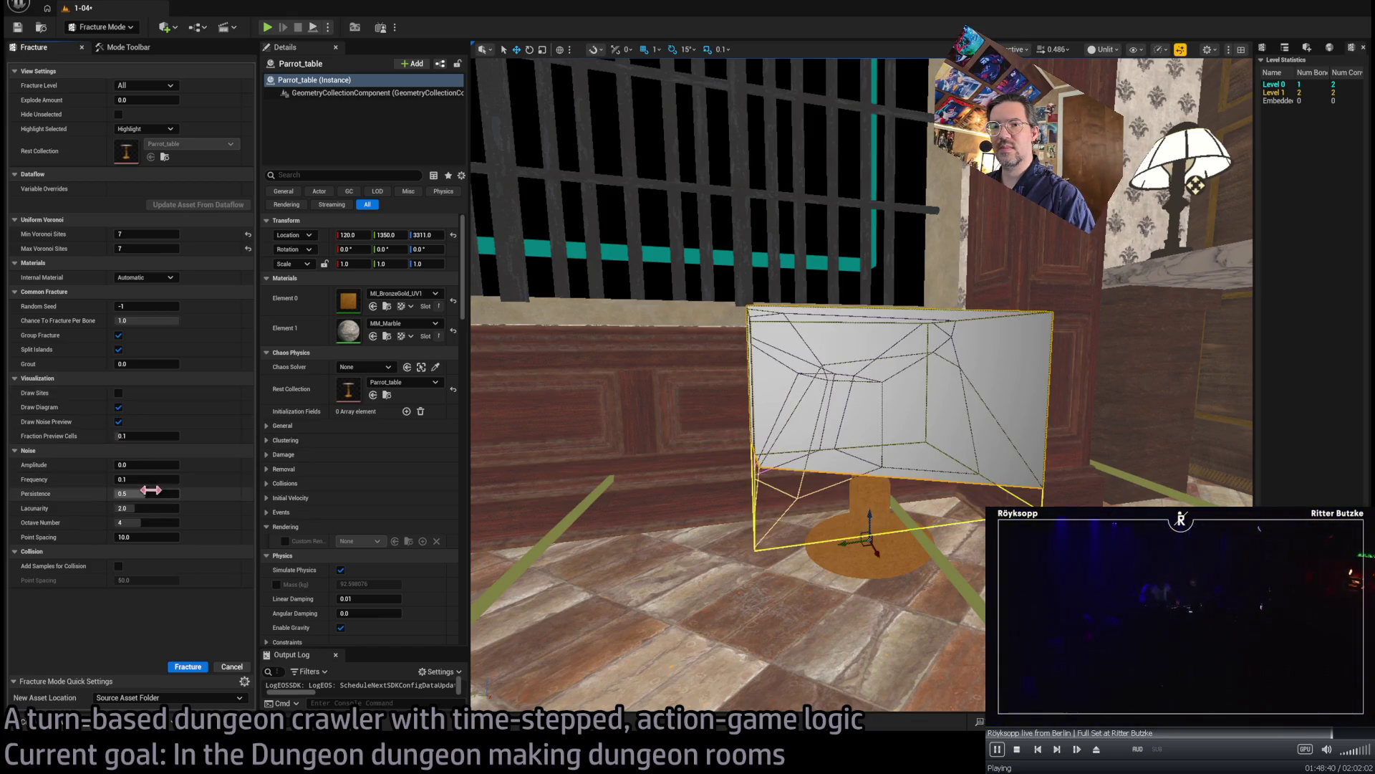
- Set Point Spacing to 10 and go back to the fracture tool palette
left_click_drag(156, 539, 161, 538)
left_click(161, 538)
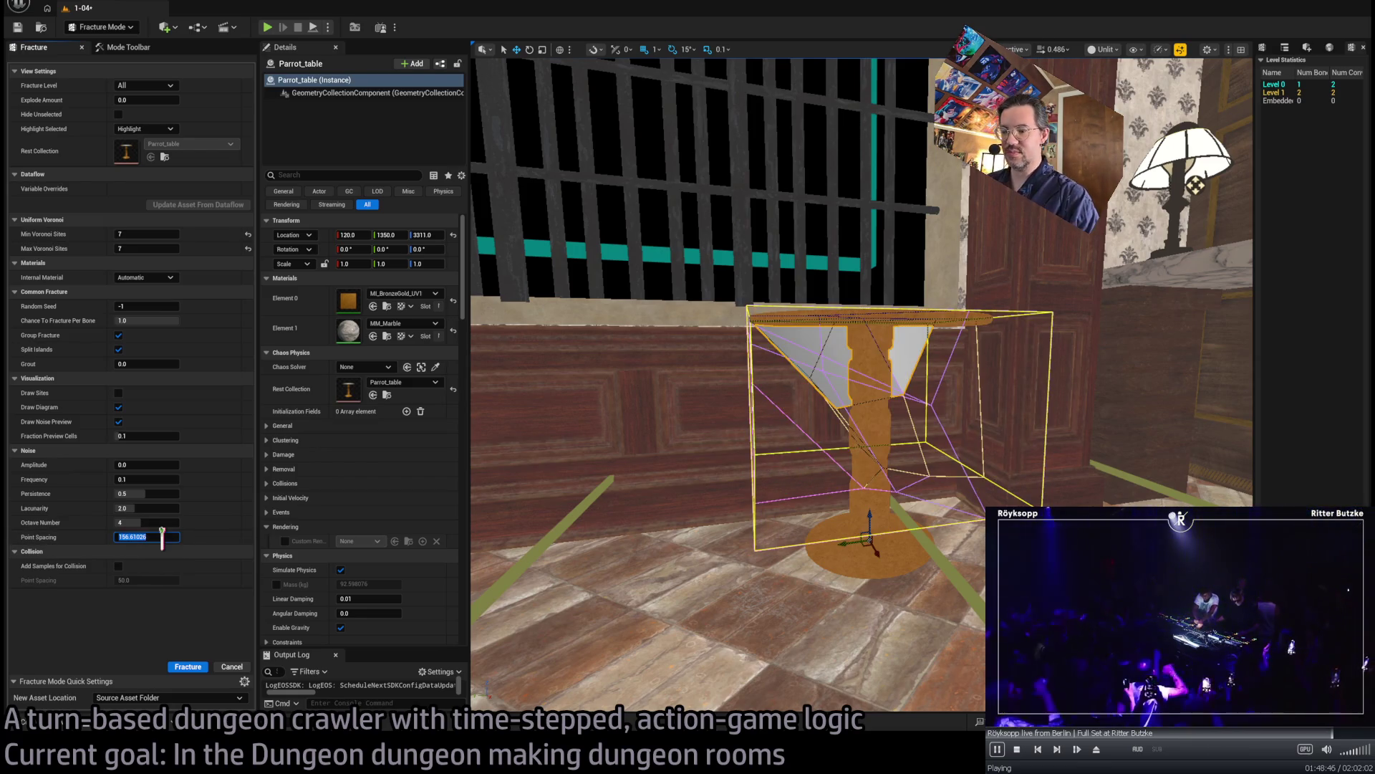
type("10")
key("Return")
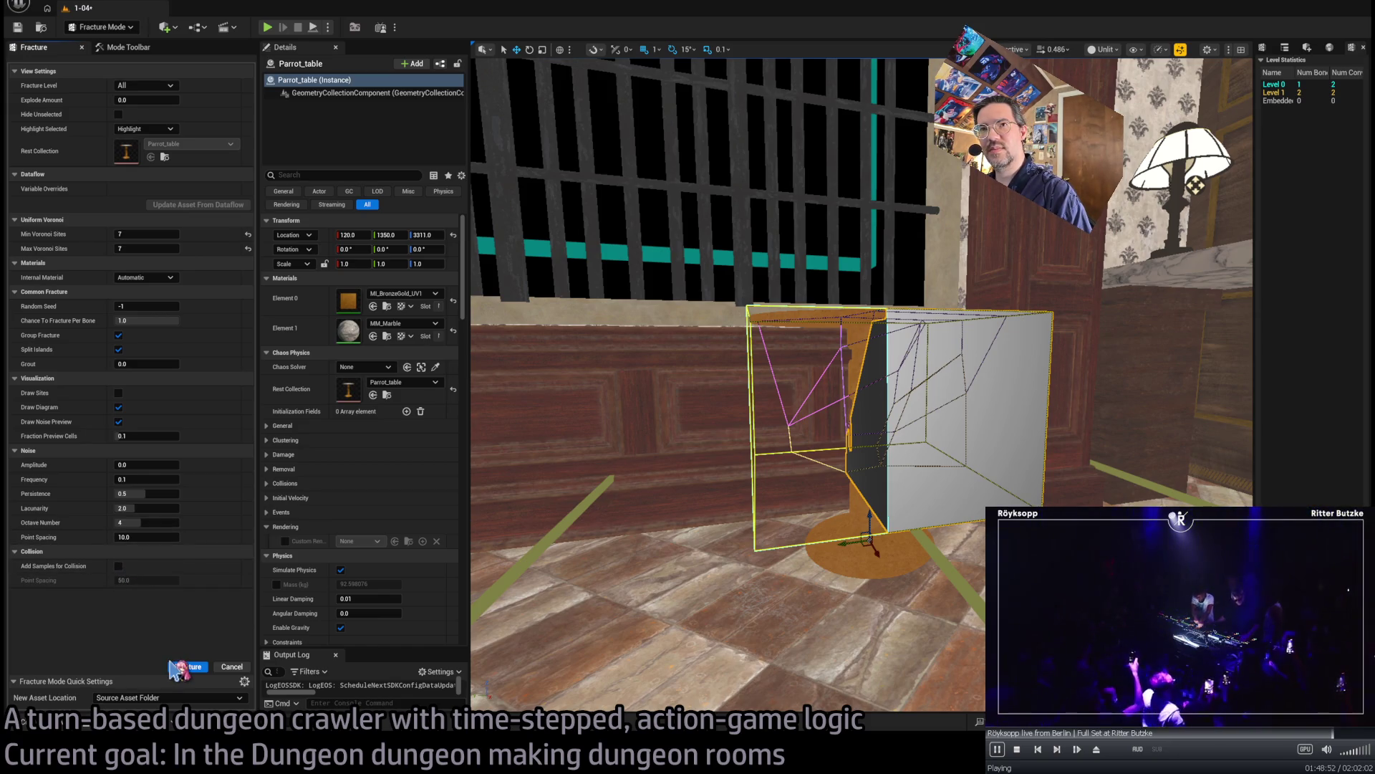
left_click(147, 46)
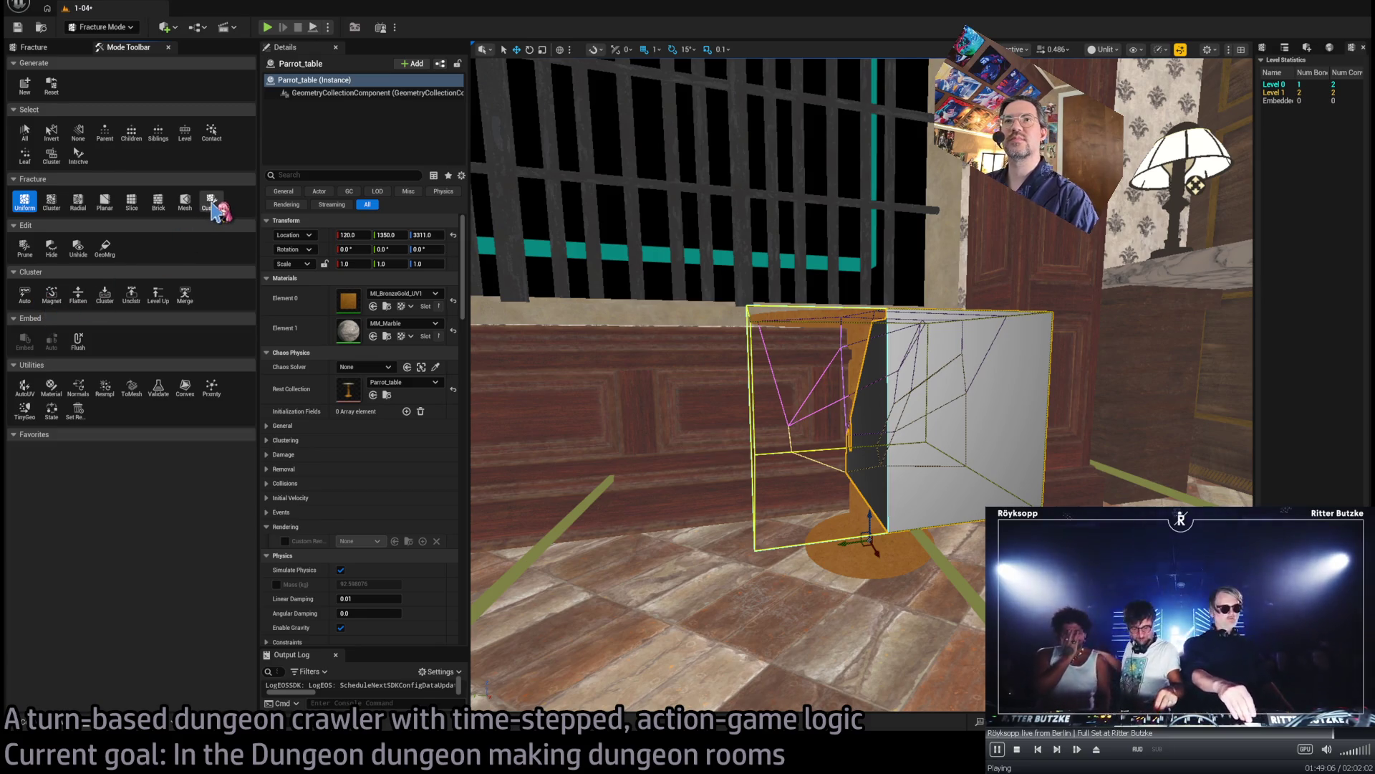
- Pick Custom Voronoi fracture and drag its site gizmo up the table stem
left_click(212, 203)
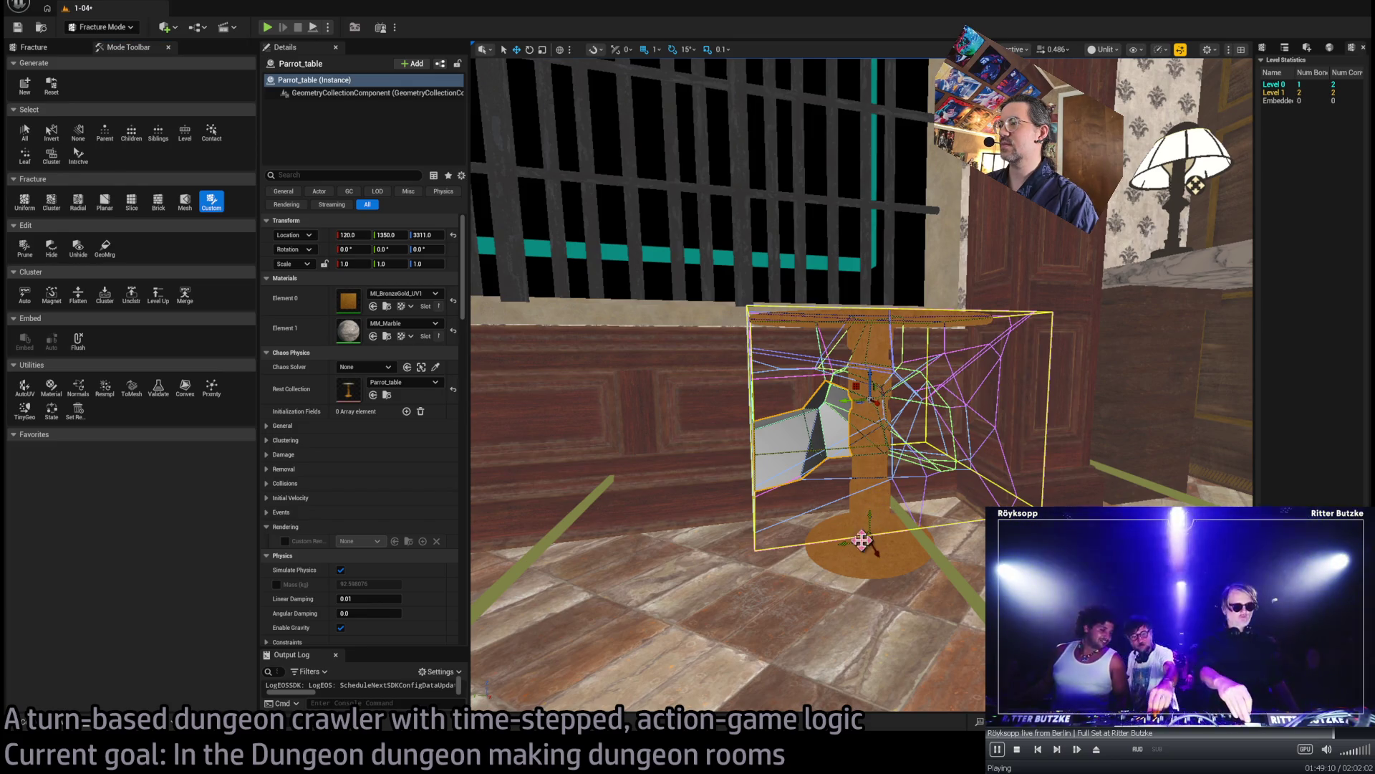
scroll(875, 387, "up", 3)
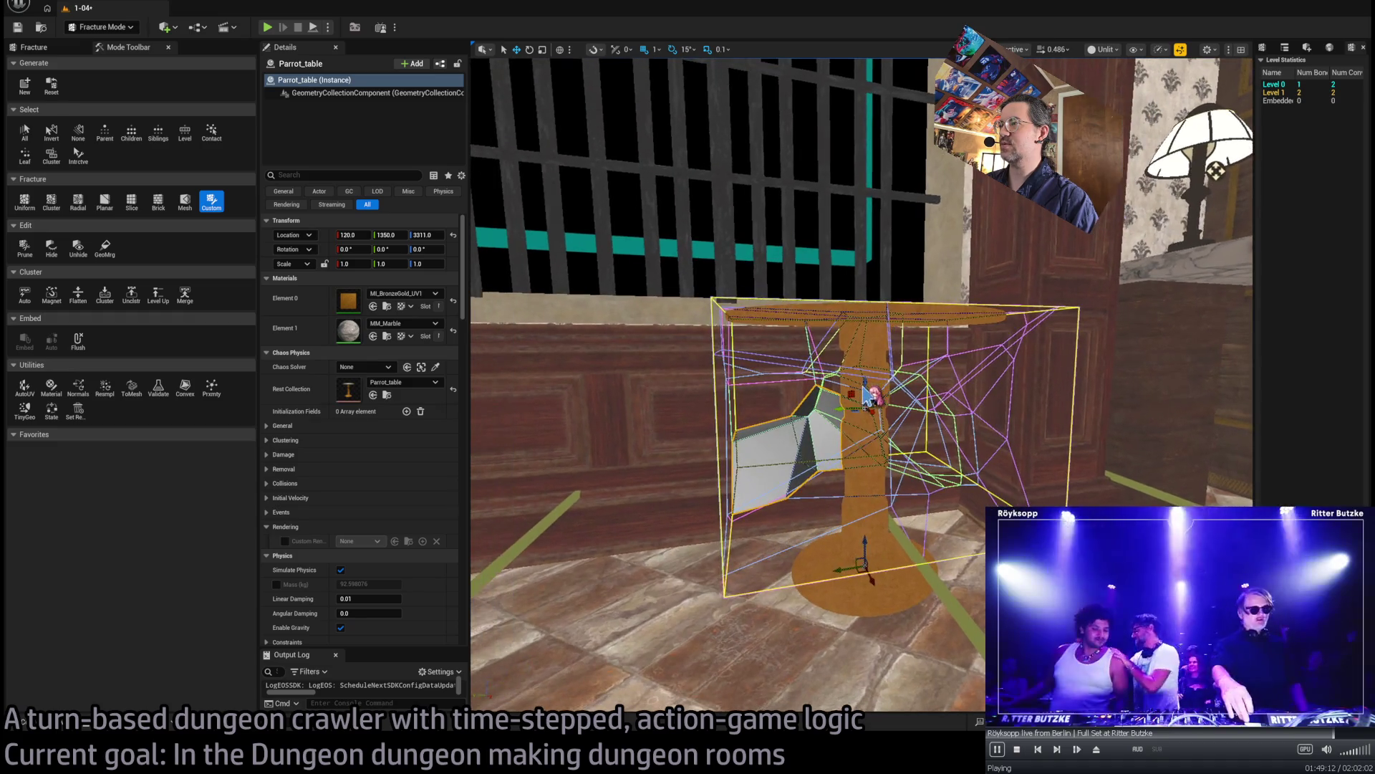
left_click(865, 342)
mouse_move(864, 342)
left_mouse_down()
mouse_move(868, 205)
mouse_move(819, 258)
mouse_move(748, 251)
mouse_move(779, 254)
mouse_move(917, 399)
mouse_move(874, 405)
left_mouse_up()
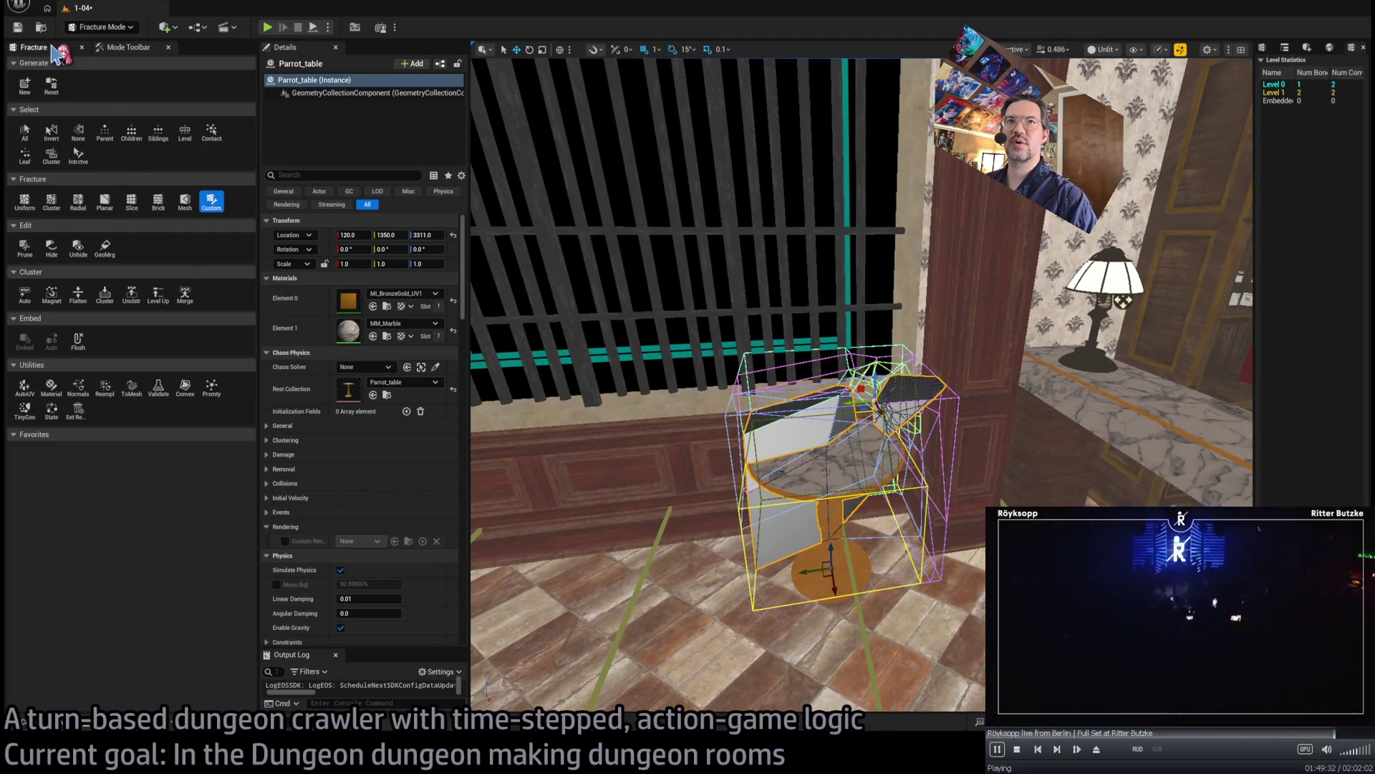
left_click(211, 200)
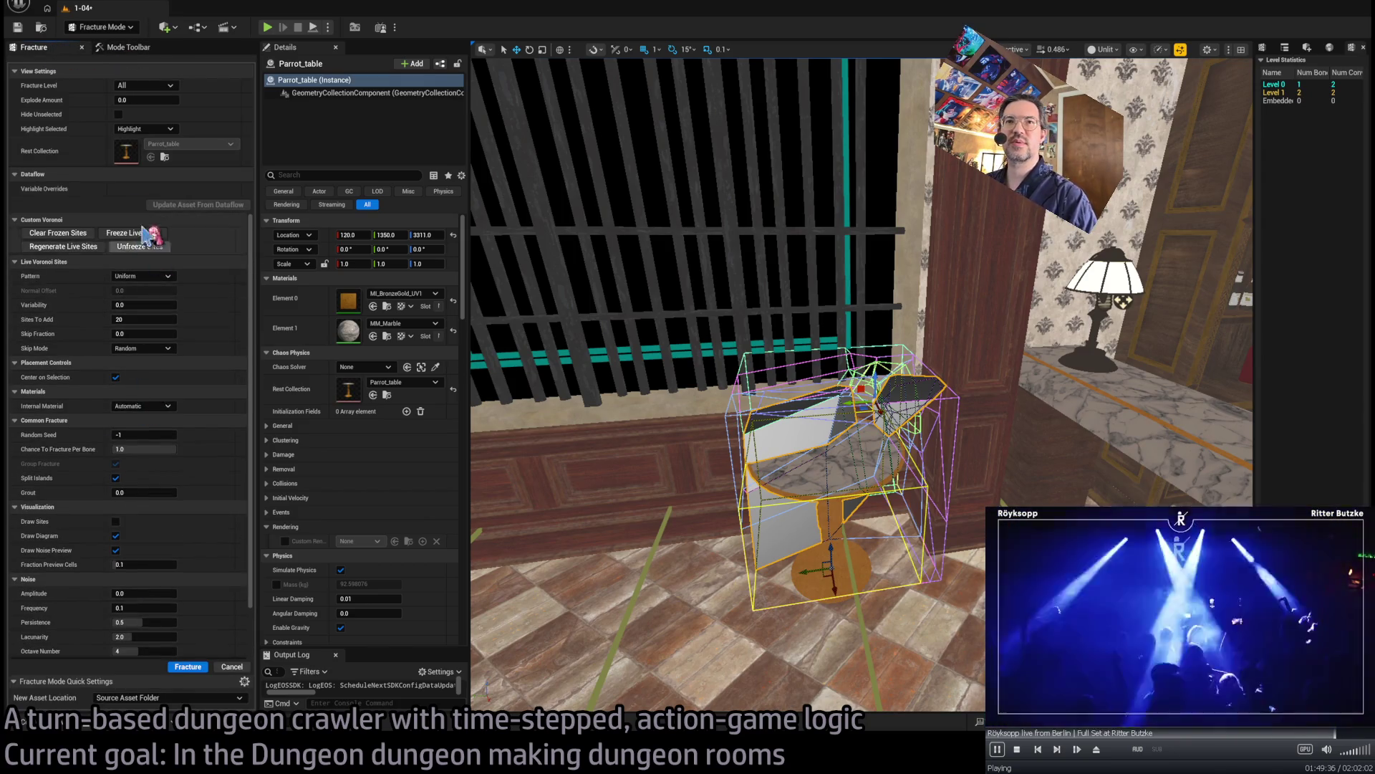
left_click(129, 48)
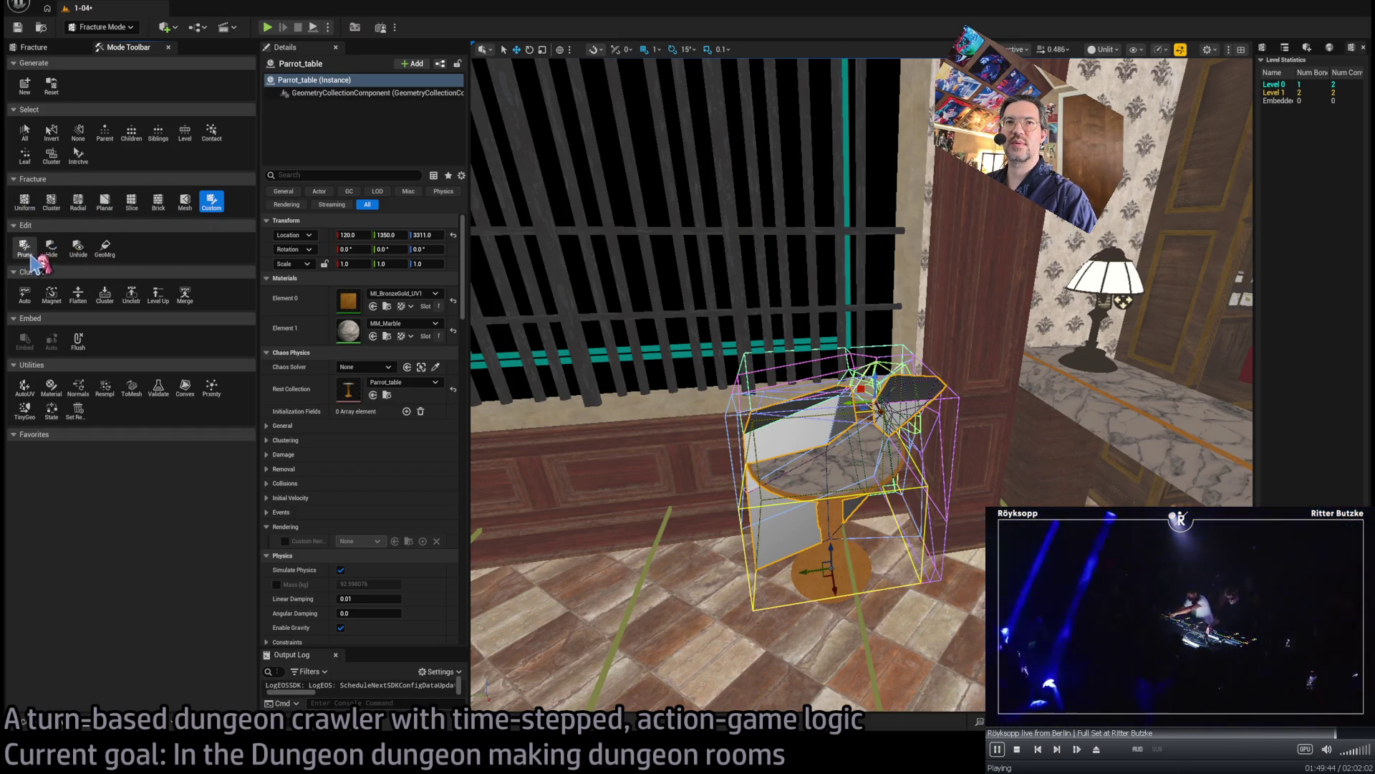
- Flatten the fractured Parrot_table's piece hierarchy
left_click(81, 296)
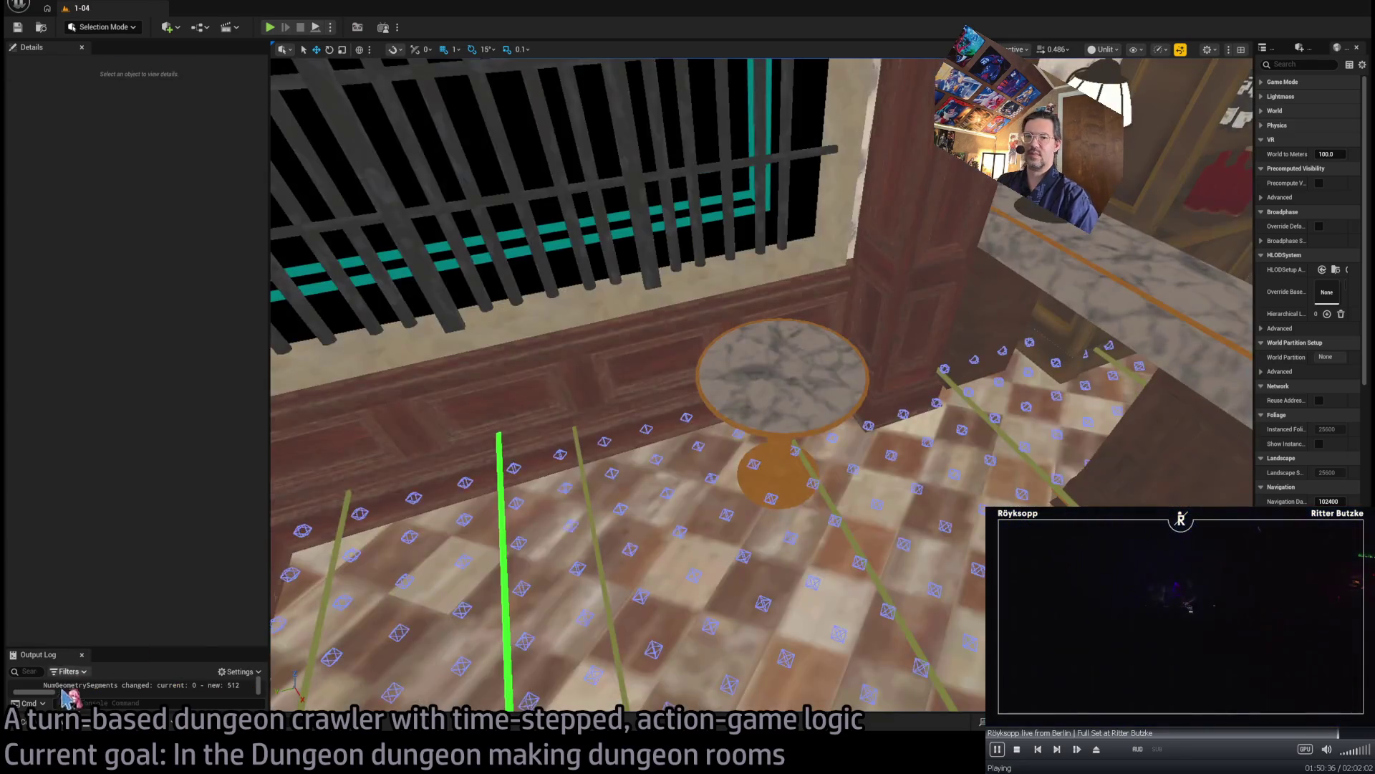
- Select the round table, browse YellowParrot's Destructible and Mesh_props folders, then enter Modeling Mode
mouse_move(665, 385)
left_mouse_down()
mouse_move(609, 387)
mouse_move(616, 458)
mouse_move(487, 358)
mouse_move(573, 402)
mouse_move(594, 386)
mouse_move(836, 454)
left_mouse_up()
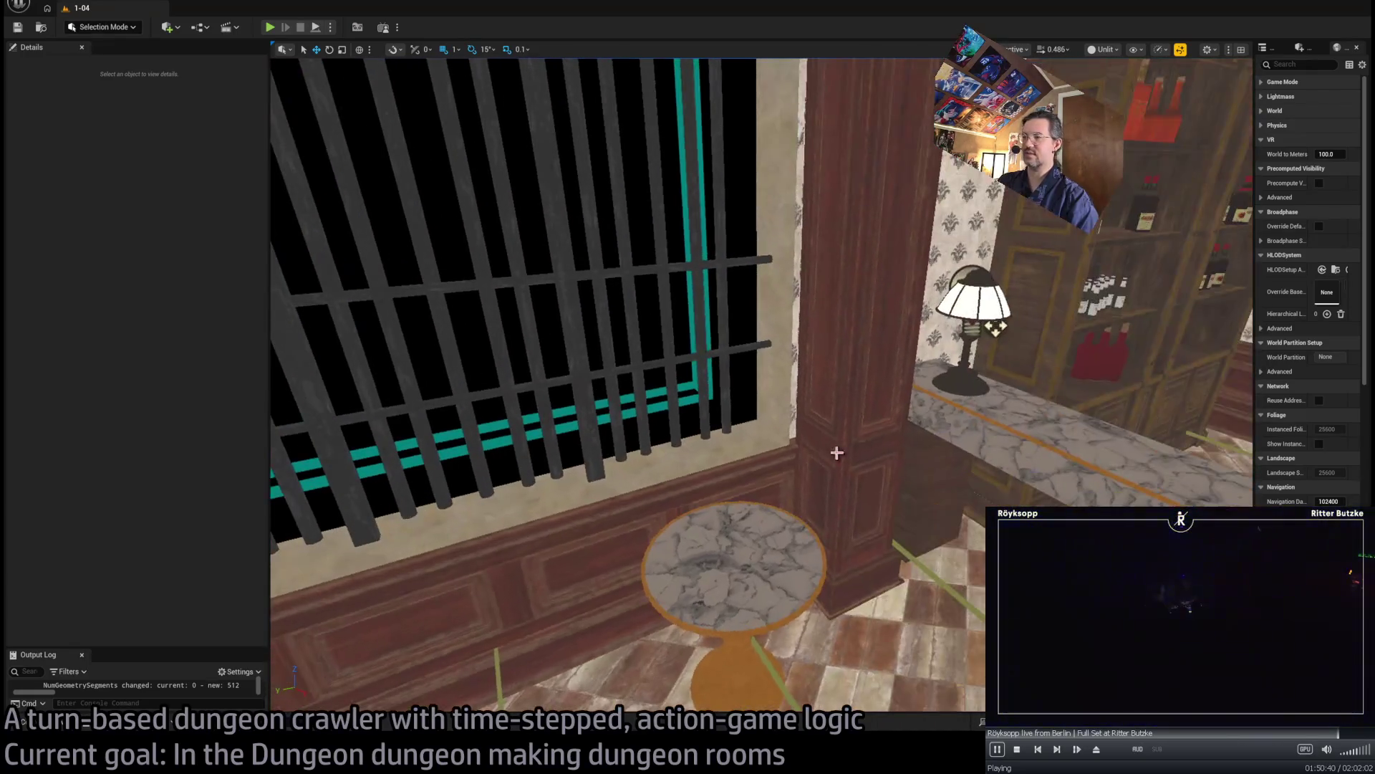
left_click(771, 552)
mouse_move(771, 552)
left_mouse_down()
mouse_move(788, 523)
mouse_move(787, 545)
mouse_move(702, 518)
left_mouse_up()
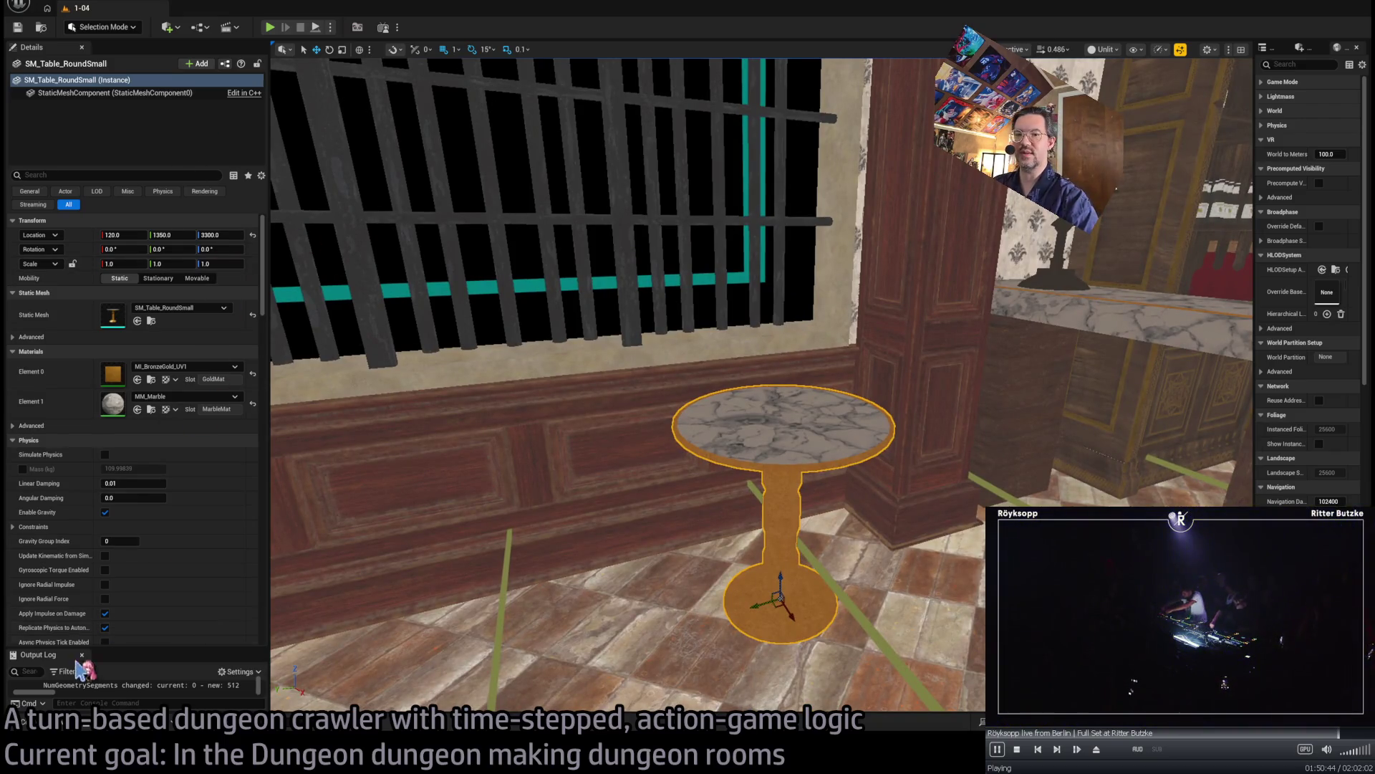
left_click(75, 725)
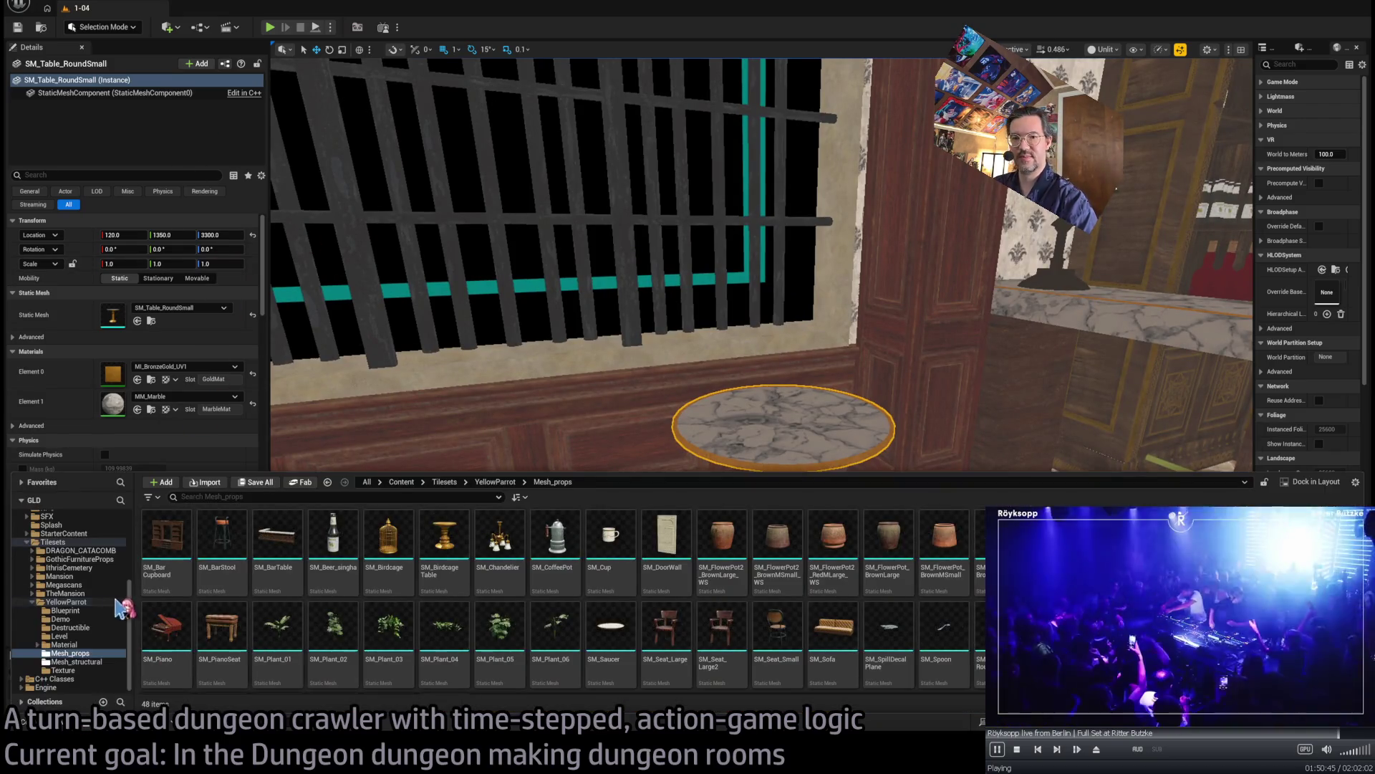
left_click(93, 627)
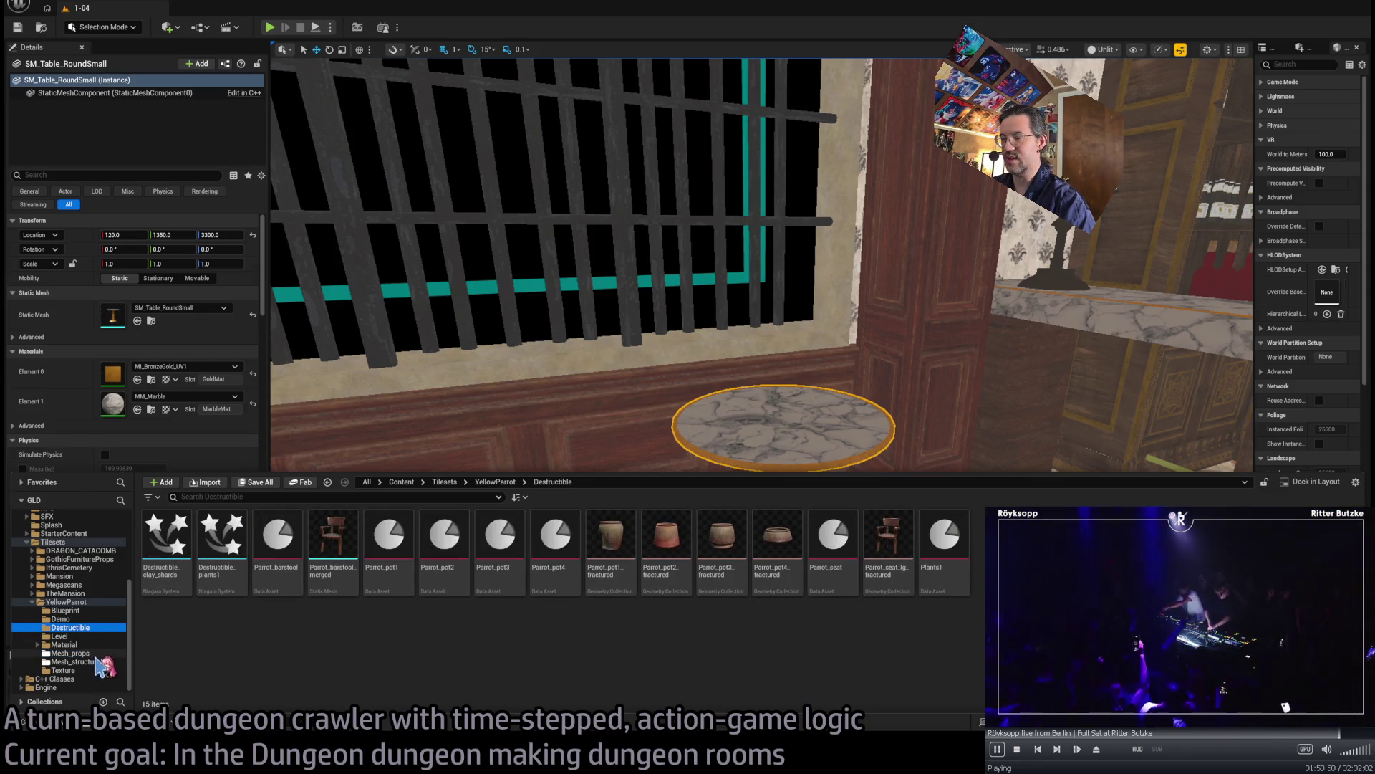
left_click(96, 654)
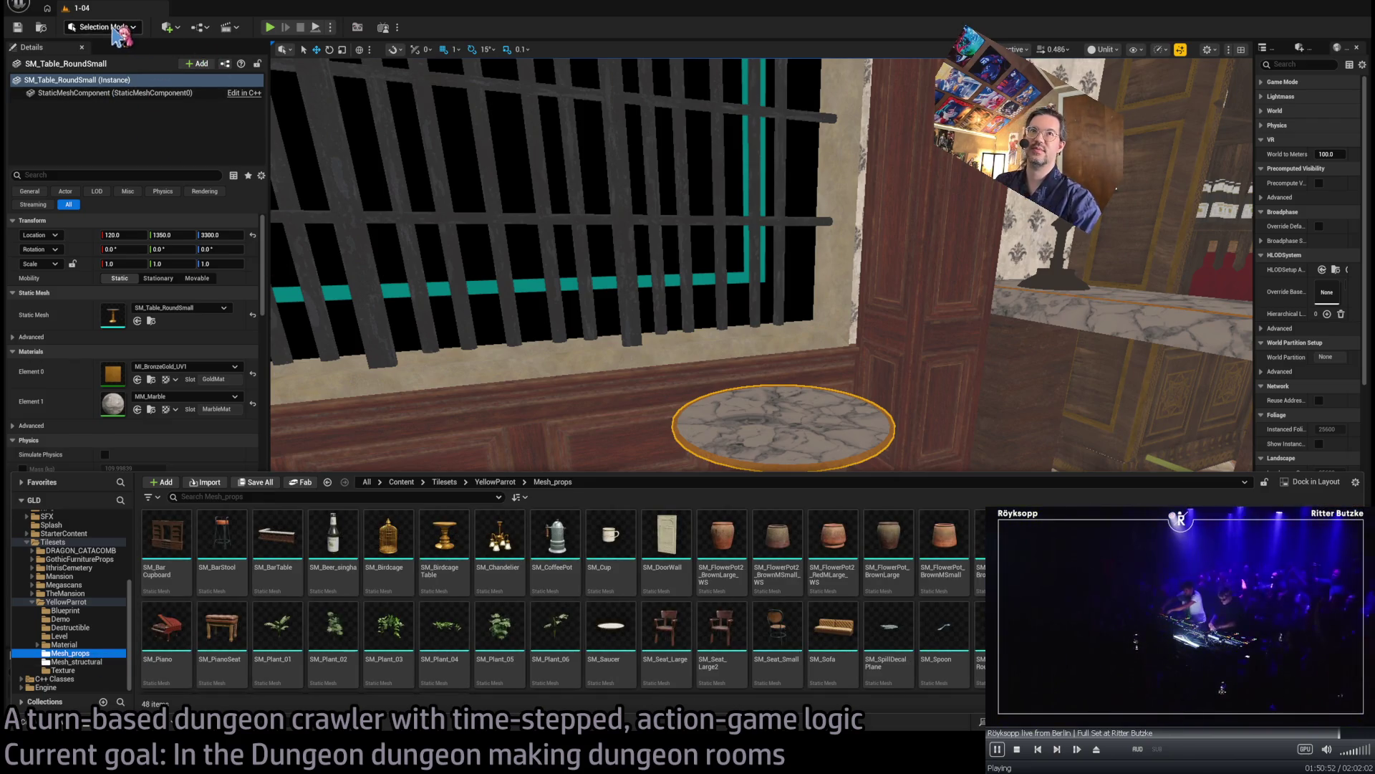
left_click(120, 36)
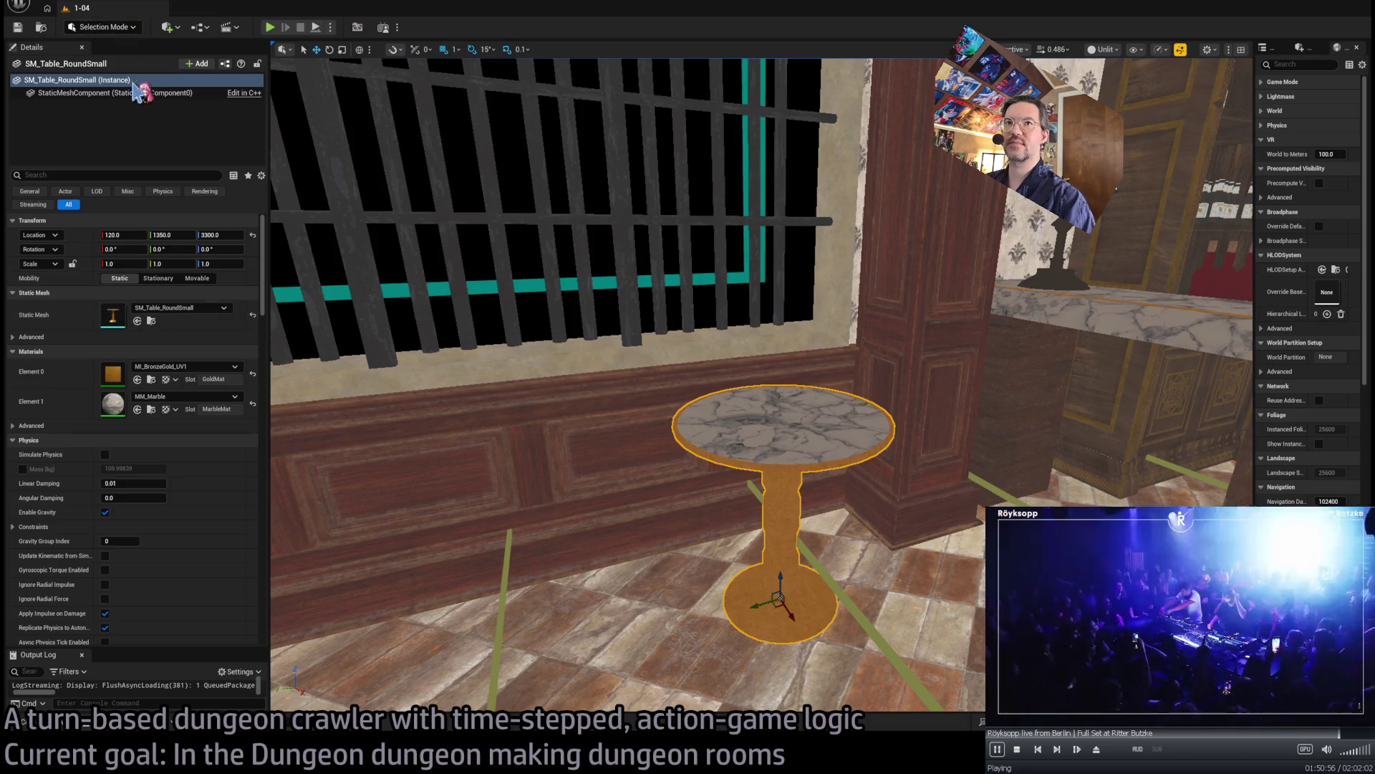
key("shift+5")
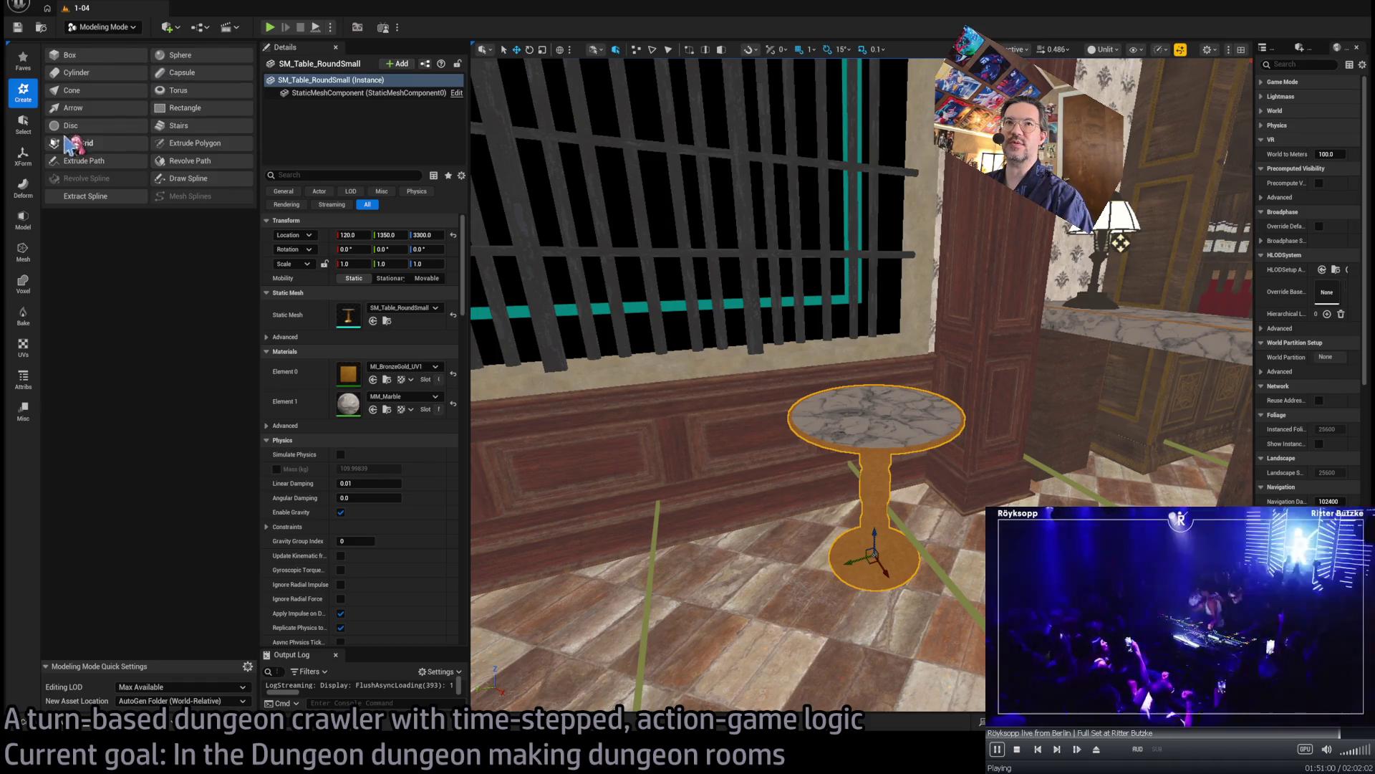
- Switch to Fracture Mode to turn the café table into the geometry collection Parrot_table_fractured
key("shift+6")
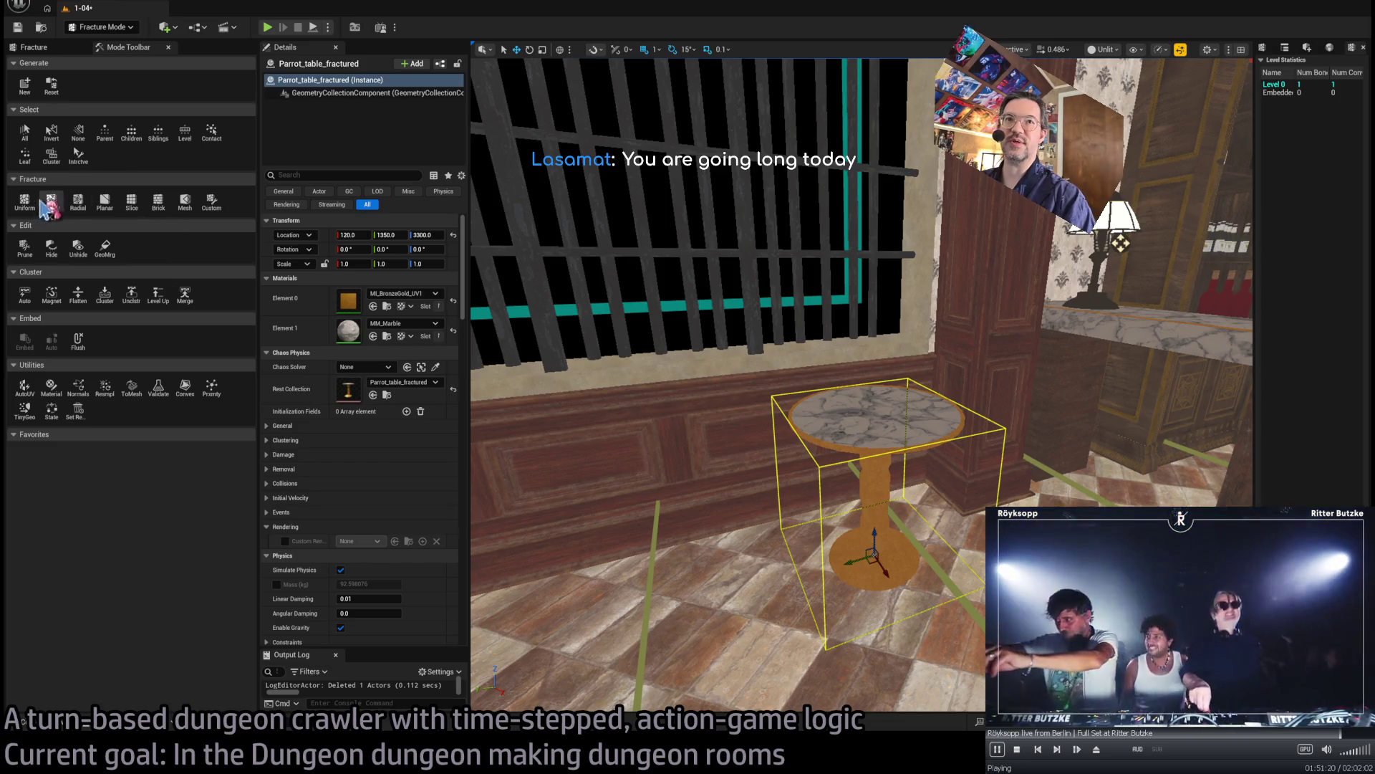
- Make a first planar cut, with the cutting plane lowered down the table leg
left_click(104, 202)
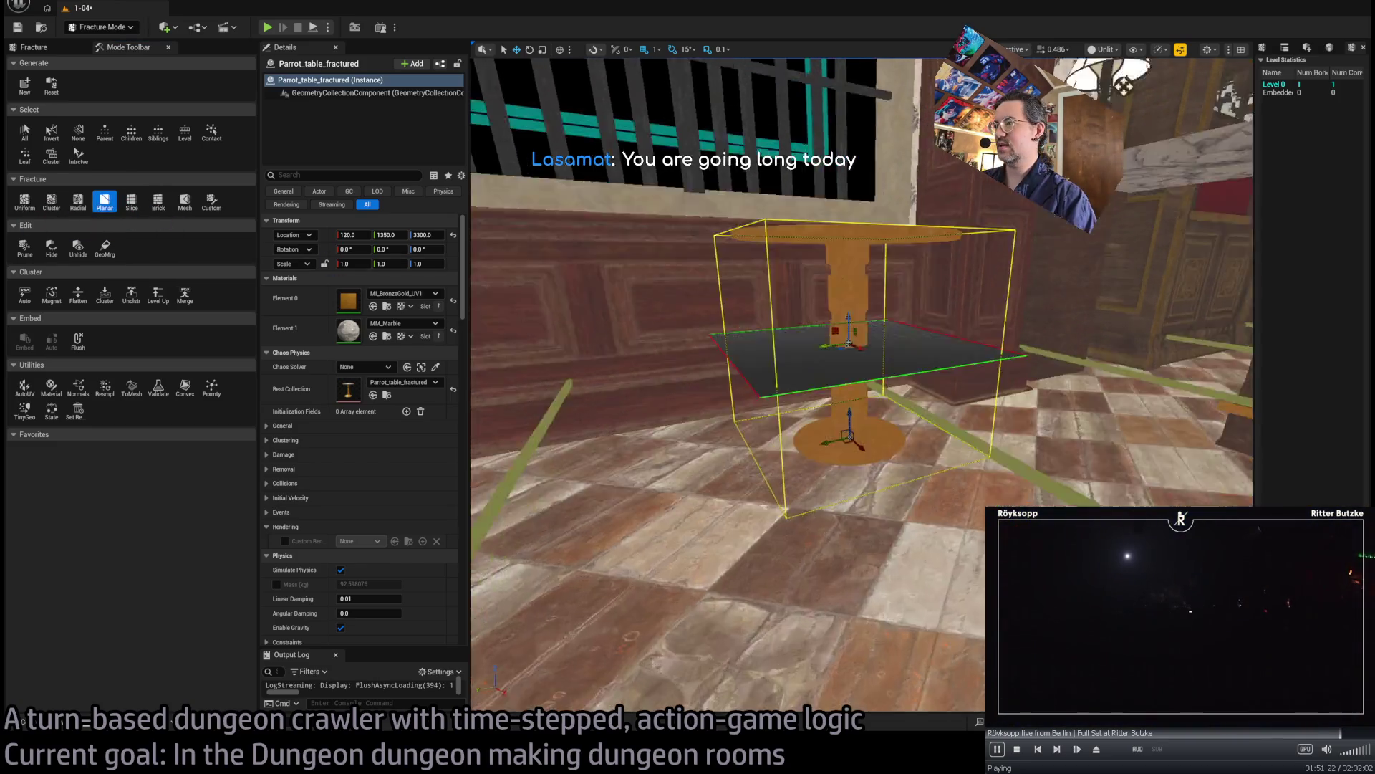
scroll(823, 255, "down", 3)
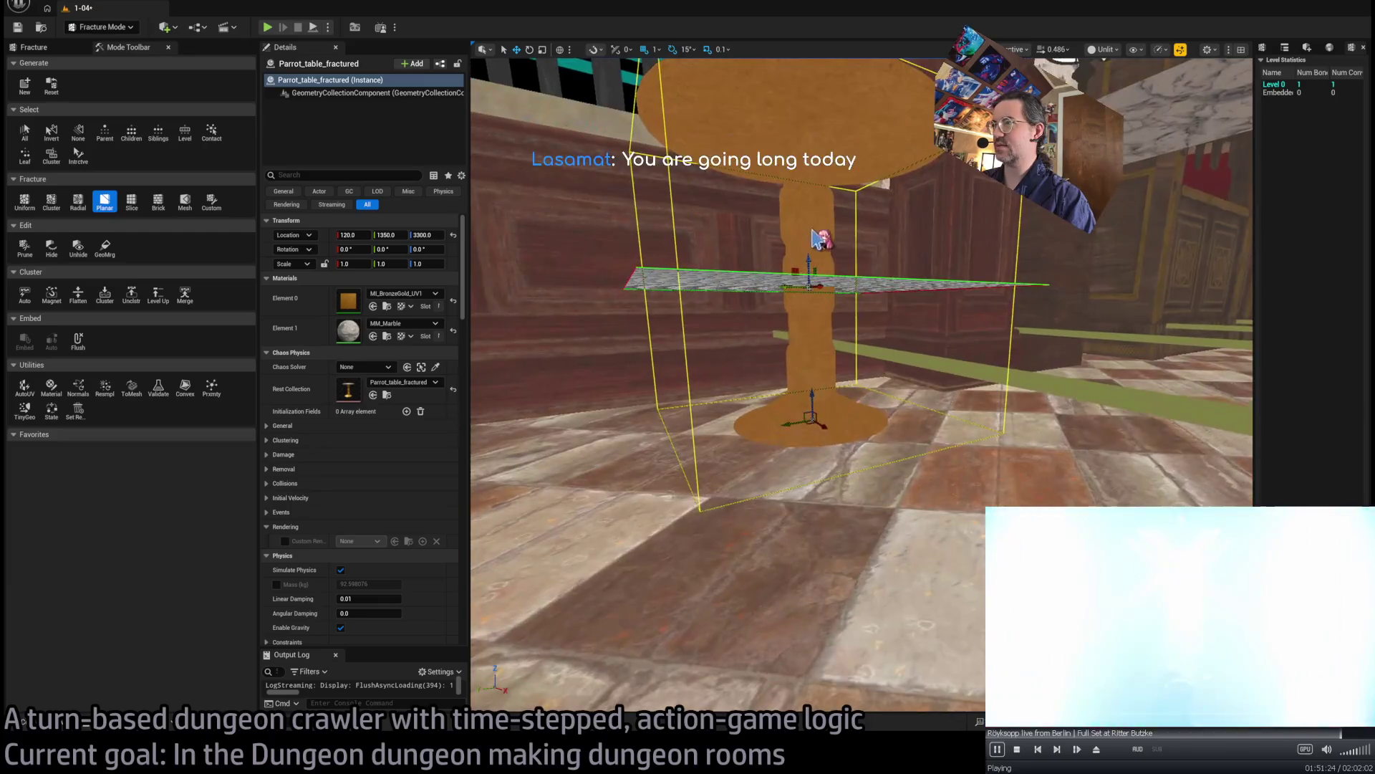
left_click_drag(809, 269, 811, 327)
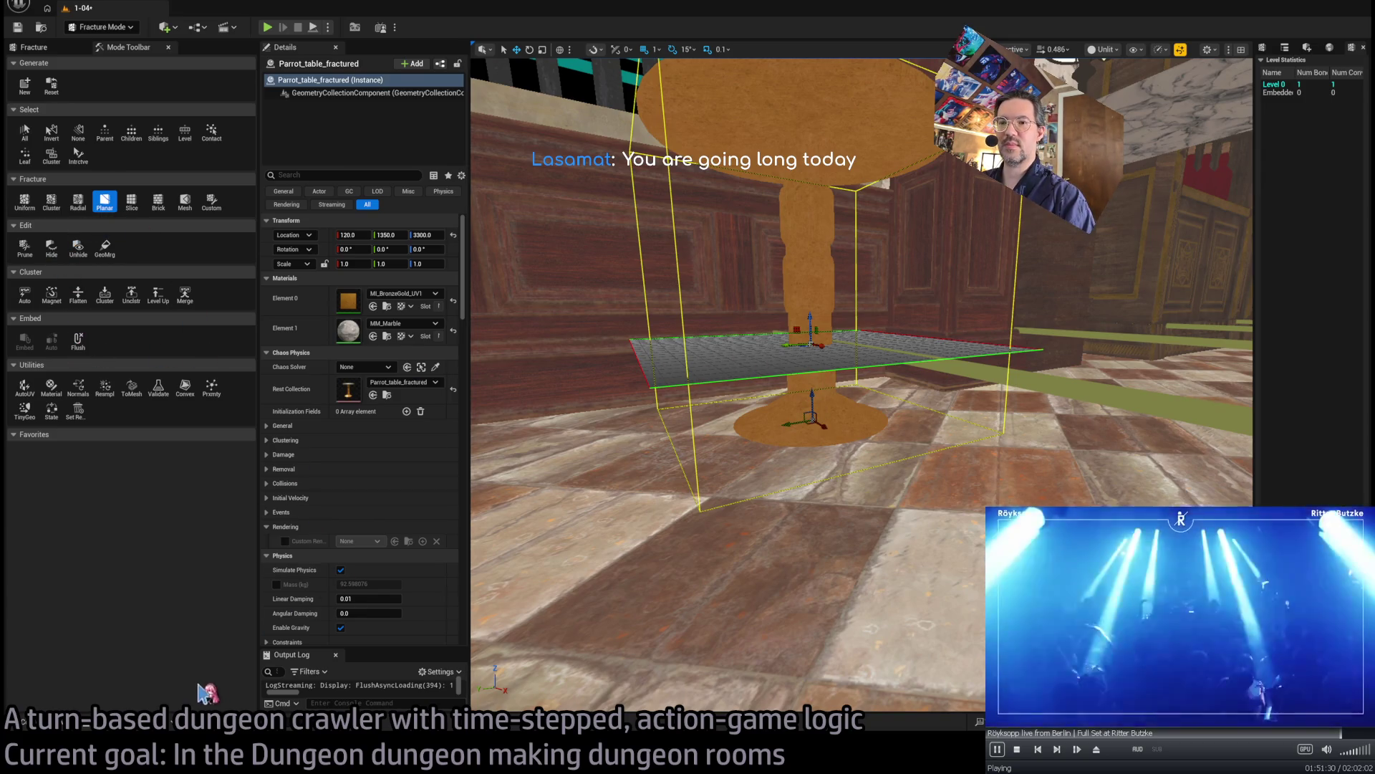
left_click(54, 154)
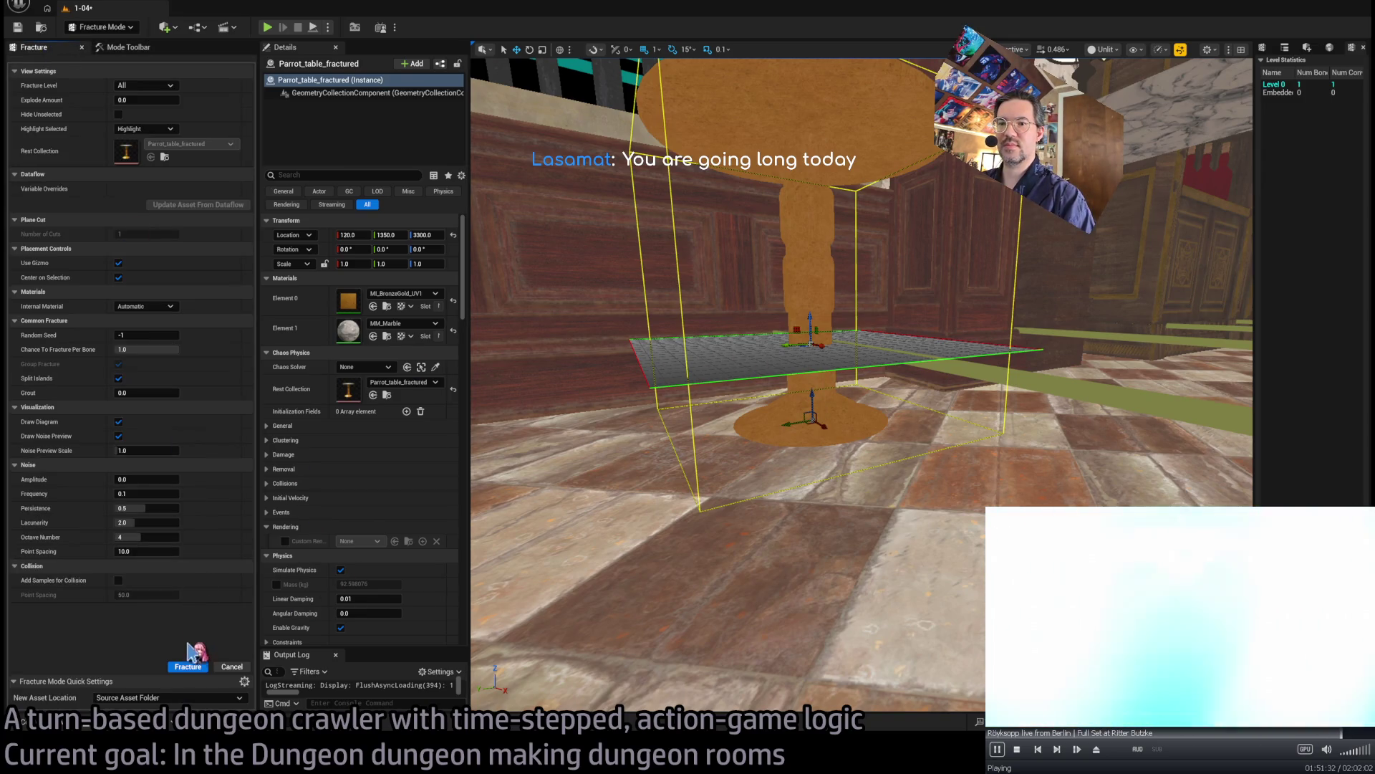
left_click(197, 672)
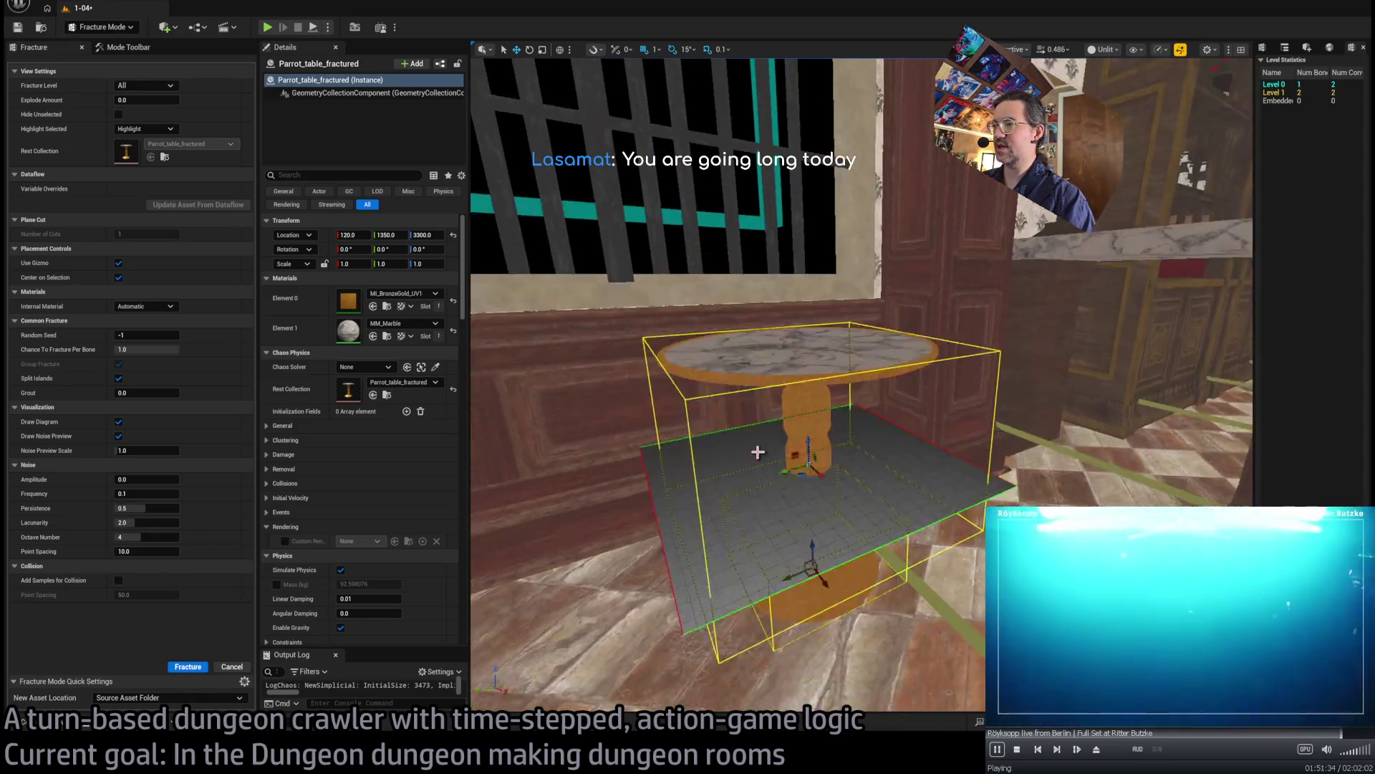
- Tilt and lower the cutting plane over the tabletop, then apply a second planar cut
left_click_drag(811, 414, 820, 293)
mouse_move(904, 454)
left_mouse_down()
mouse_move(914, 468)
mouse_move(887, 463)
left_mouse_up()
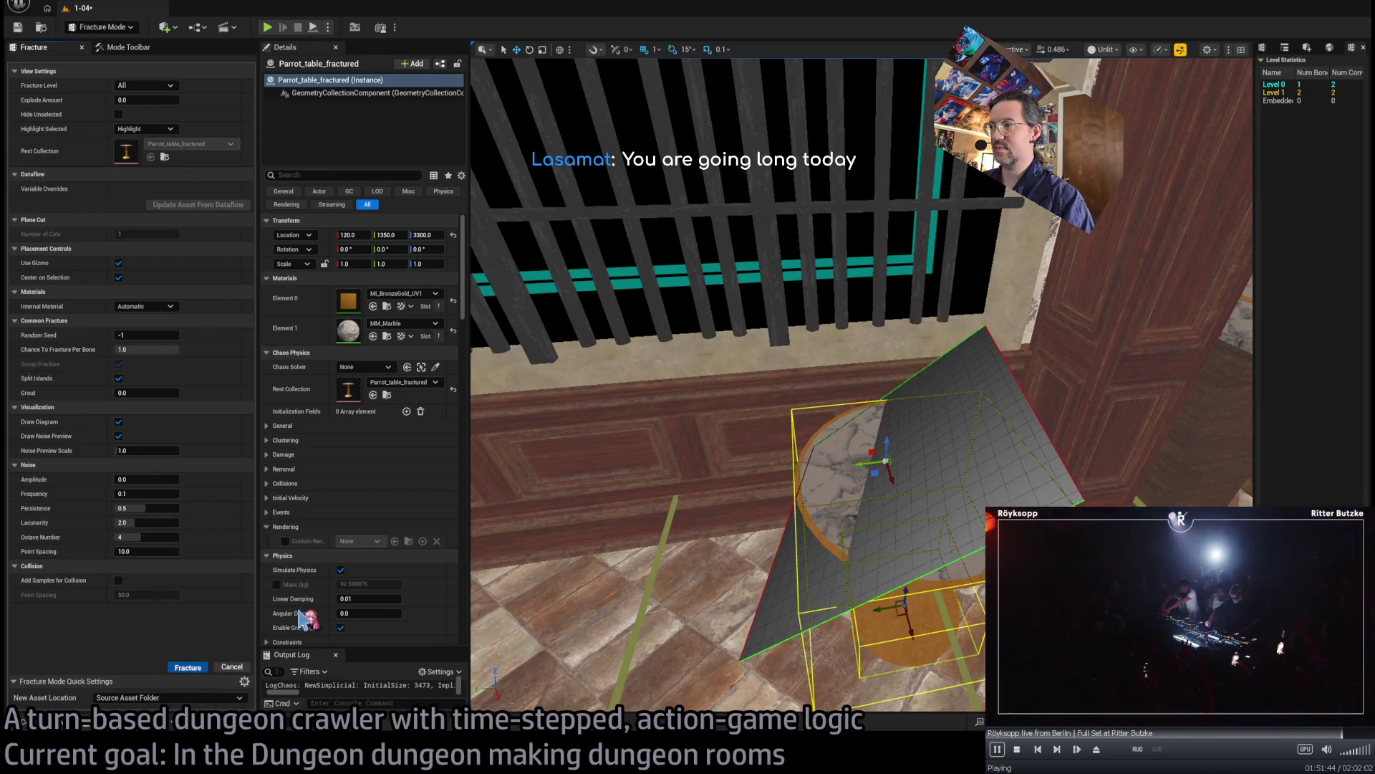
left_click_drag(916, 617, 929, 632)
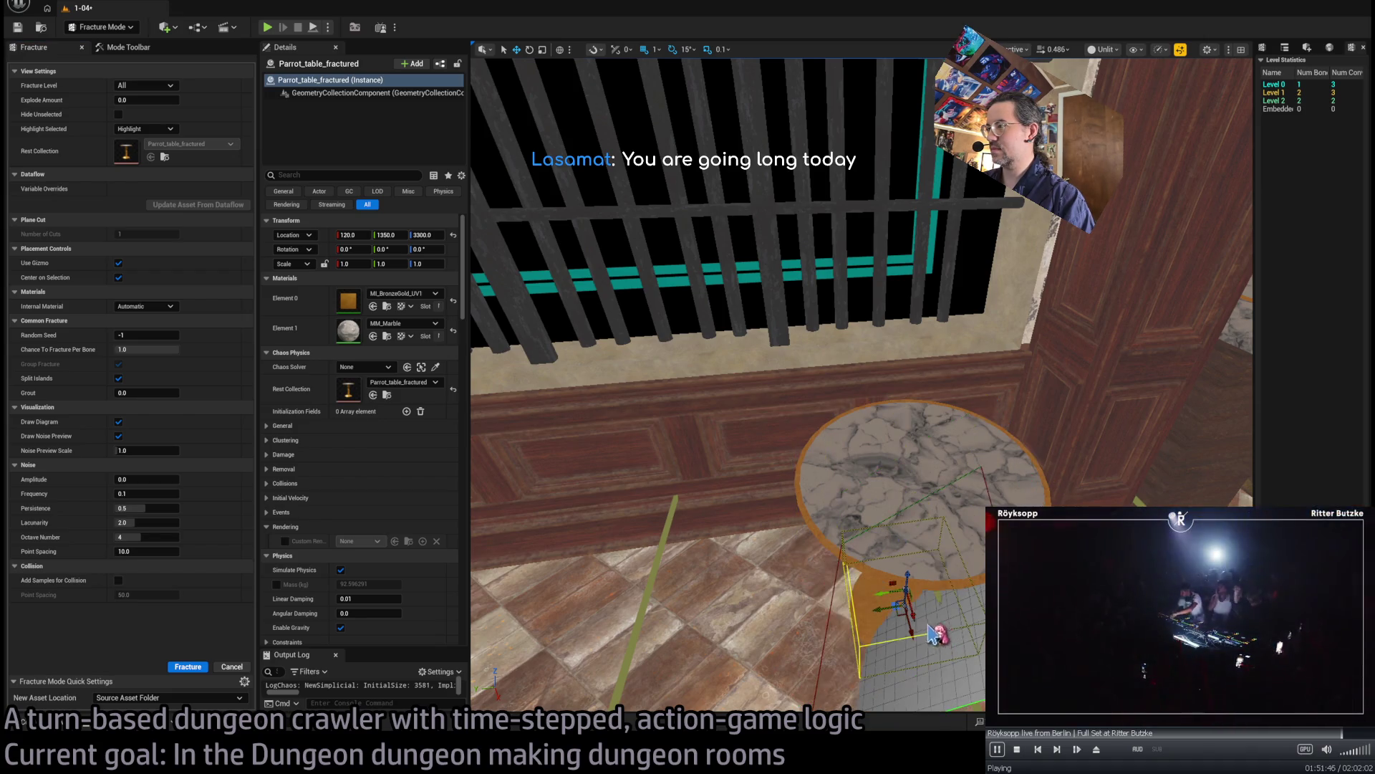
left_click(902, 452)
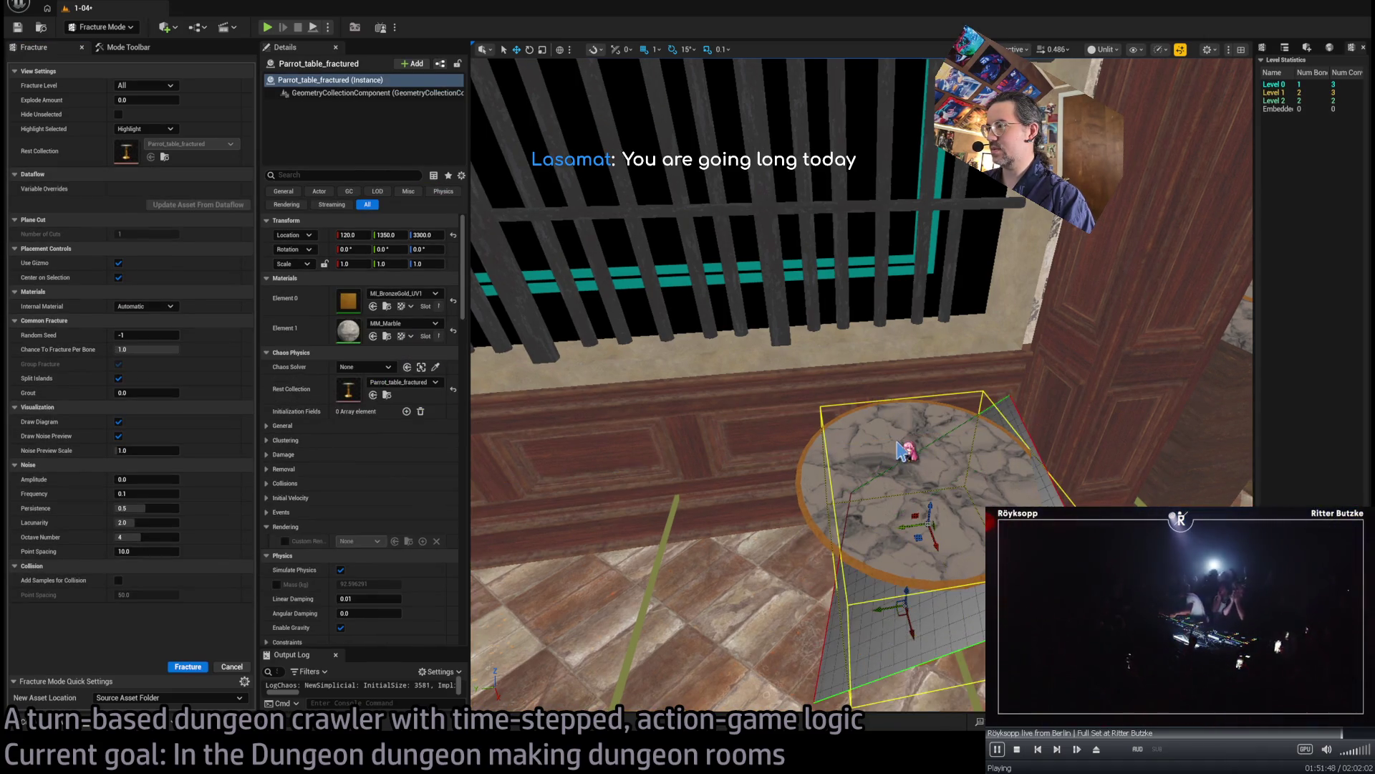
key("f")
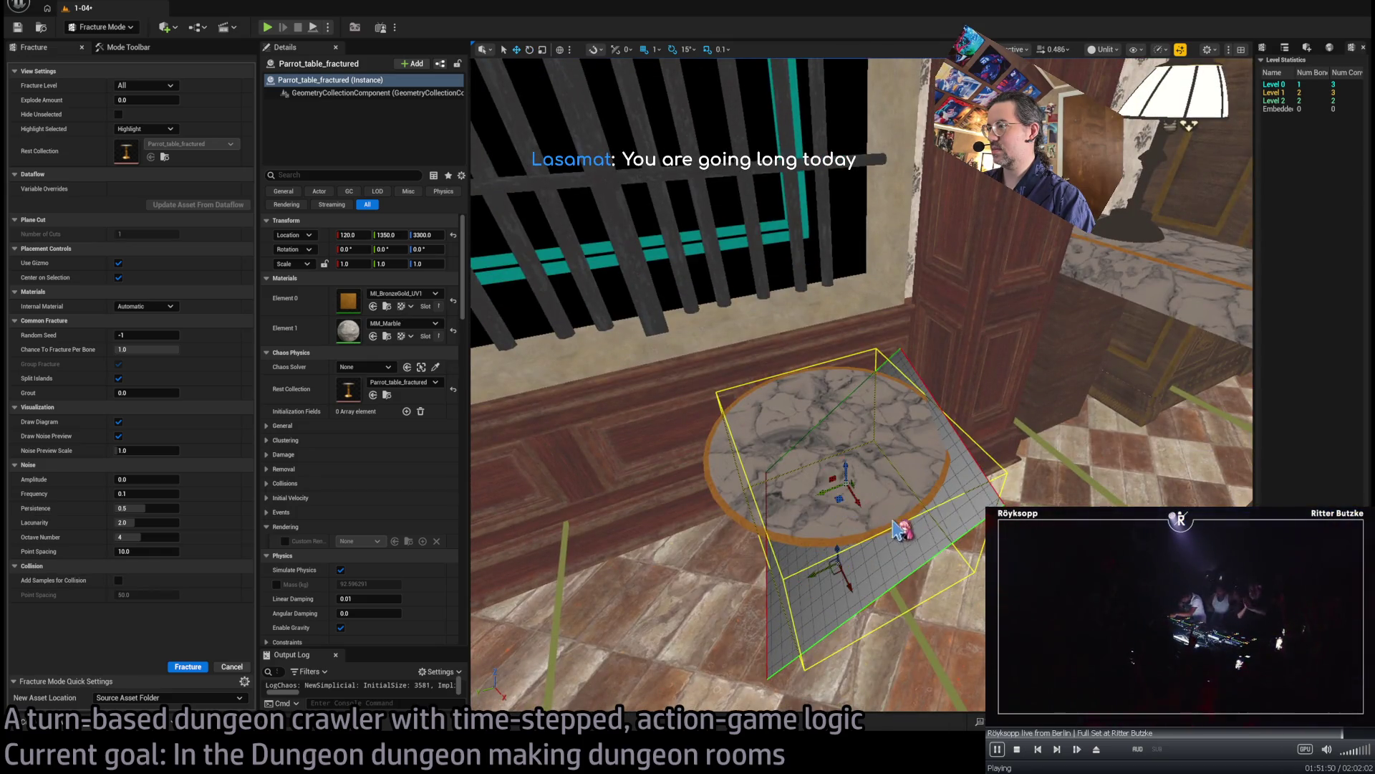
key("f")
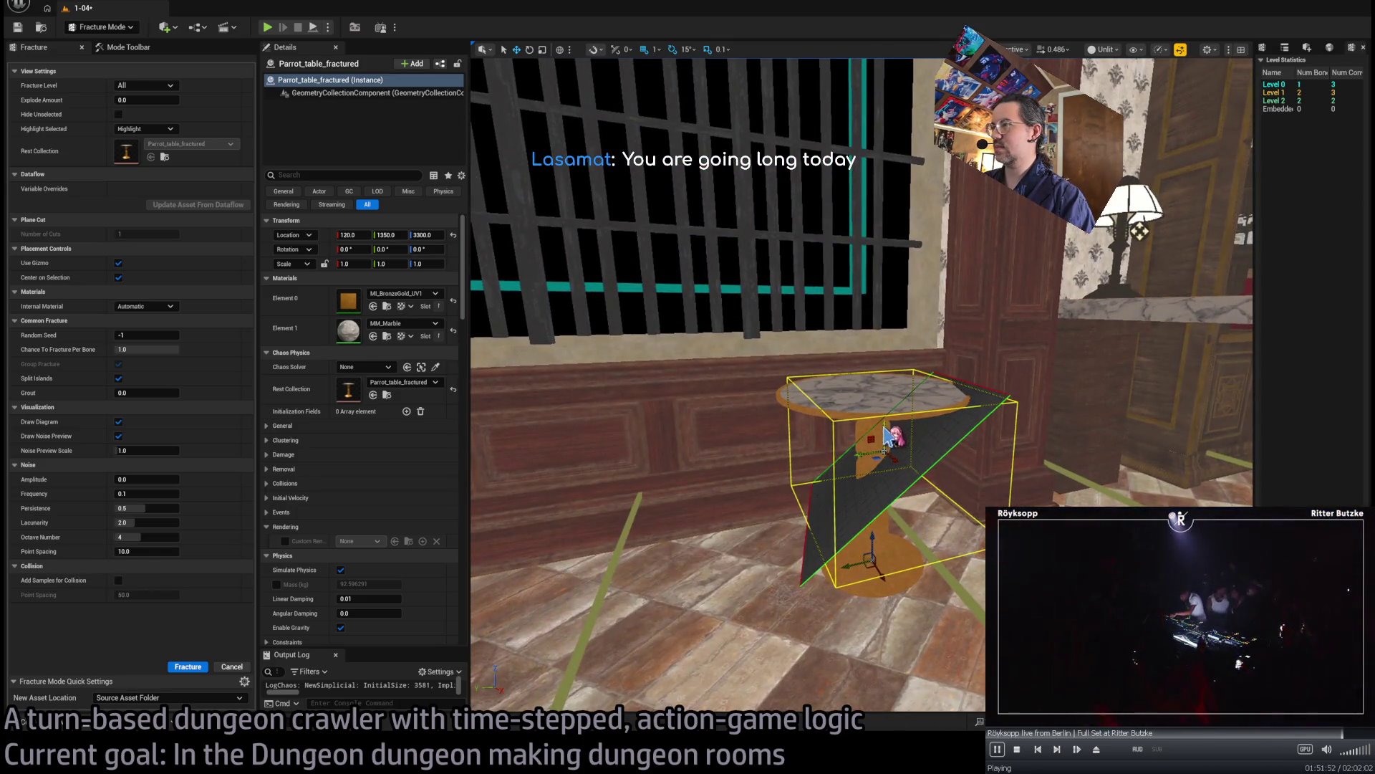
key("e")
mouse_move(888, 339)
left_mouse_down()
mouse_move(886, 369)
mouse_move(888, 344)
left_mouse_up()
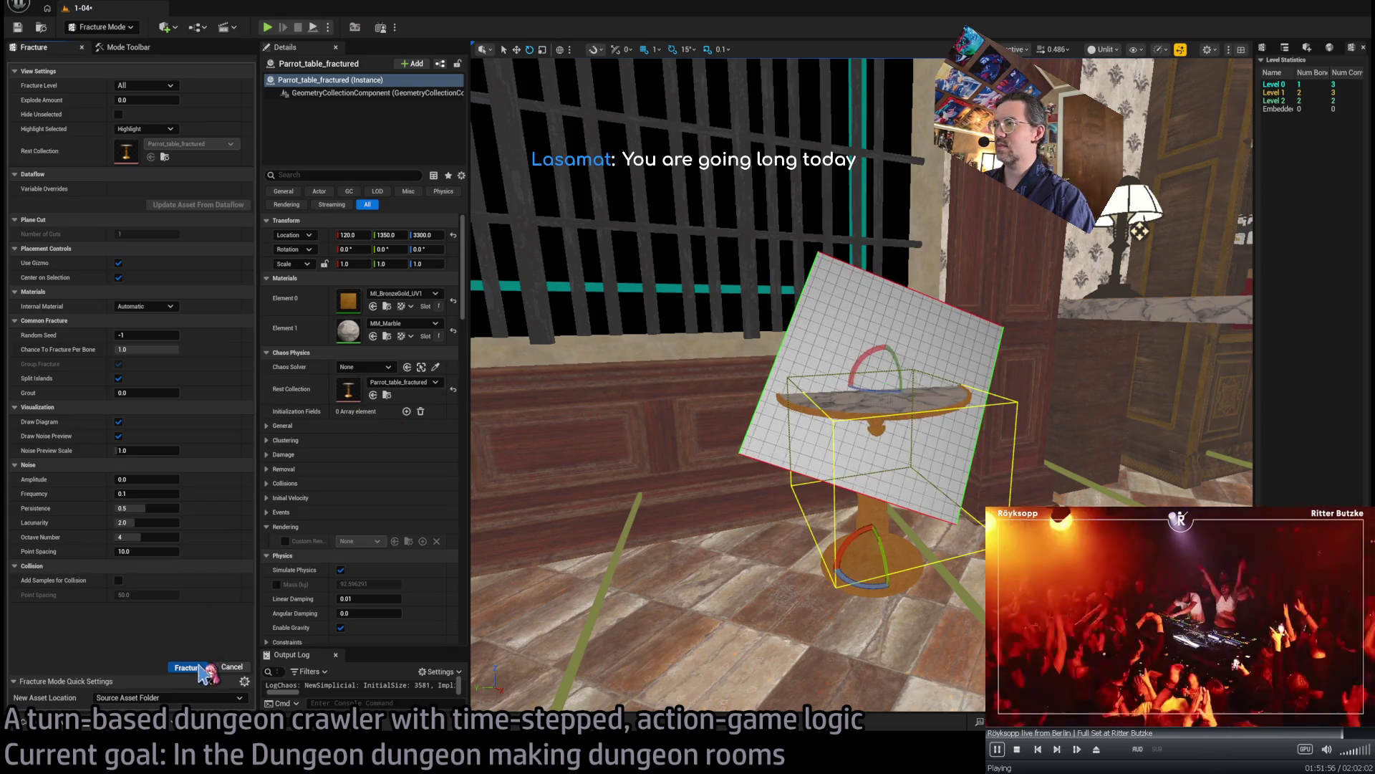
left_click(188, 667)
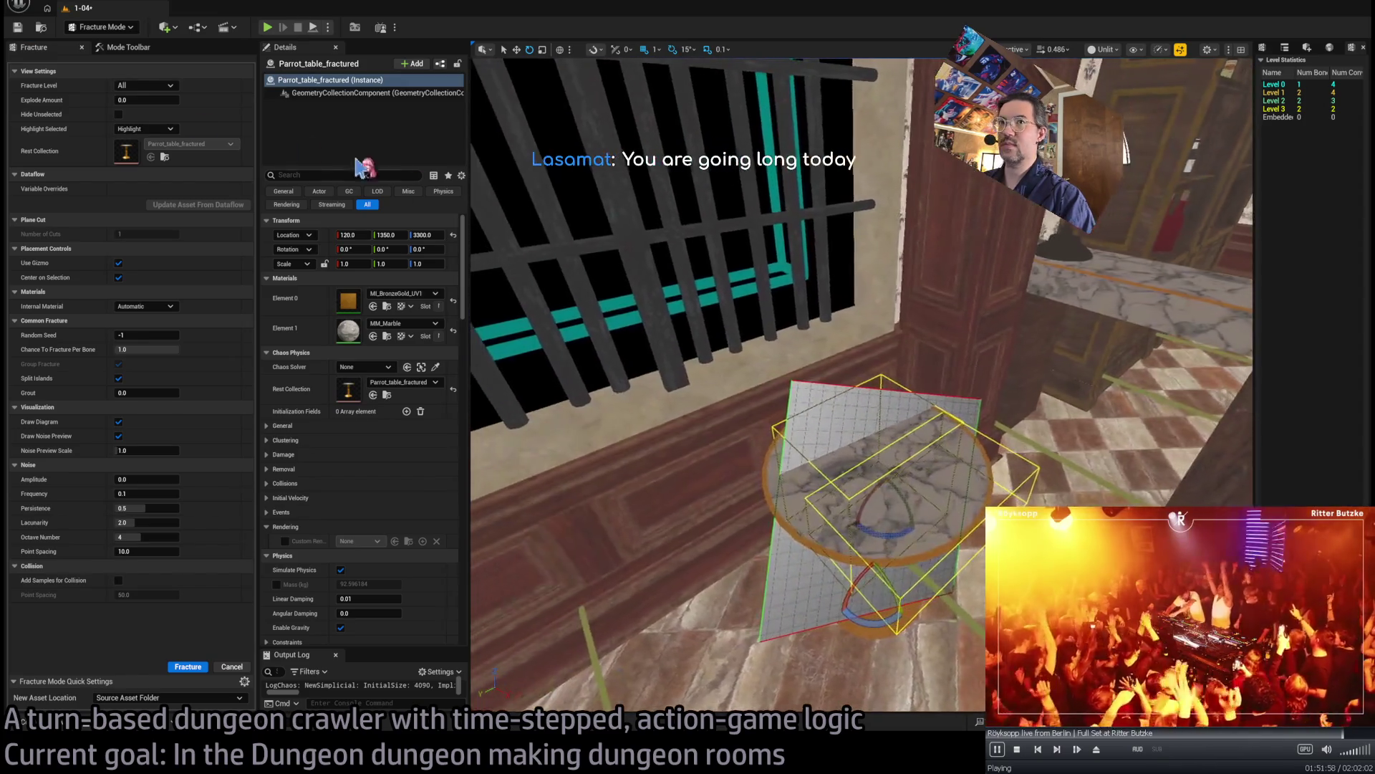
- Preview the pieces, reset Explode Amount to 0, reposition the plane and apply another cut
left_click_drag(143, 100, 182, 100)
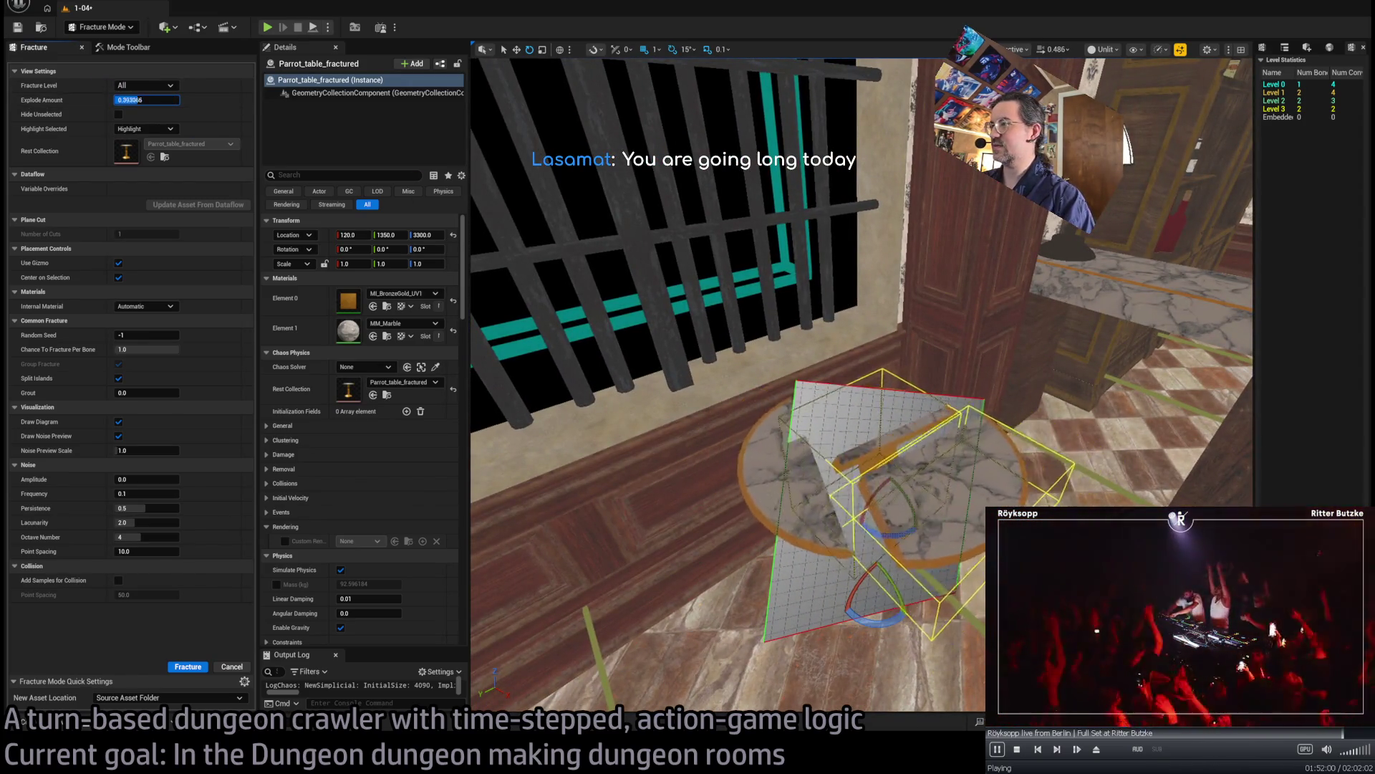
type("0")
key("Return")
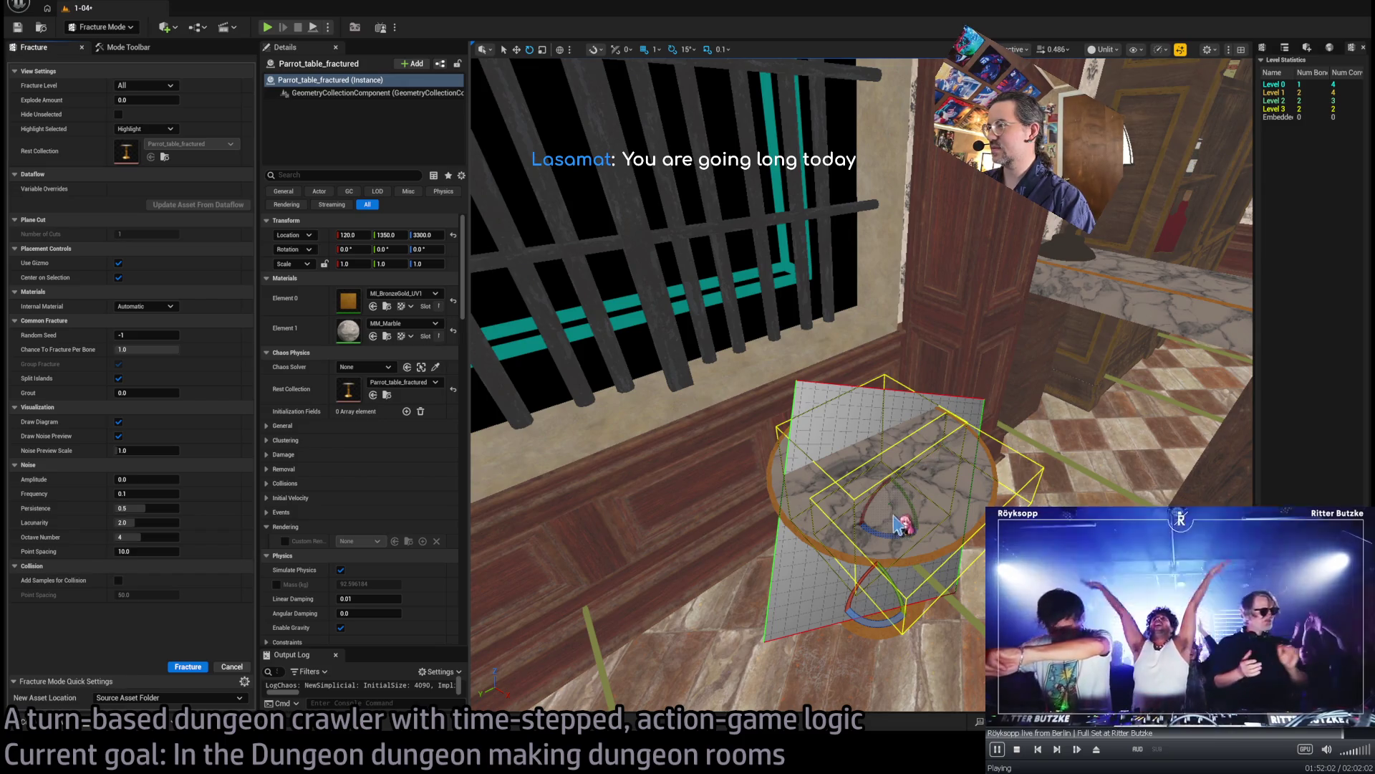
mouse_move(906, 528)
left_mouse_down()
mouse_move(940, 559)
mouse_move(951, 545)
mouse_move(949, 562)
mouse_move(983, 523)
mouse_move(953, 502)
left_mouse_up()
key("e")
key("f")
left_click(188, 667)
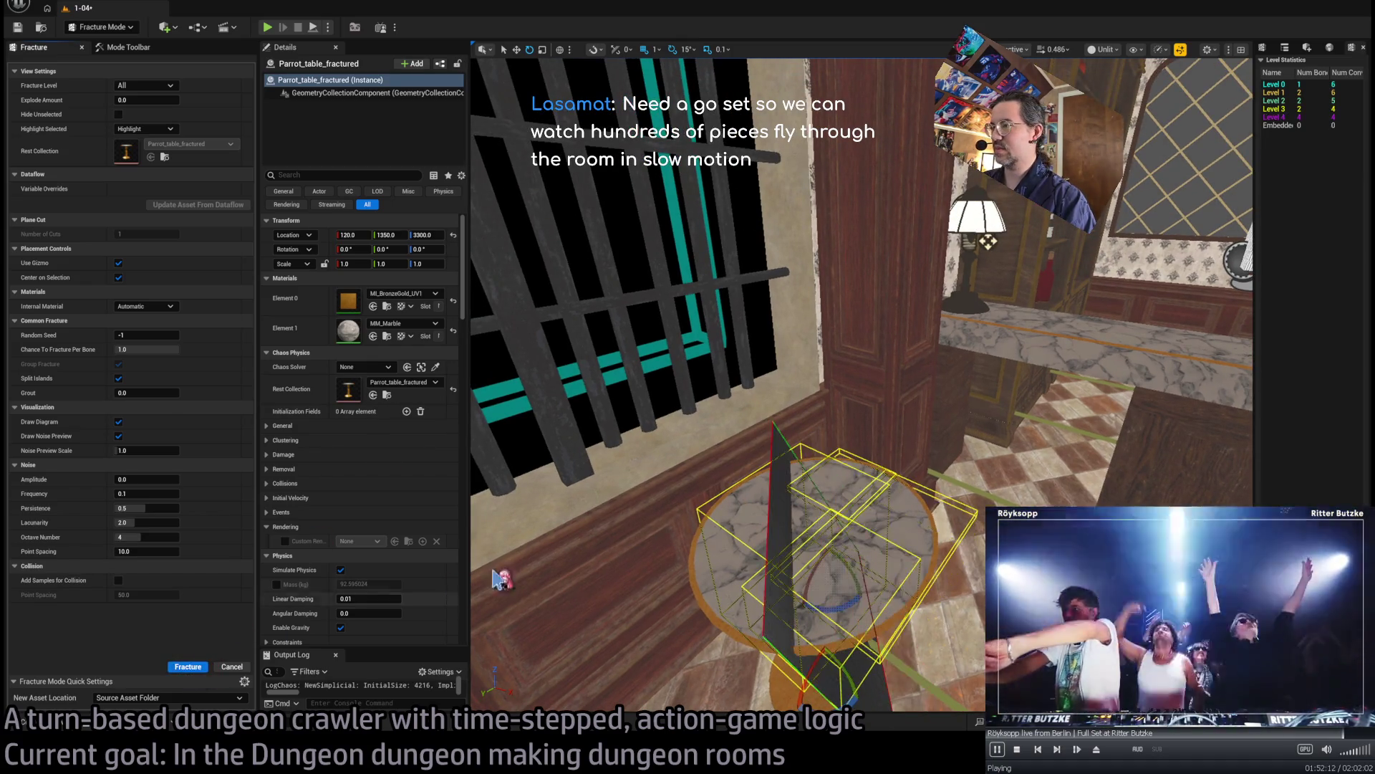
- Slant the cutting plane diagonally, then explode the fragments and pull them back together
mouse_move(842, 501)
left_mouse_down()
mouse_move(832, 530)
mouse_move(723, 491)
mouse_move(583, 470)
mouse_move(667, 469)
left_mouse_up()
left_click_drag(846, 507, 720, 494)
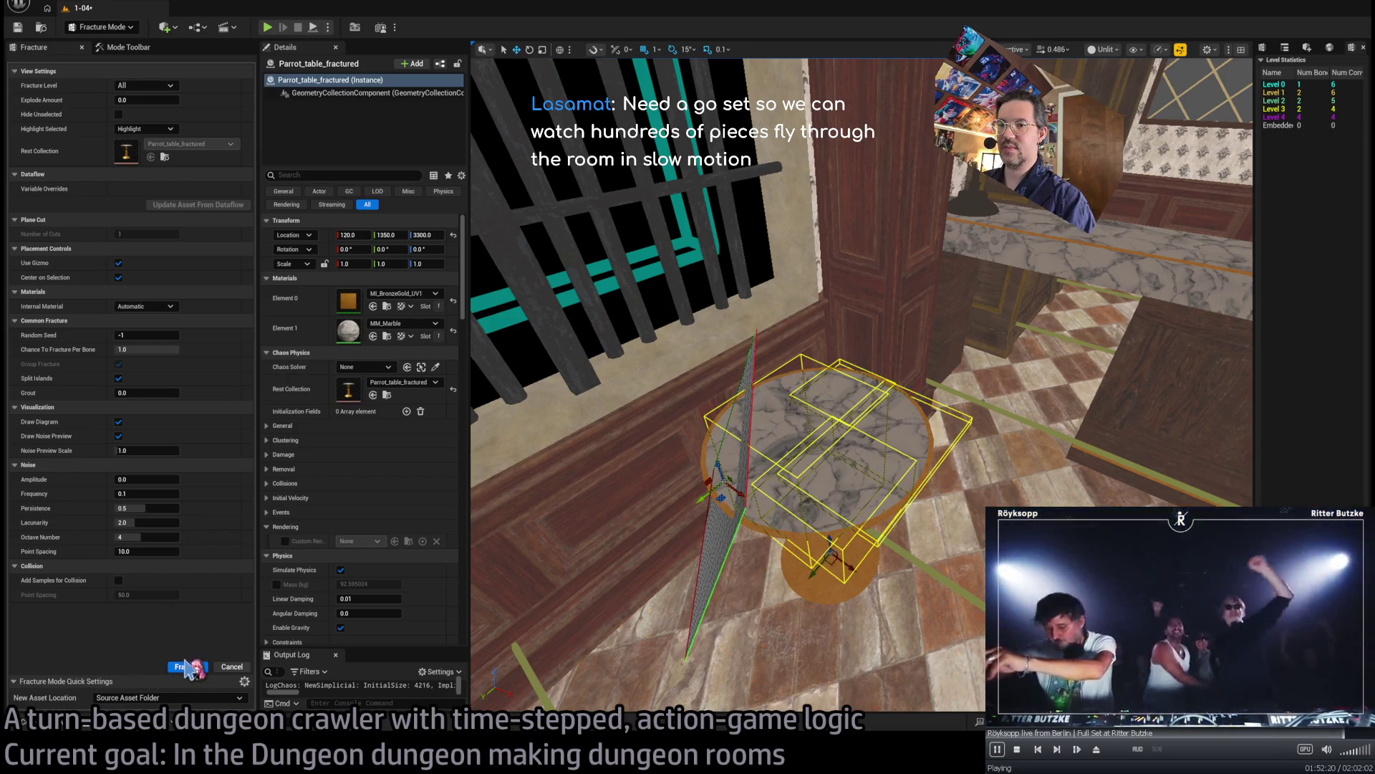
mouse_move(122, 100)
left_mouse_down()
mouse_move(179, 100)
mouse_move(123, 99)
left_mouse_up()
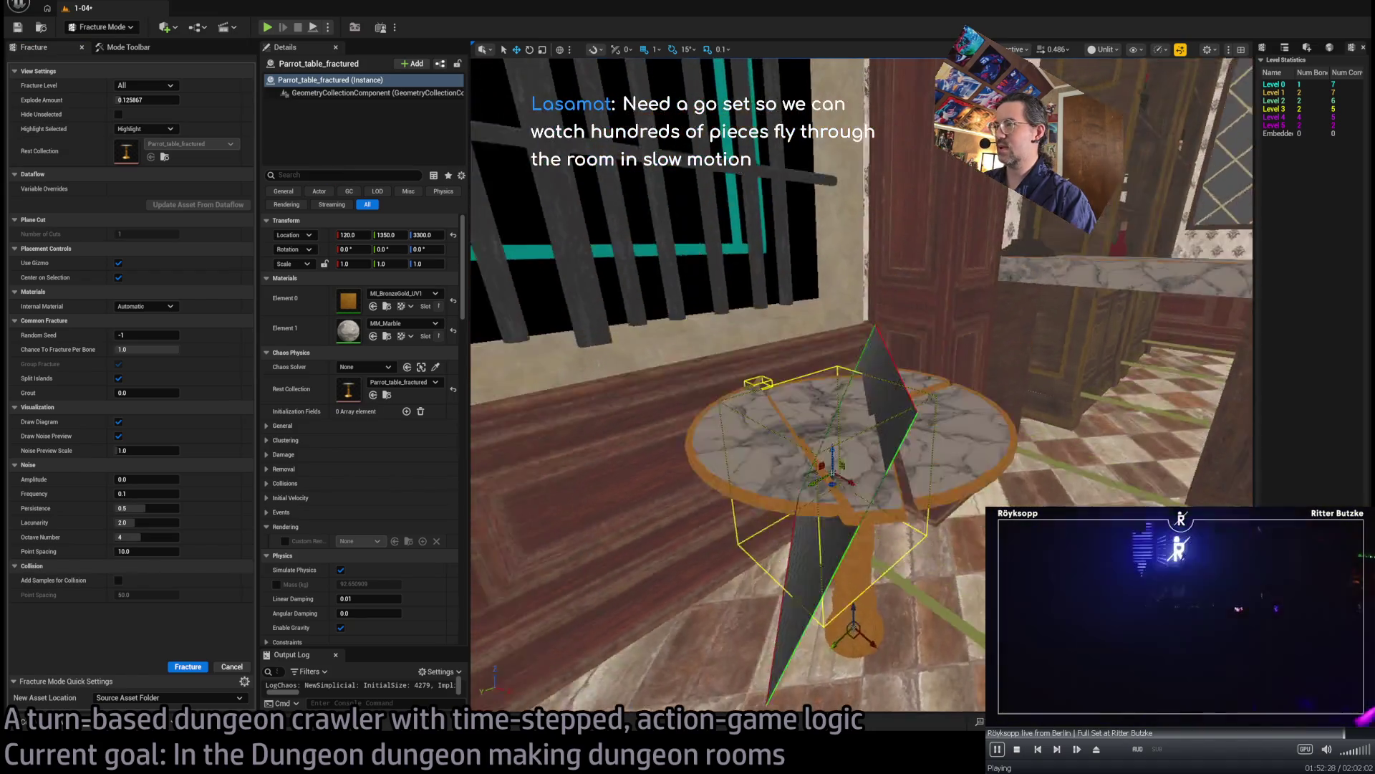
mouse_move(163, 100)
left_mouse_down()
mouse_move(121, 99)
mouse_move(204, 104)
mouse_move(121, 105)
left_mouse_up()
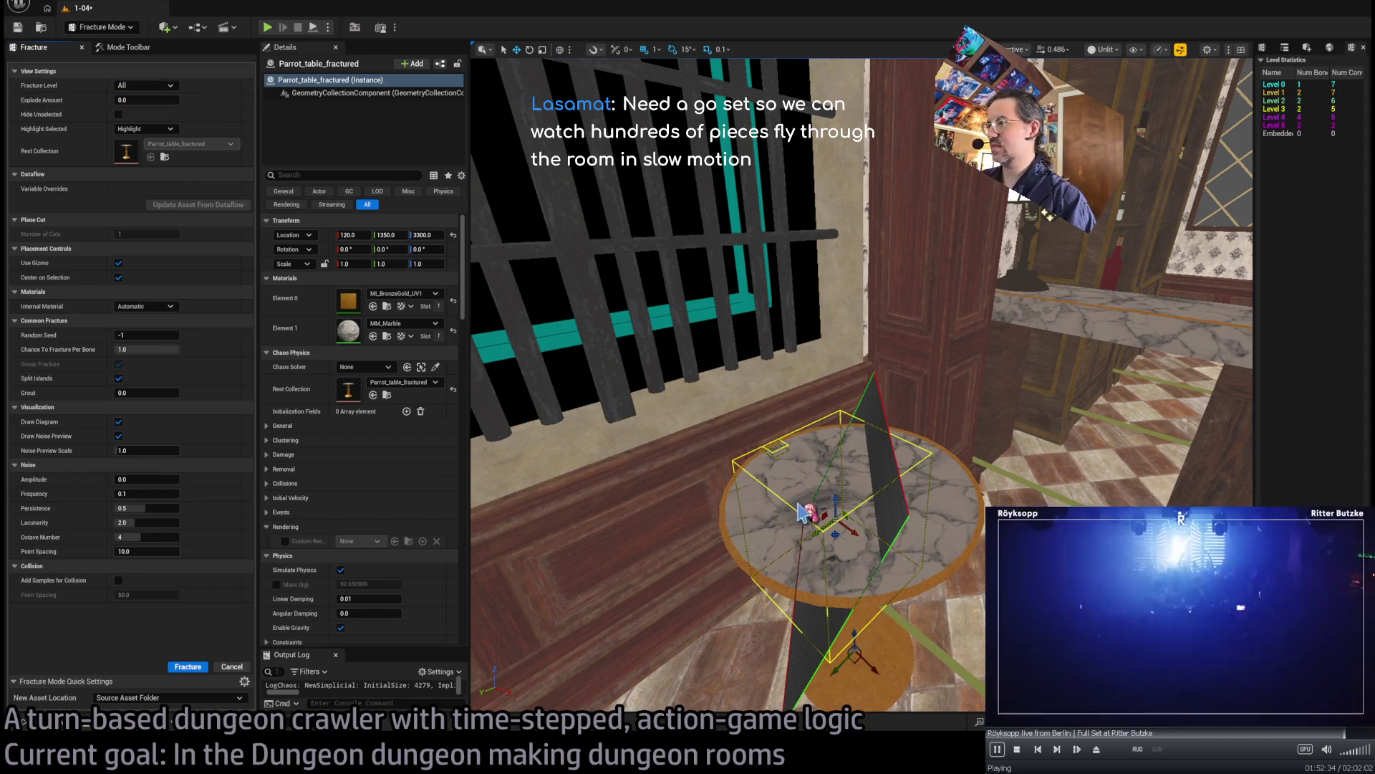
- Rework the cutting plane nearly flat across the tabletop, undoing and redoing earlier tilts
key("e")
left_click_drag(793, 539, 874, 548)
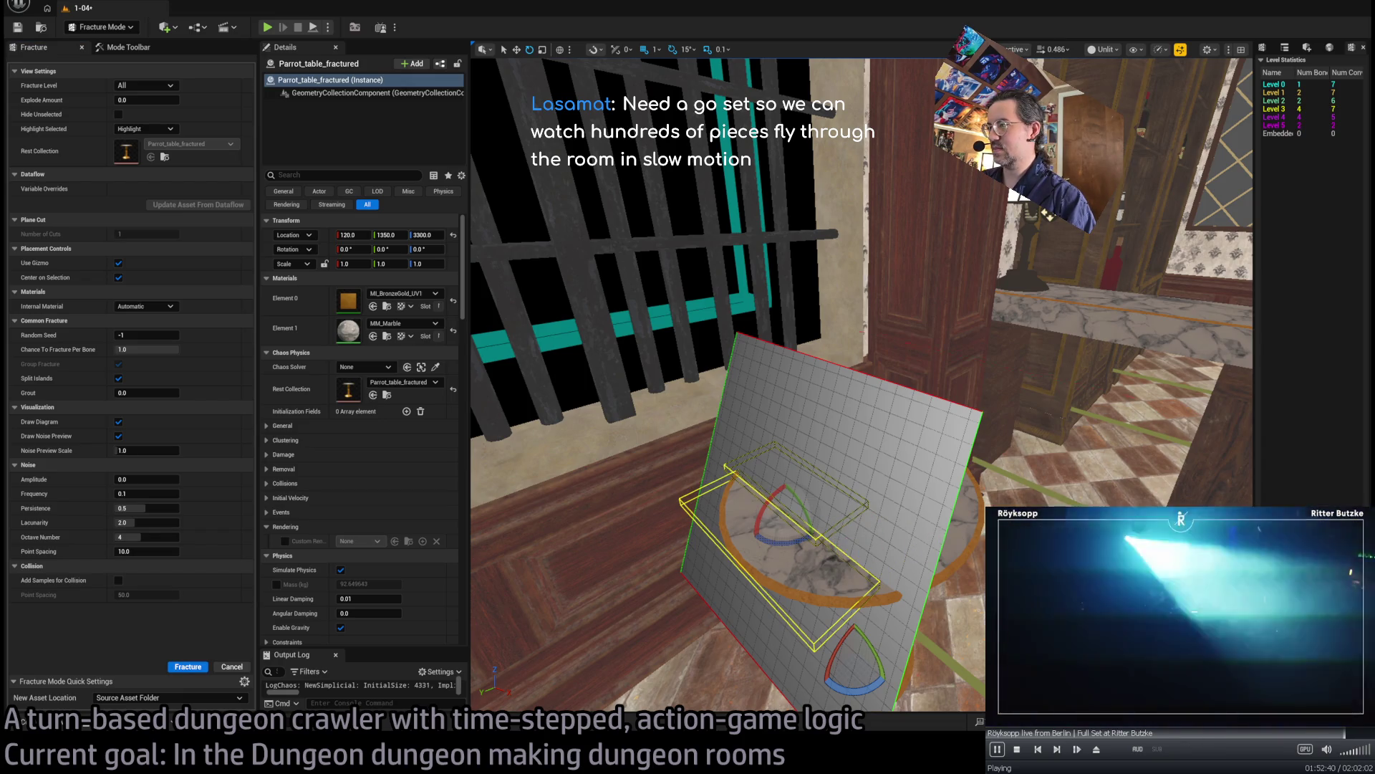
key("ctrl+z")
key("ctrl+y")
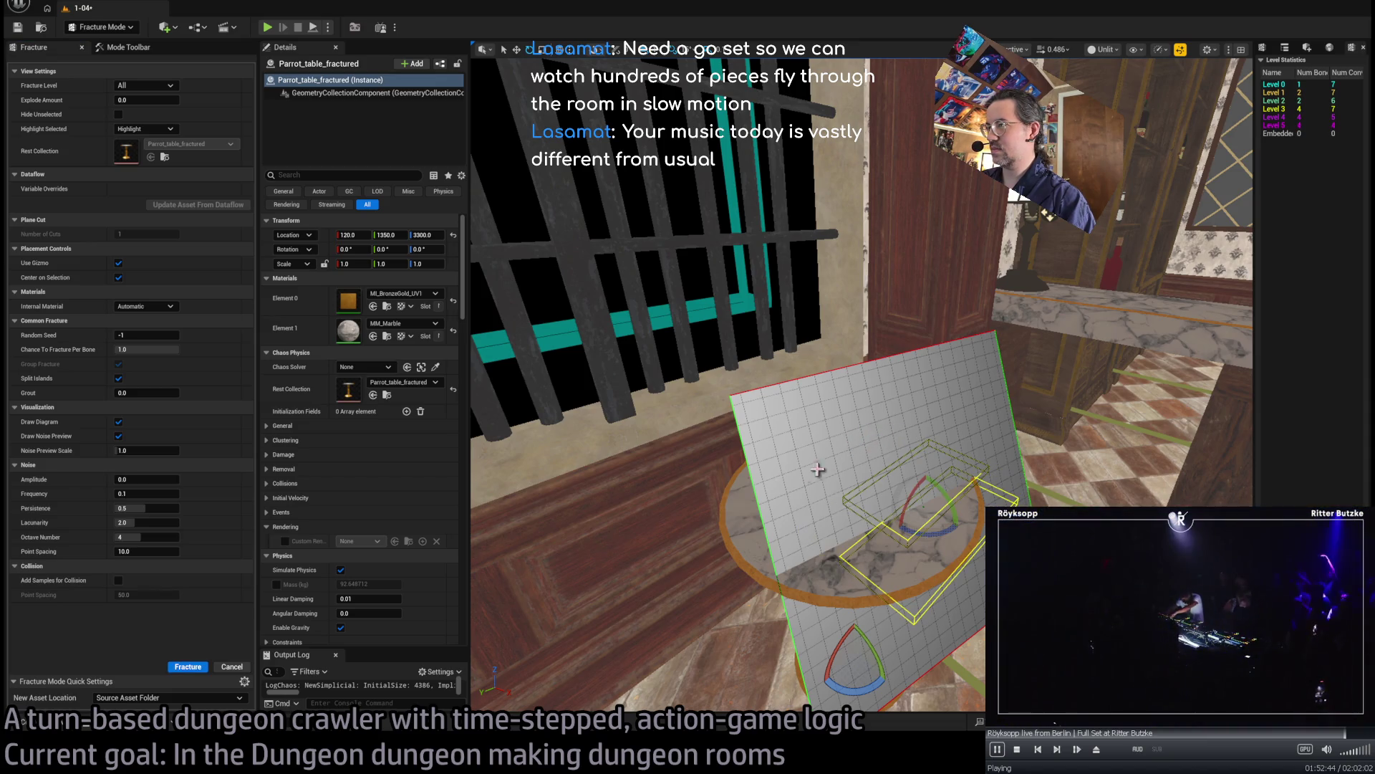
key("ctrl+z")
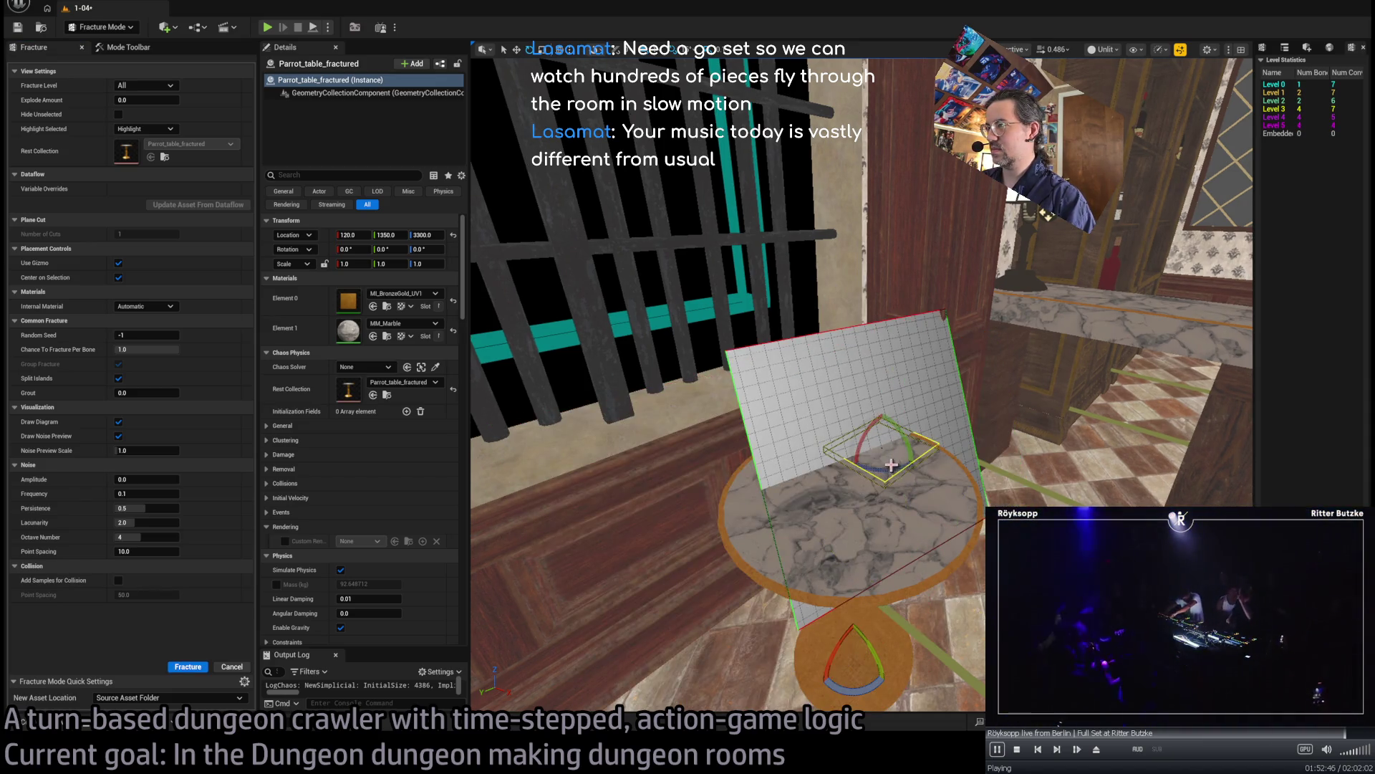
key("ctrl+z")
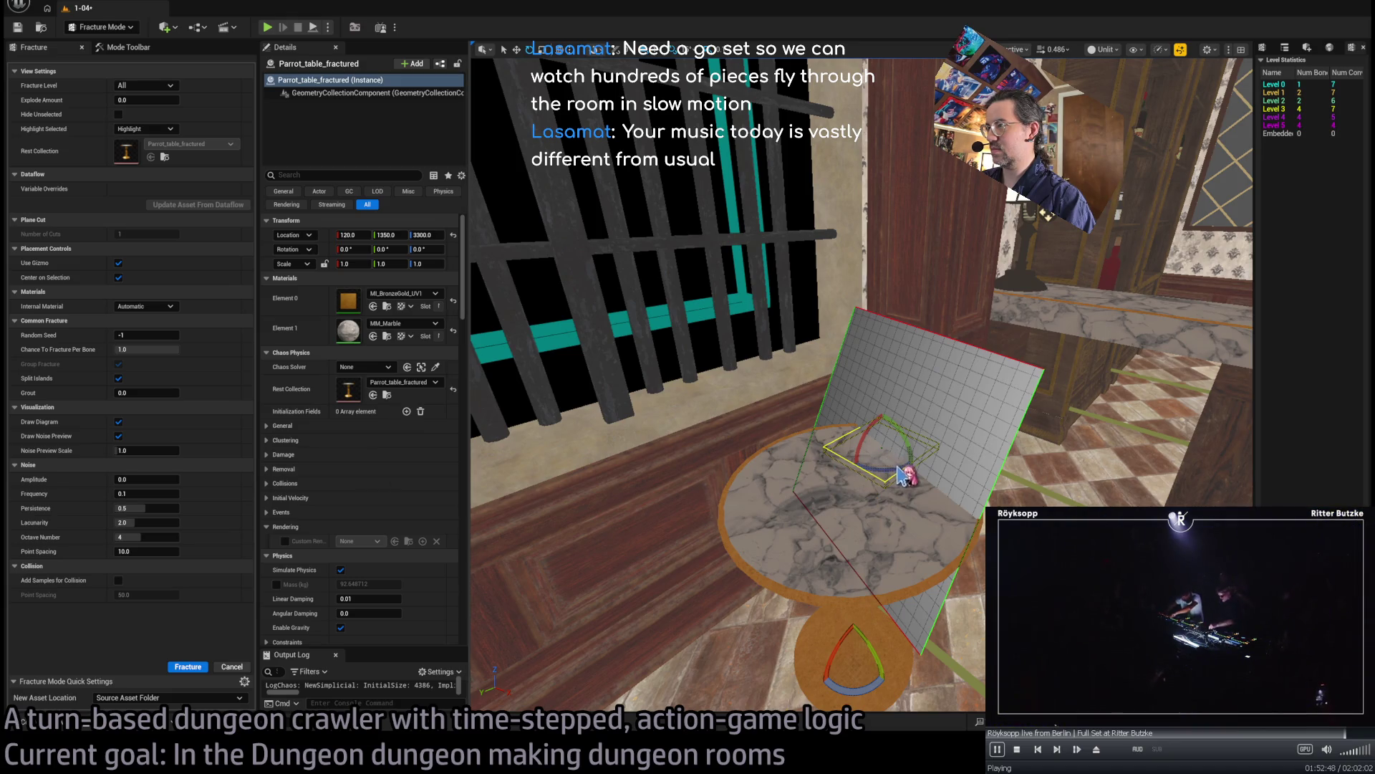
left_click_drag(902, 476, 744, 484)
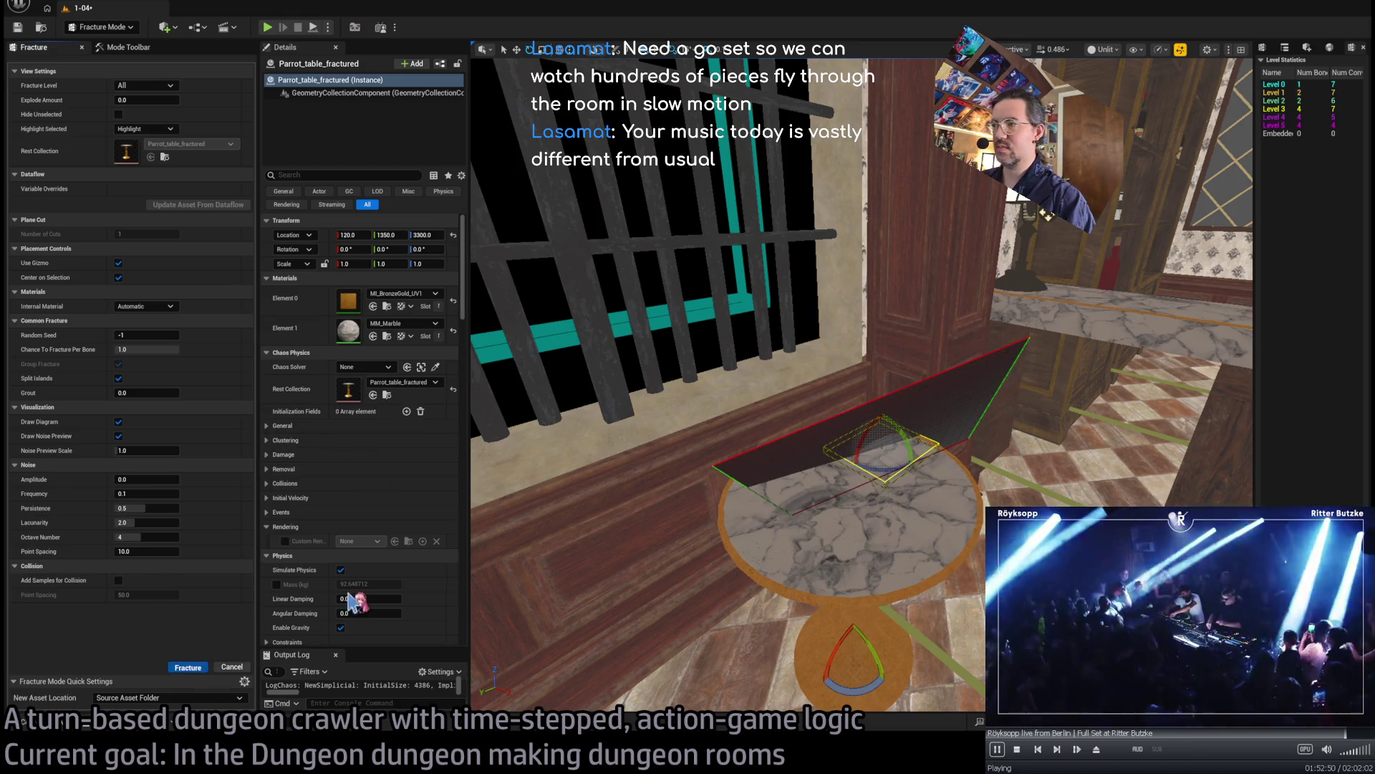
mouse_move(821, 426)
left_mouse_down()
mouse_move(956, 478)
mouse_move(824, 525)
left_mouse_up()
left_click(128, 47)
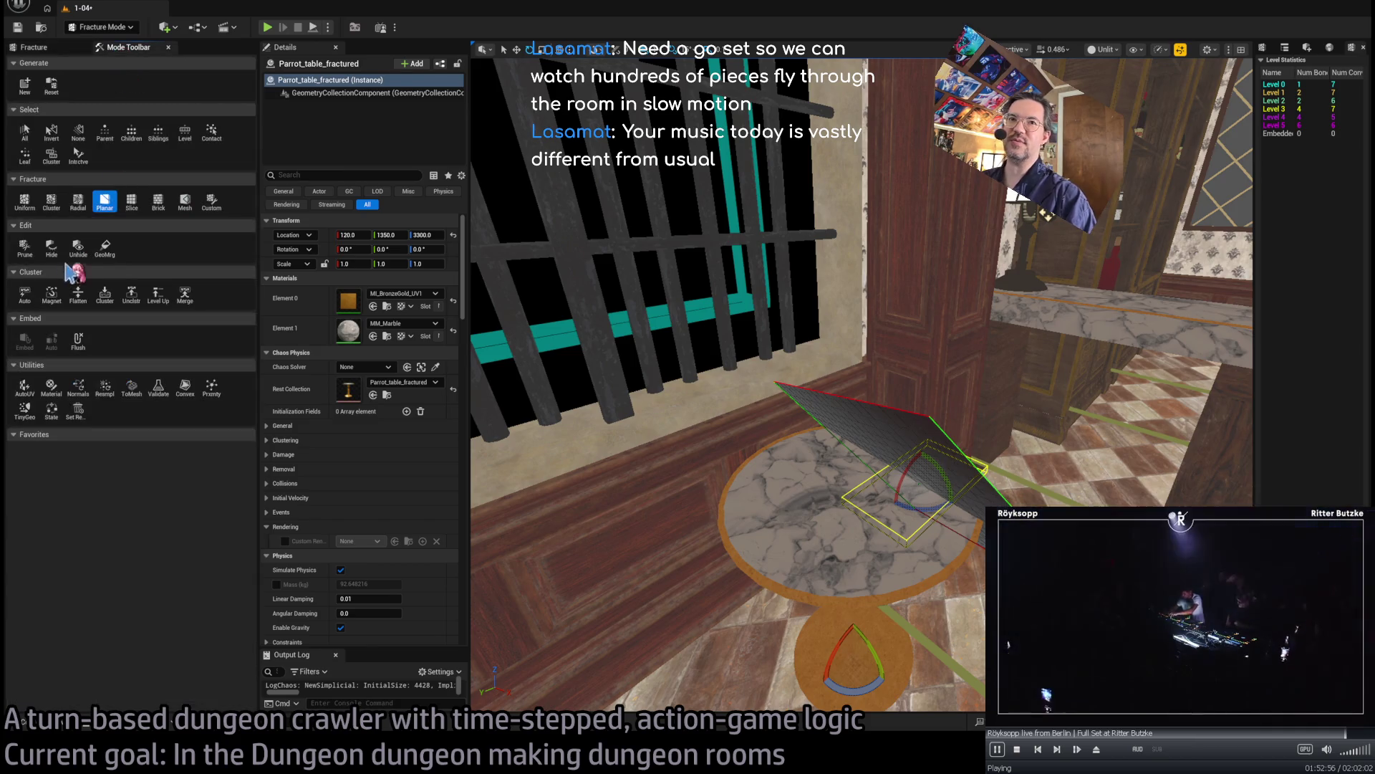
- Apply a Uniform Voronoi fracture to the tabletop cluster, adding level 6 with 12 pieces
left_click(21, 203)
left_click_drag(982, 505, 898, 505)
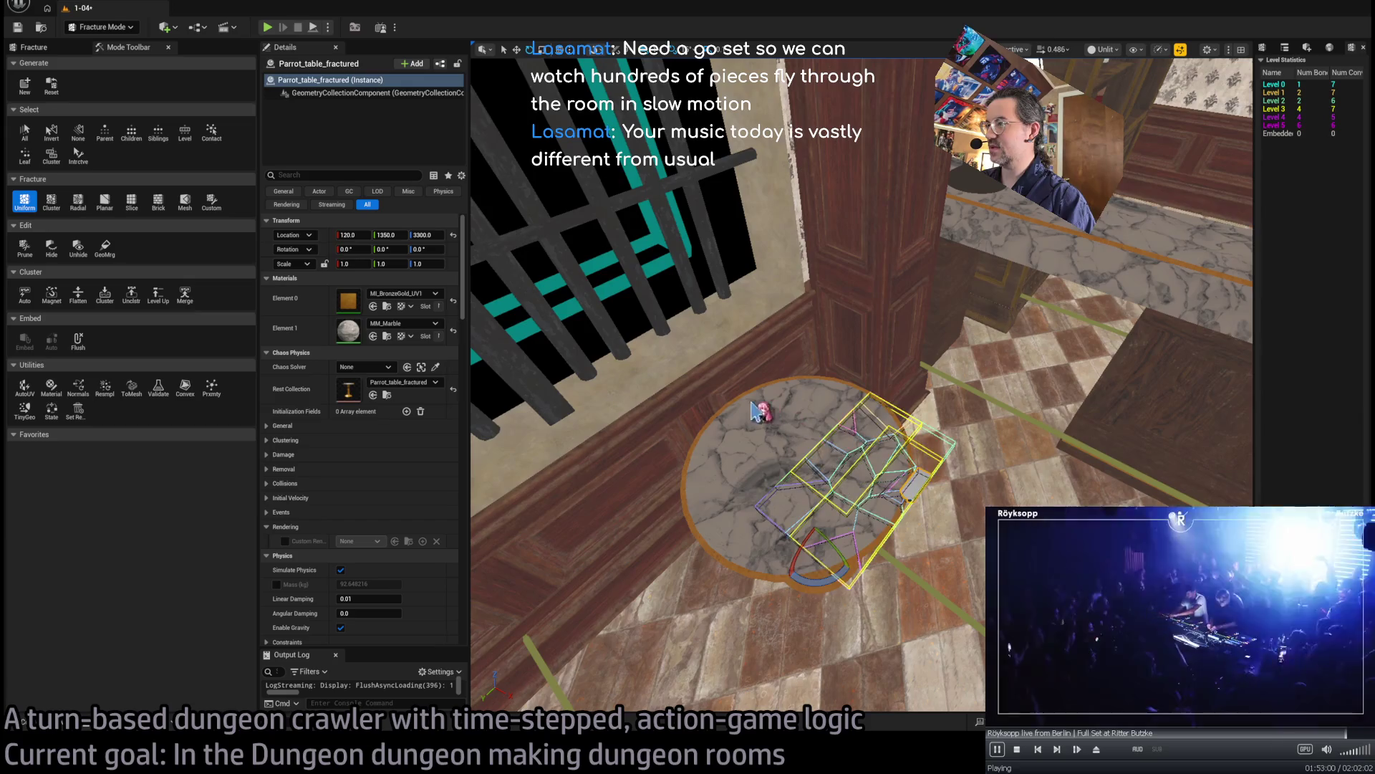
left_click(756, 421)
left_click_drag(712, 554, 963, 421)
left_click(963, 430)
left_click(913, 422)
left_click(777, 451)
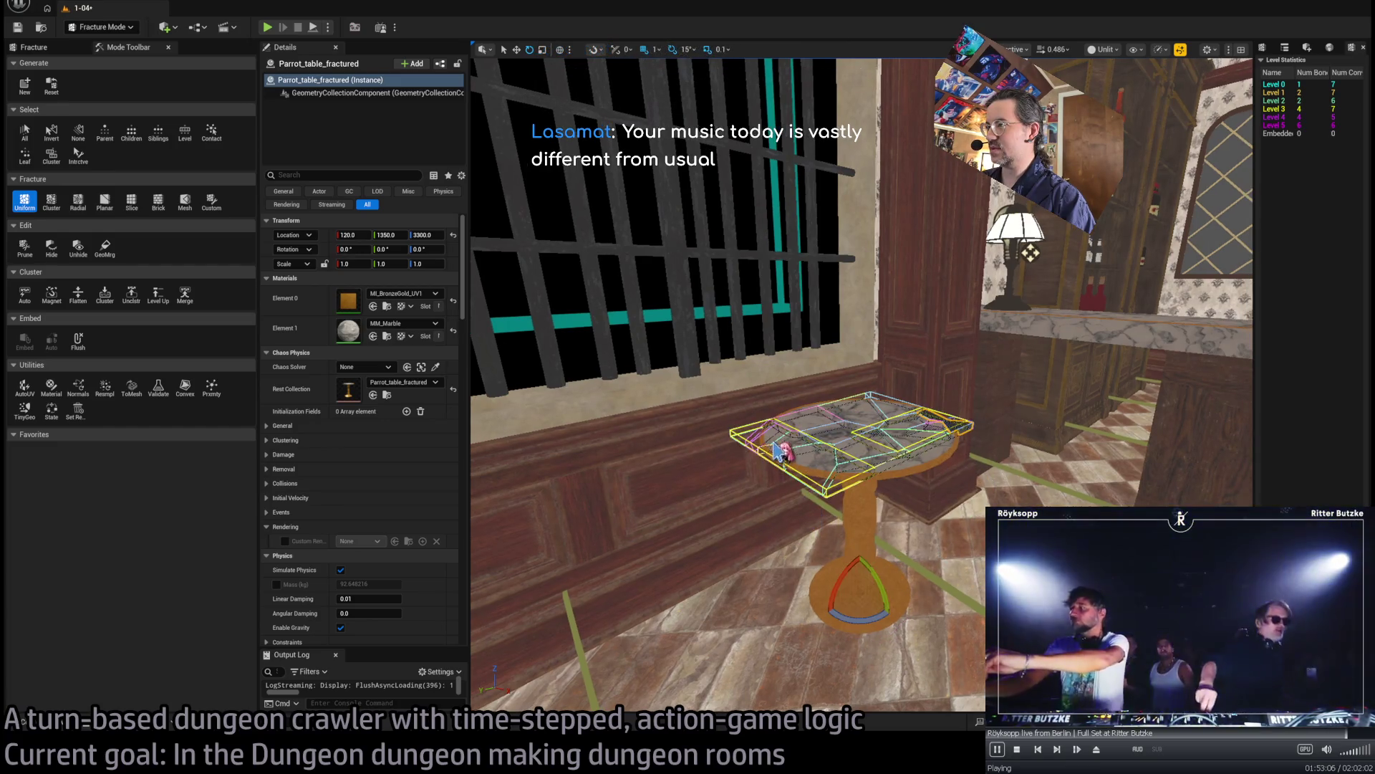
left_click(932, 472)
left_click_drag(691, 450, 690, 398)
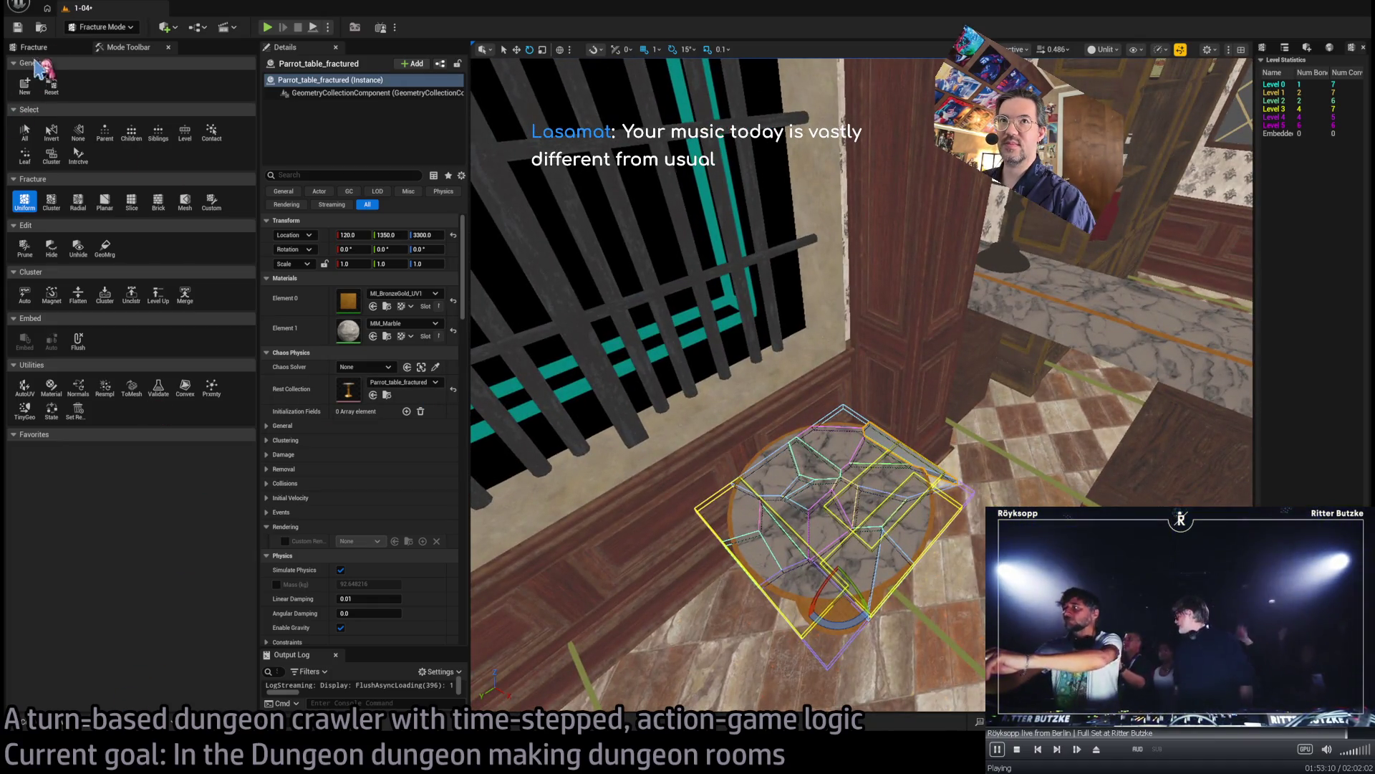
left_click(34, 47)
left_click(192, 667)
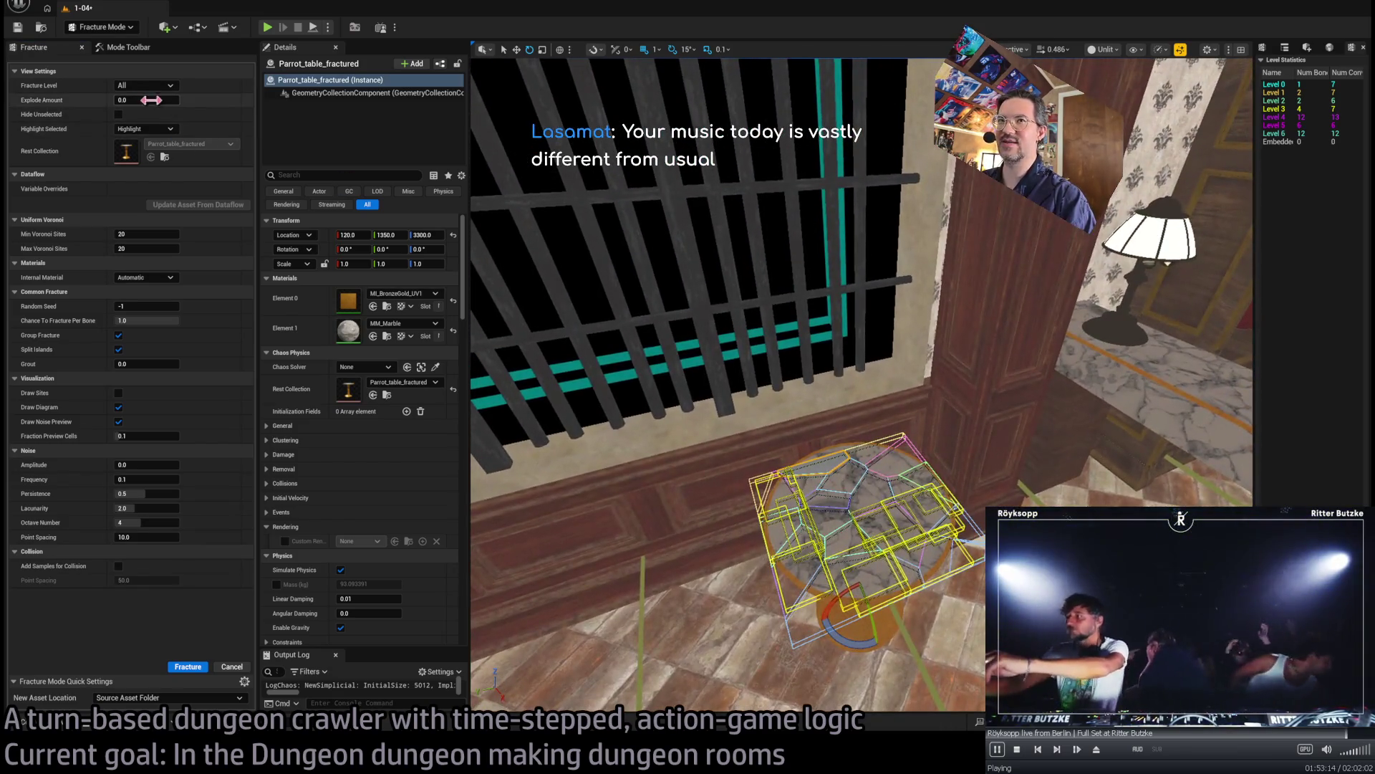
- Briefly preview the Voronoi pieces, then return to Selection Mode framed on the table
mouse_move(147, 100)
left_mouse_down()
mouse_move(186, 100)
mouse_move(152, 100)
mouse_move(183, 100)
mouse_move(125, 133)
left_mouse_up()
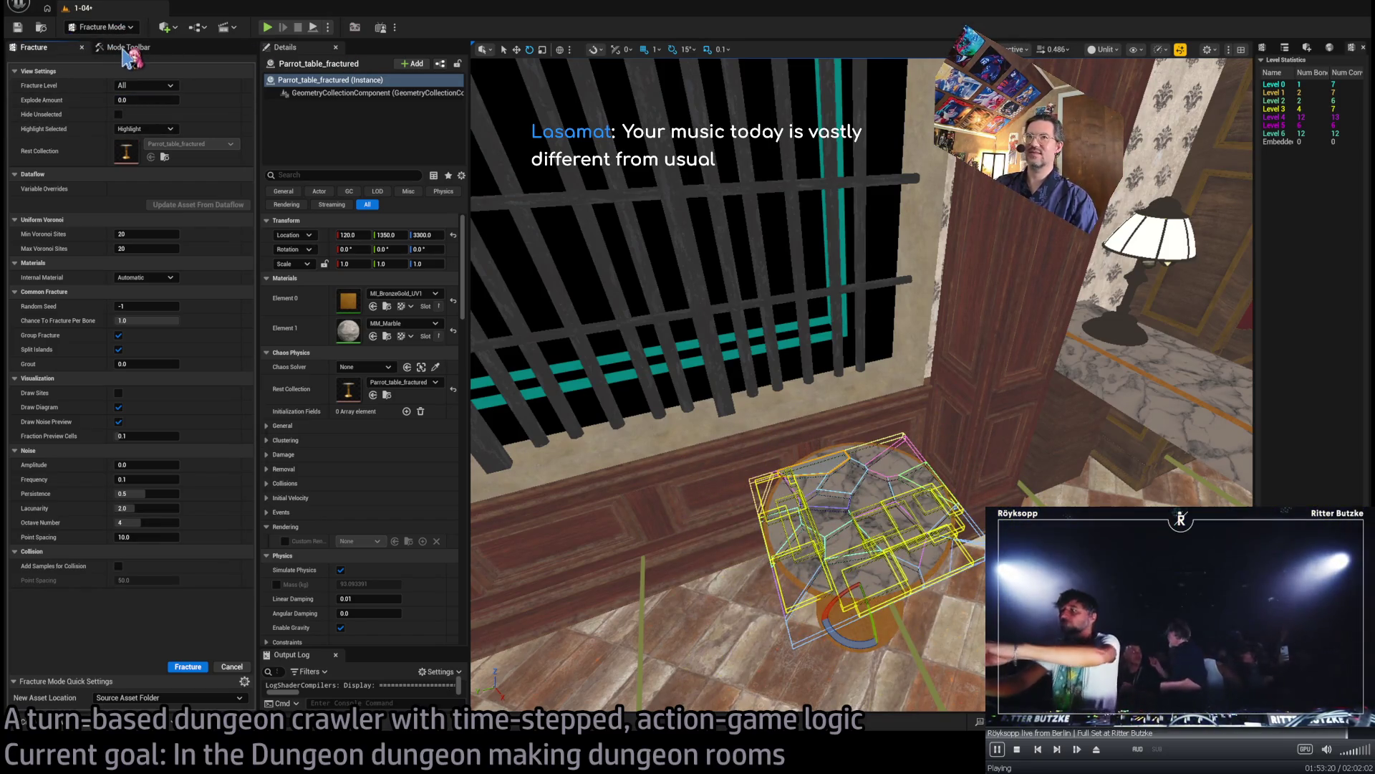
key("shift+1")
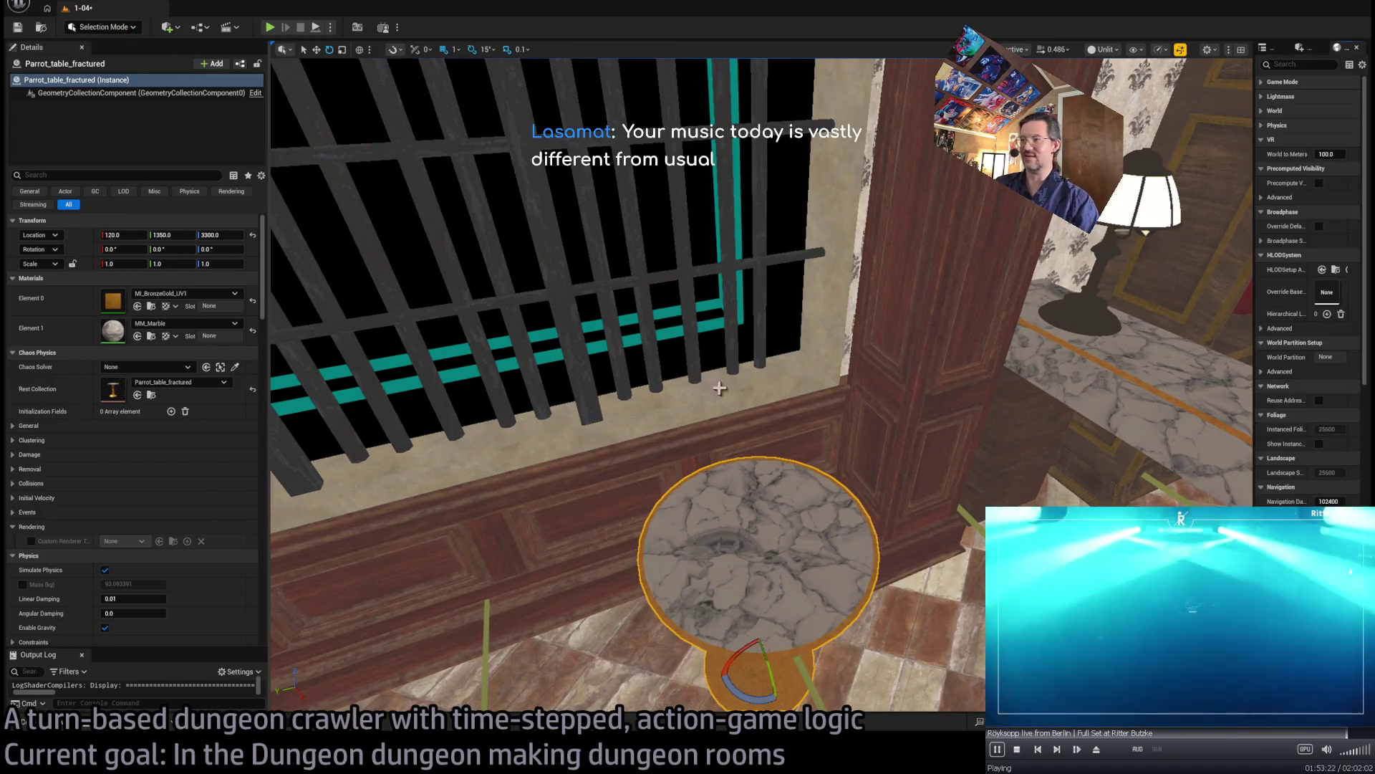
key("f")
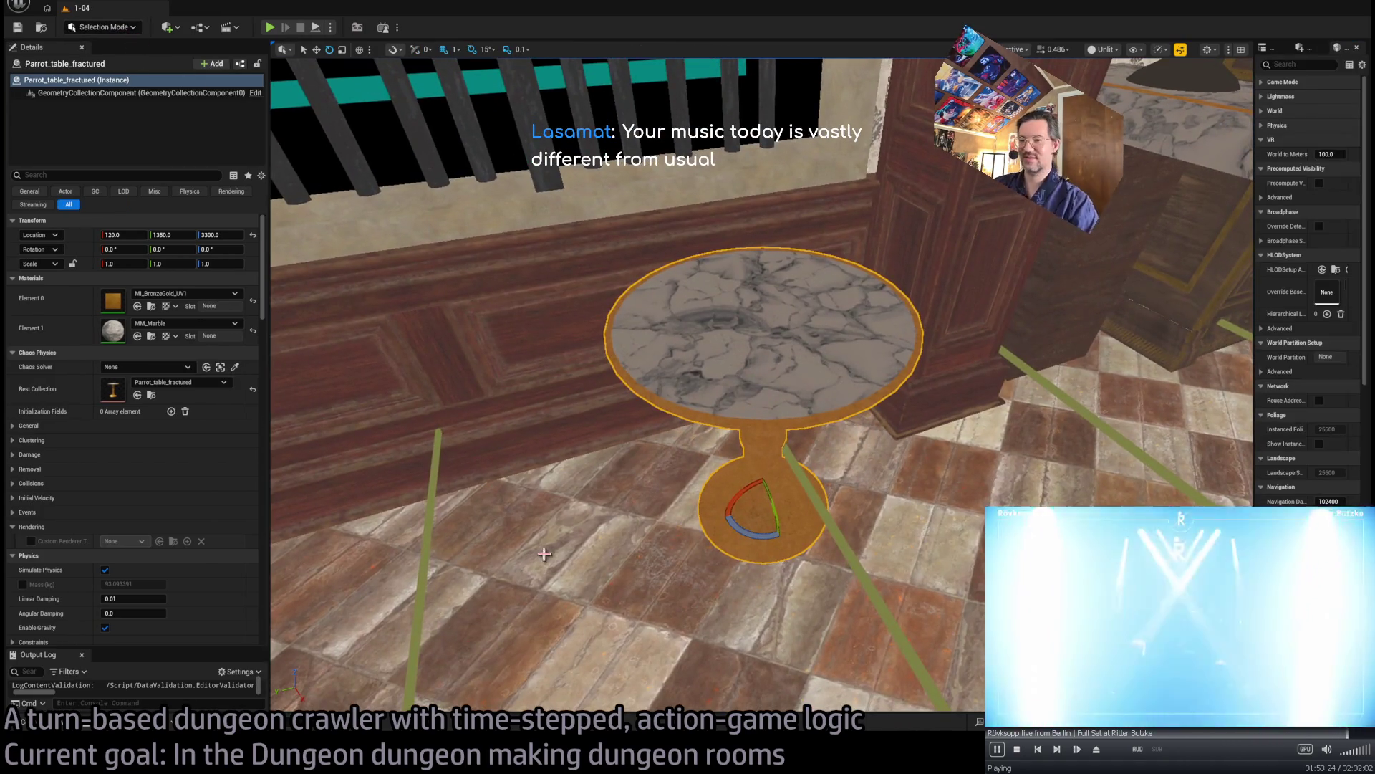
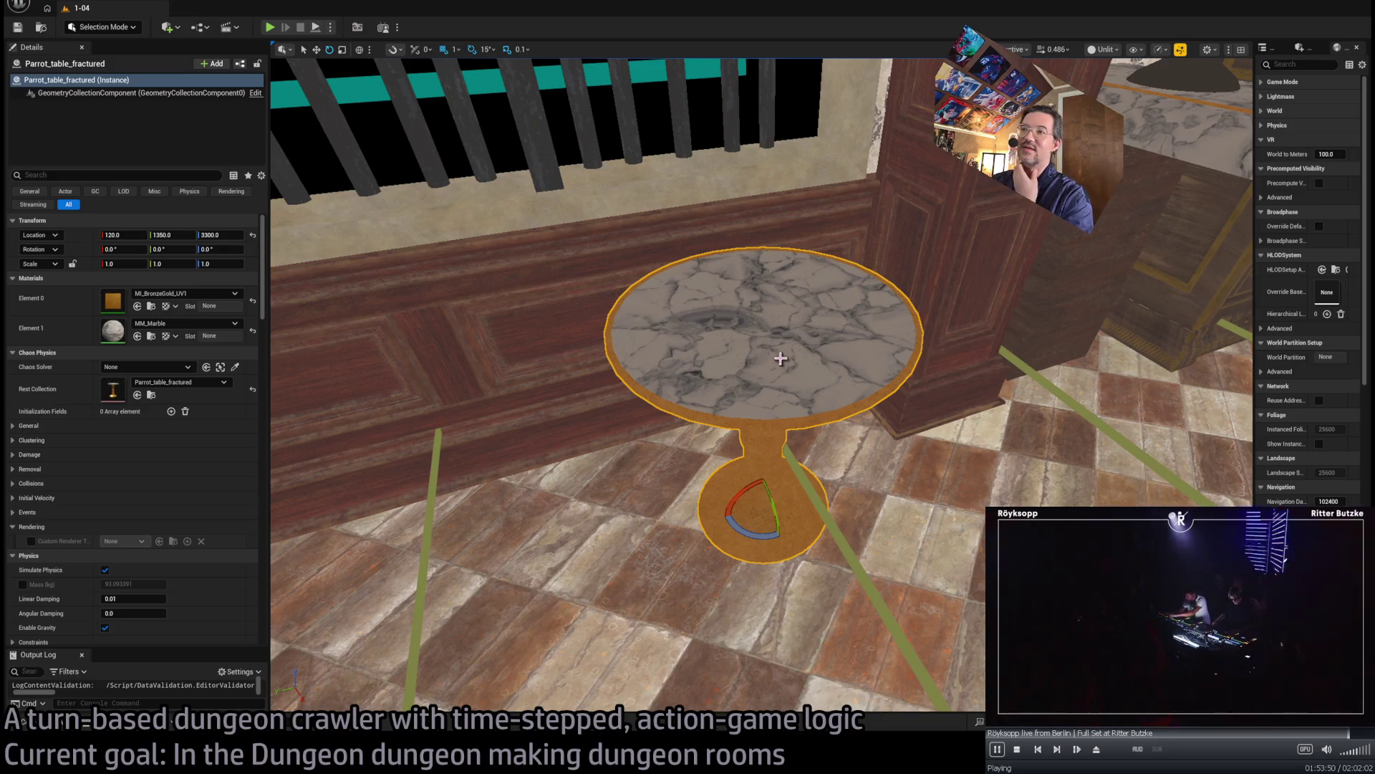
- Rotate the fractured marble table to about -135 degrees, delete it, and open the Content Drawer
mouse_move(823, 361)
left_mouse_down()
mouse_move(823, 402)
mouse_move(801, 359)
mouse_move(781, 230)
mouse_move(785, 91)
mouse_move(806, 92)
left_mouse_up()
mouse_move(700, 521)
left_mouse_down()
mouse_move(716, 526)
mouse_move(731, 501)
left_mouse_up()
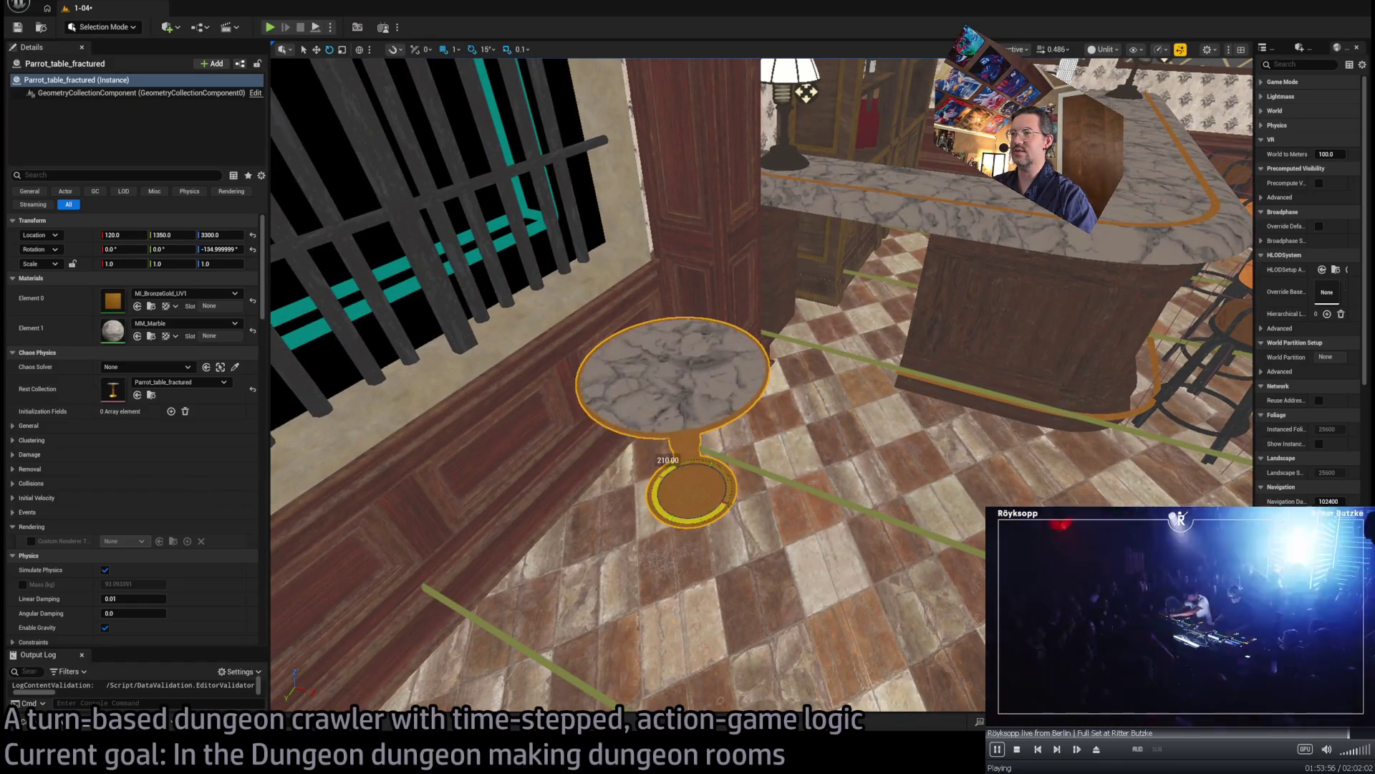
key("Delete")
left_click(63, 727)
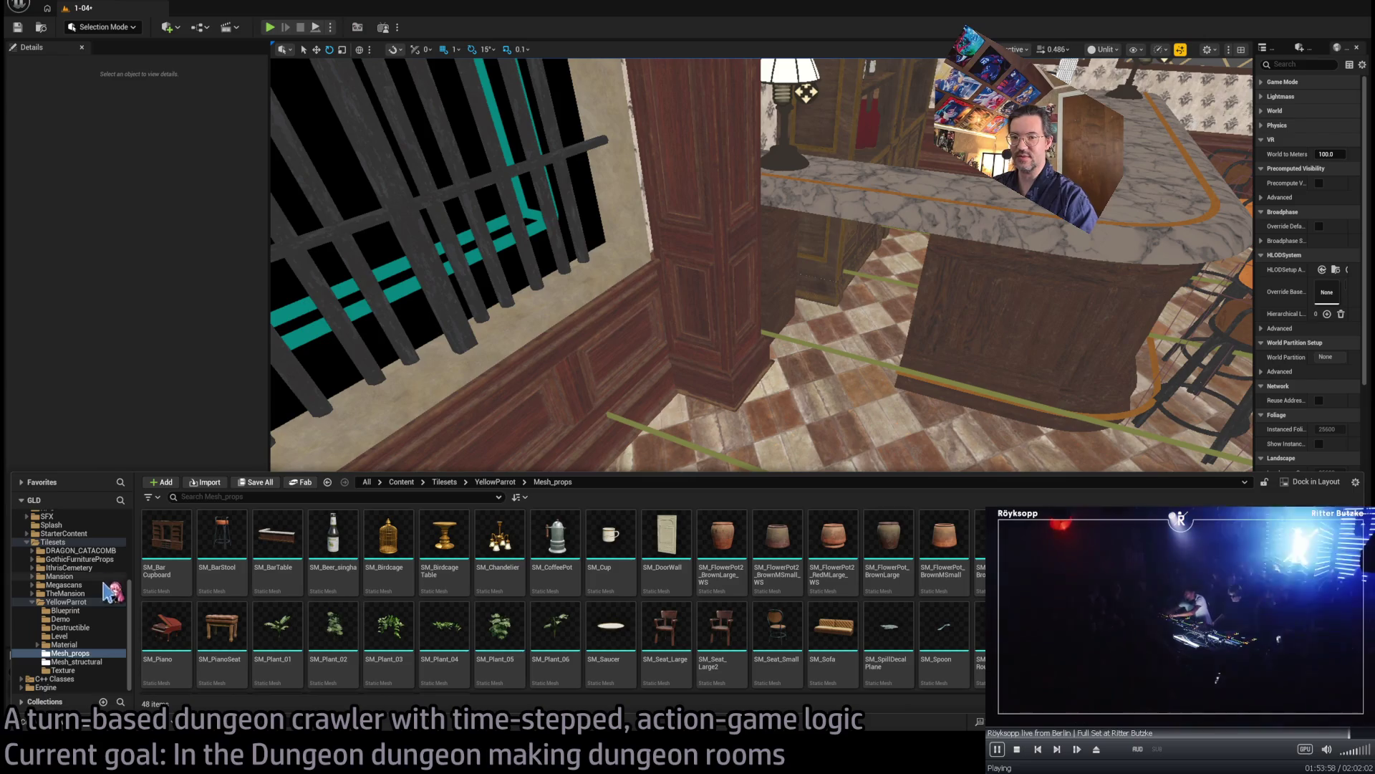
- Browse the Destructible folder's barstool assets and open the Parrot_barstool_merged mesh
left_click(69, 627)
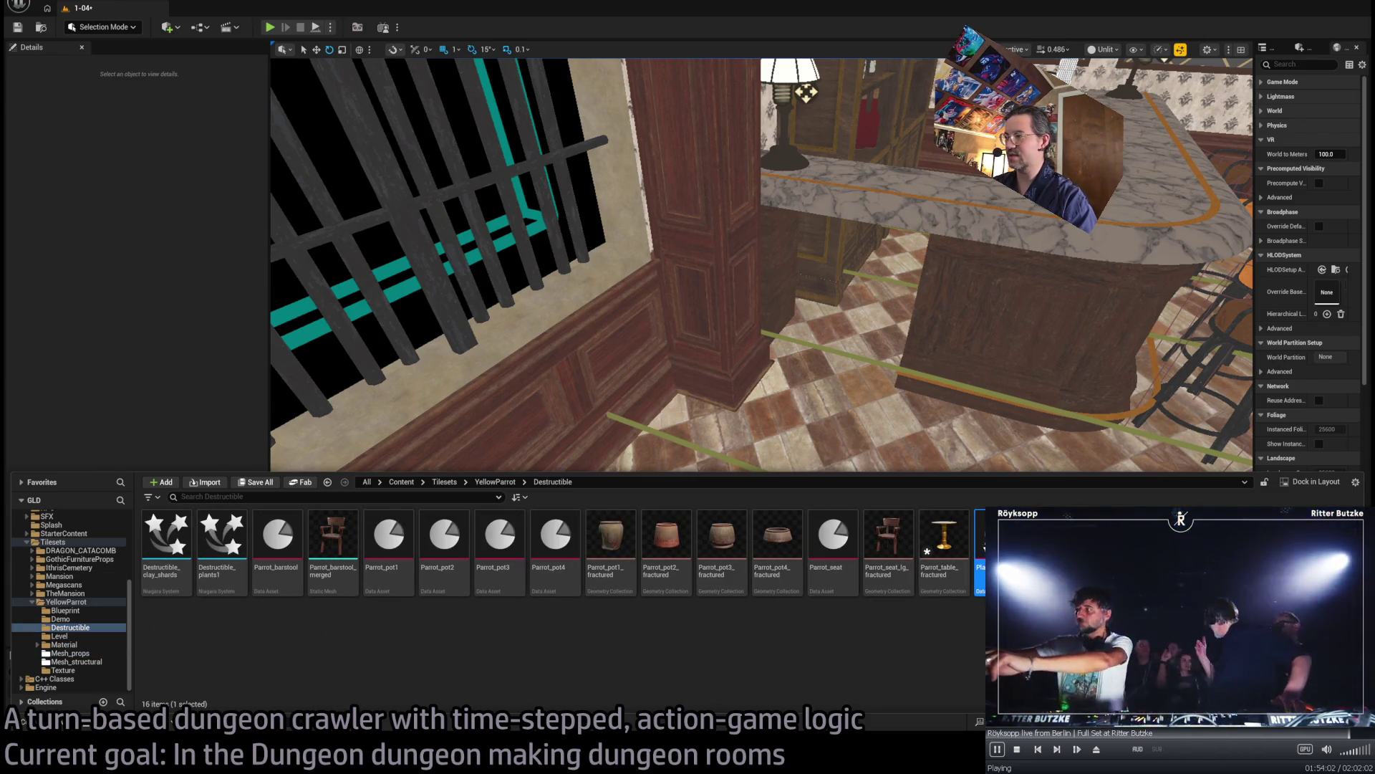
left_click(278, 539)
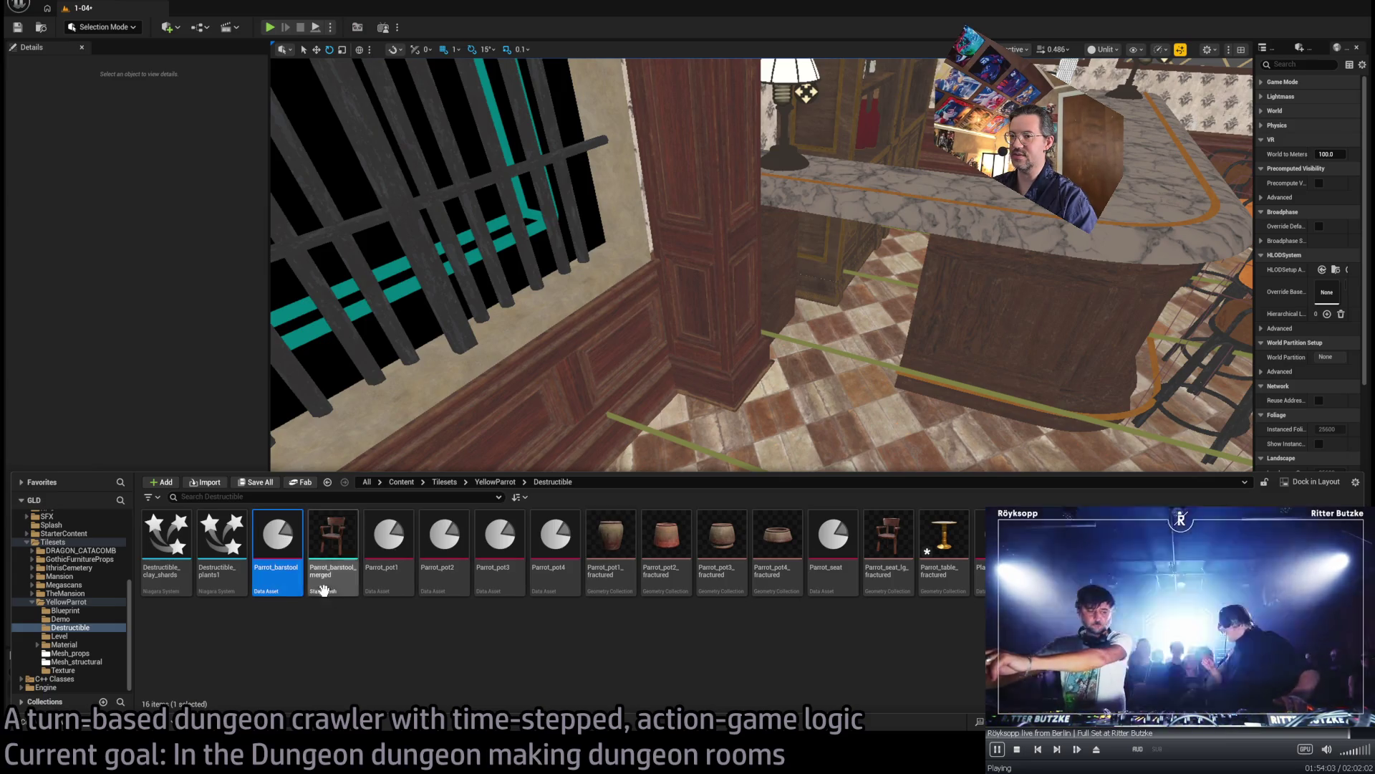
left_click(391, 534)
left_click(333, 537)
left_click(287, 548)
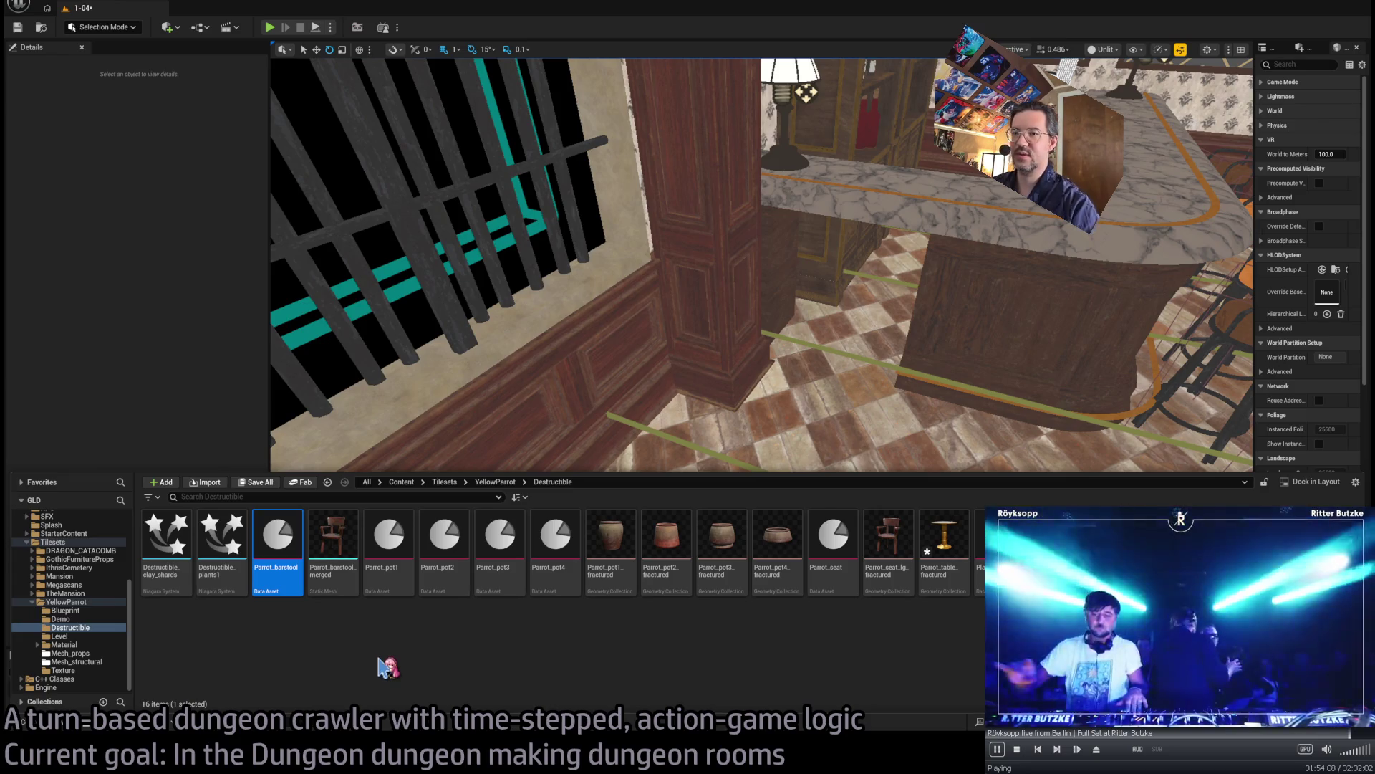
left_click(343, 584)
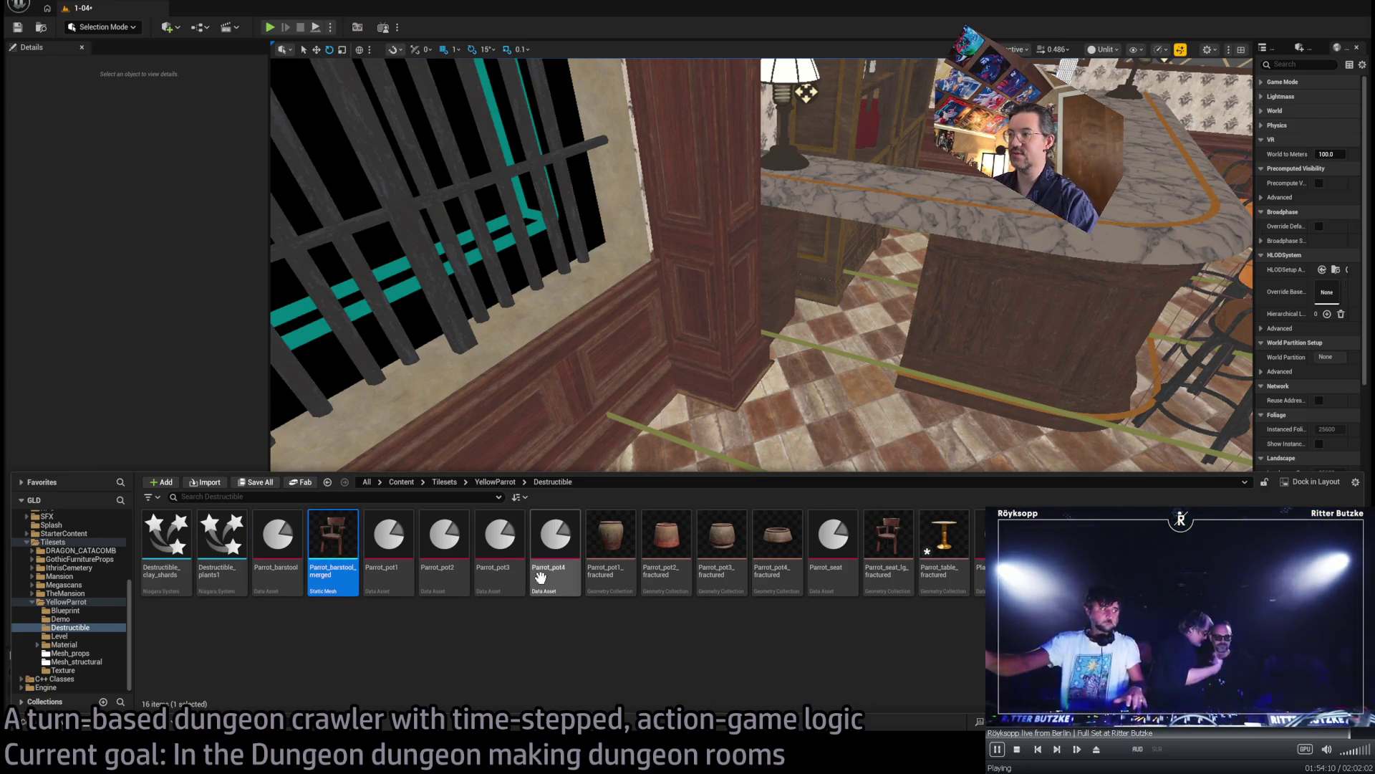
left_click(359, 622)
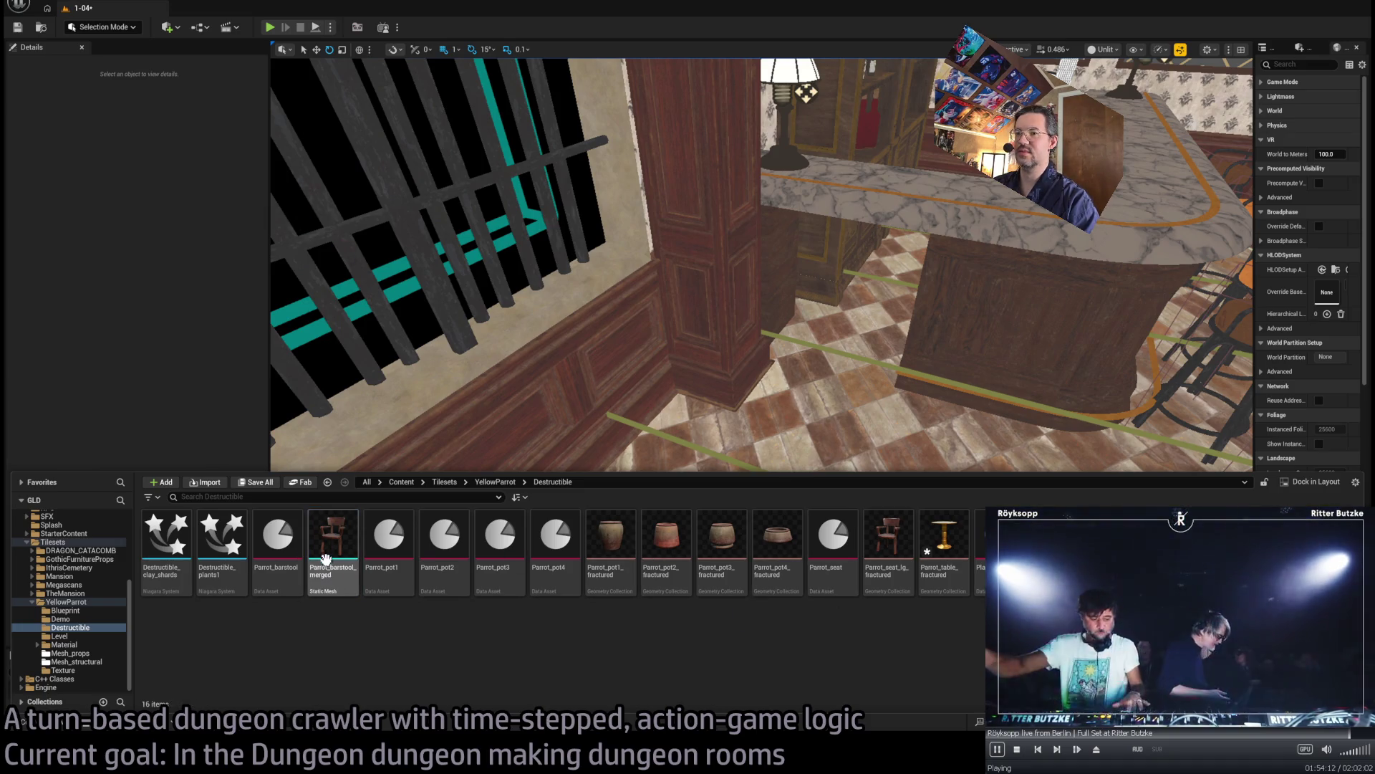
left_click(327, 556)
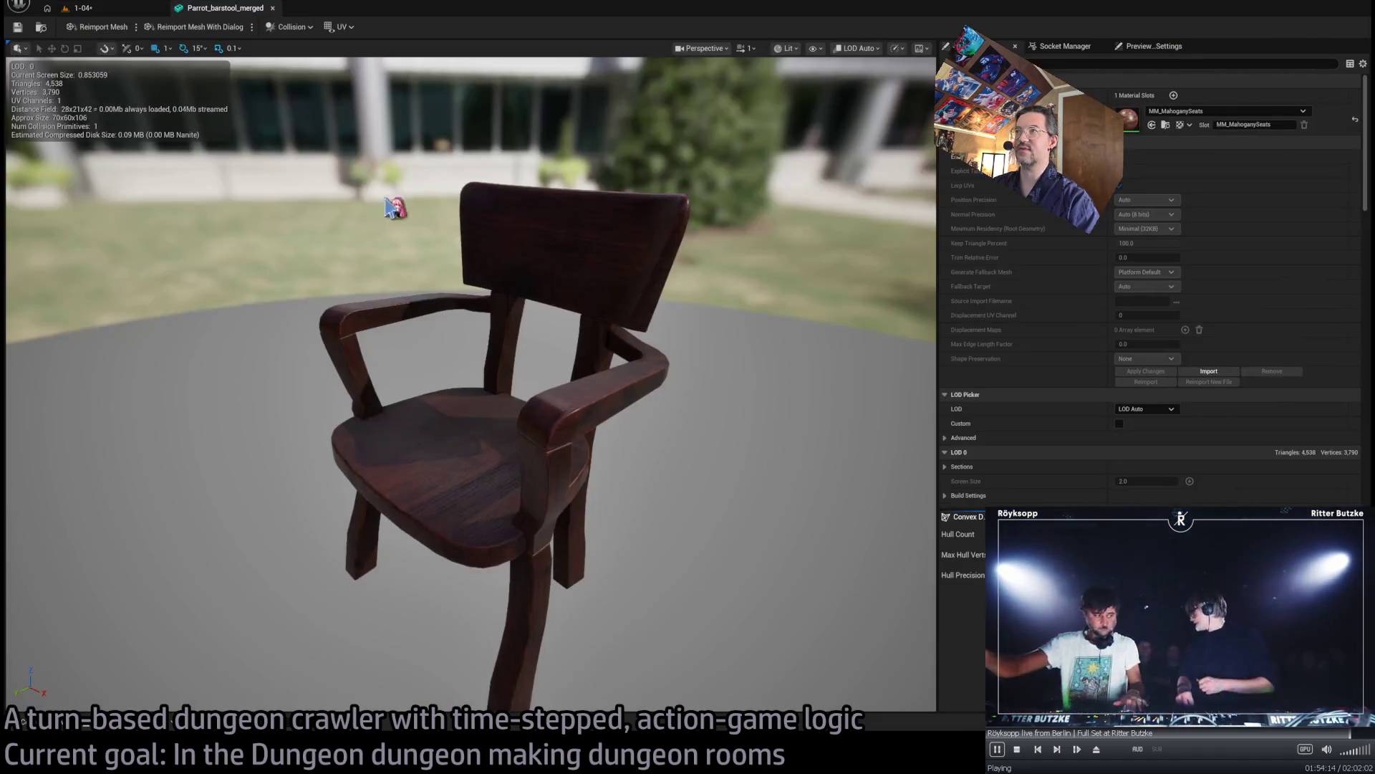
- Close the mesh editor and inspect the Parrot_barstool data asset
middle_click(229, 7)
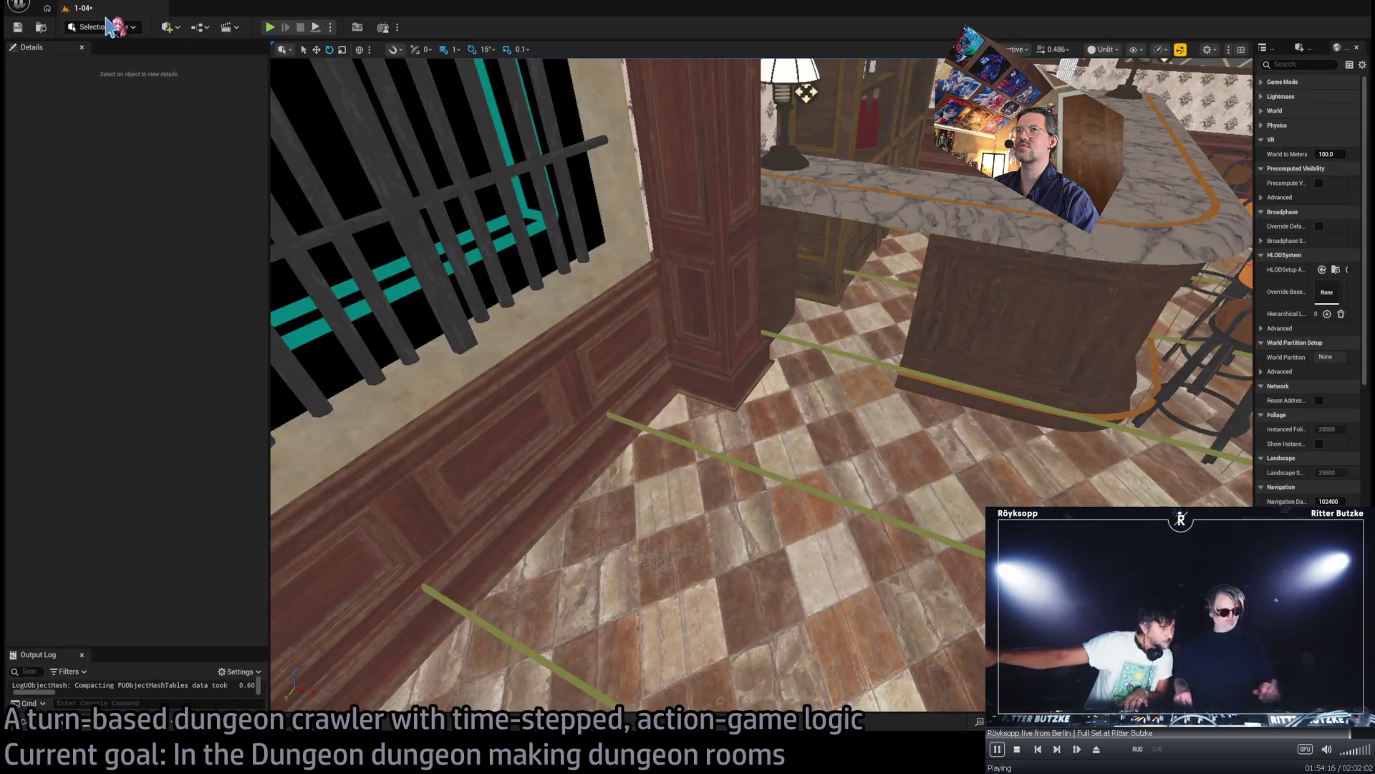
left_click(54, 723)
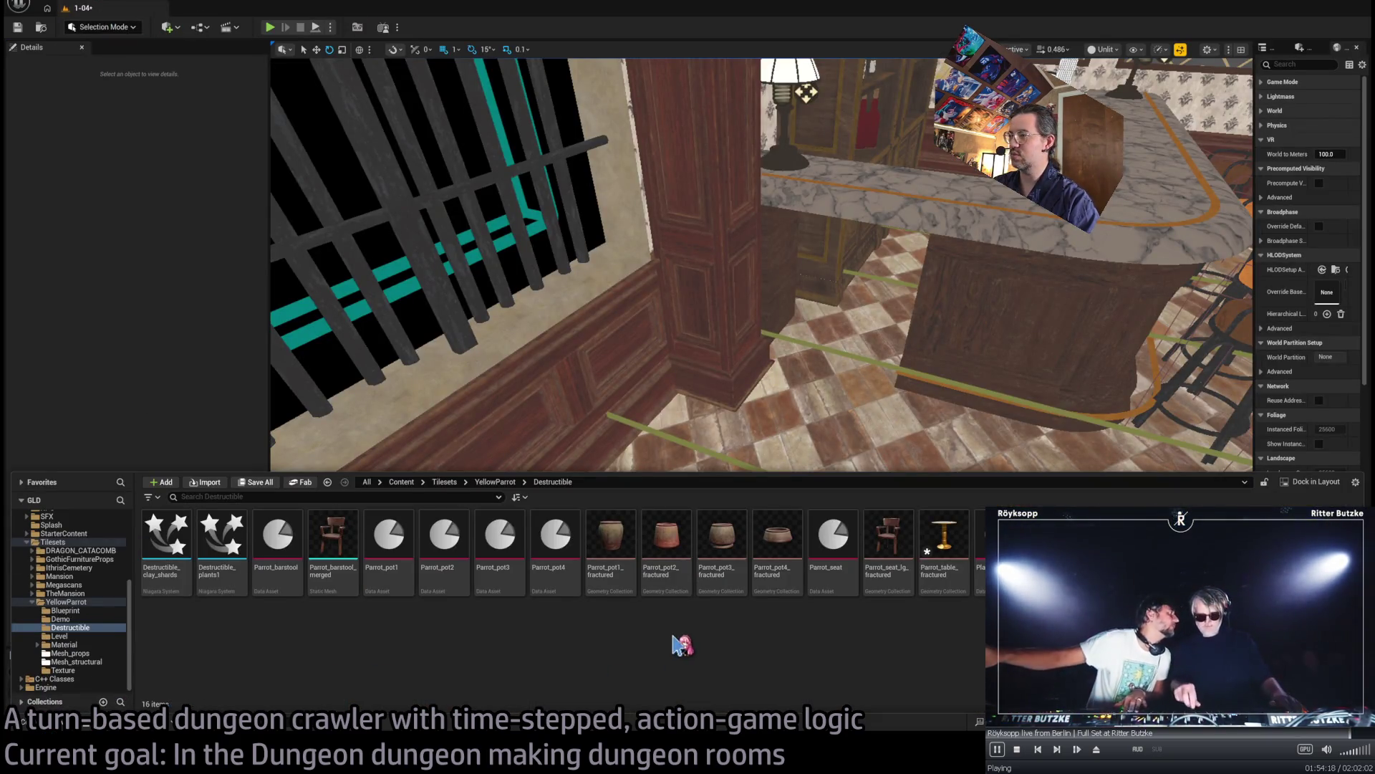
left_click(340, 551)
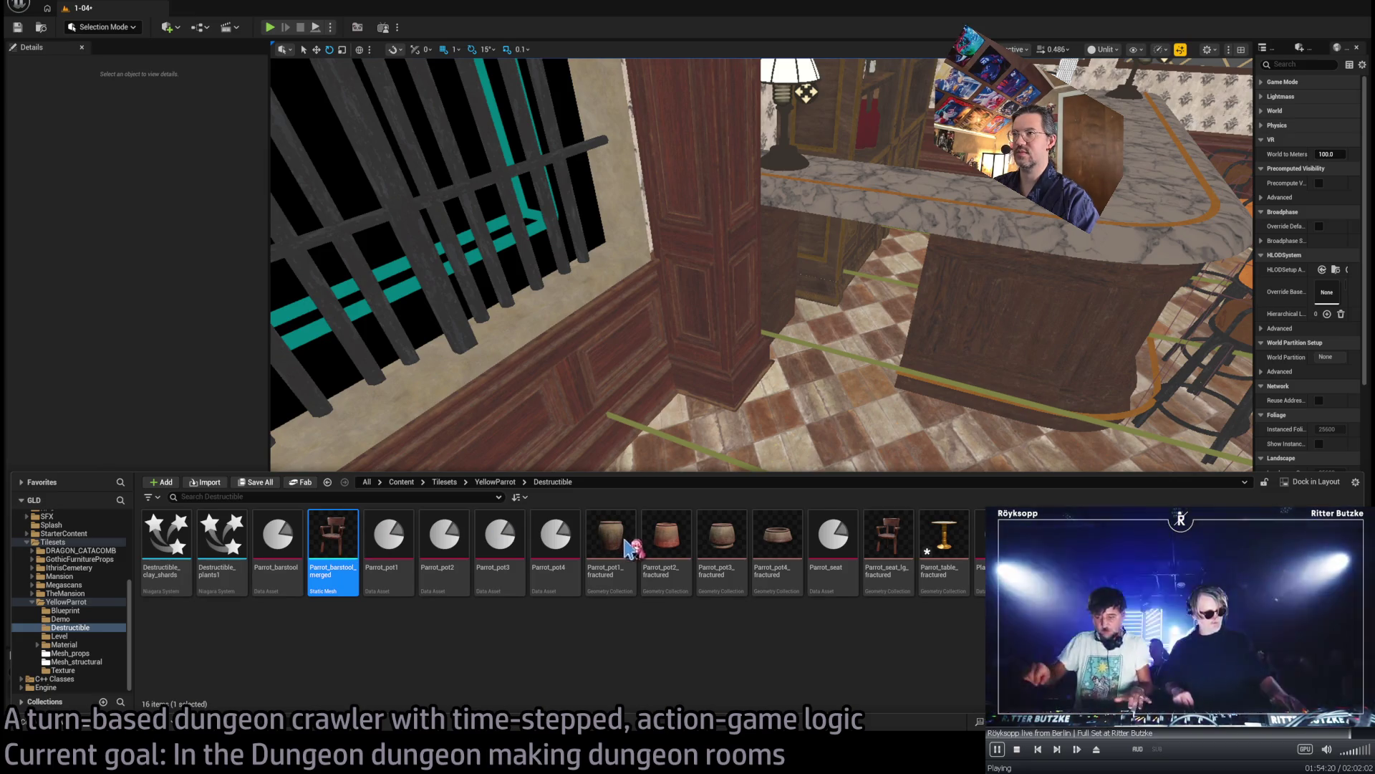
left_click(277, 548)
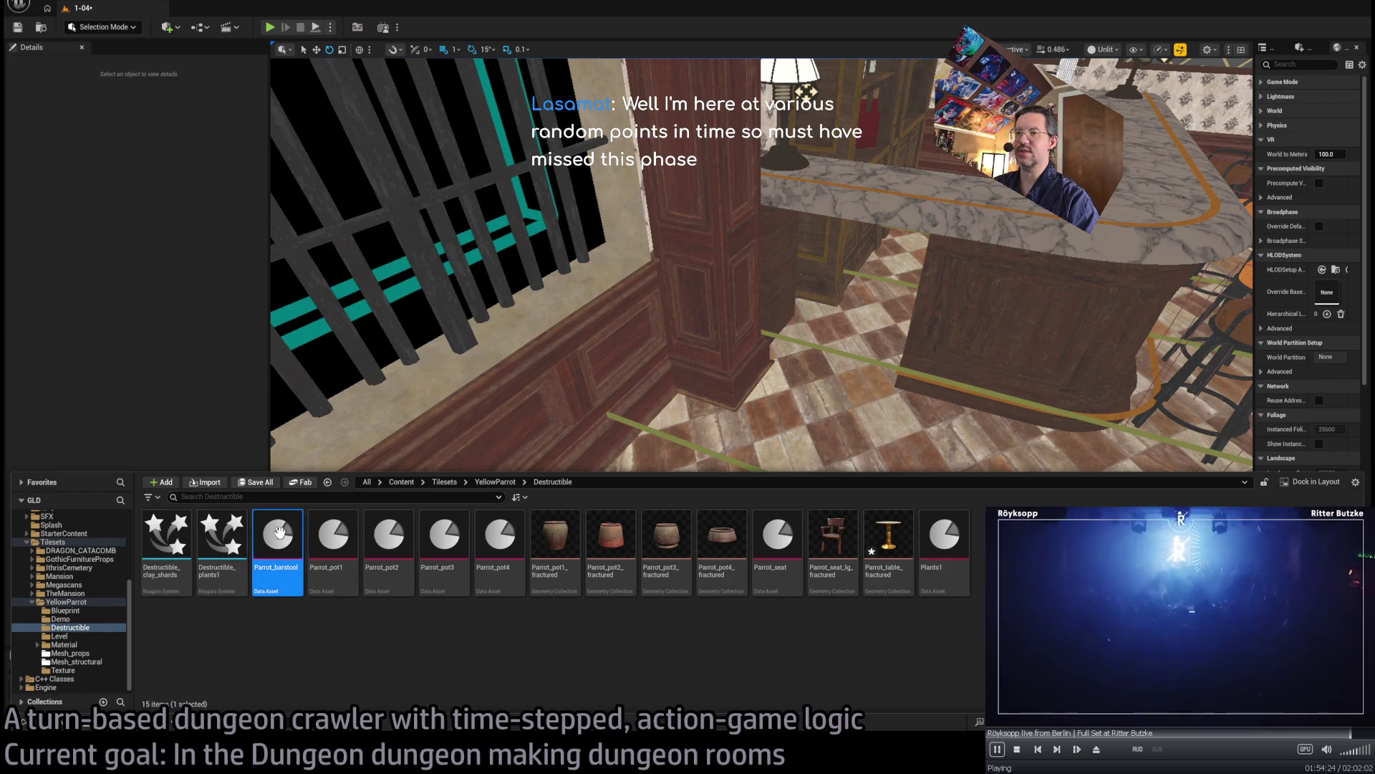
double_click(279, 532)
left_click(250, 9)
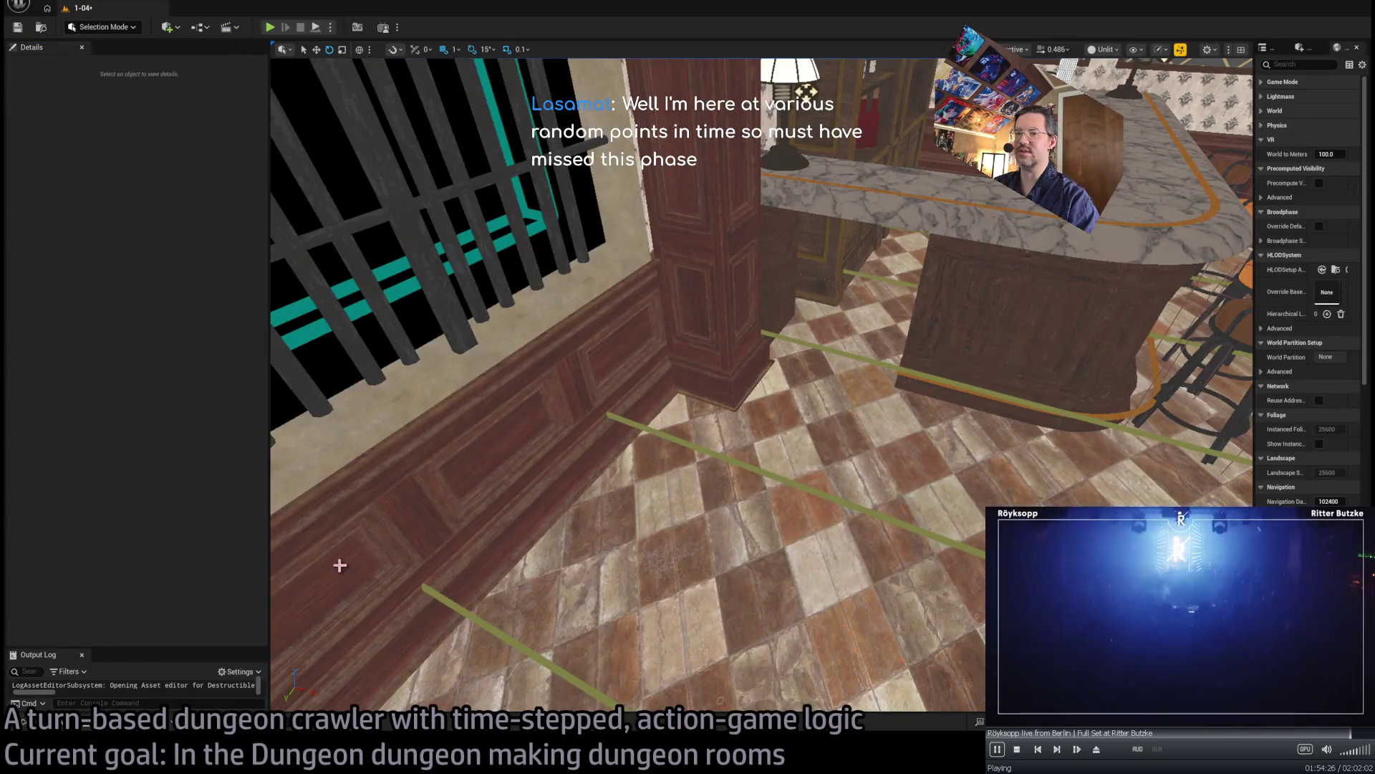
key("ctrl+space")
- Duplicate Parrot_seat as Parrot_table and open the new asset for editing
left_click(779, 542)
key("F2")
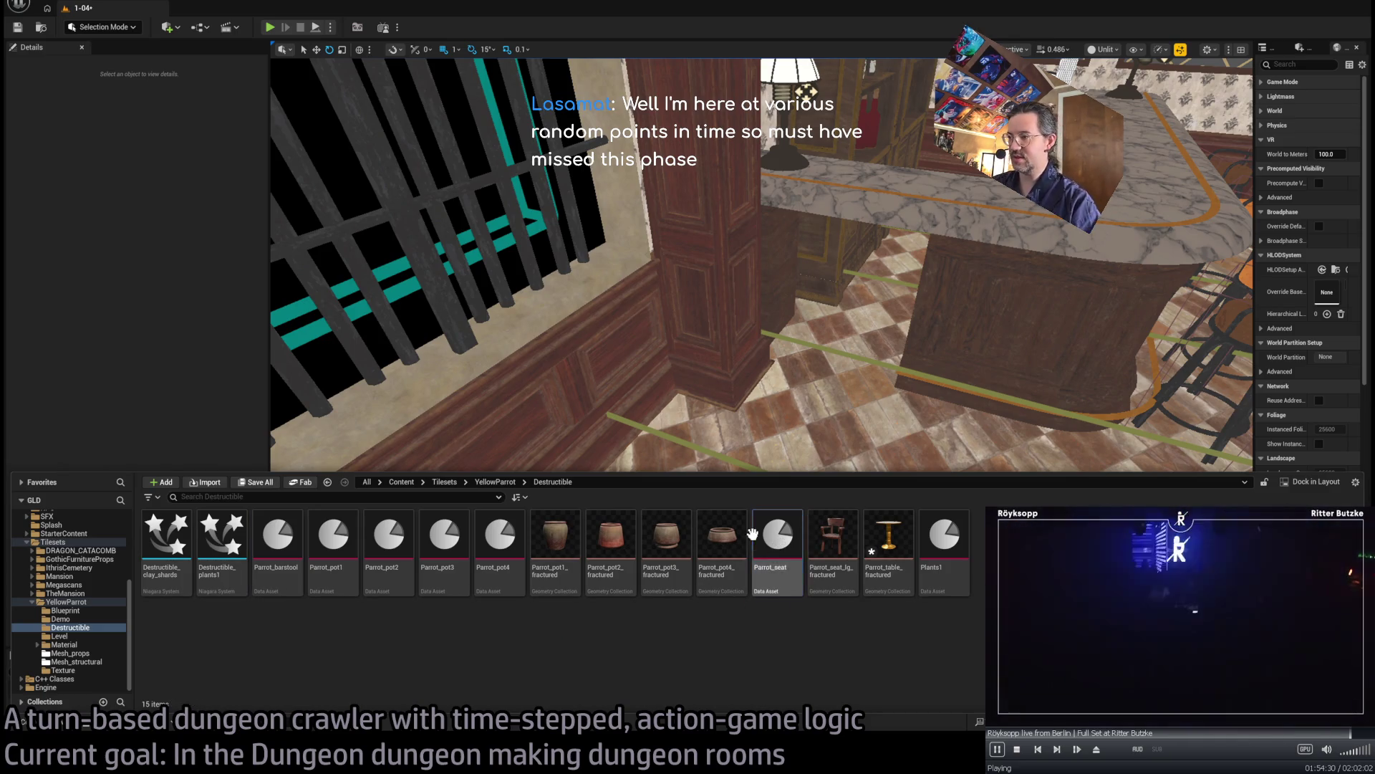
key("ctrl+d")
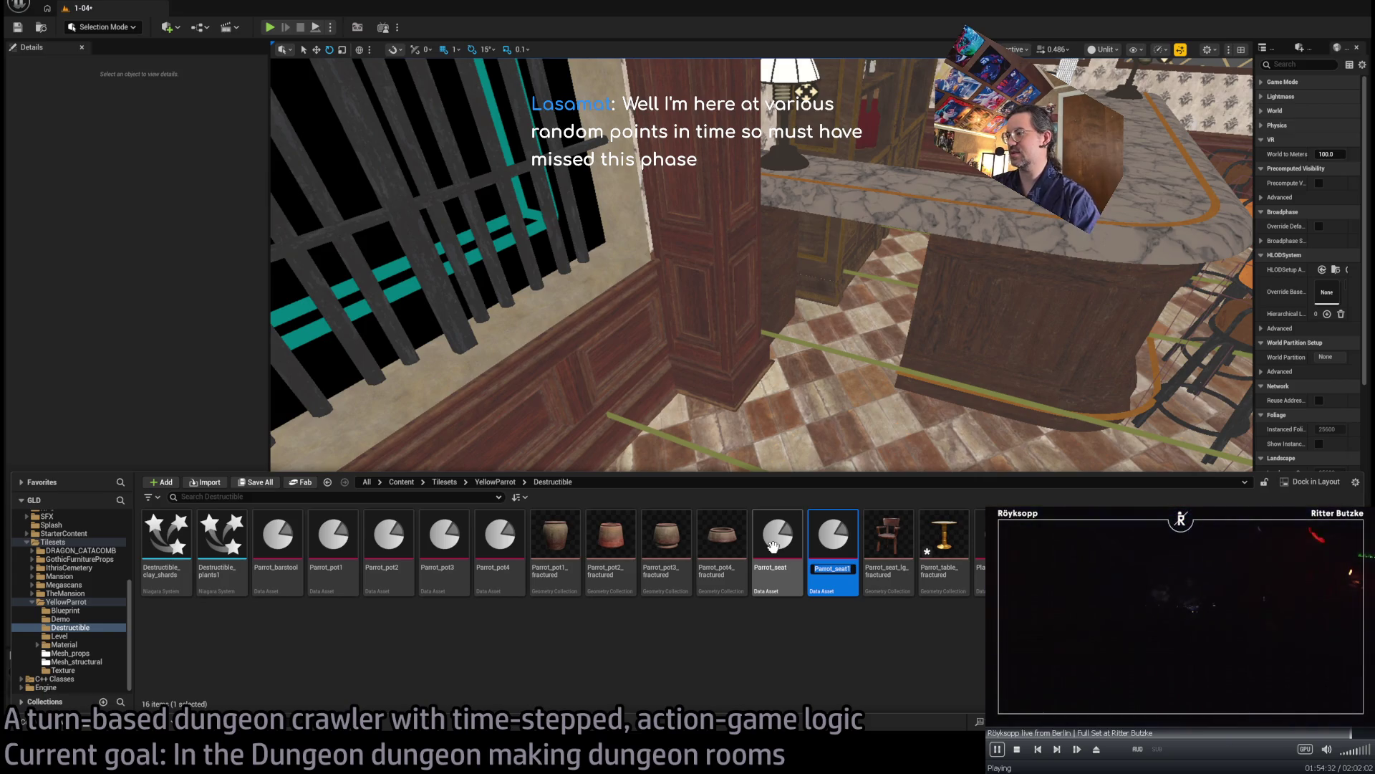
type("table")
key("Return")
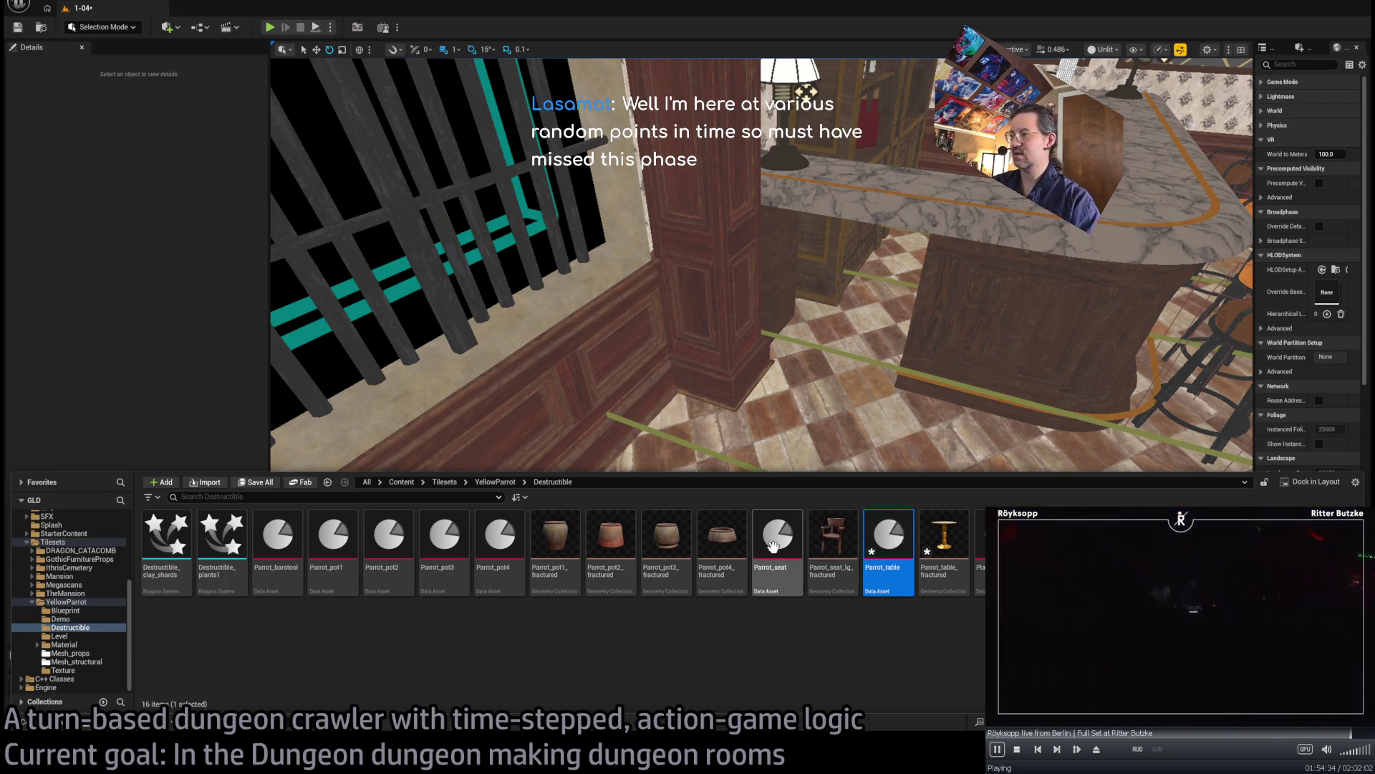
double_click(888, 541)
- Clear Parrot_table's destruct VFX and place a Parrot_table destructible on the floor by the barred window
key("ctrl+z")
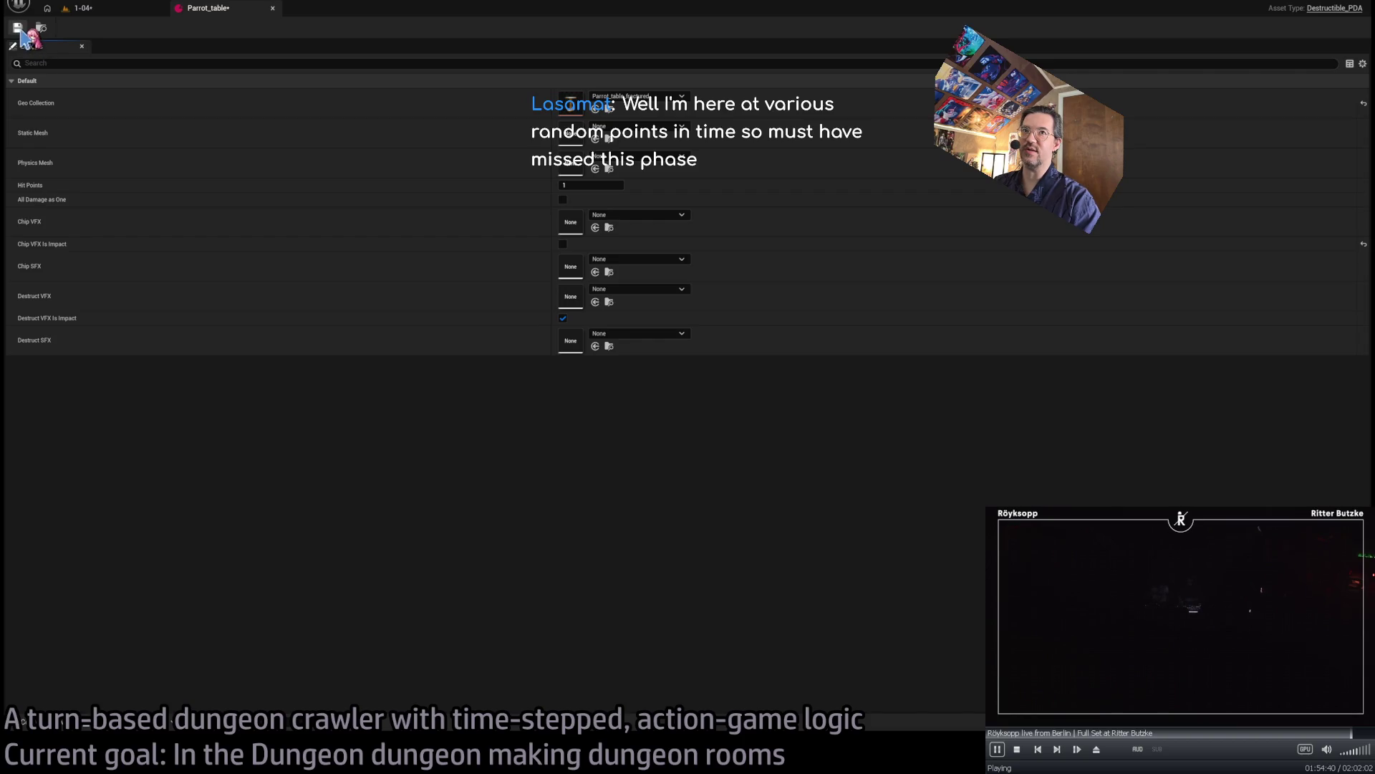
left_click(109, 12)
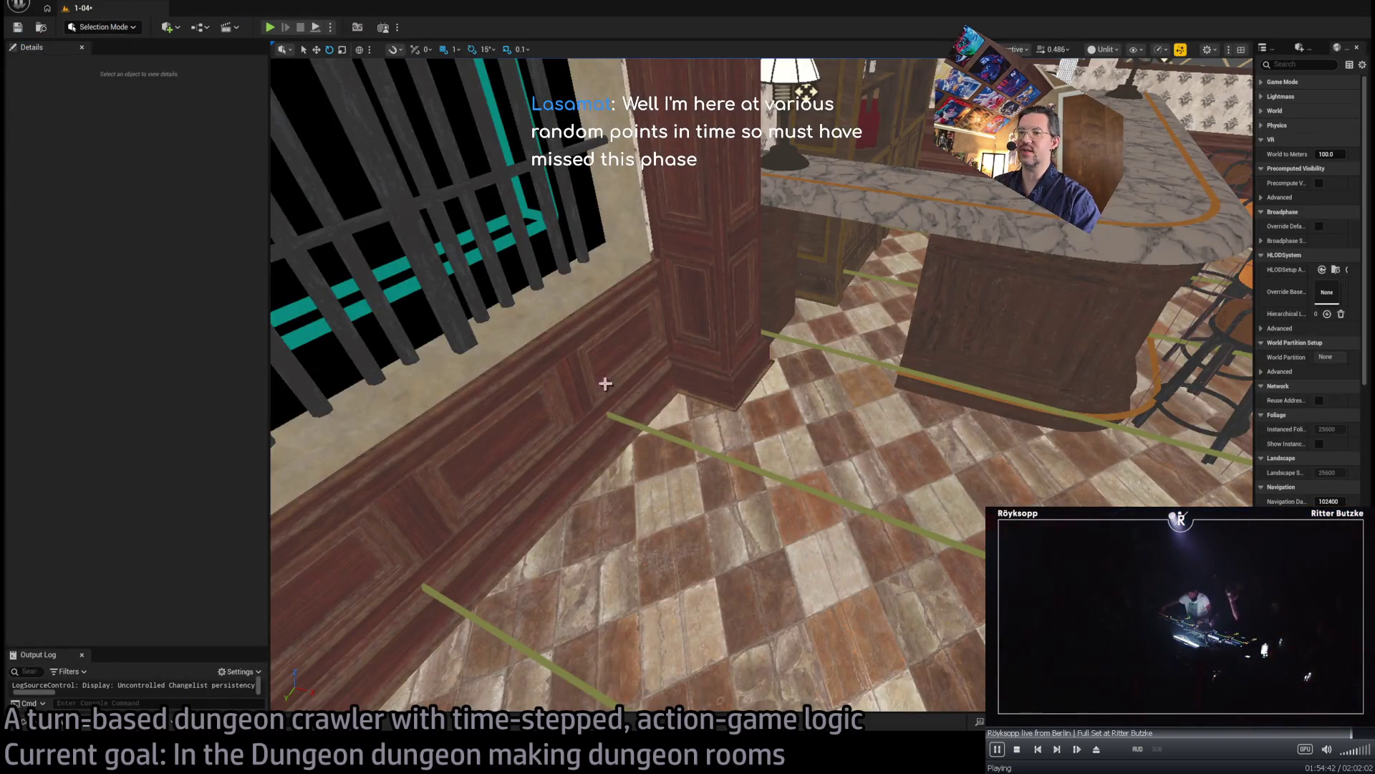
left_click(33, 721)
mouse_move(907, 557)
left_mouse_down()
mouse_move(931, 501)
mouse_move(688, 477)
left_mouse_up()
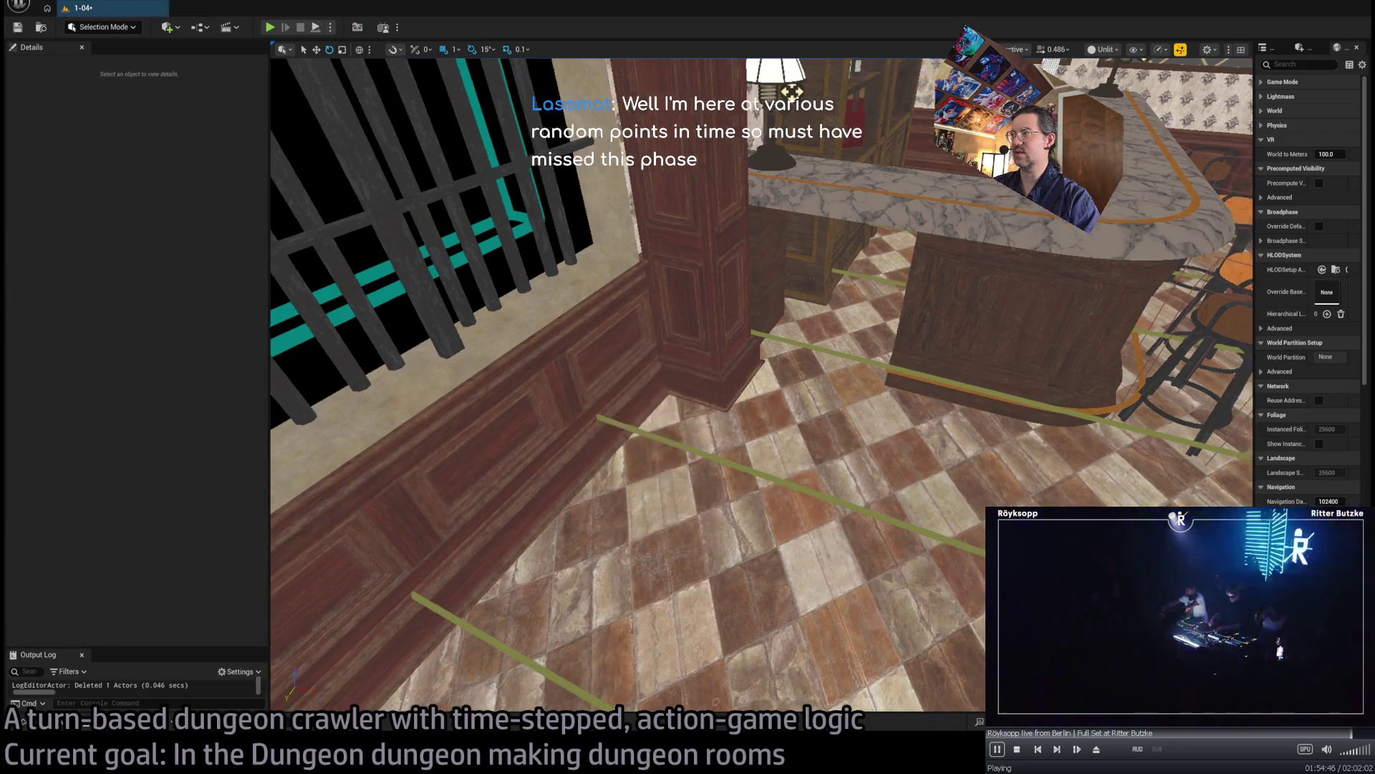
scroll(931, 502, "down", 5)
left_click(960, 494)
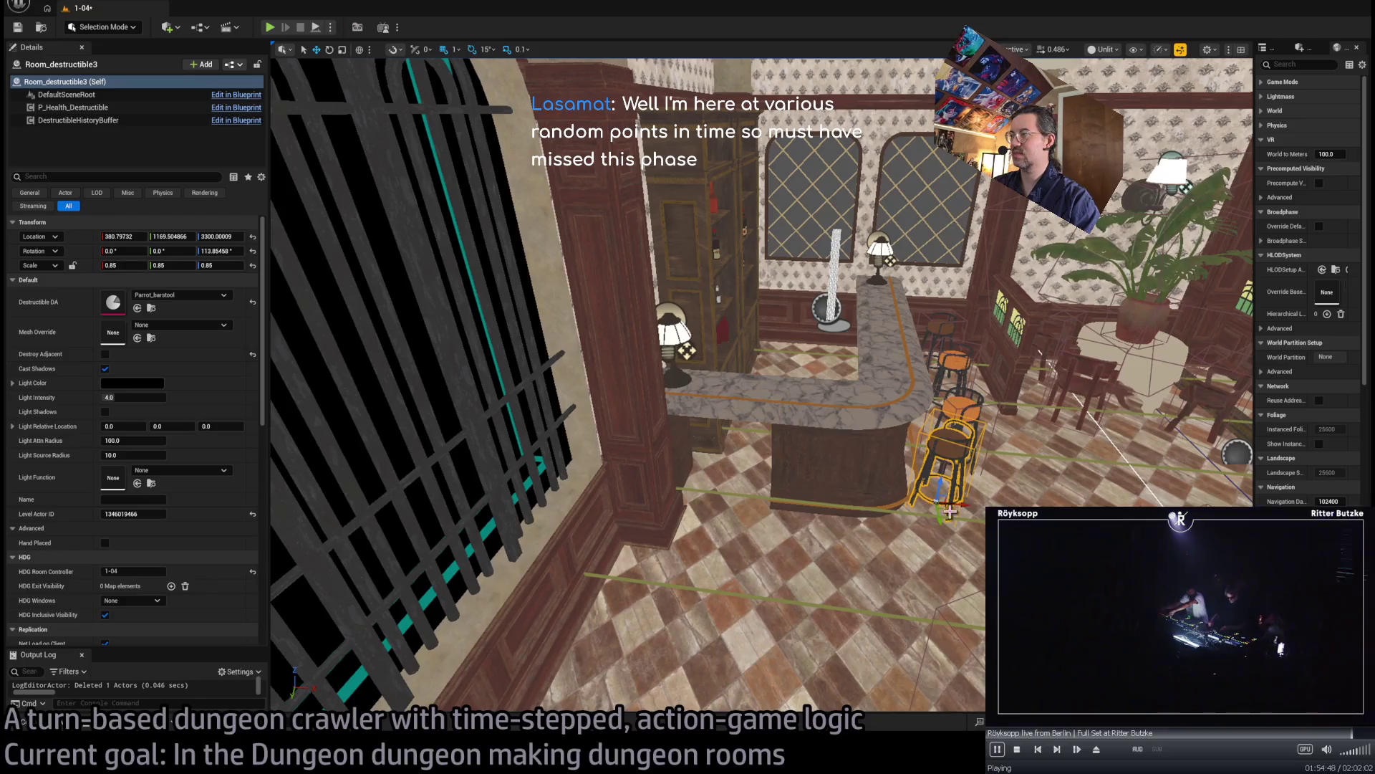
mouse_move(946, 509)
left_mouse_down()
mouse_move(630, 595)
mouse_move(655, 598)
left_mouse_up()
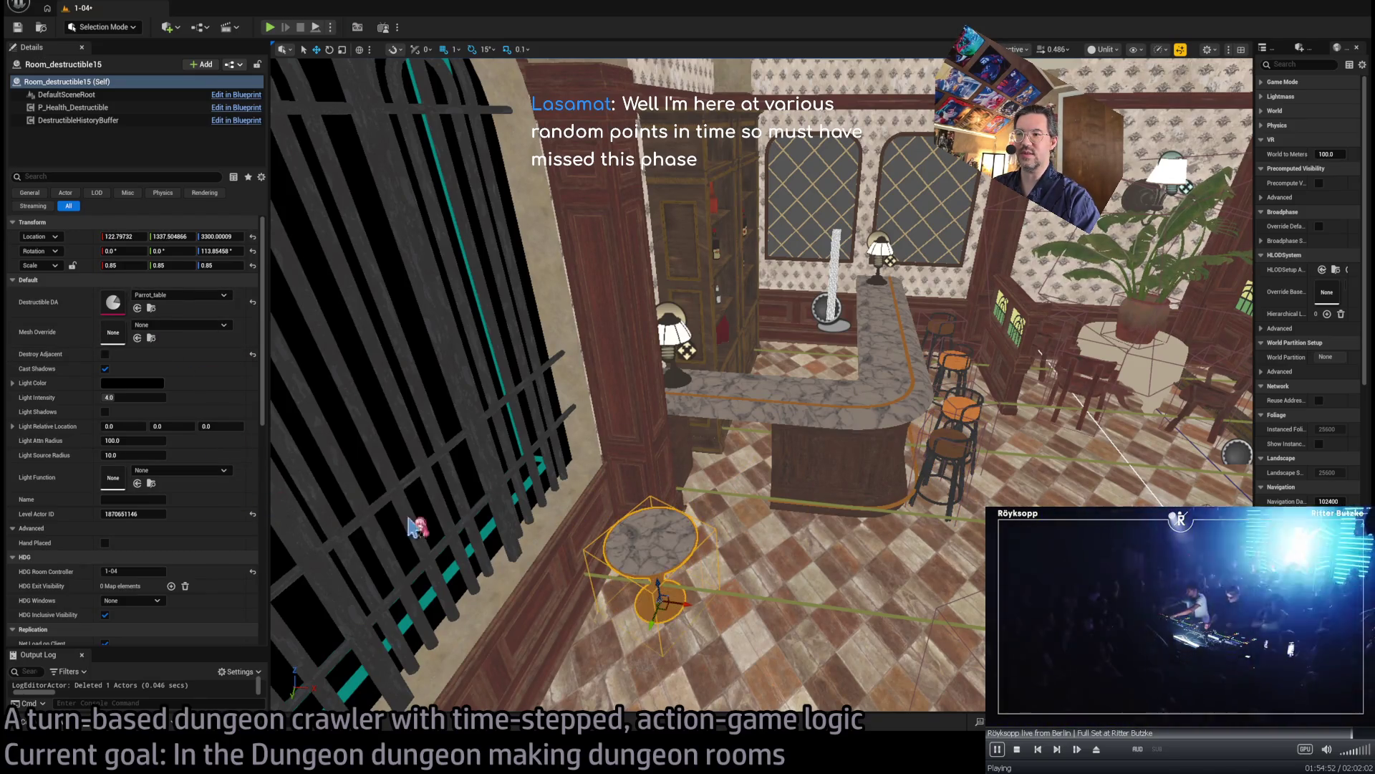
- Move the player spawn marker beside the bar, to 272, 1335
key("f")
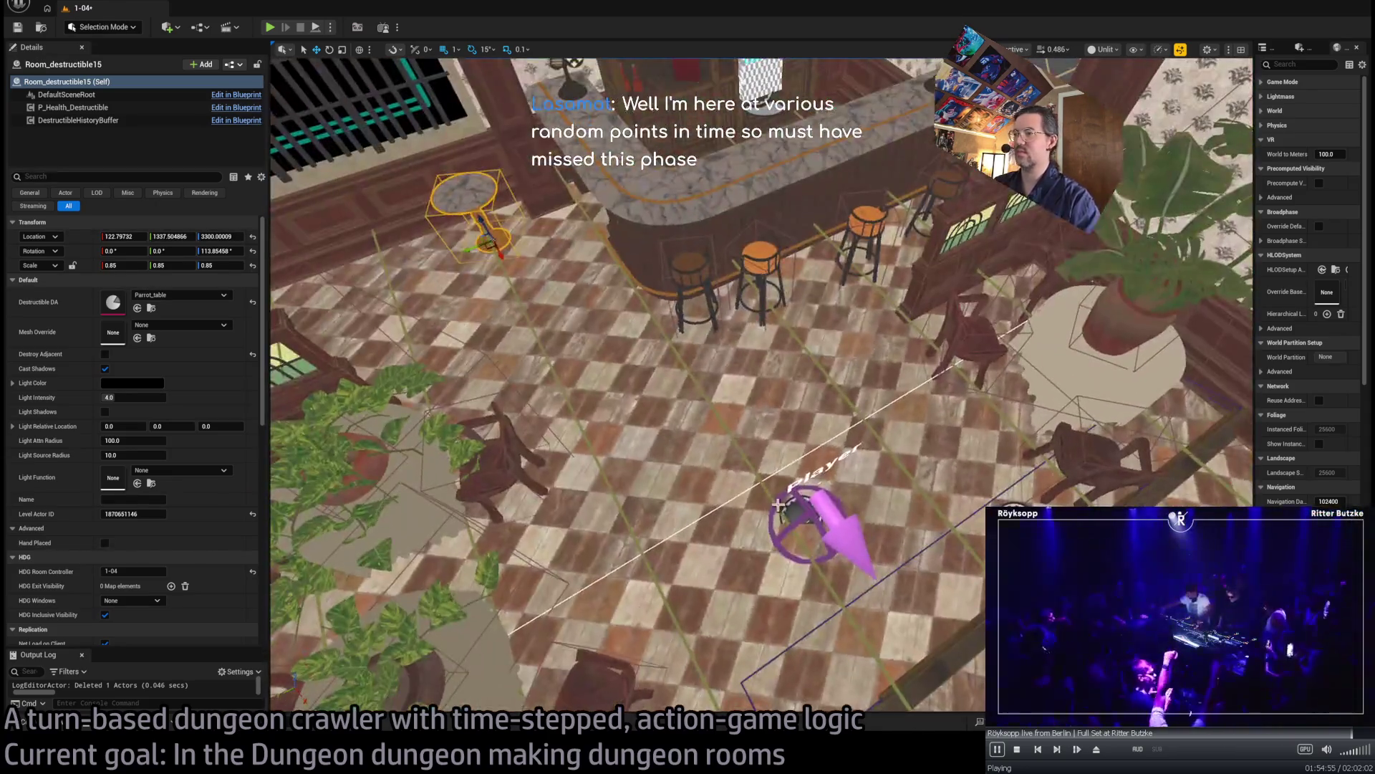
left_click(824, 515)
mouse_move(806, 537)
left_mouse_down()
mouse_move(476, 298)
mouse_move(529, 309)
left_mouse_up()
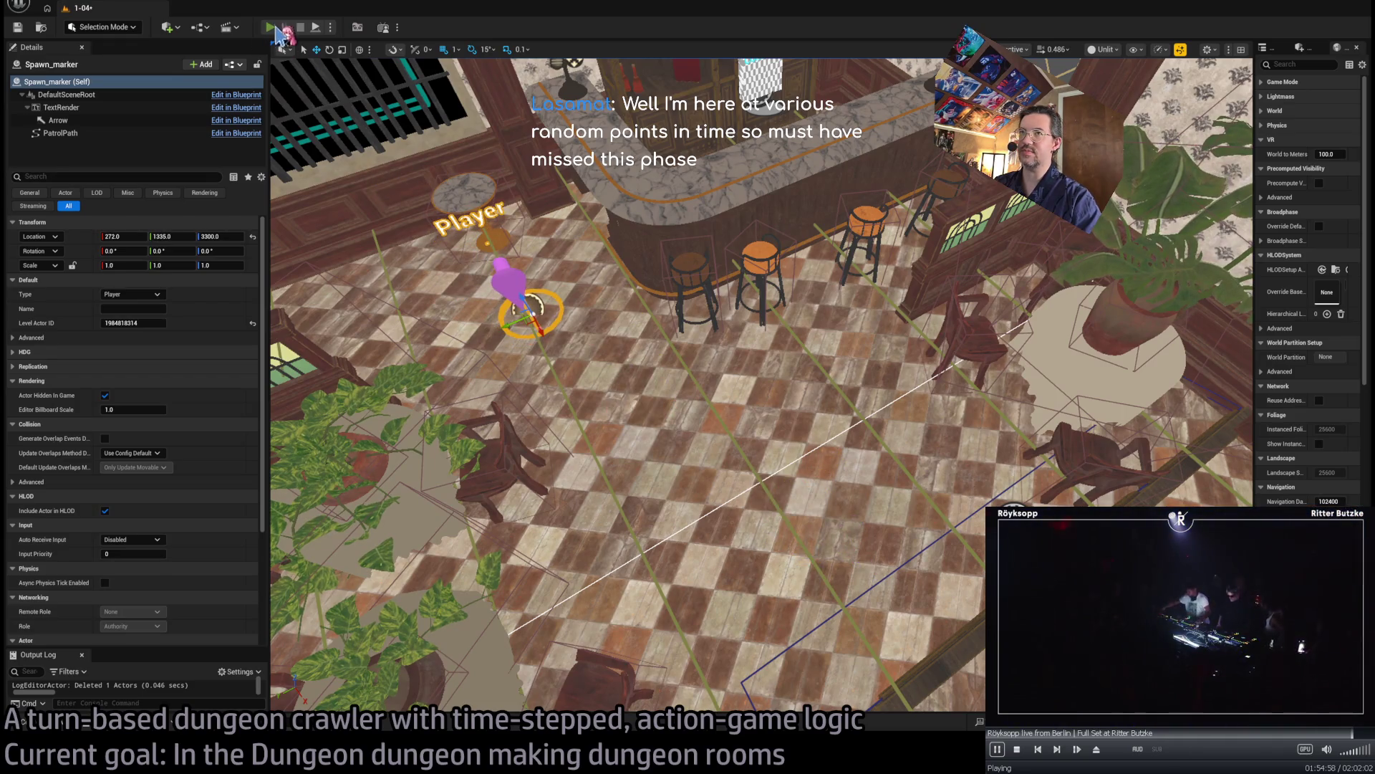
- Play the level, test the rapier attack and its replay, then stop
left_click(275, 29)
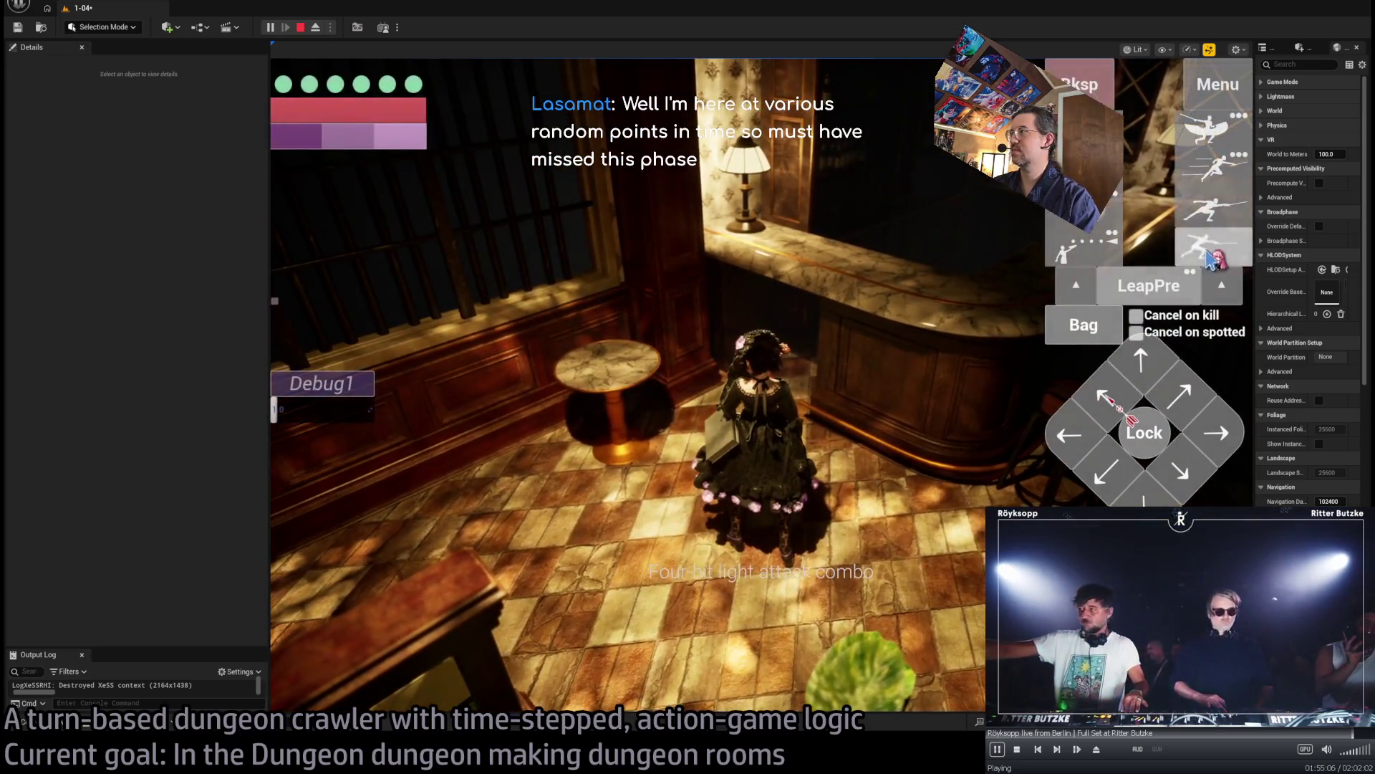
left_click(371, 504)
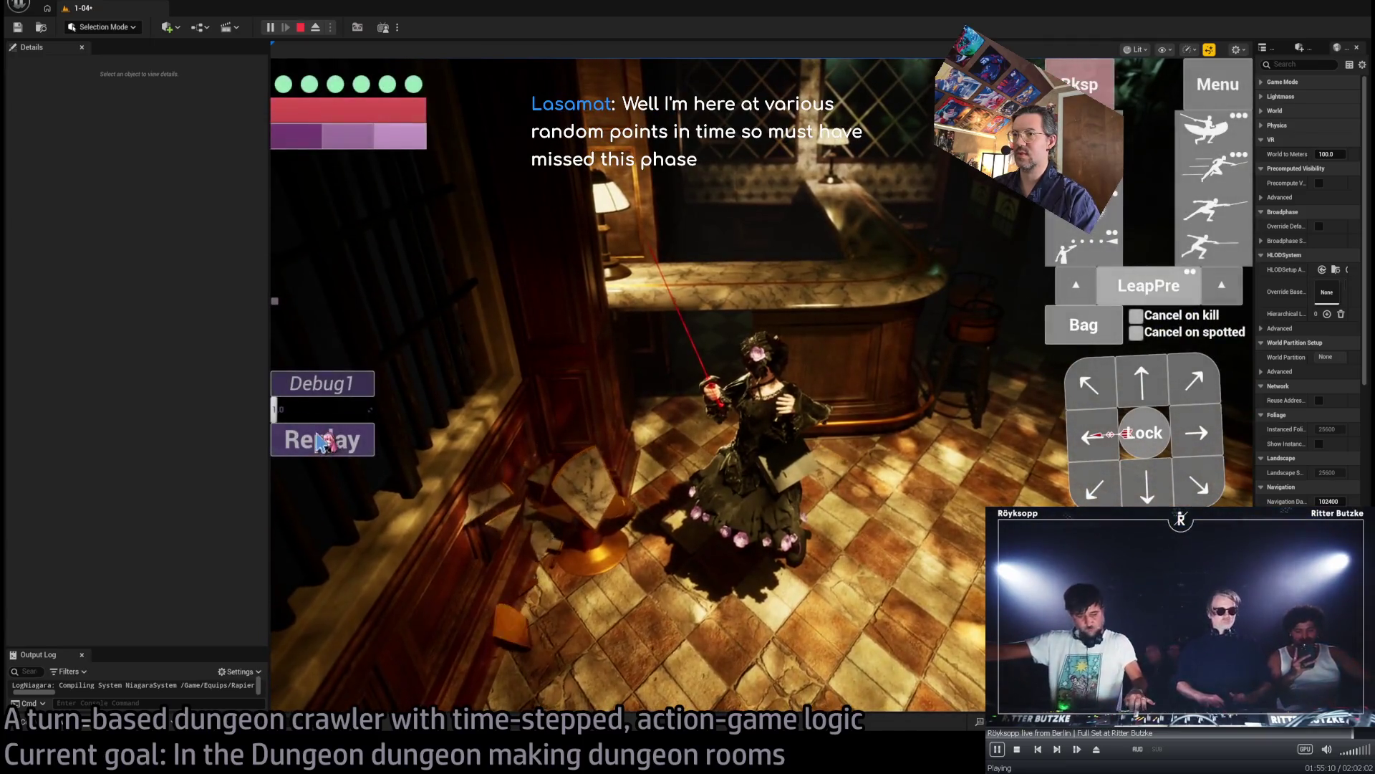
left_click(326, 438)
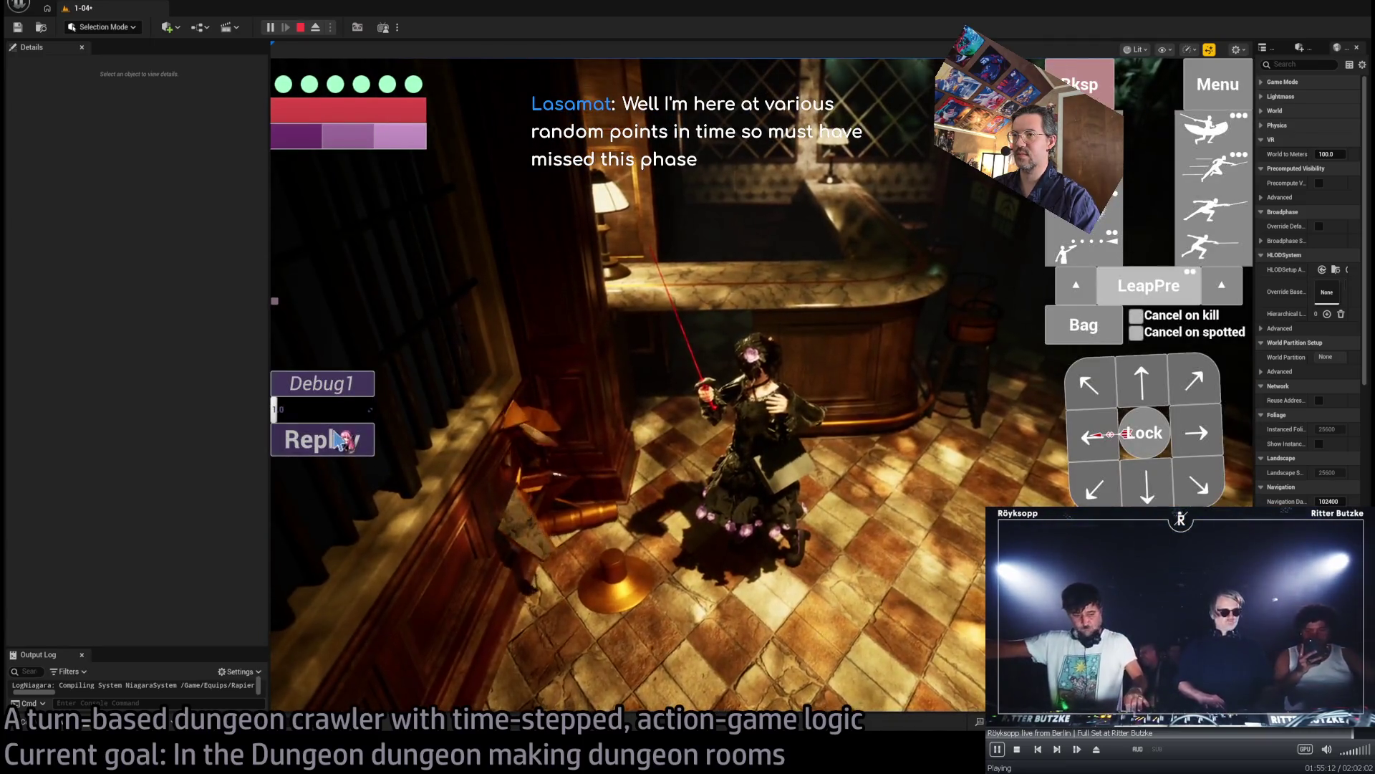
left_click(337, 438)
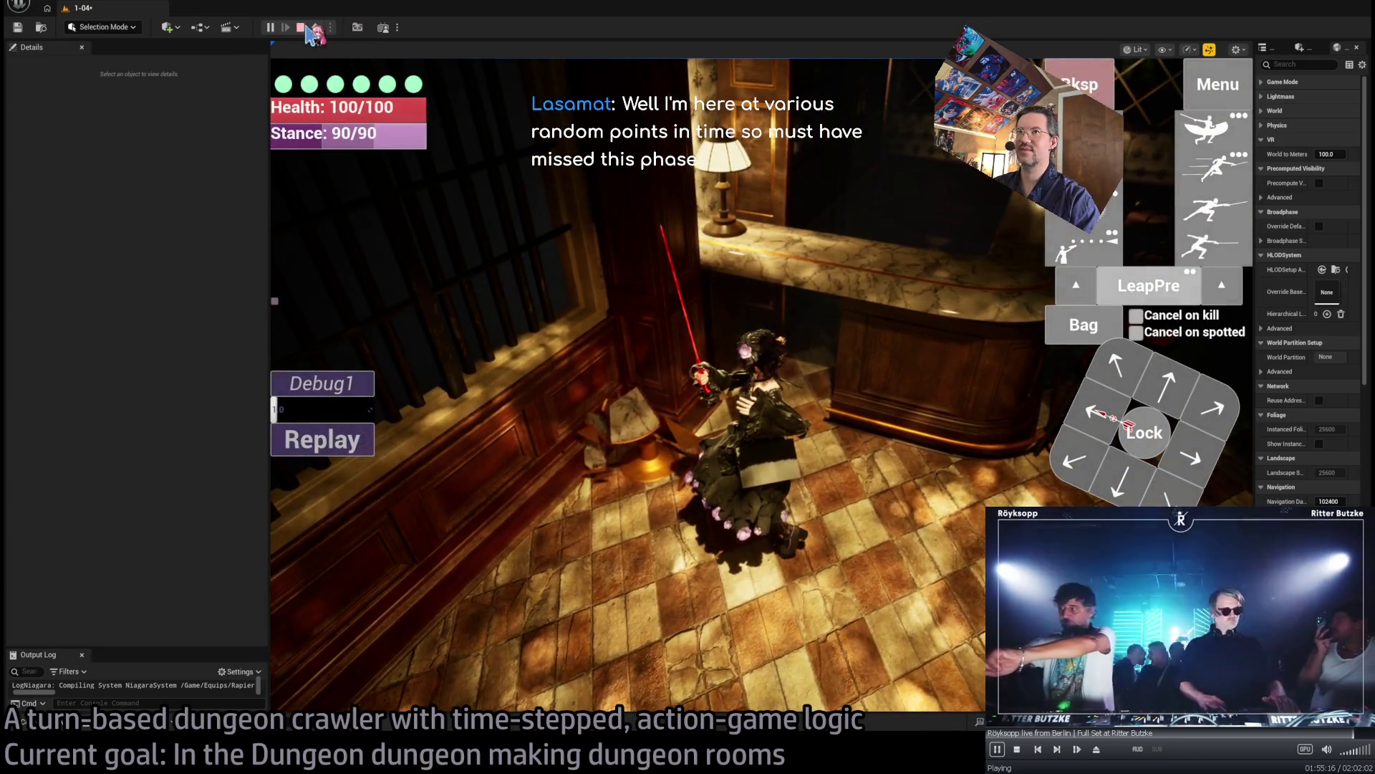
left_click(303, 28)
- Play again, change the camera view, eject to the free camera and replay the attack
key("alt+p")
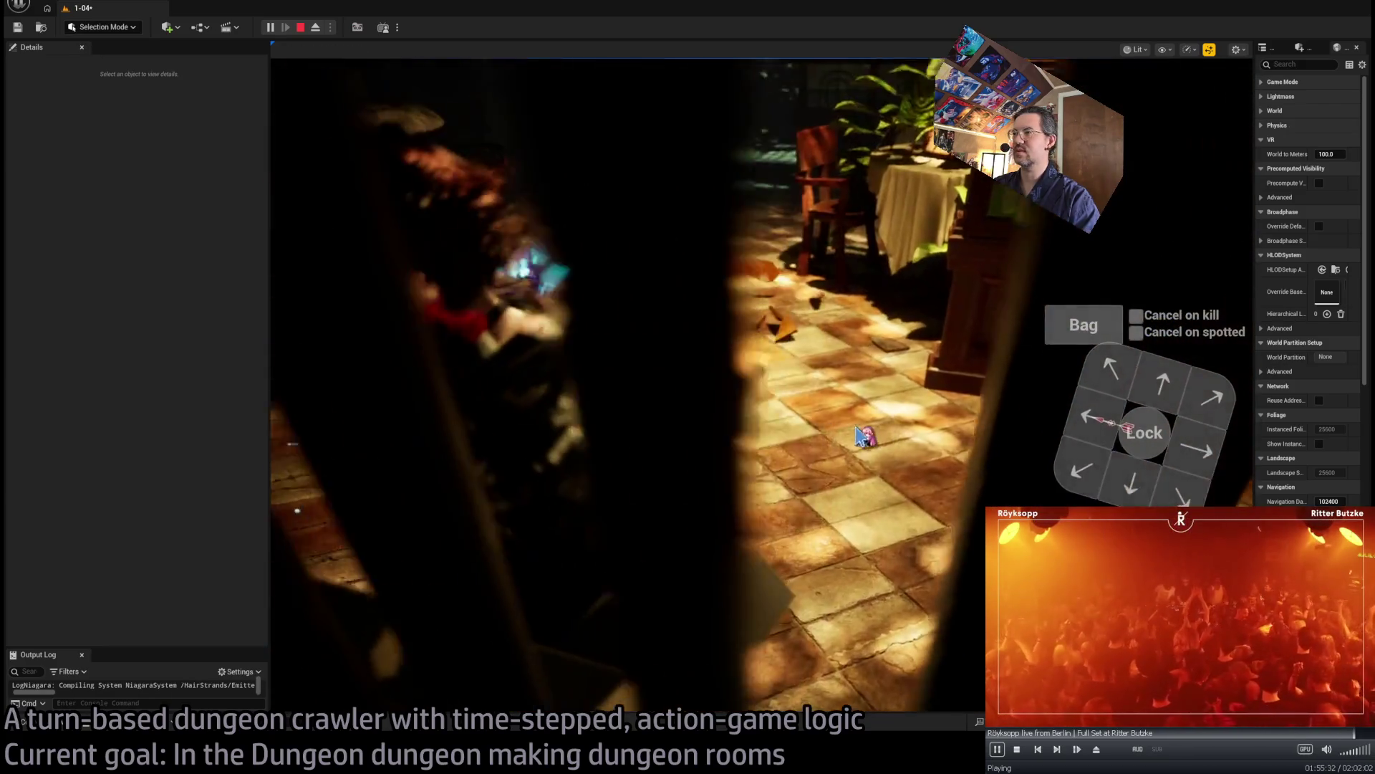
left_click(864, 437)
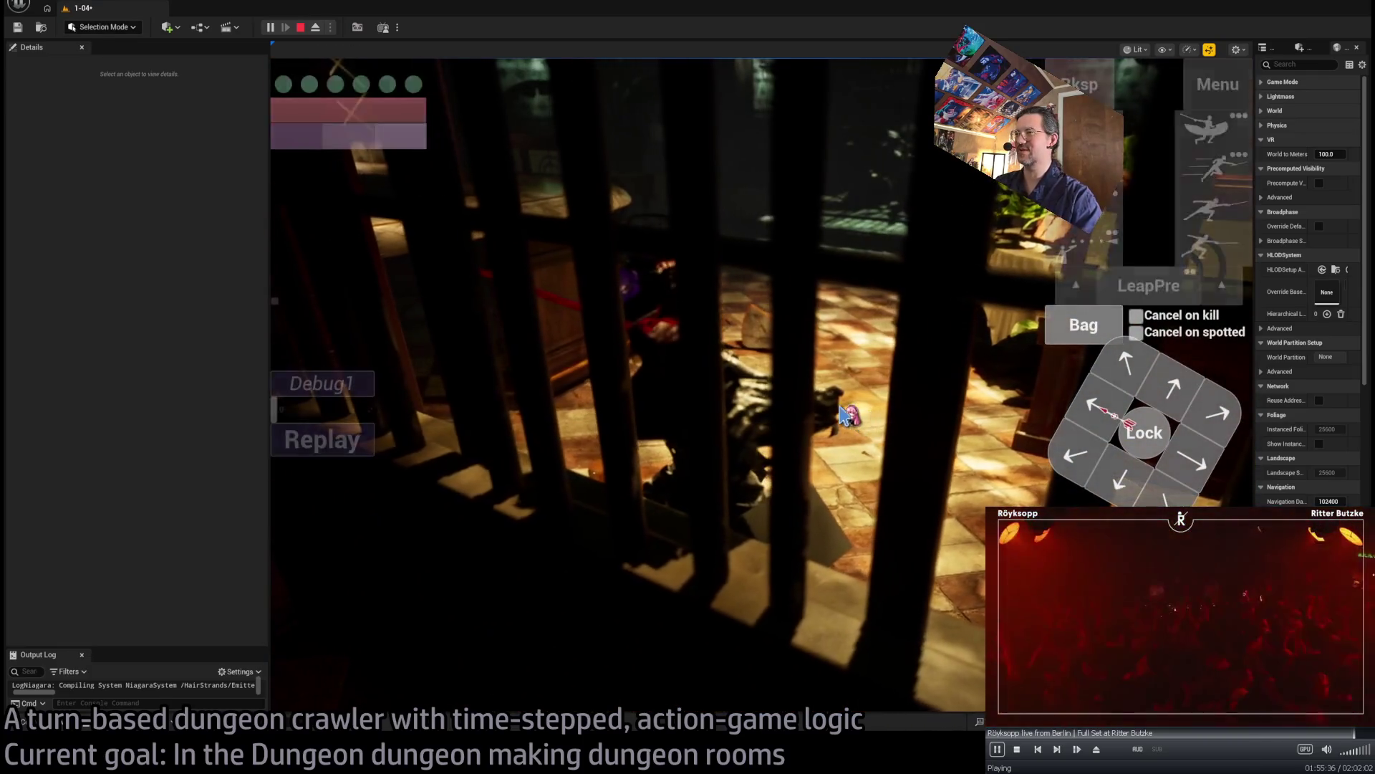
key("shift+F1")
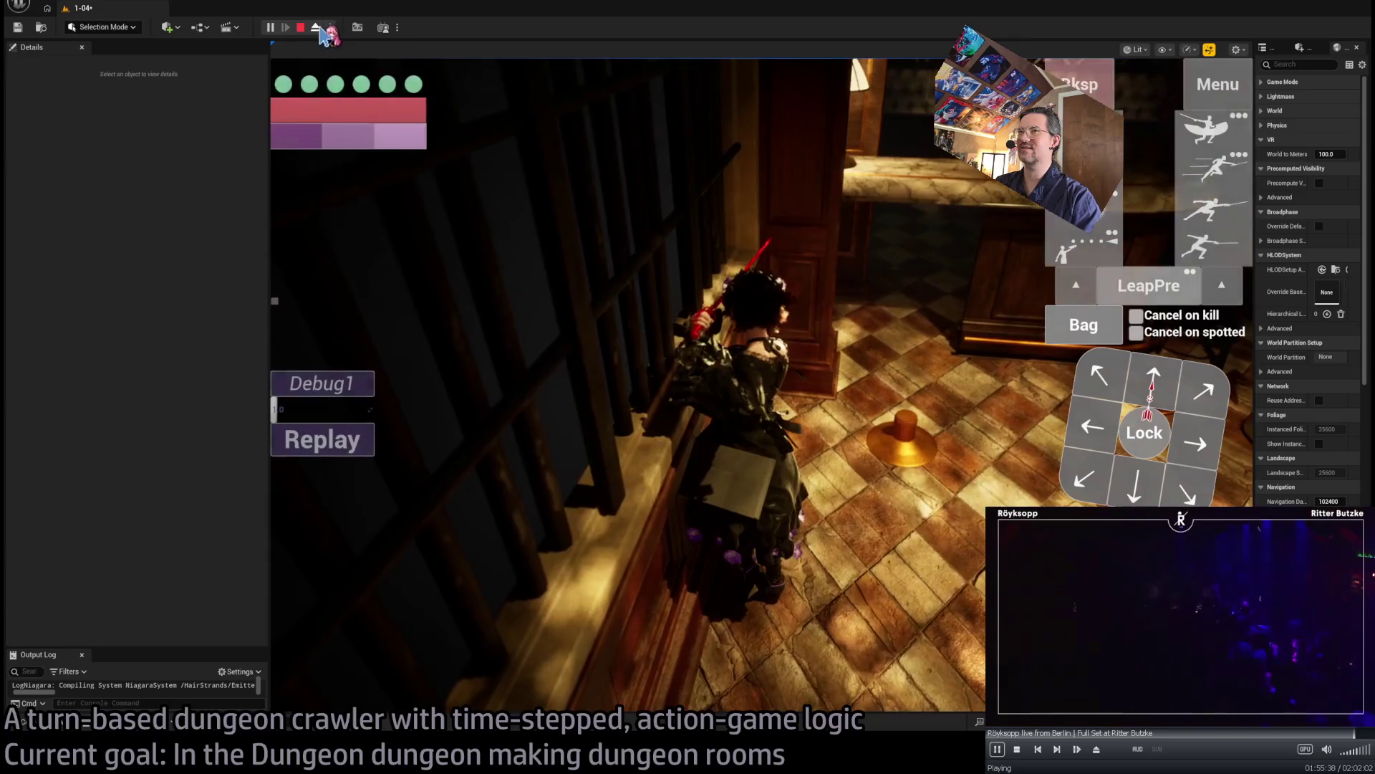
left_click(317, 28)
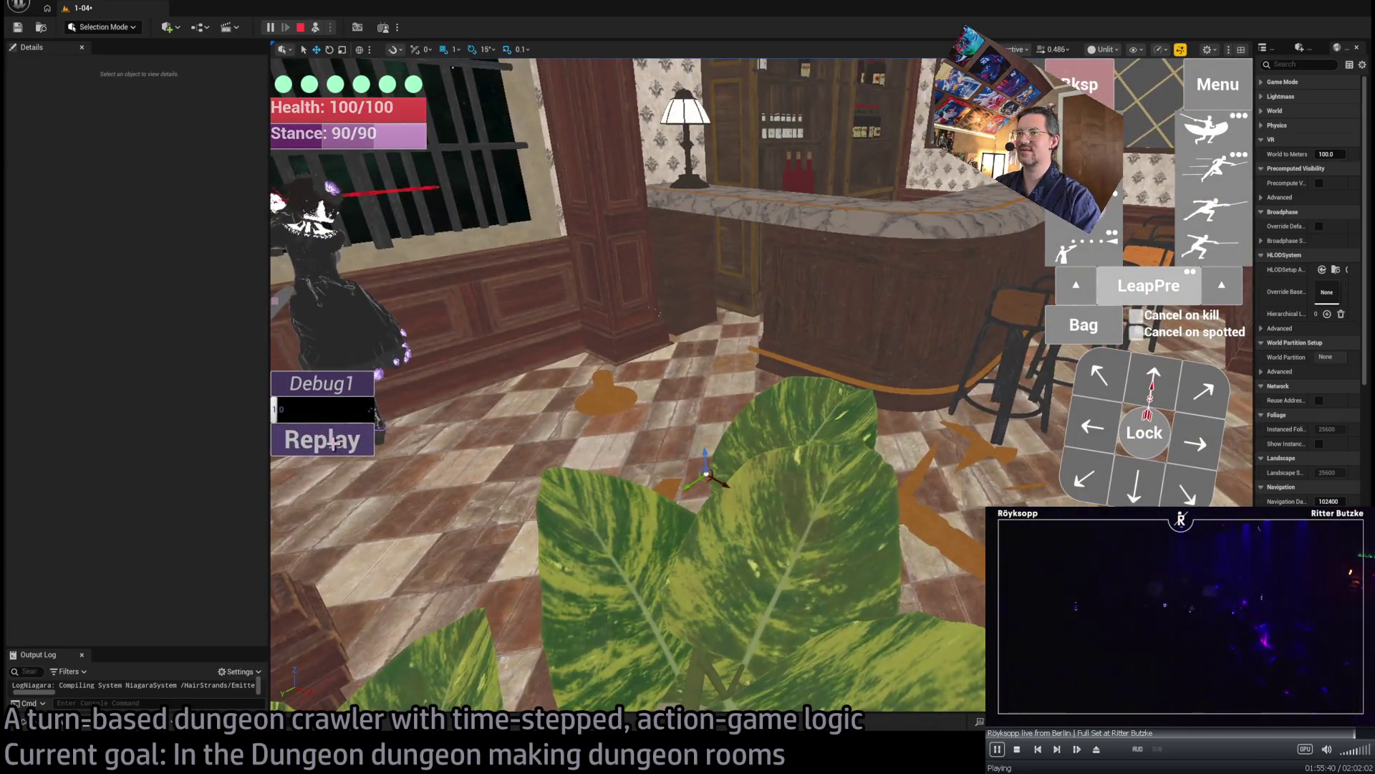
left_click(333, 444)
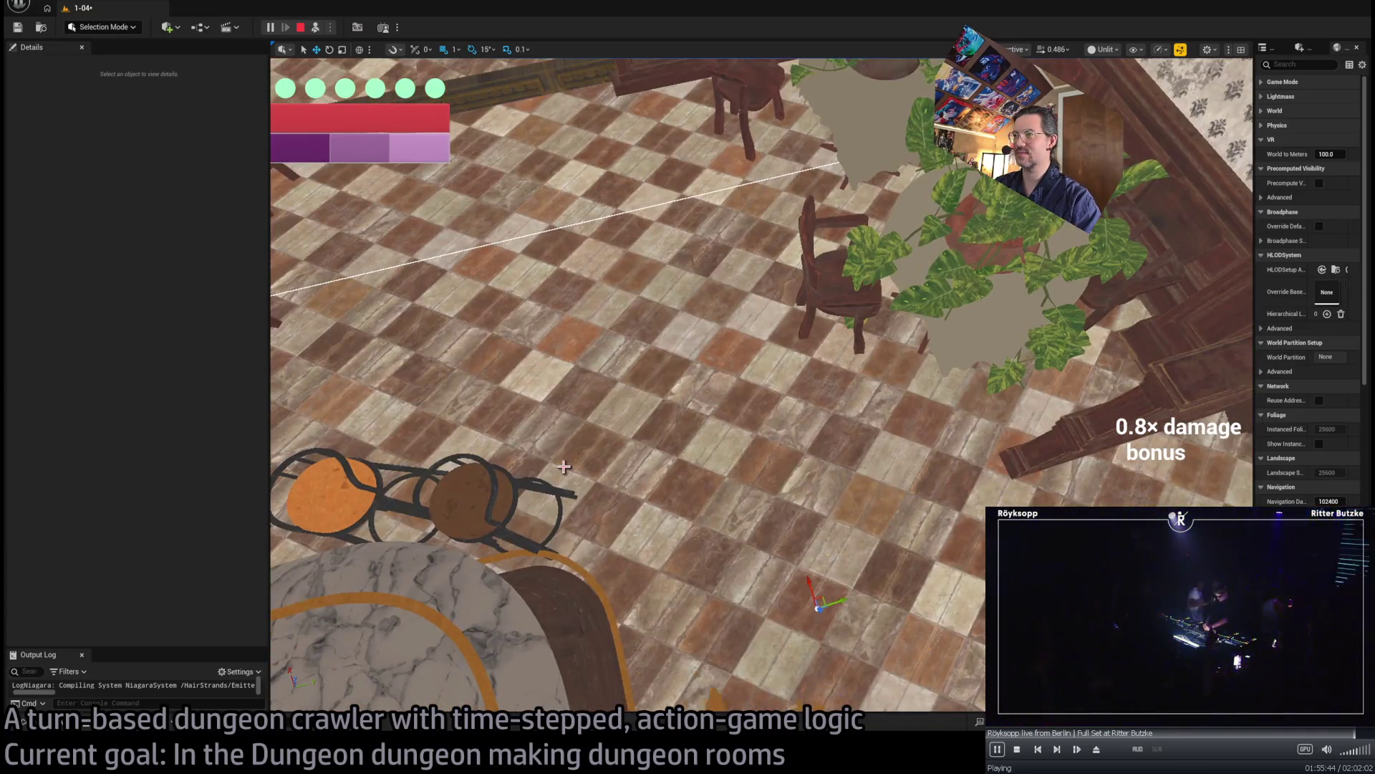
- End the test play and enable Destroy Adjacent on the marble side table
key("Escape")
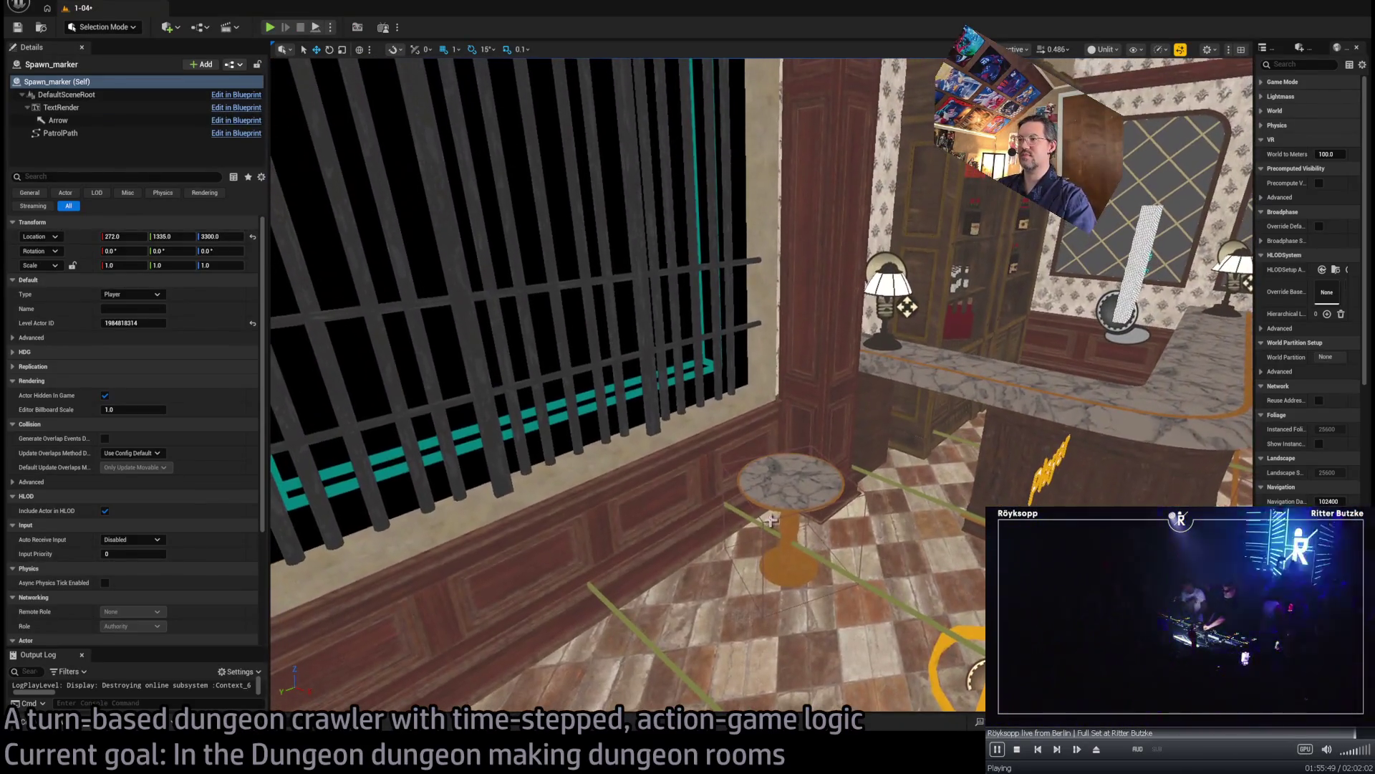
left_click(788, 494)
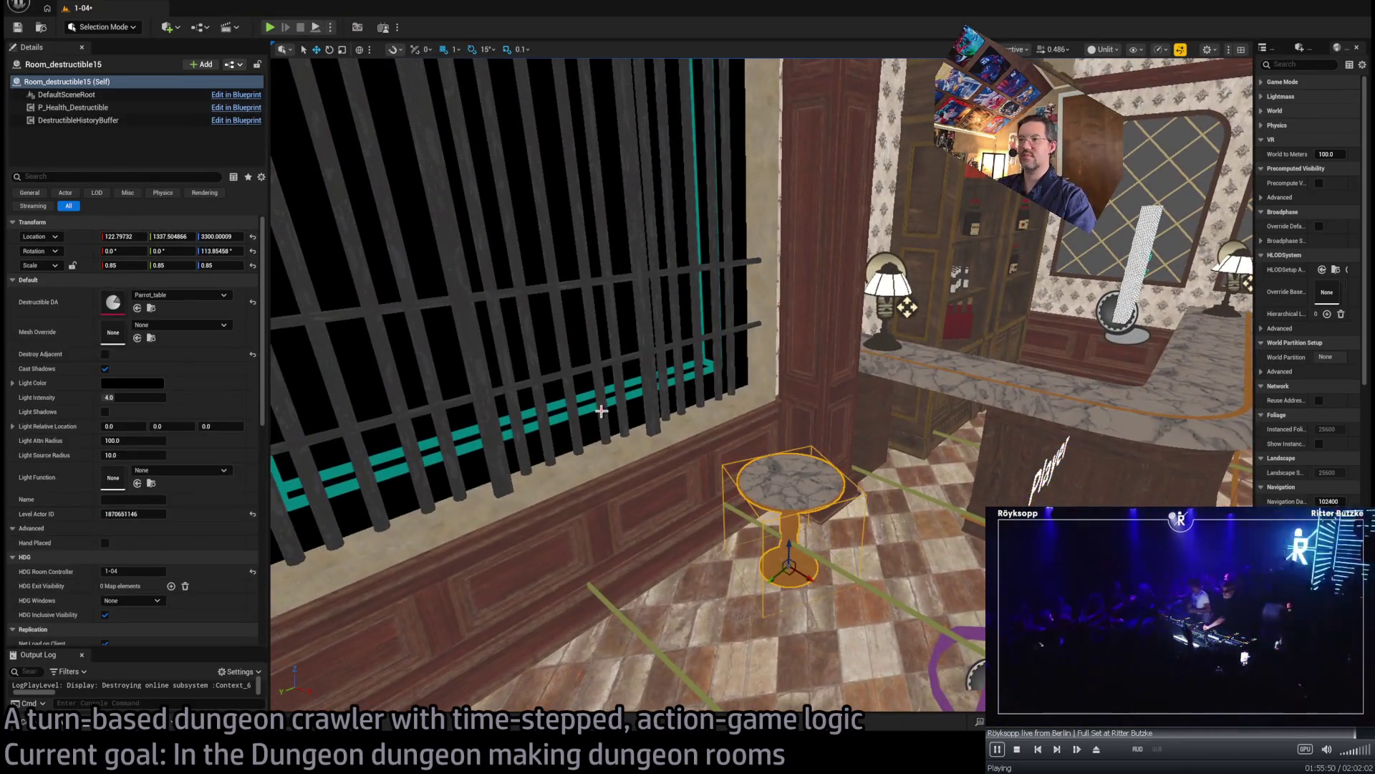
left_click(105, 368)
left_click(105, 354)
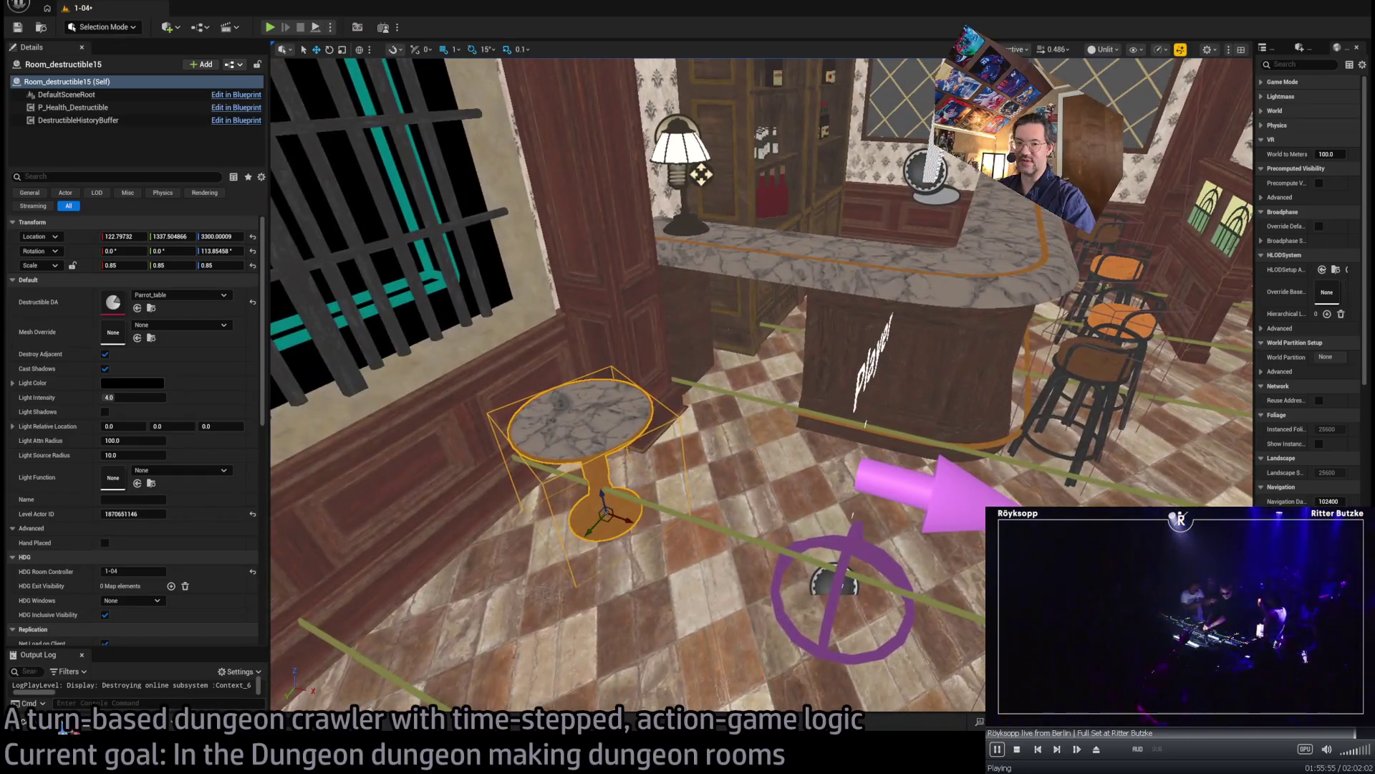
- Copy a barstool onto the table and override its mesh to SM_CoffeePot from Mesh_props
left_click(64, 725)
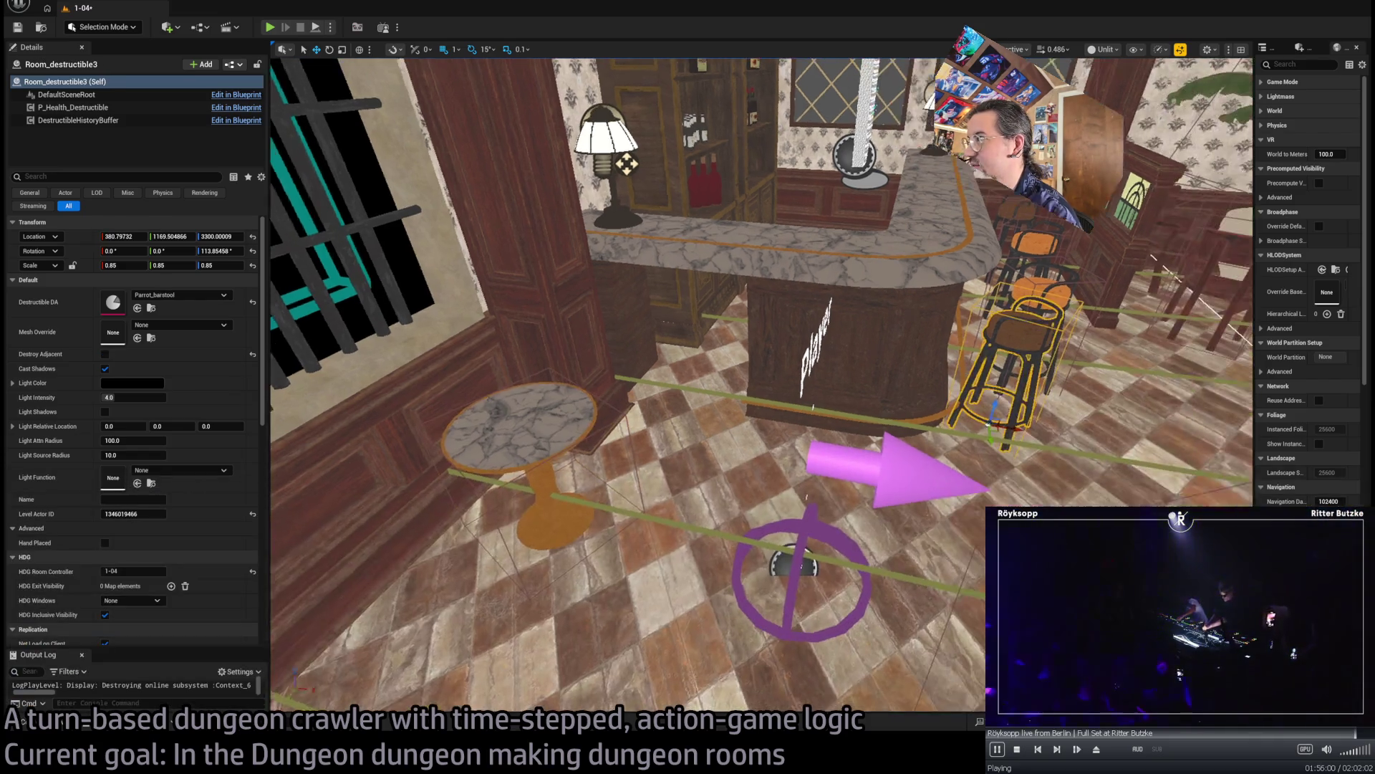
left_click(981, 437)
mouse_move(979, 426)
left_mouse_down()
mouse_move(513, 556)
mouse_move(558, 537)
mouse_move(479, 399)
left_mouse_up()
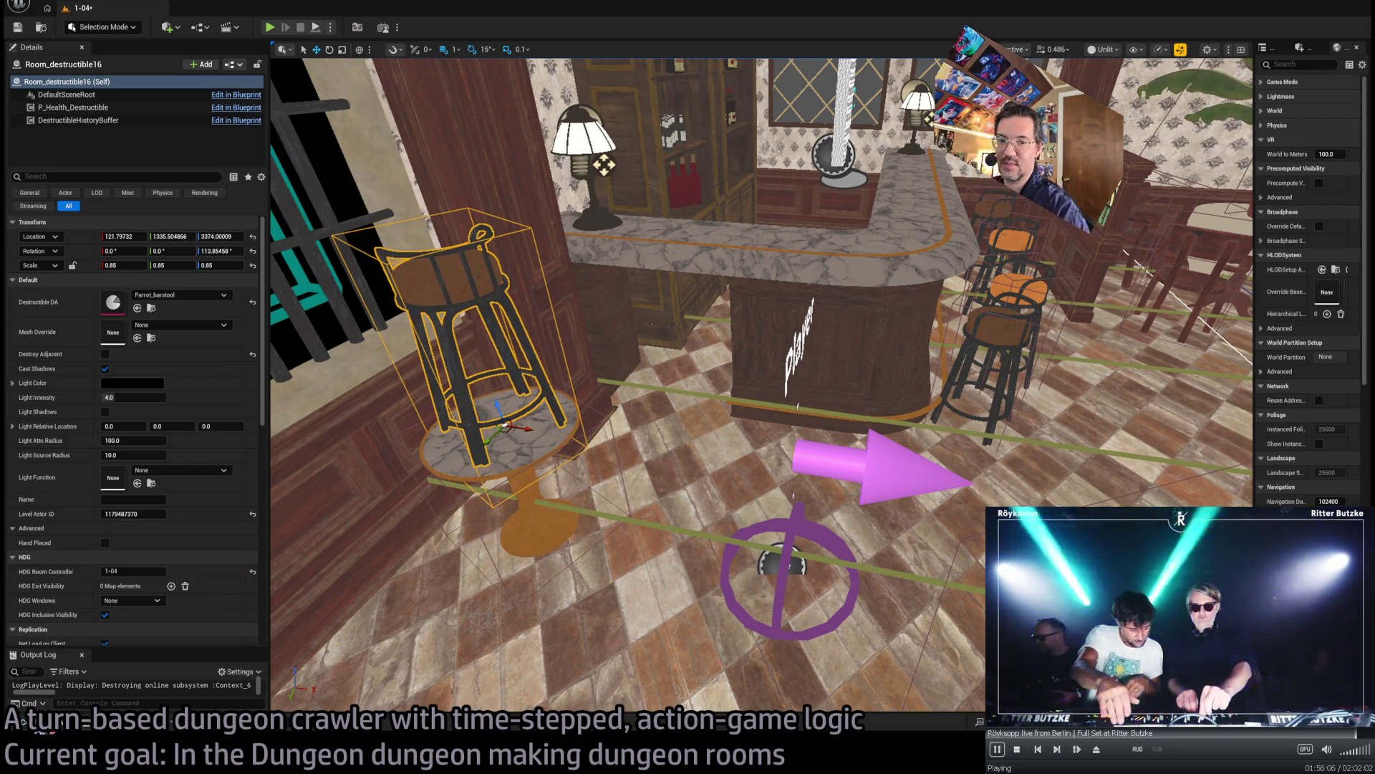
key("ctrl+space")
key("ctrl+space")
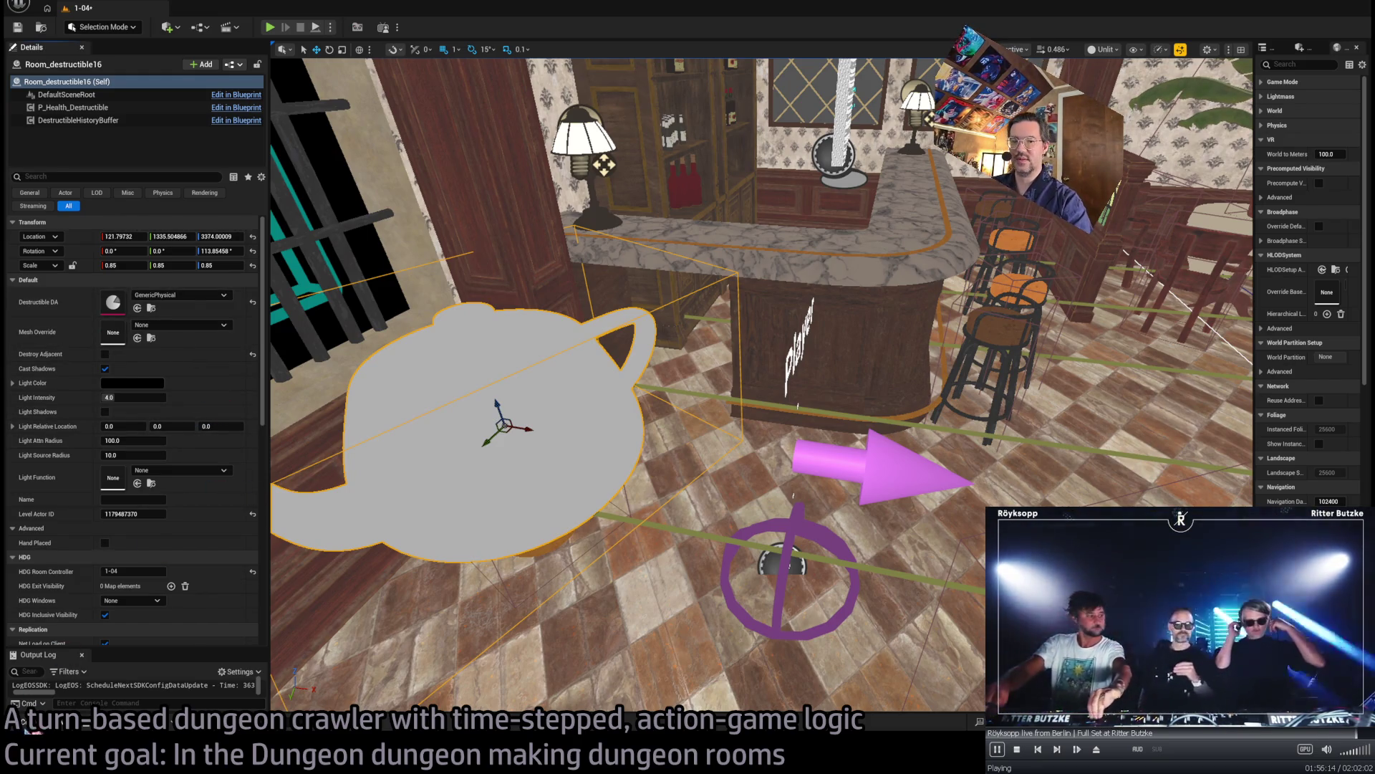
left_click(29, 729)
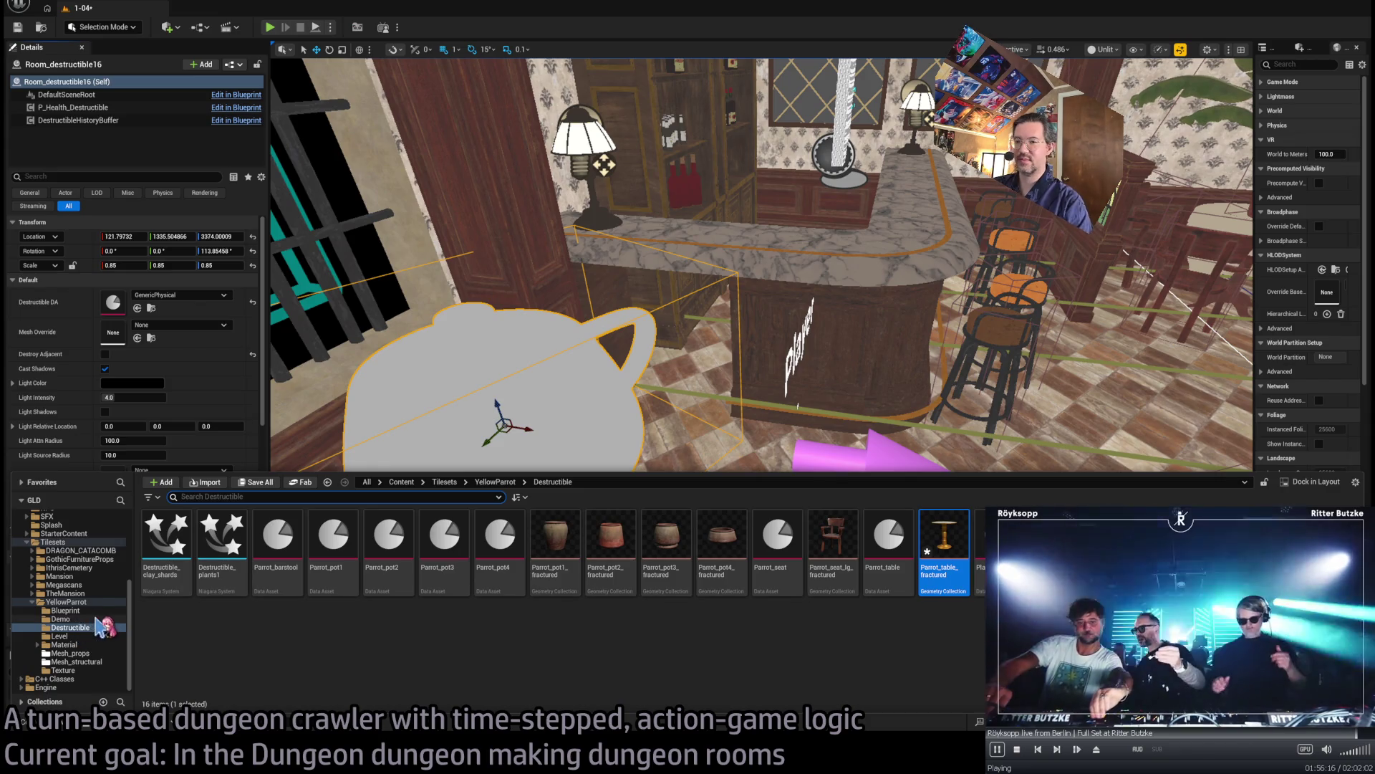
left_click(95, 620)
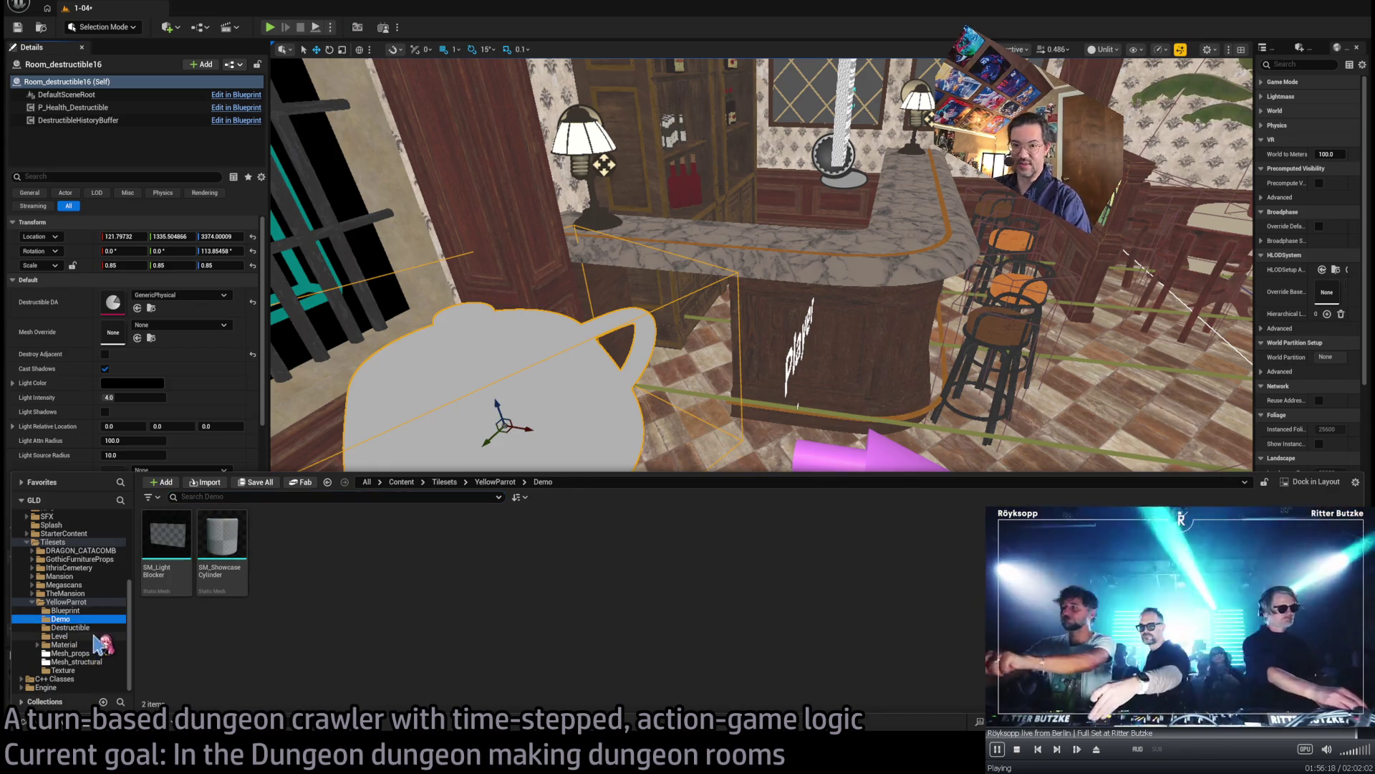
left_click(83, 652)
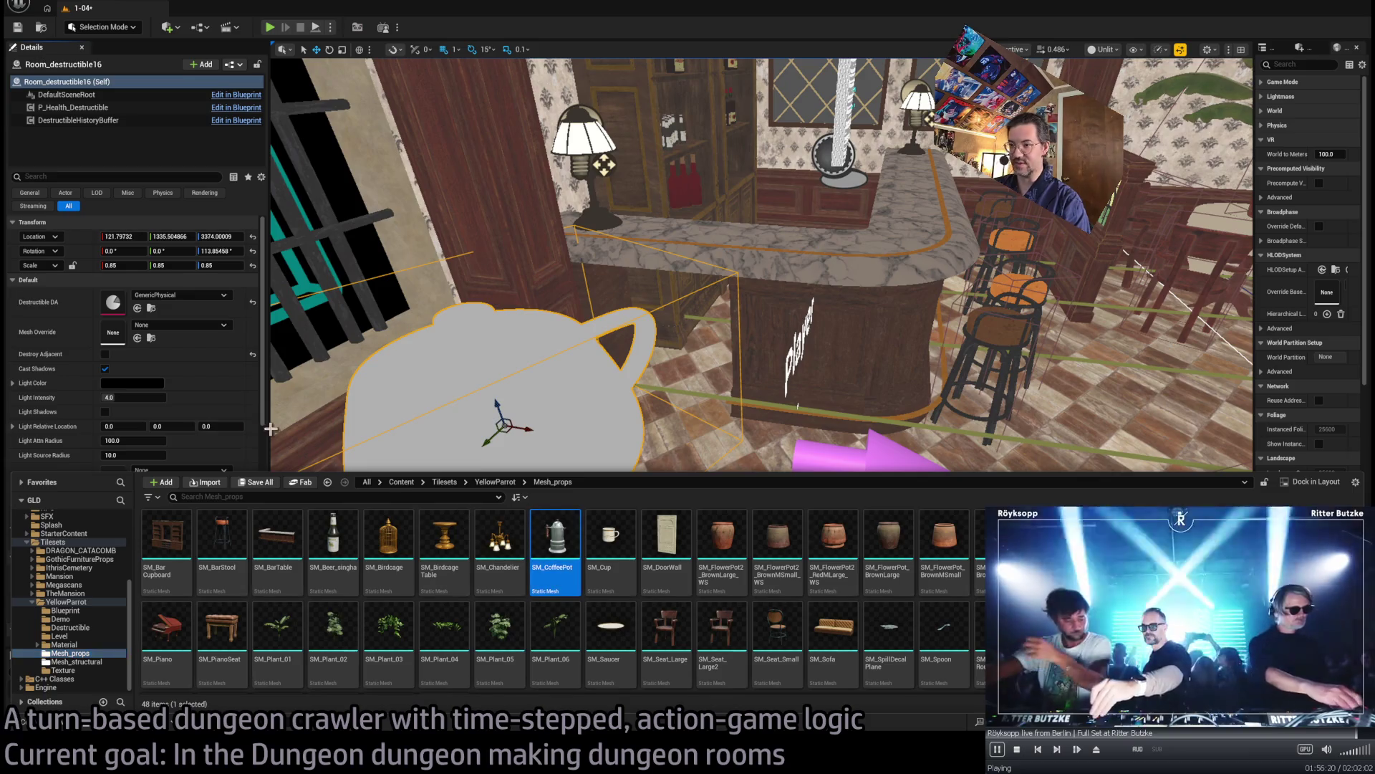
left_click(151, 336)
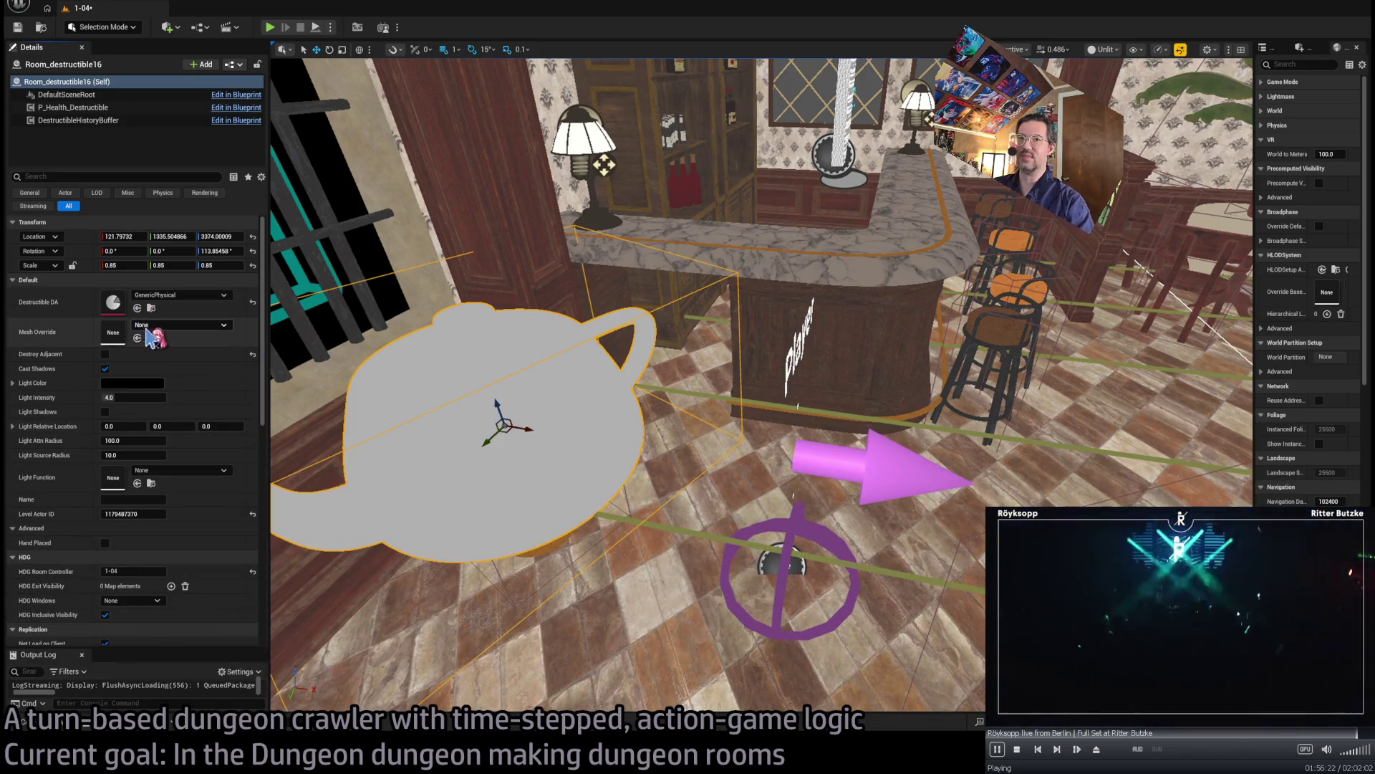
left_click_drag(150, 335, 152, 334)
key("f")
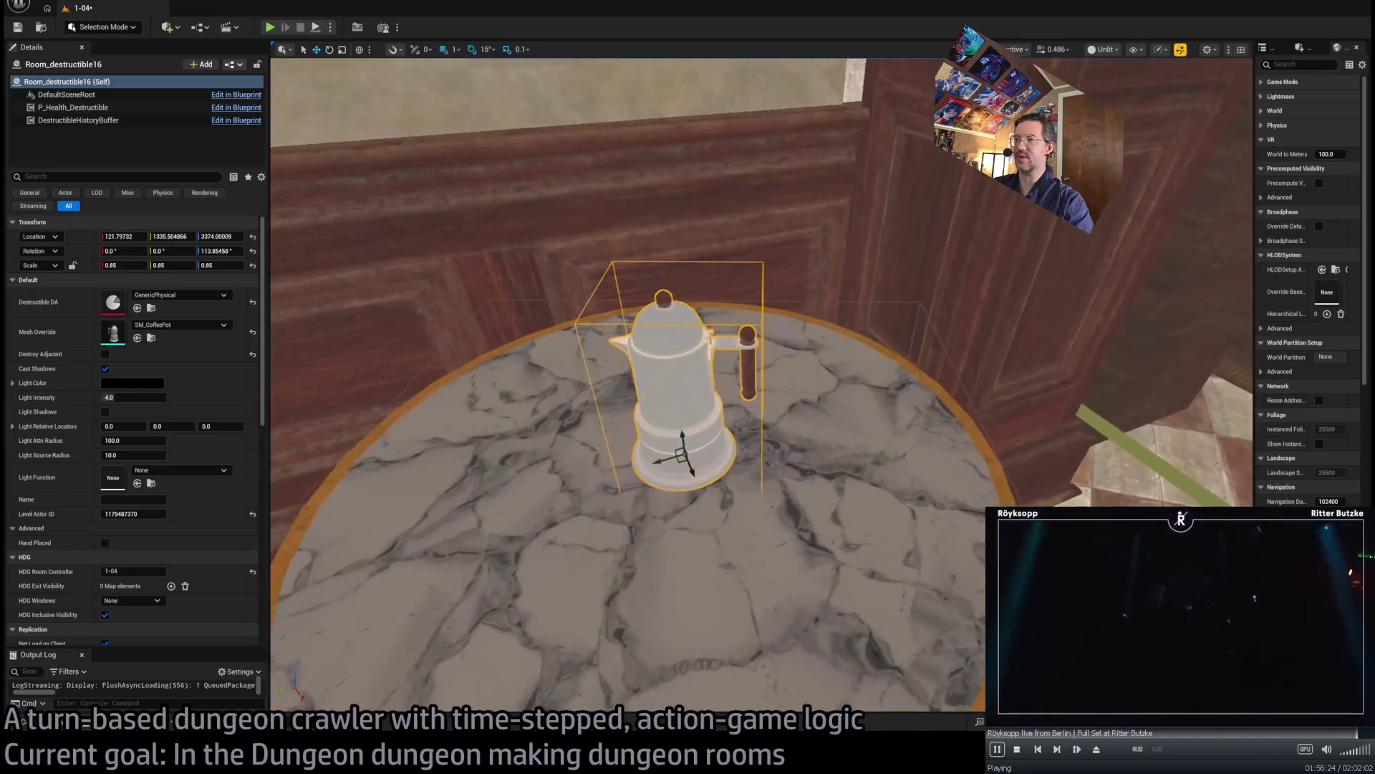
- Shift the coffee pot across the table and duplicate it beside the first
left_click_drag(599, 466, 540, 487)
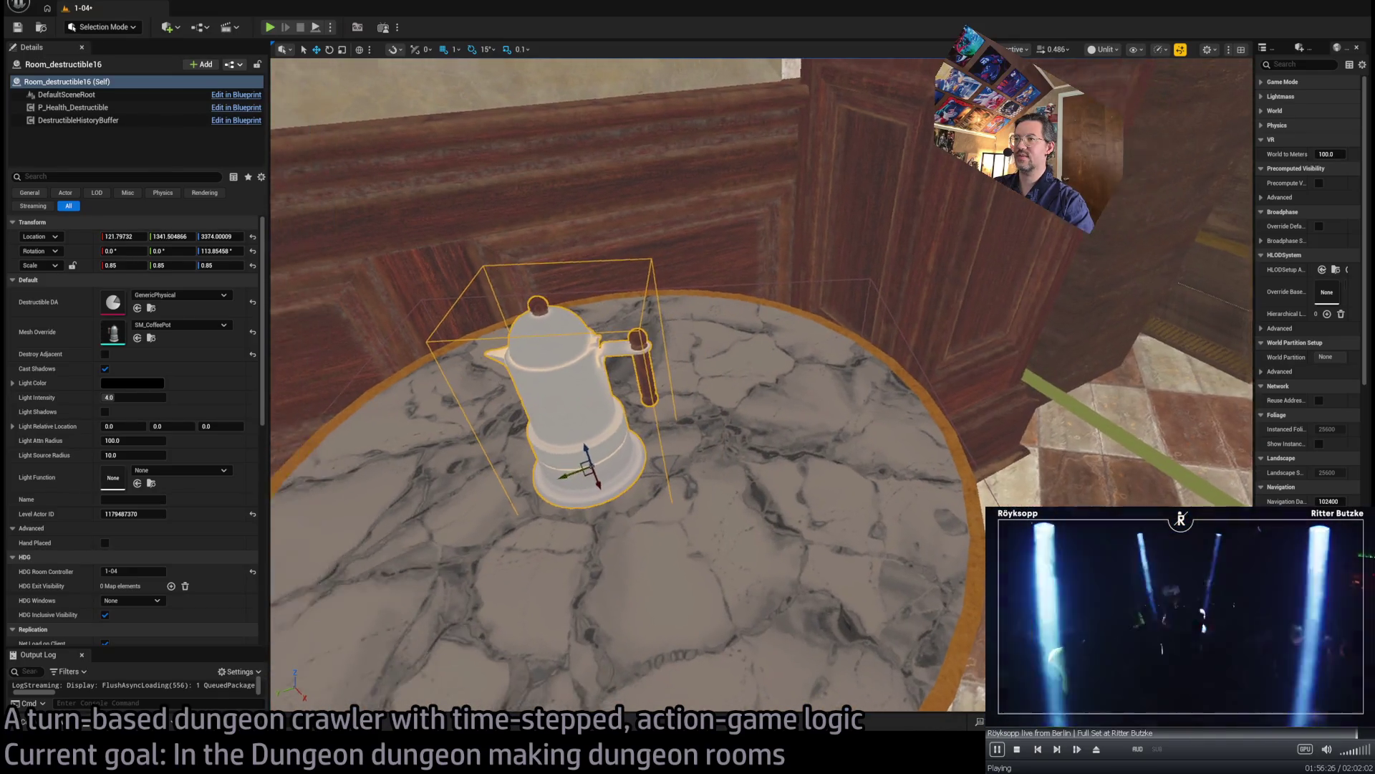
scroll(545, 490, "down", 5)
scroll(759, 387, "up", 5)
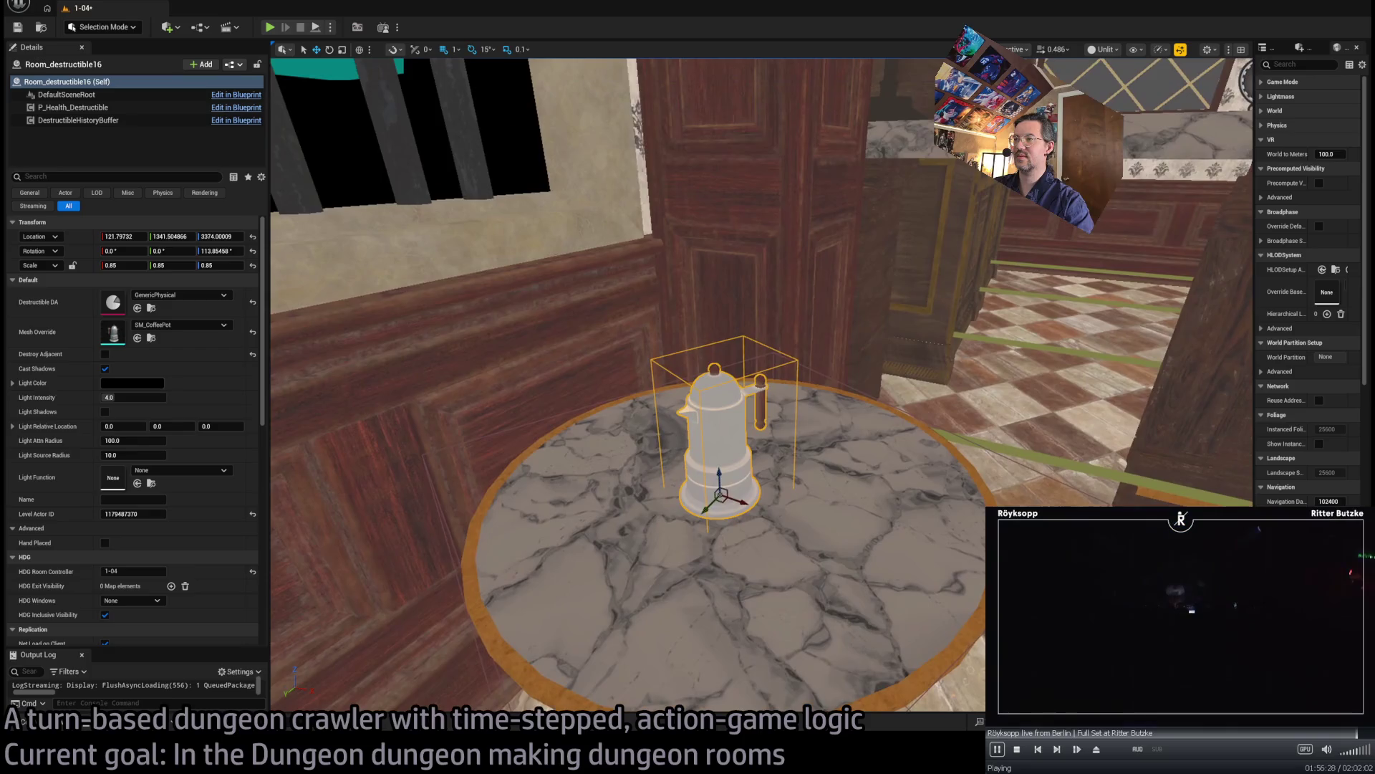
scroll(759, 387, "down", 1)
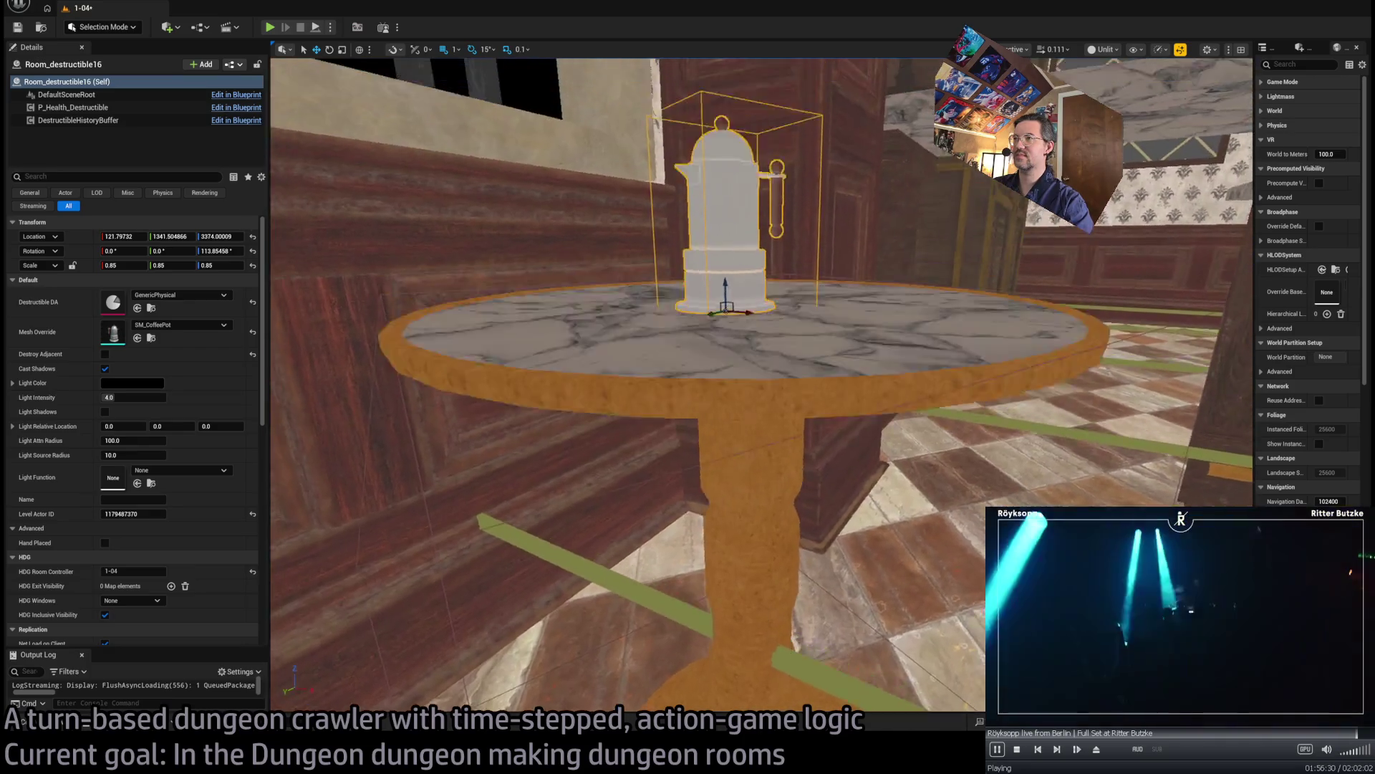
scroll(759, 387, "up", 2)
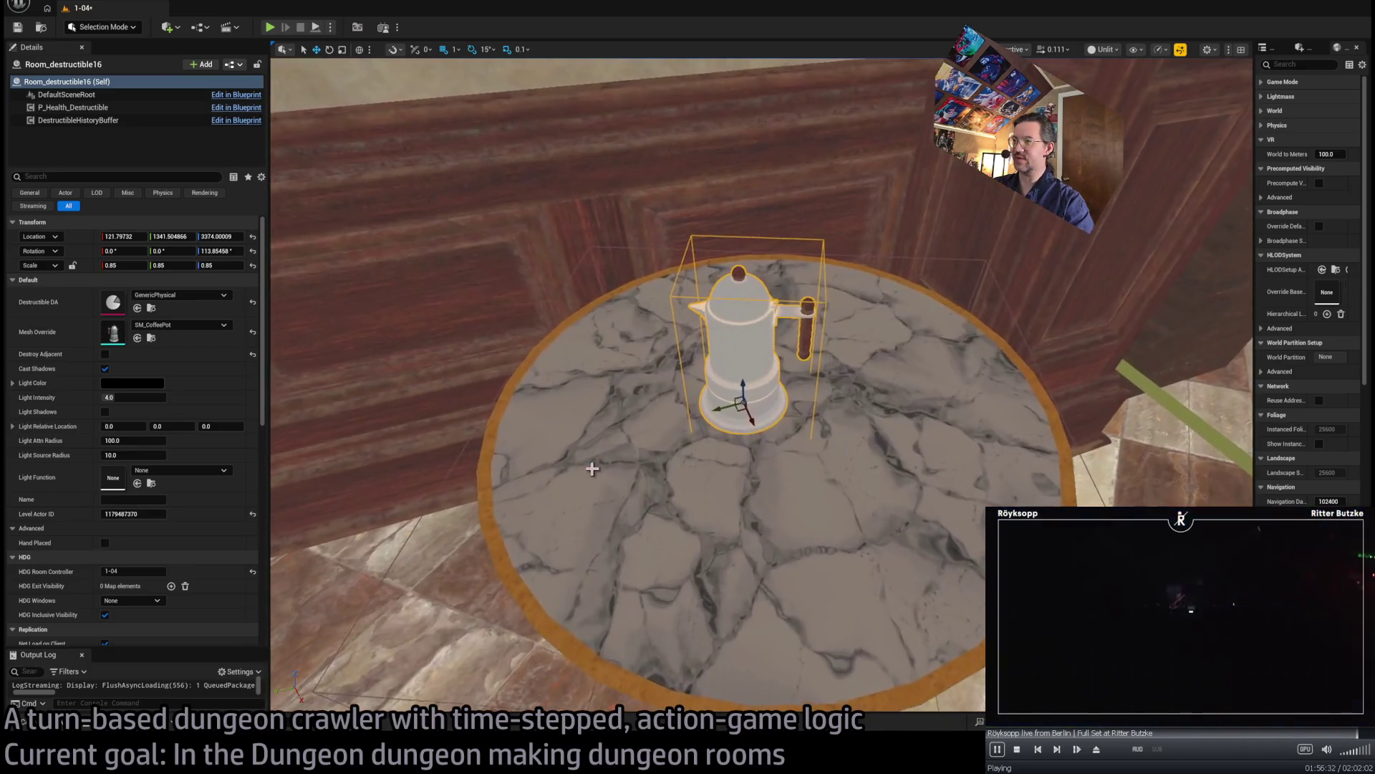
mouse_move(727, 410)
left_mouse_down()
mouse_move(578, 447)
mouse_move(634, 437)
left_mouse_up()
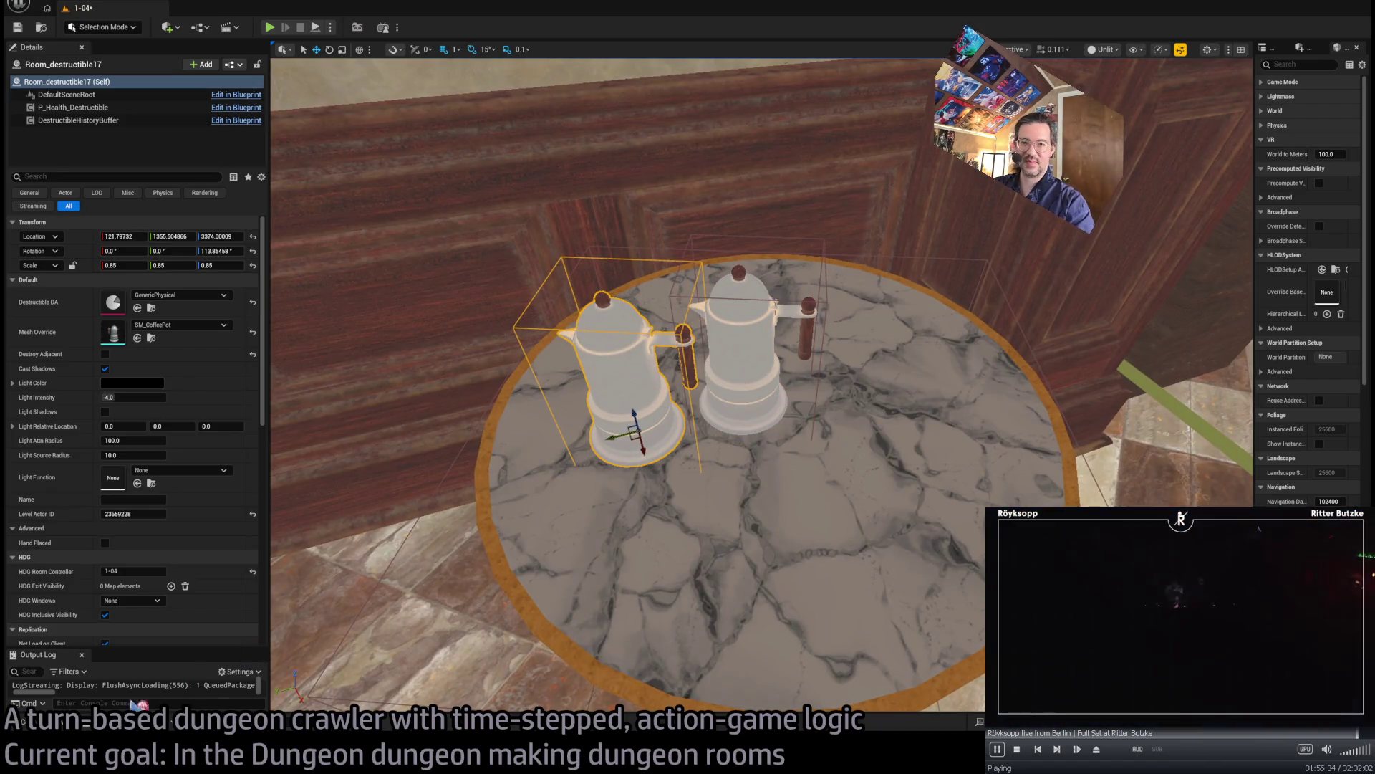
- Turn the duplicate pot into an SM_Cup, position it, and remove the extra cup
left_click(63, 725)
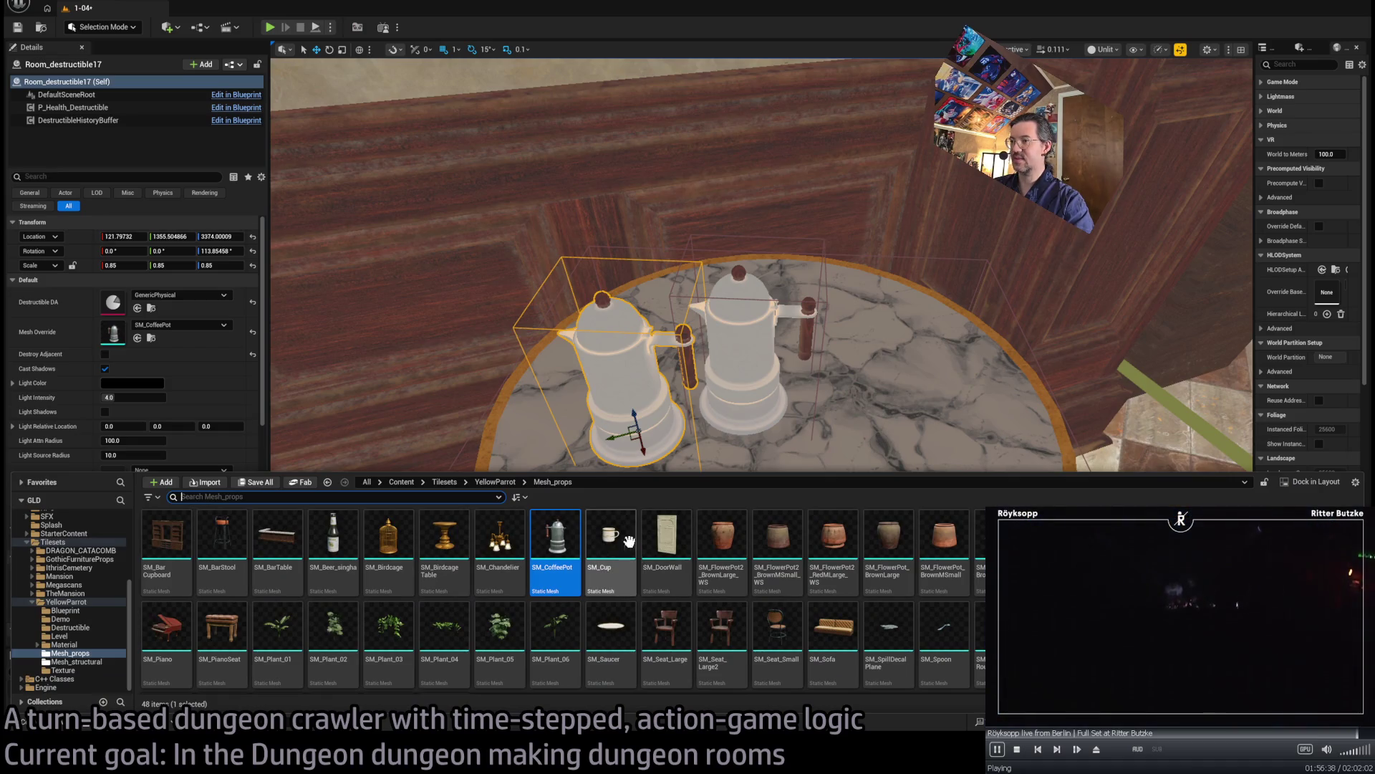
left_click_drag(604, 544, 143, 323)
mouse_move(620, 437)
left_mouse_down()
mouse_move(570, 453)
mouse_move(584, 484)
mouse_move(945, 374)
left_mouse_up()
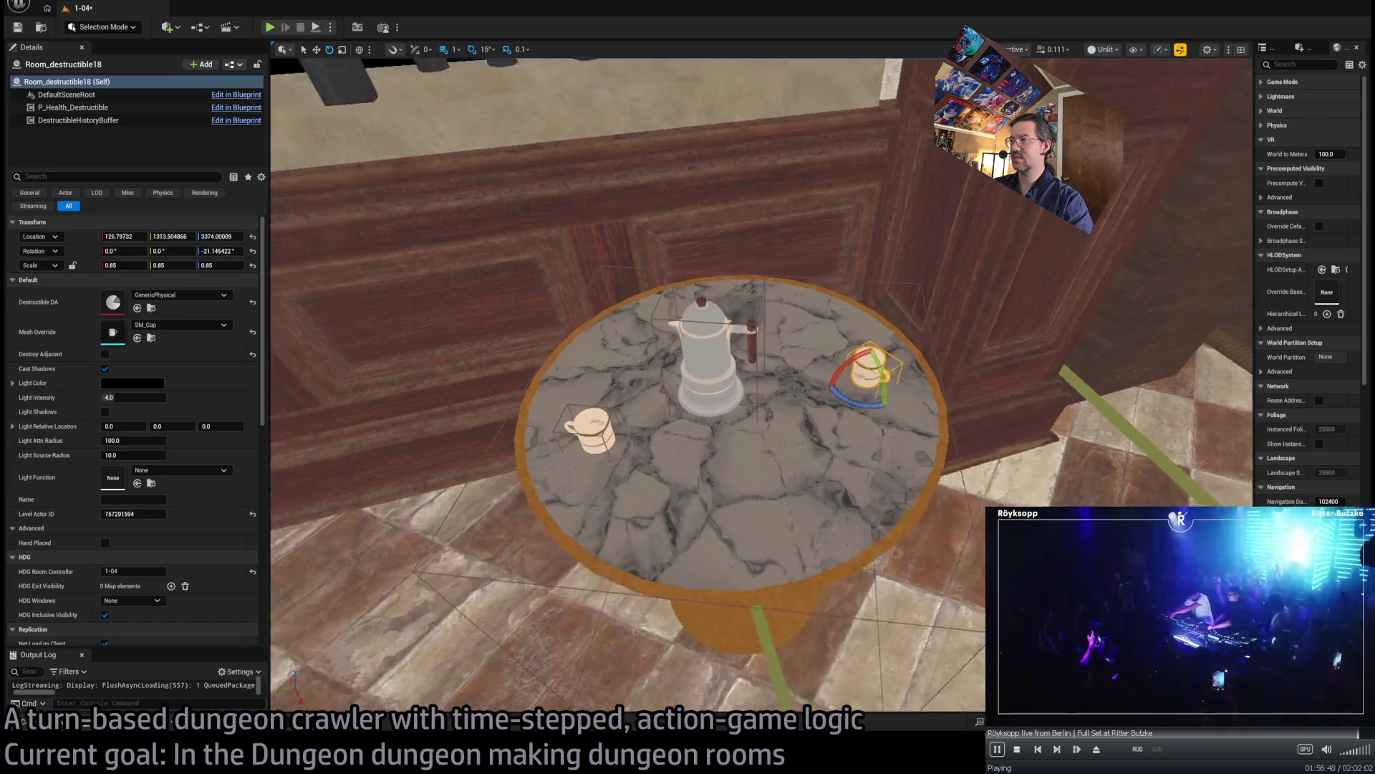
key("Delete")
scroll(717, 430, "up", 2)
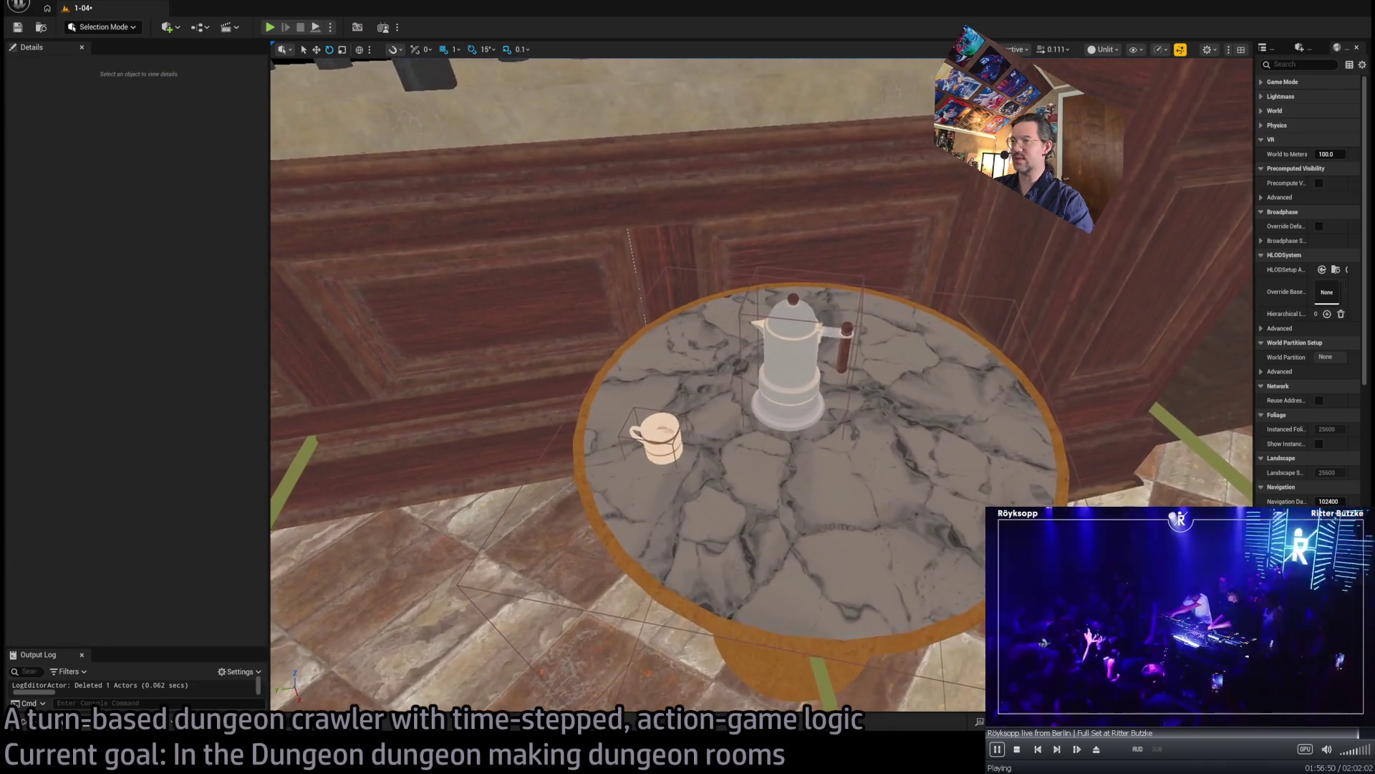
left_click(659, 438)
- Copy the cup, override it to SM_WineBottle, and set the bottle at the table's edge
key("ctrl+space")
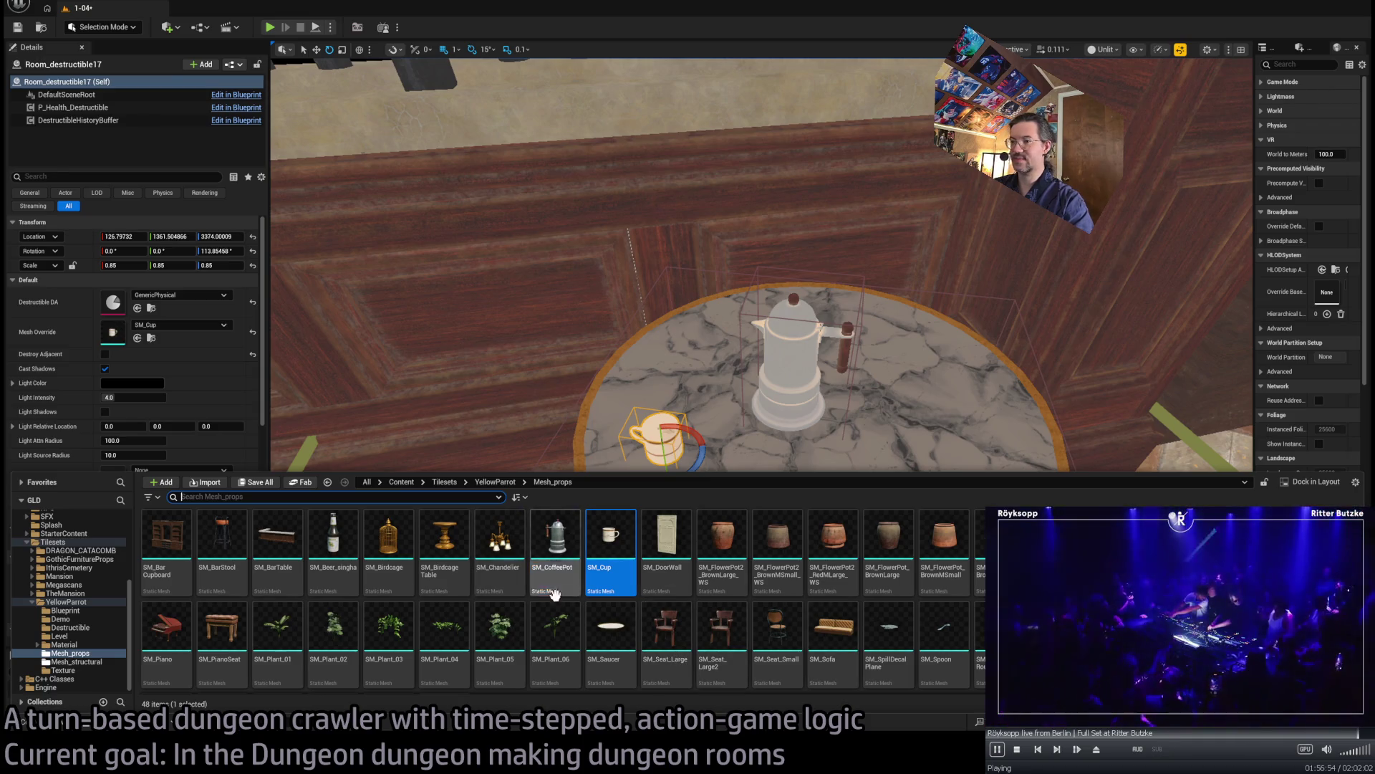
scroll(591, 595, "down", 1)
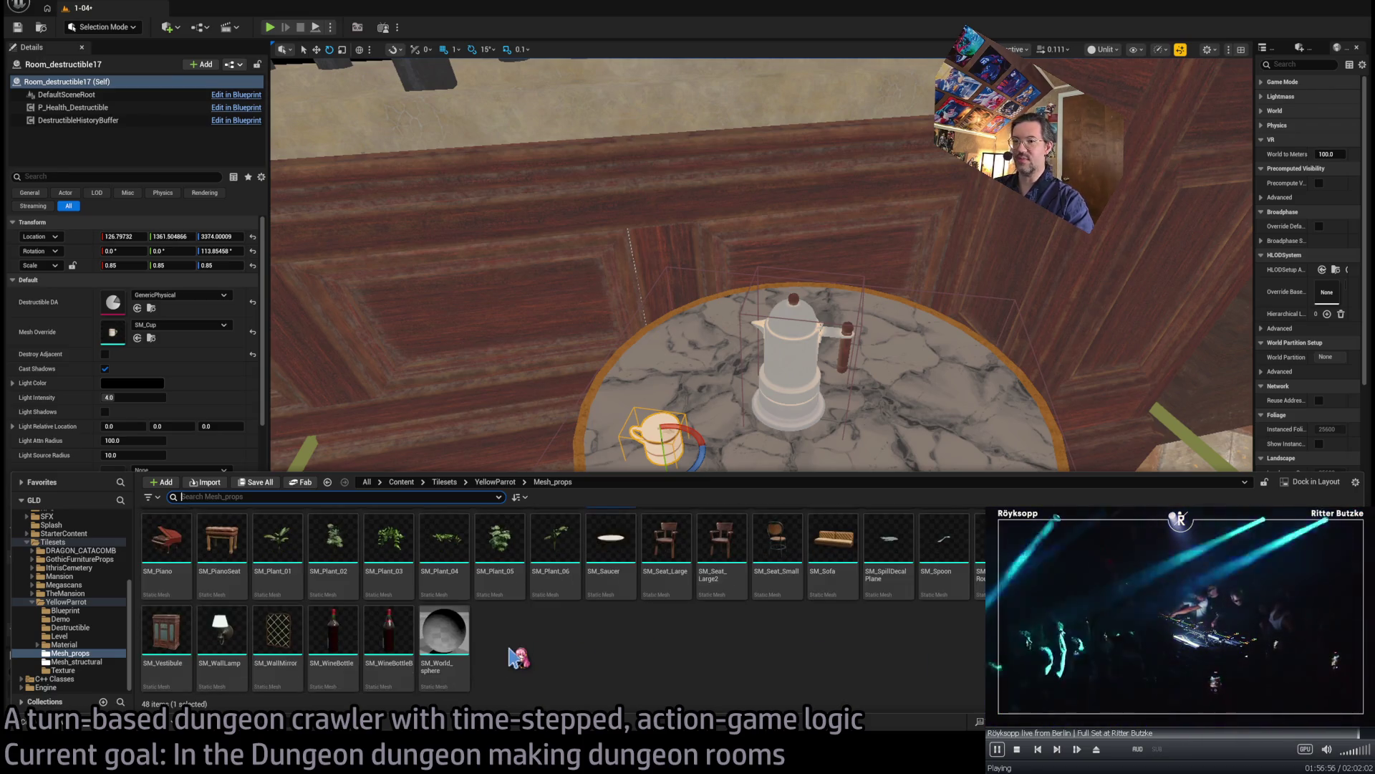
scroll(788, 587, "up", 1)
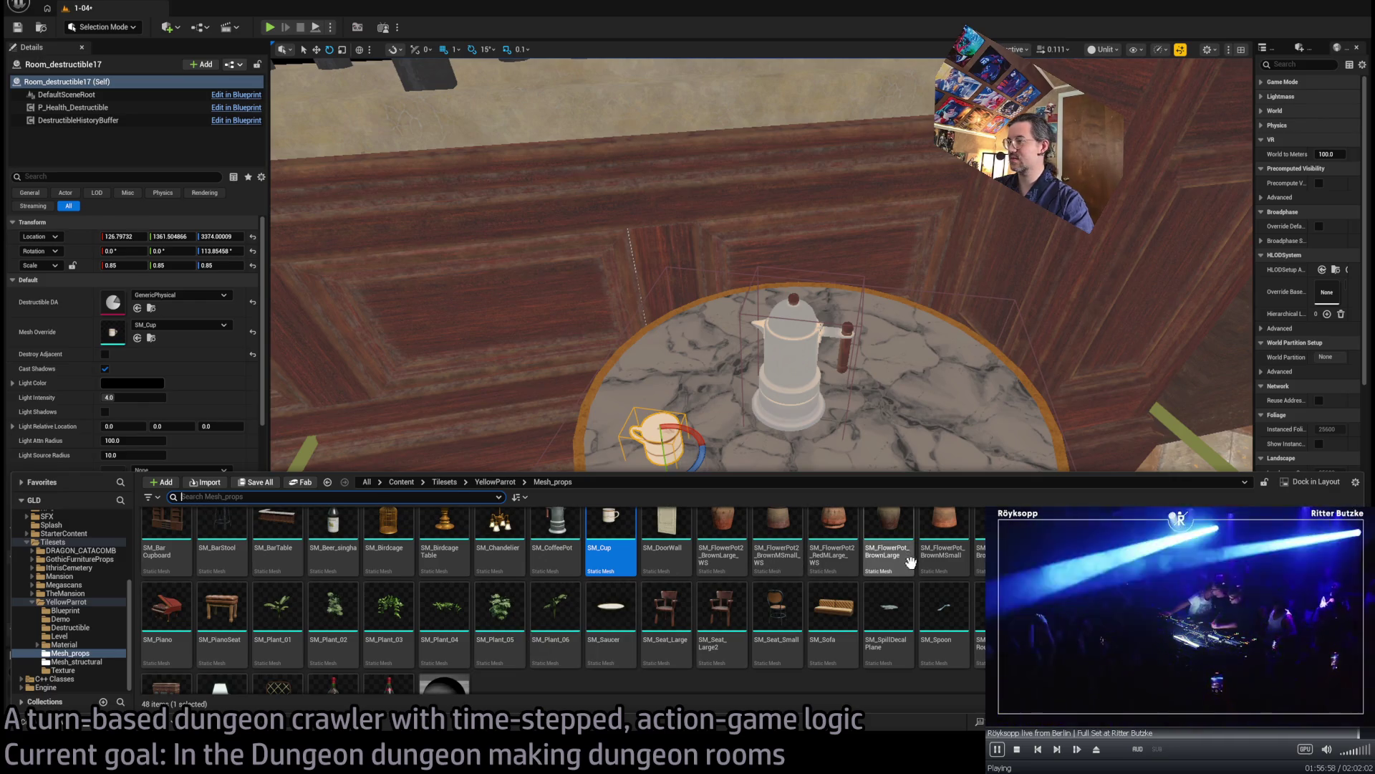
scroll(810, 552, "down", 1)
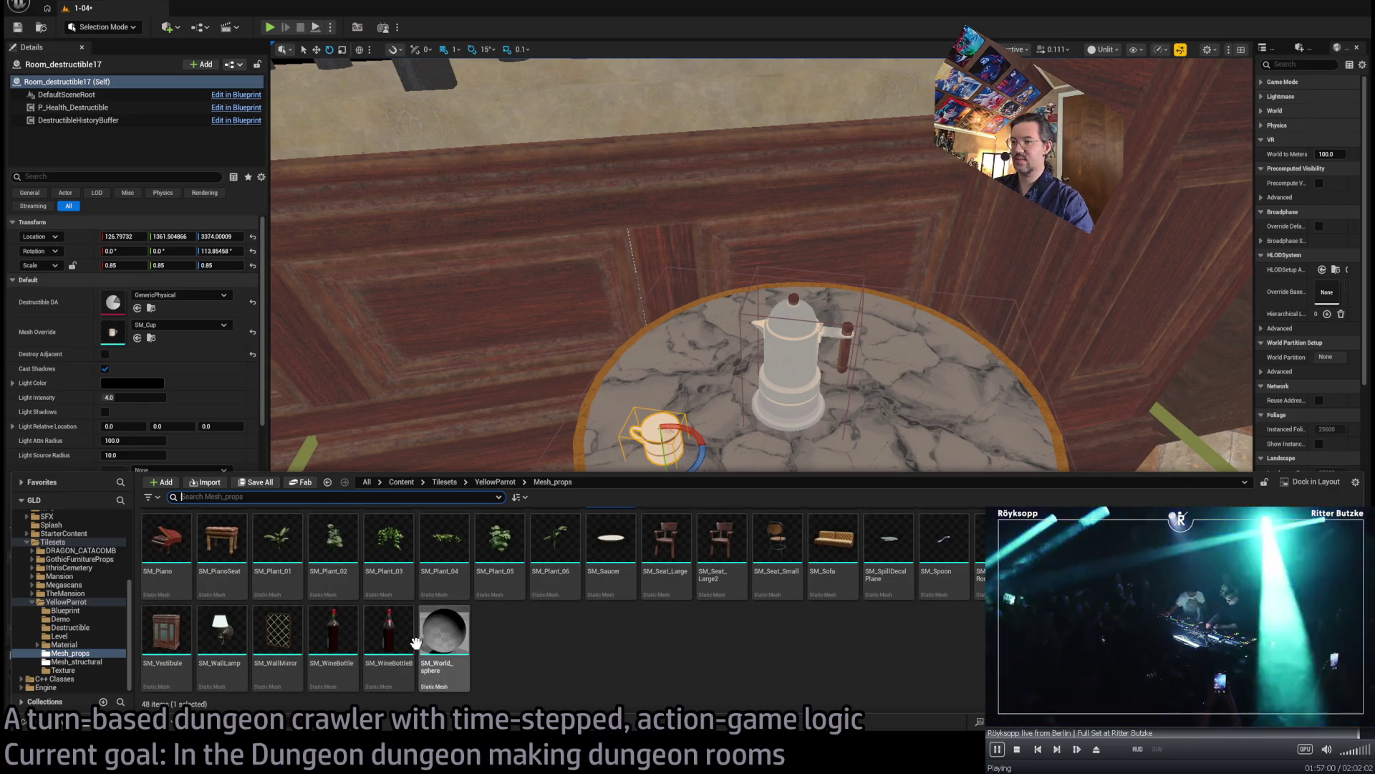
left_click(358, 634)
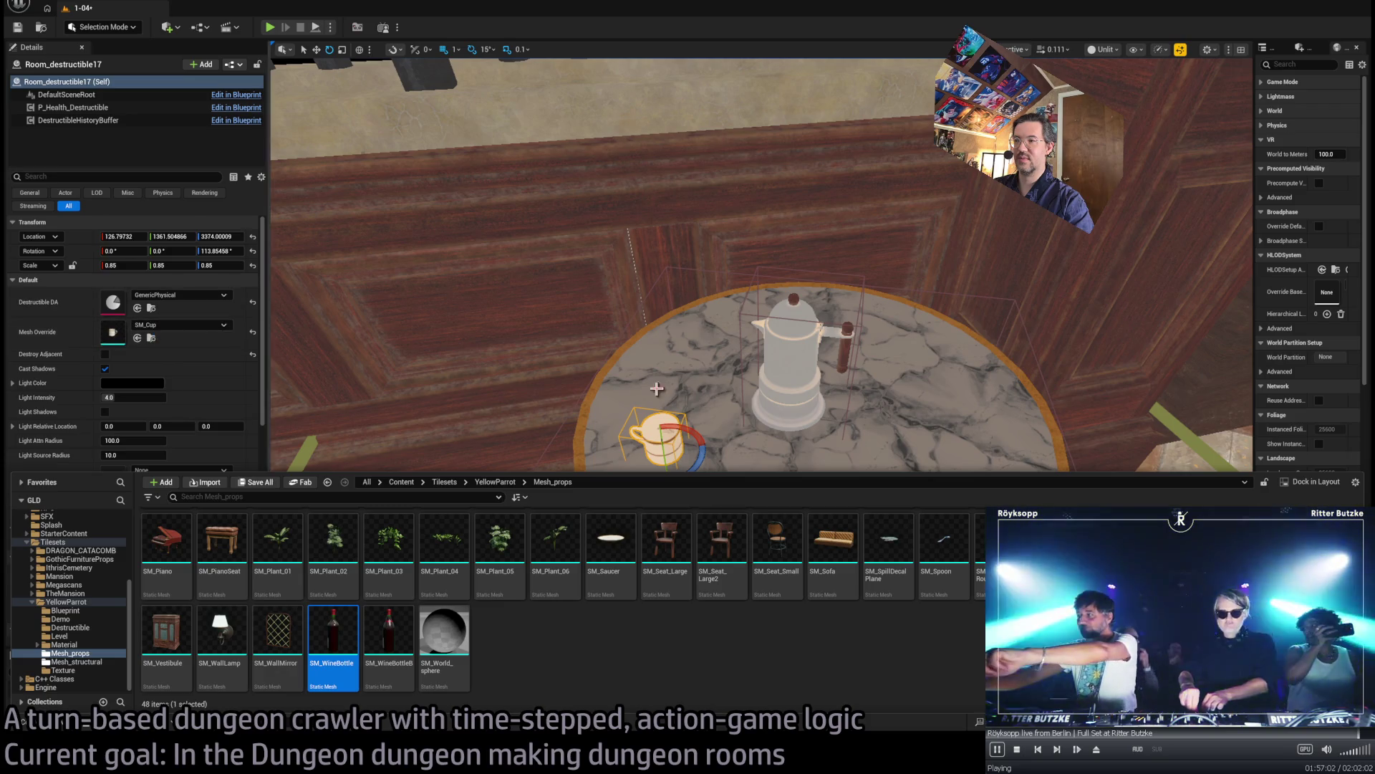
left_click(657, 468)
left_click_drag(614, 457, 766, 478, "alt")
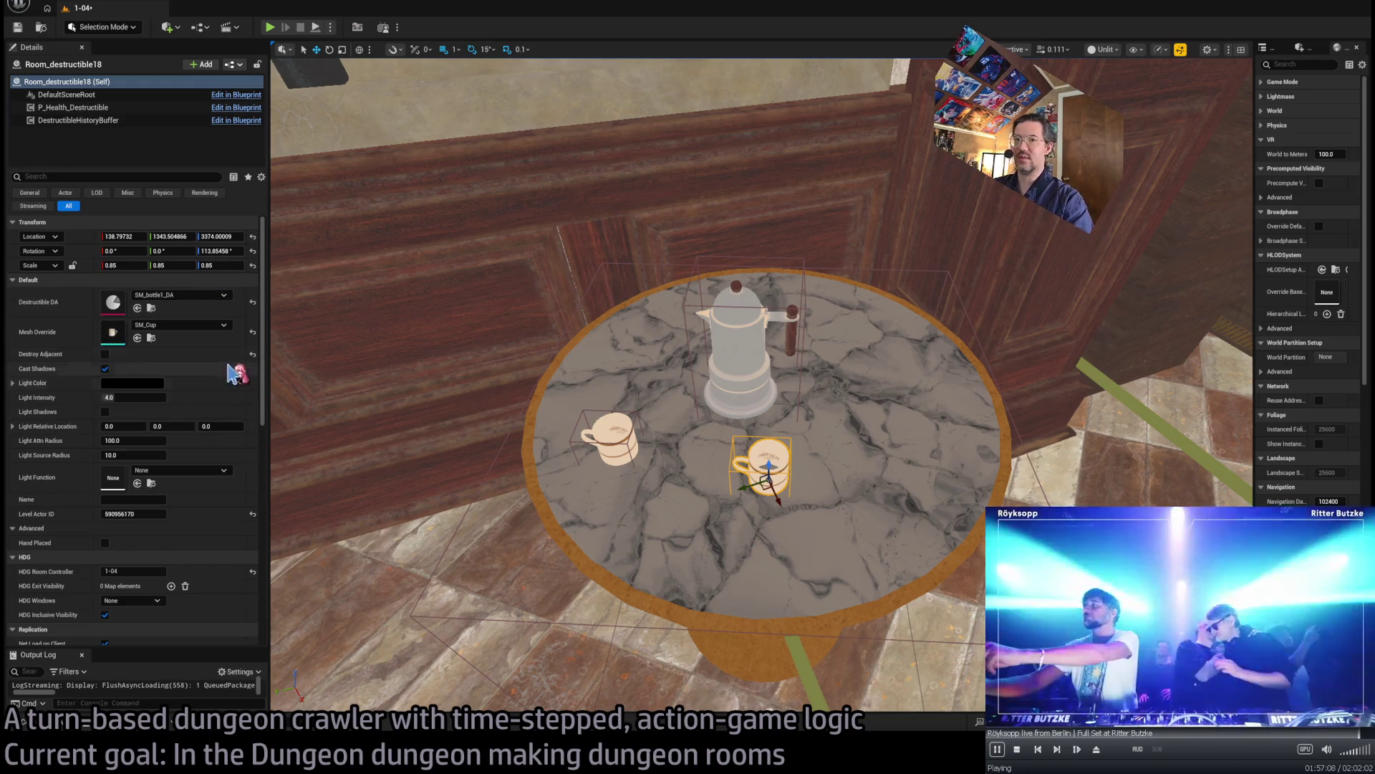
left_click(136, 338)
mouse_move(766, 491)
left_mouse_down()
mouse_move(691, 498)
mouse_move(712, 466)
mouse_move(876, 347)
mouse_move(911, 377)
left_mouse_up()
scroll(907, 380, "down", 5)
left_click(860, 444)
scroll(716, 430, "down", 5)
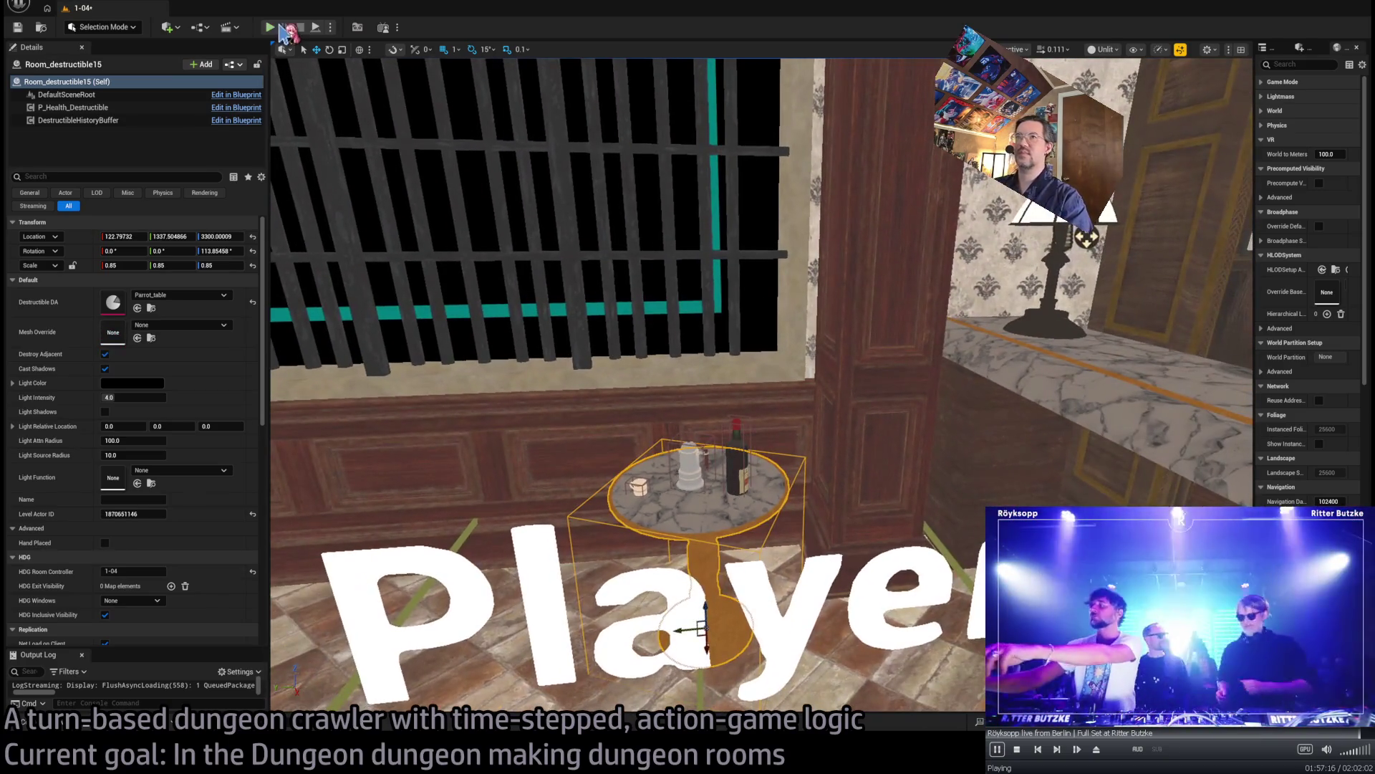
- Test-play the level twice, smashing the chair, table and props, ending each run with Escape
key("alt+p")
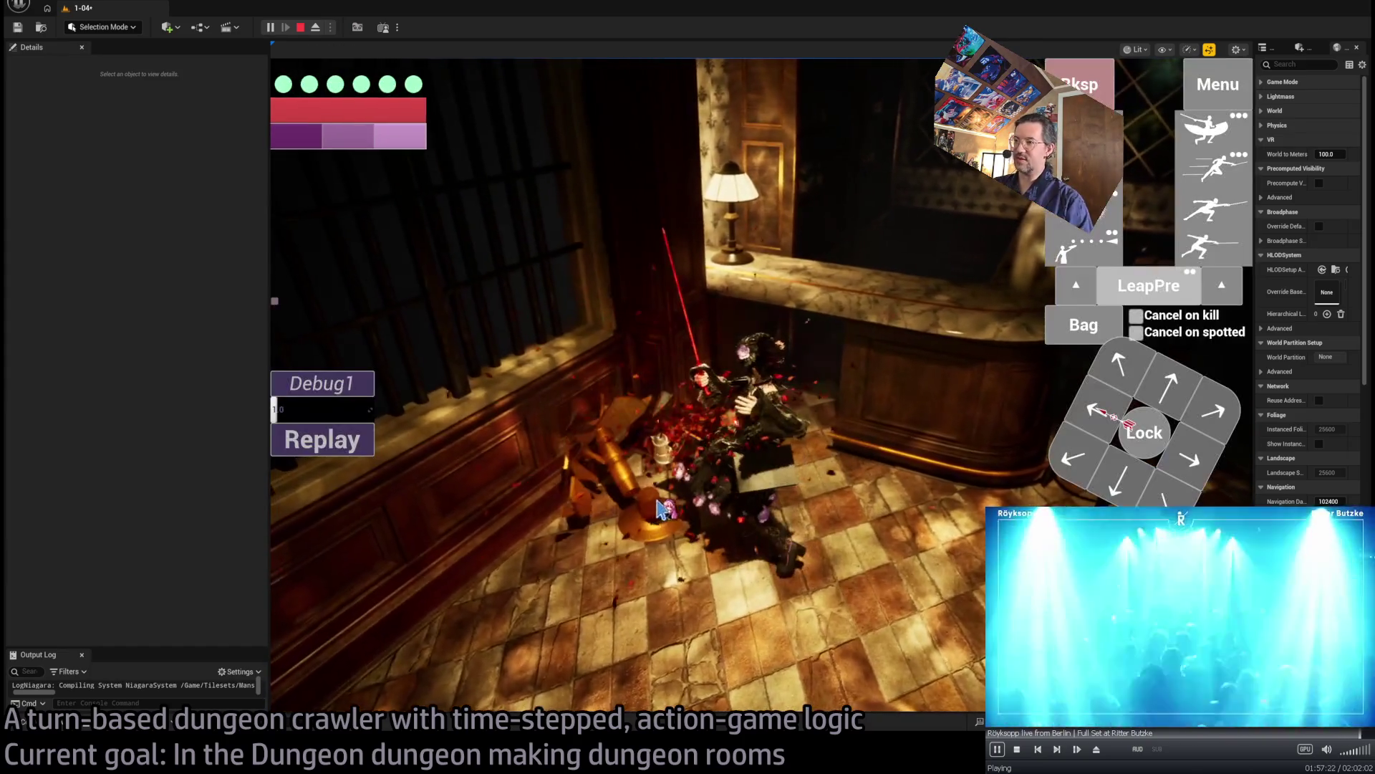
key("Escape")
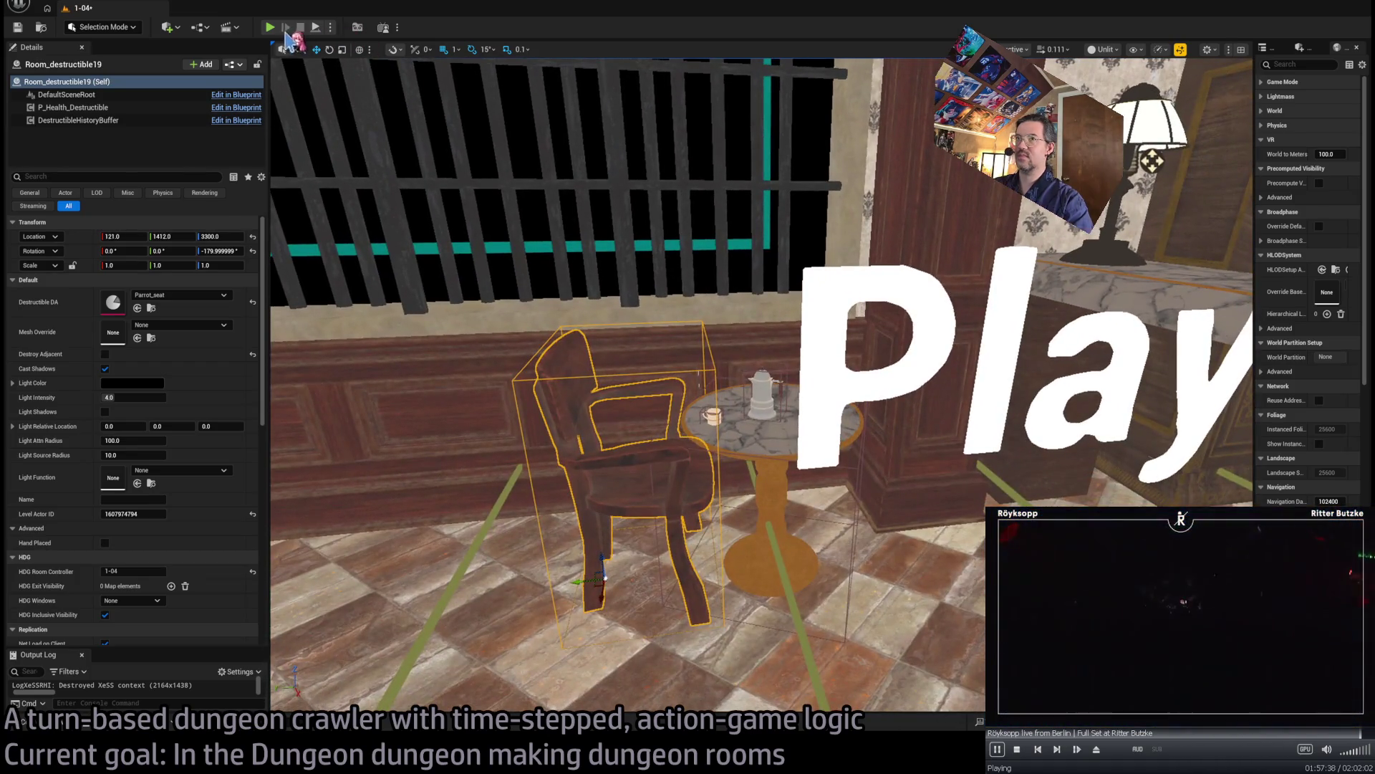
left_click(270, 27)
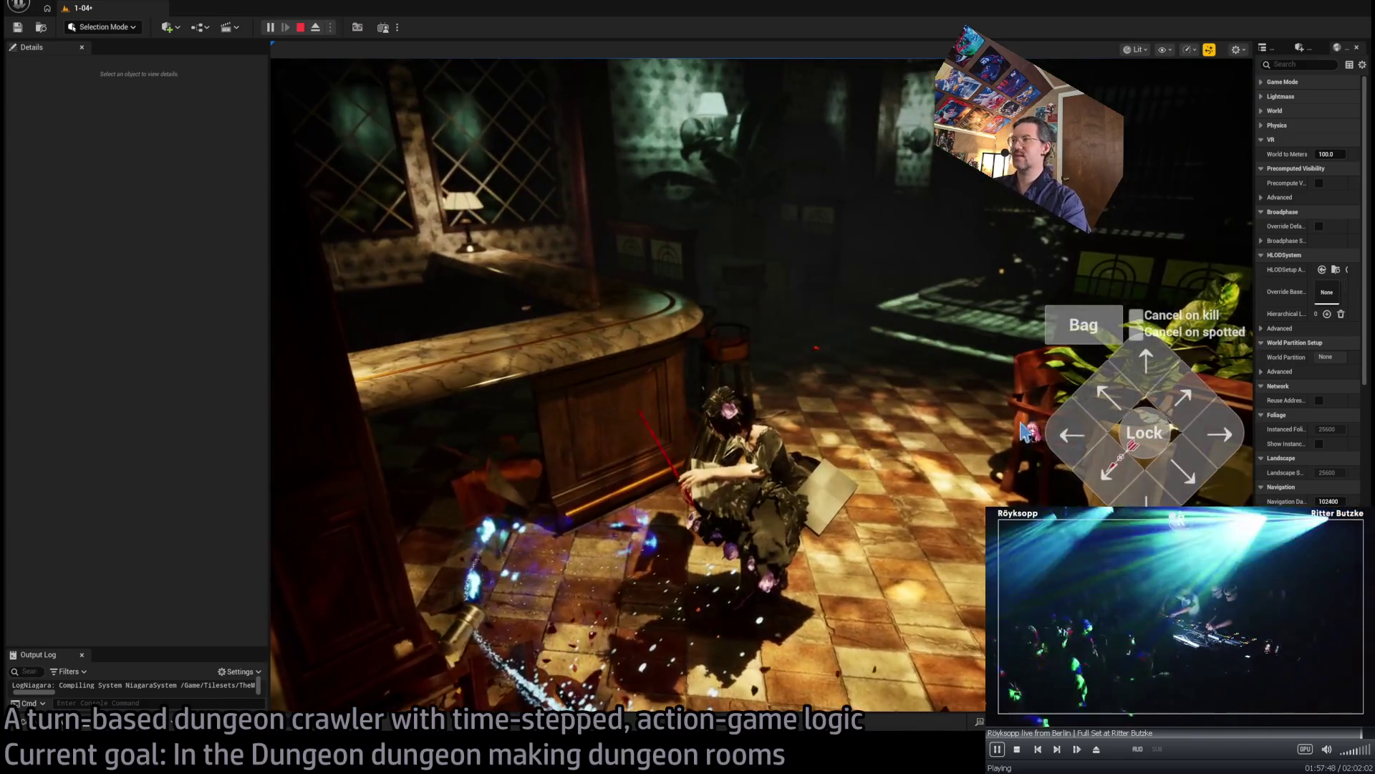
key("Escape")
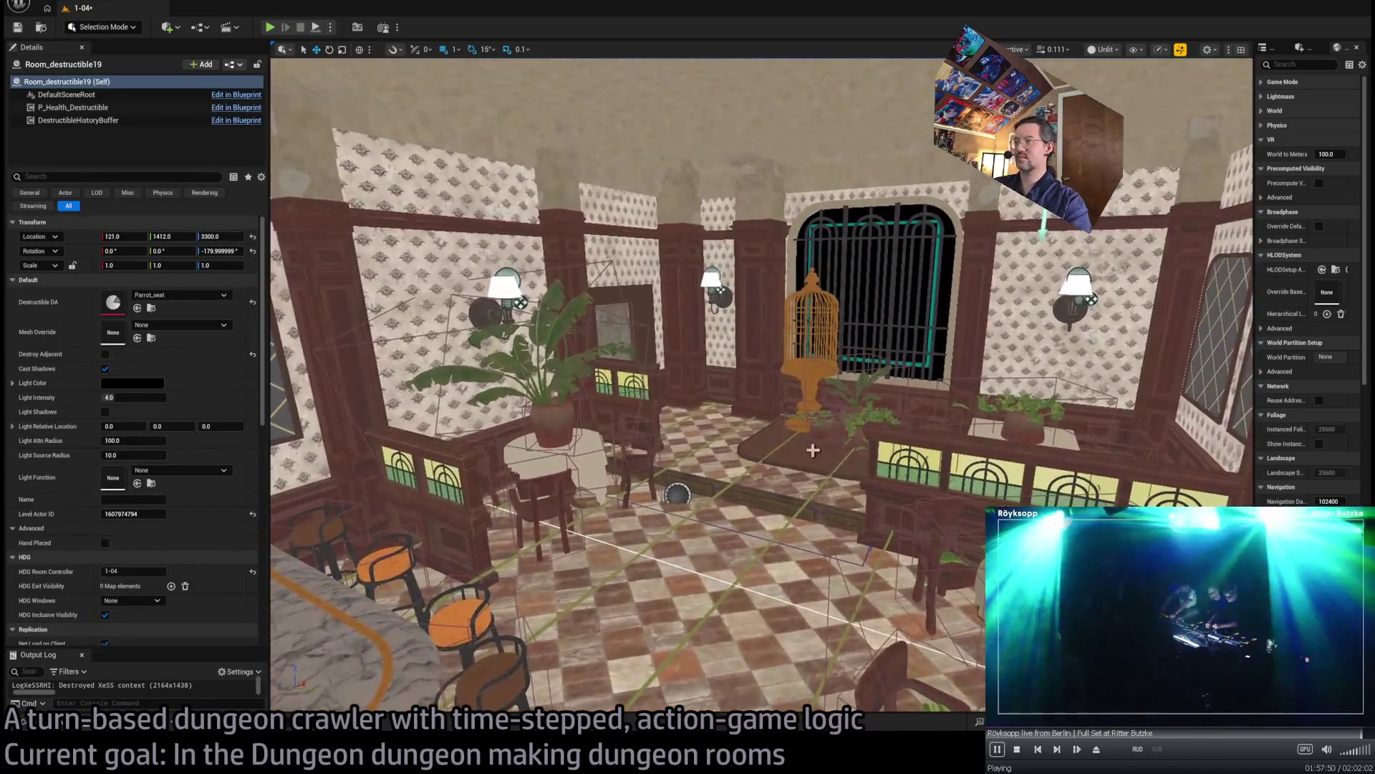
- Fly into the room, browse the Base_classes folder, and select the player spawn marker
key("w")
left_click_drag(688, 429, 688, 351)
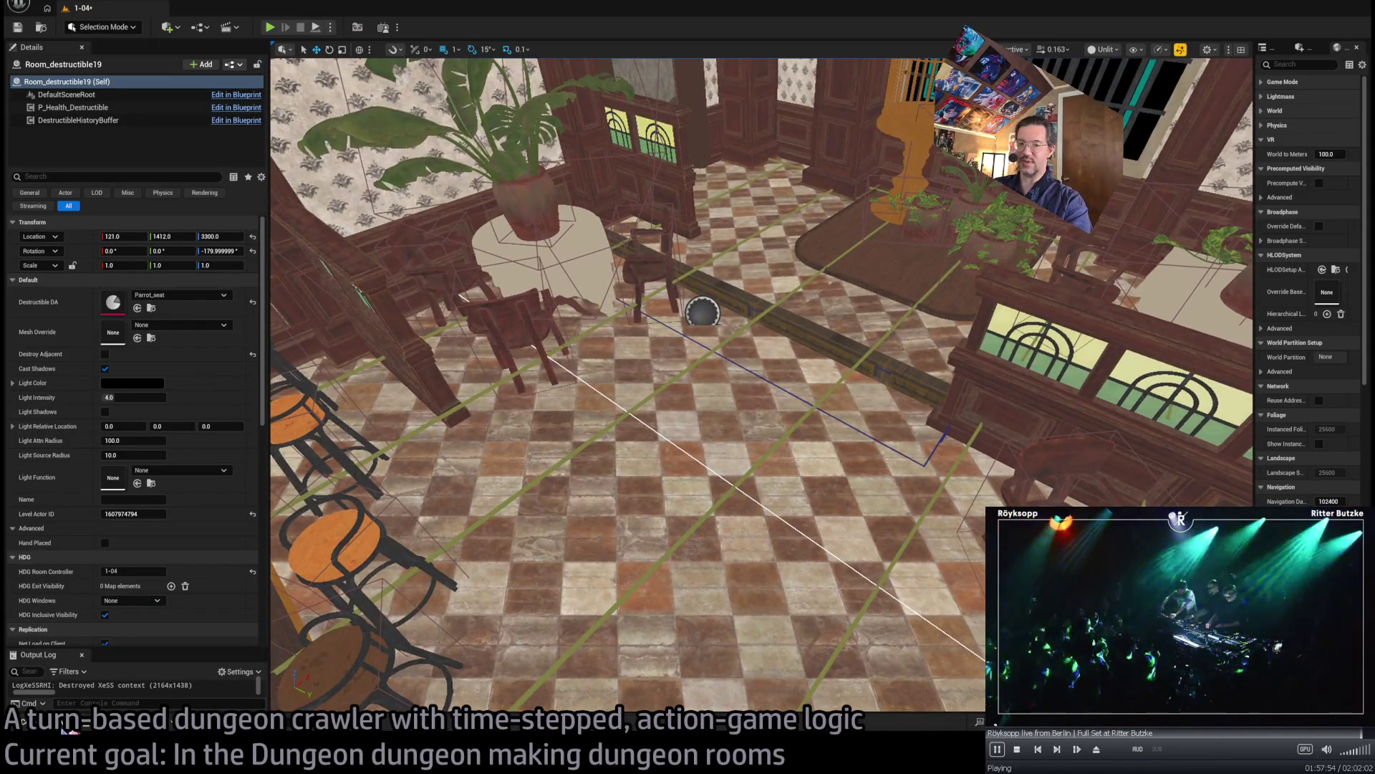
left_click(68, 723)
left_click(75, 602)
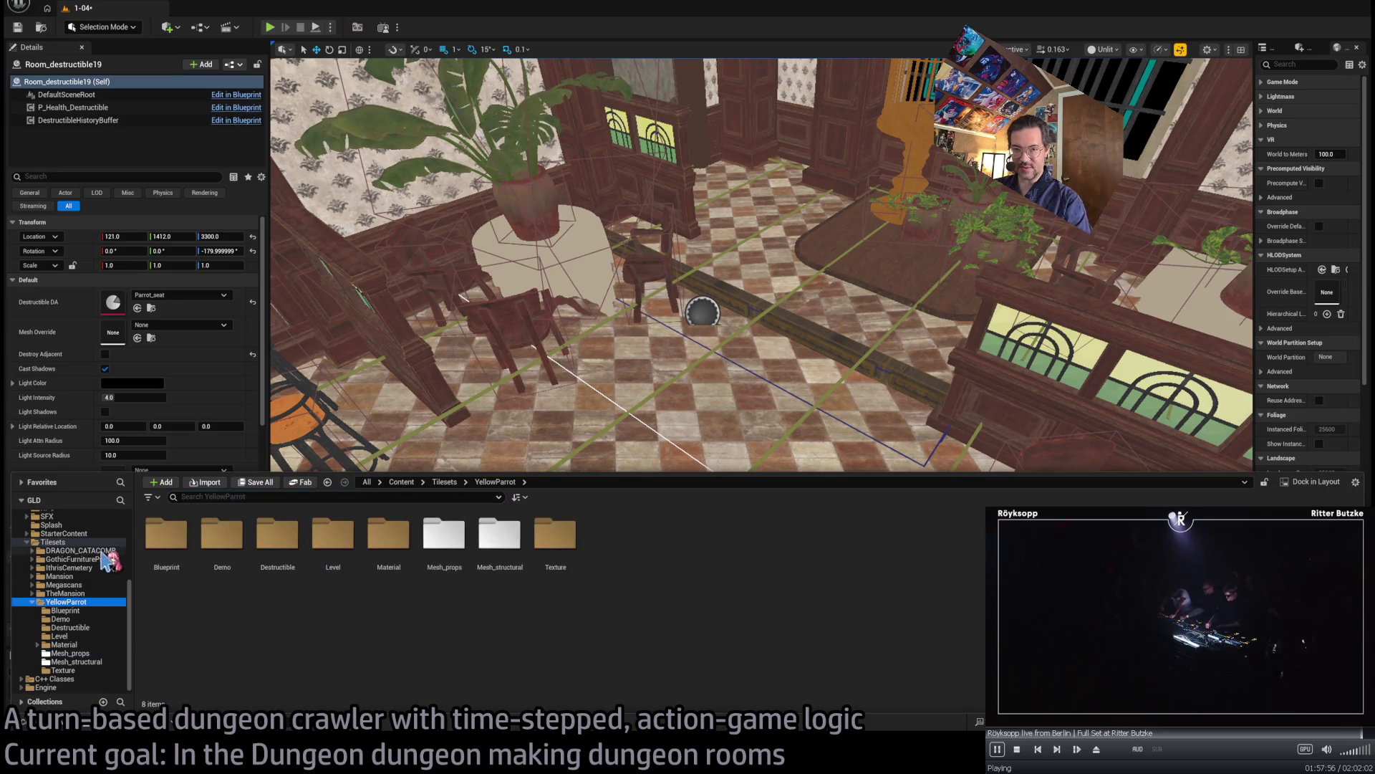
scroll(103, 563, "up", 5)
left_click(84, 534)
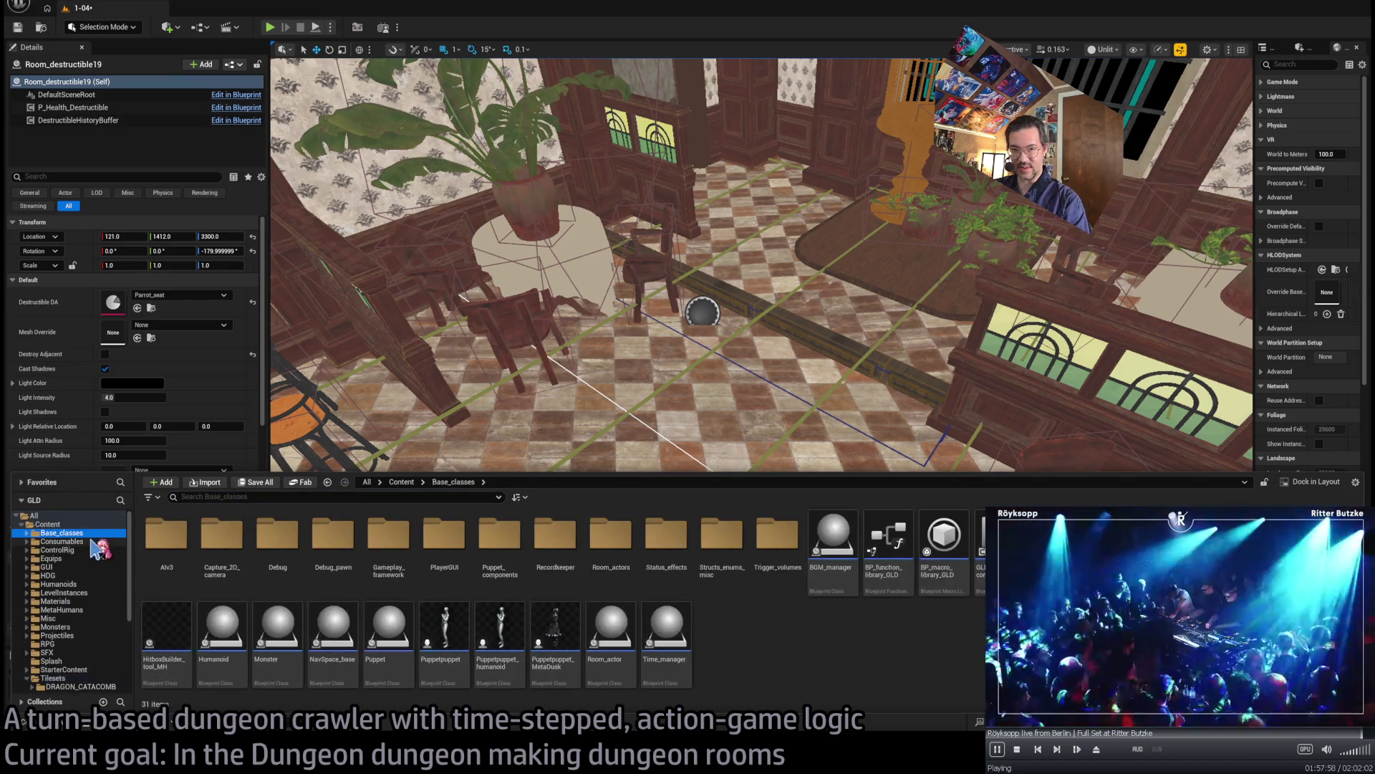
key("f")
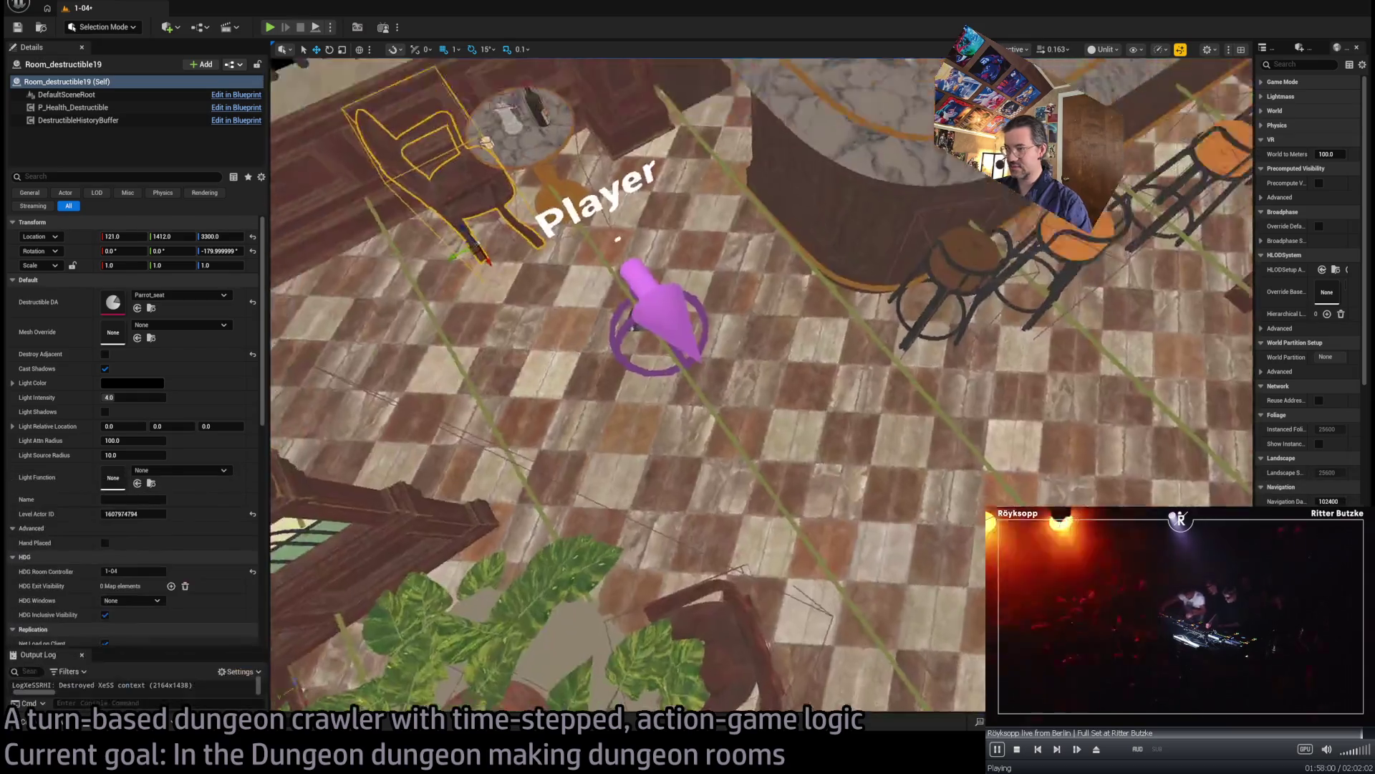
left_click(673, 401)
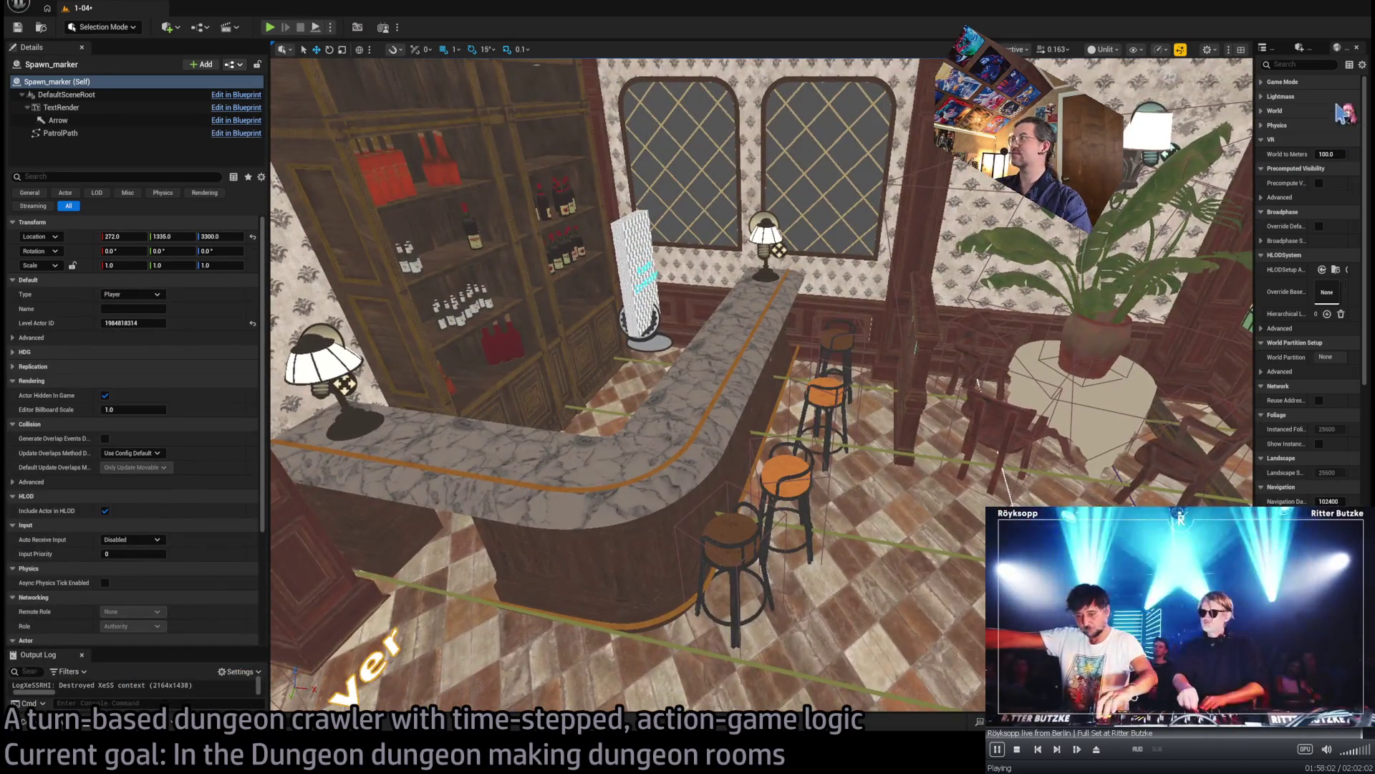
left_click(1266, 46)
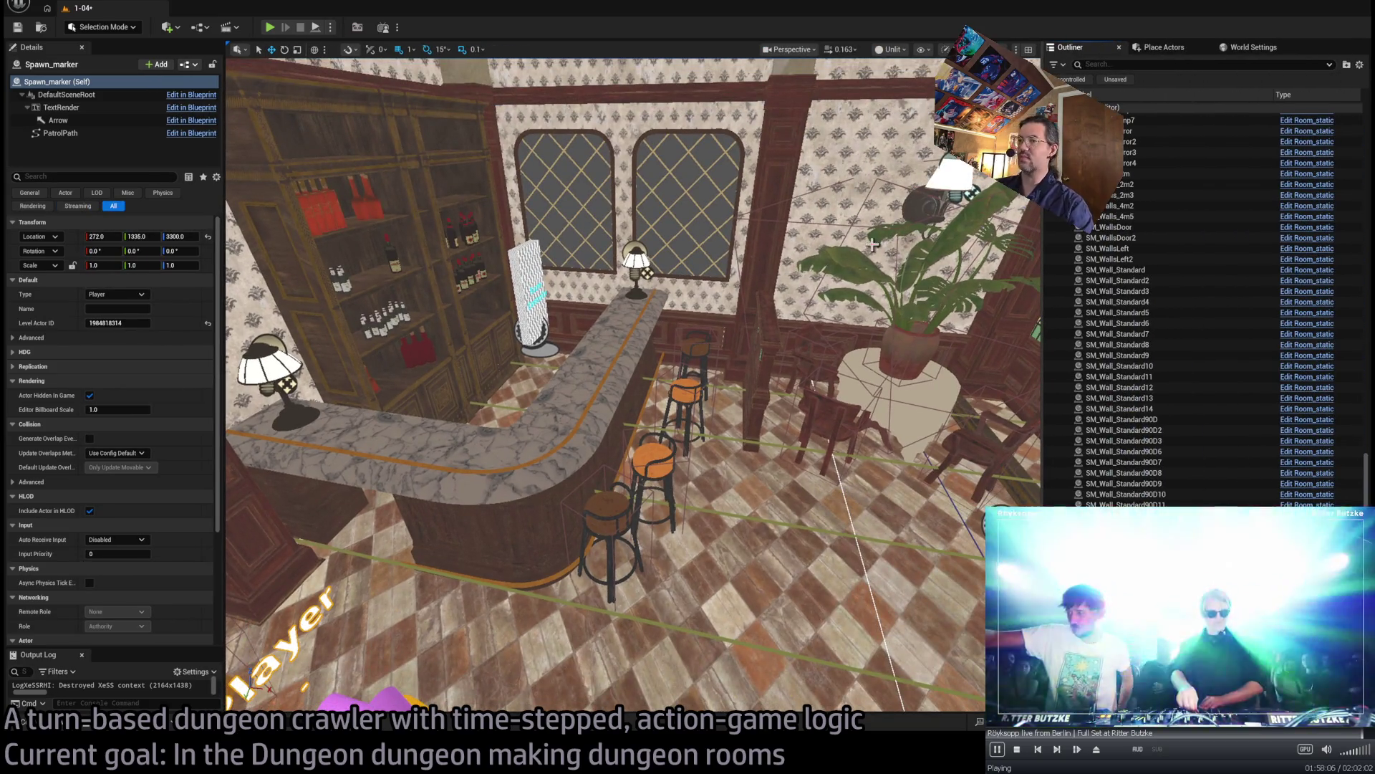
- Duplicate the spawn marker, set its Type to Enemy (large), and nudge it to 688, 1230
left_click_drag(401, 536, 458, 501)
left_click_drag(487, 612, 905, 545, "alt")
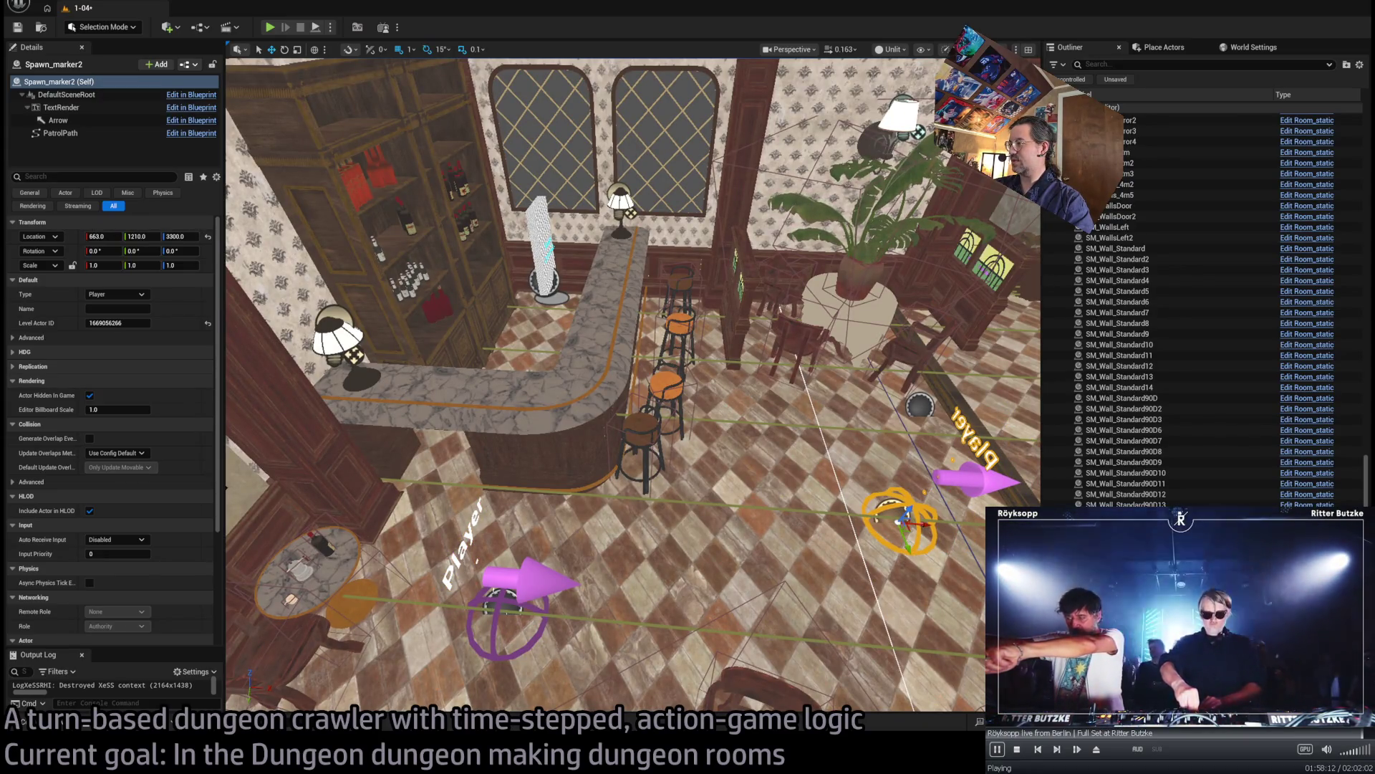
left_click(132, 302)
left_click(136, 339)
key("f")
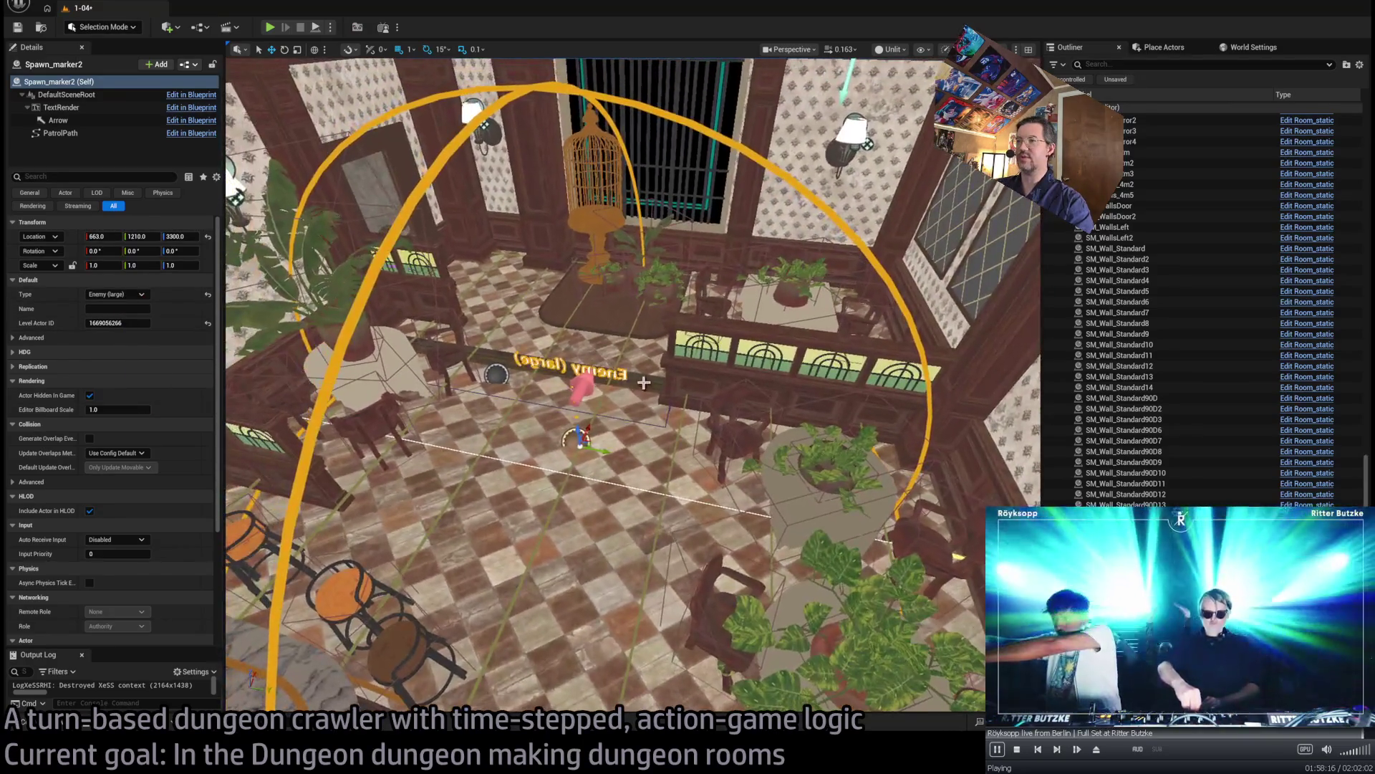
left_click_drag(599, 449, 597, 455)
left_click_drag(758, 464, 738, 438)
left_click(738, 438)
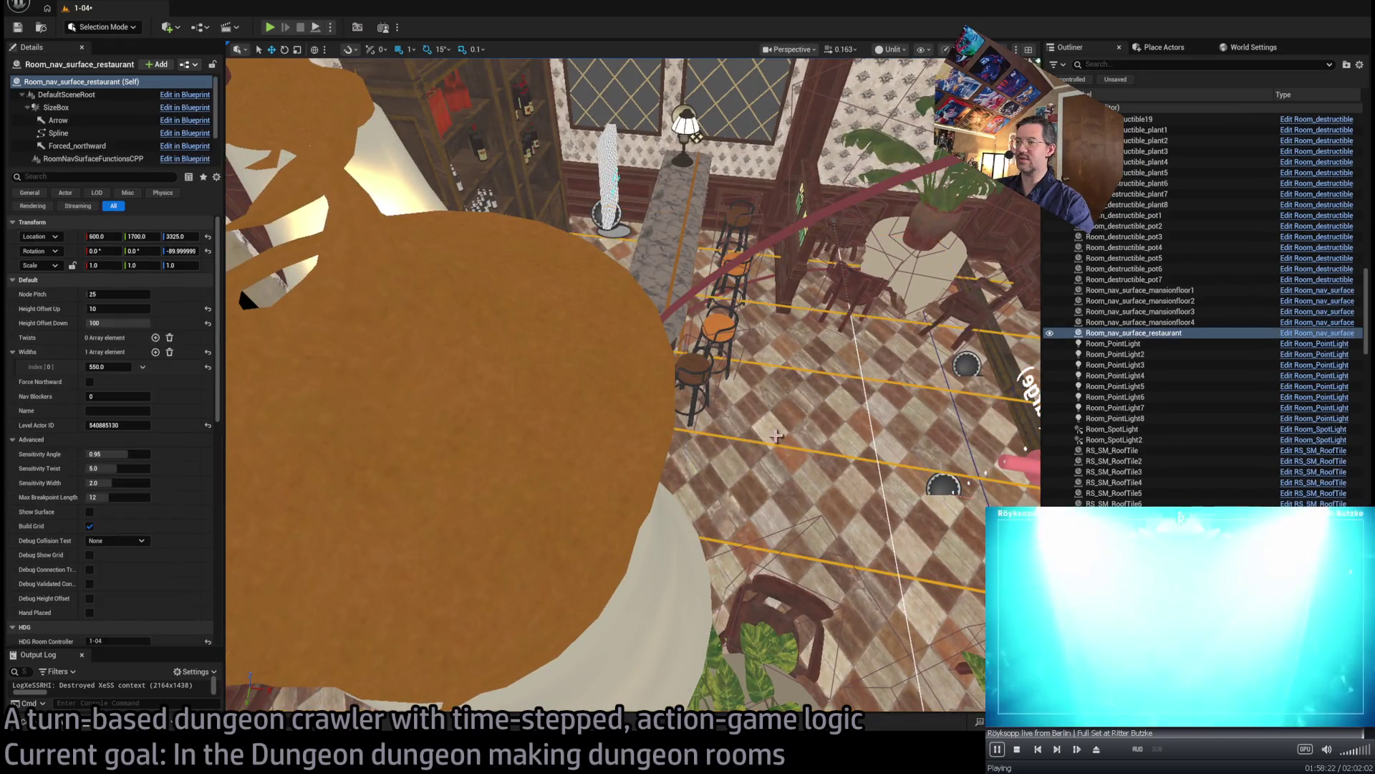
- Select the restaurant nav surface's NavBlocker1 component and orbit round to the bar counter
key("f")
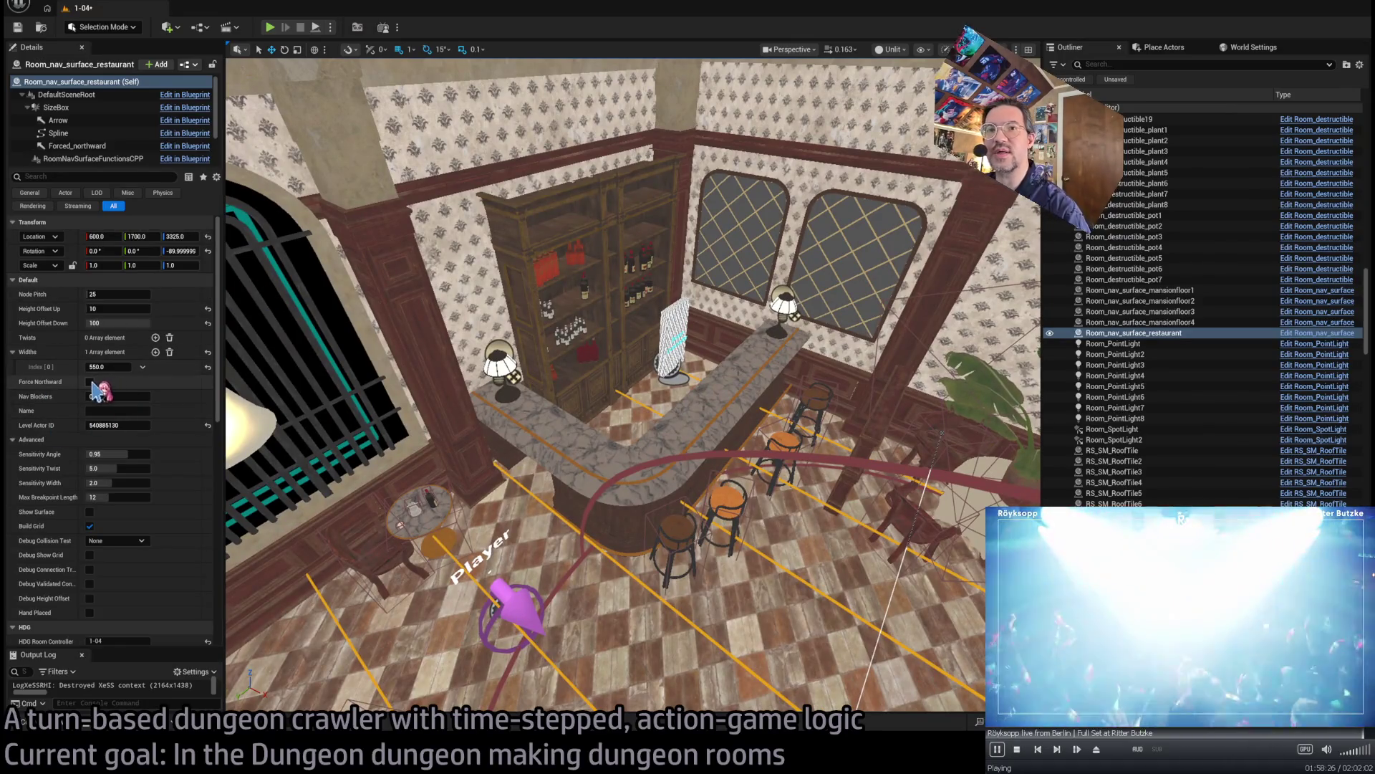
left_click(548, 487)
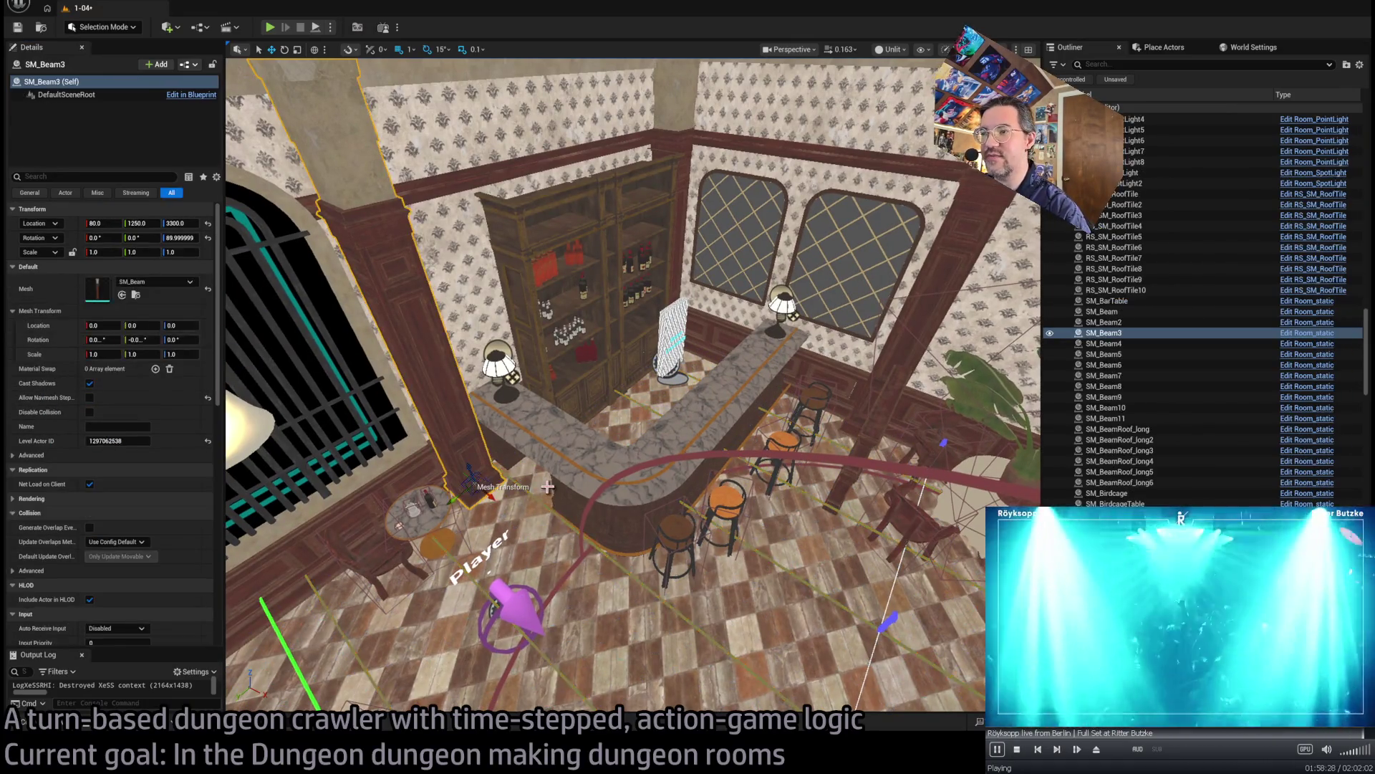
left_click(333, 292)
scroll(93, 143, "down", 2)
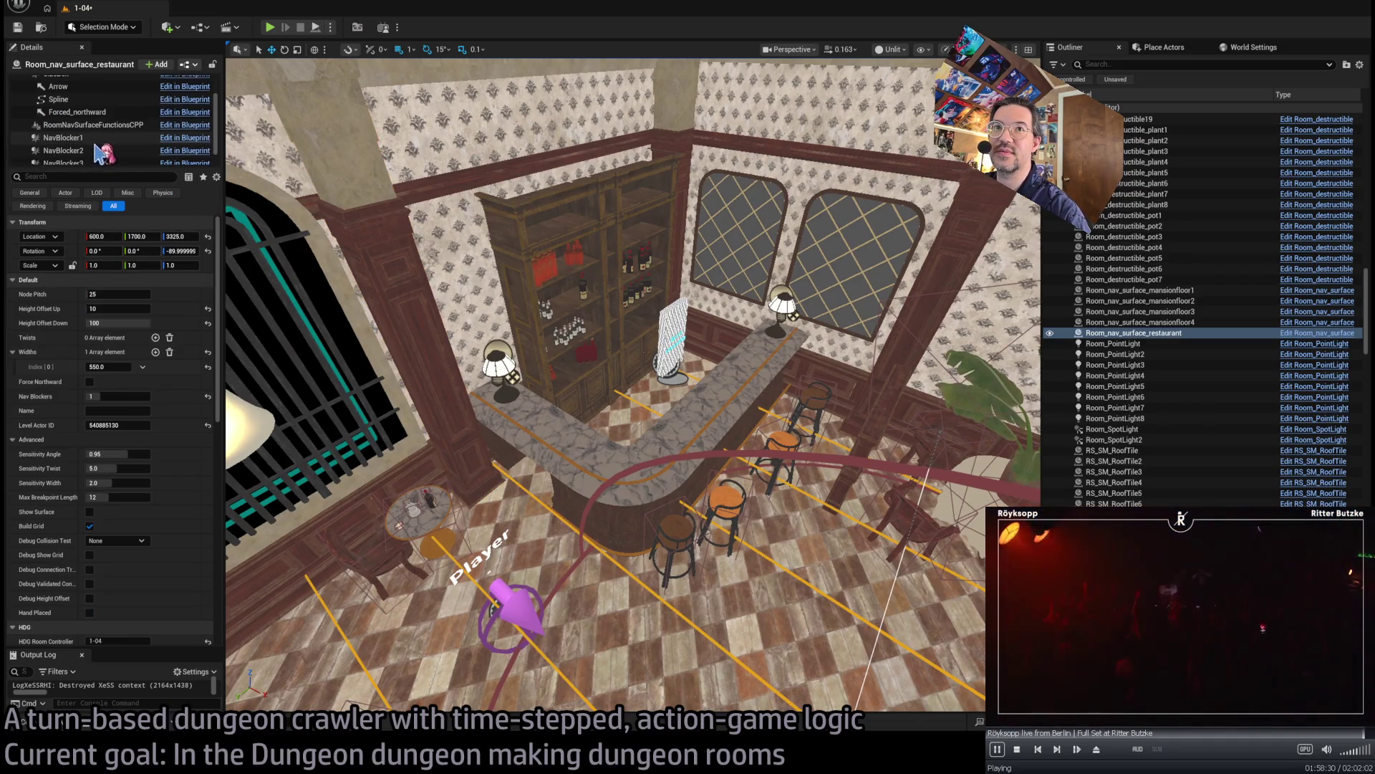
left_click(63, 120)
key("f")
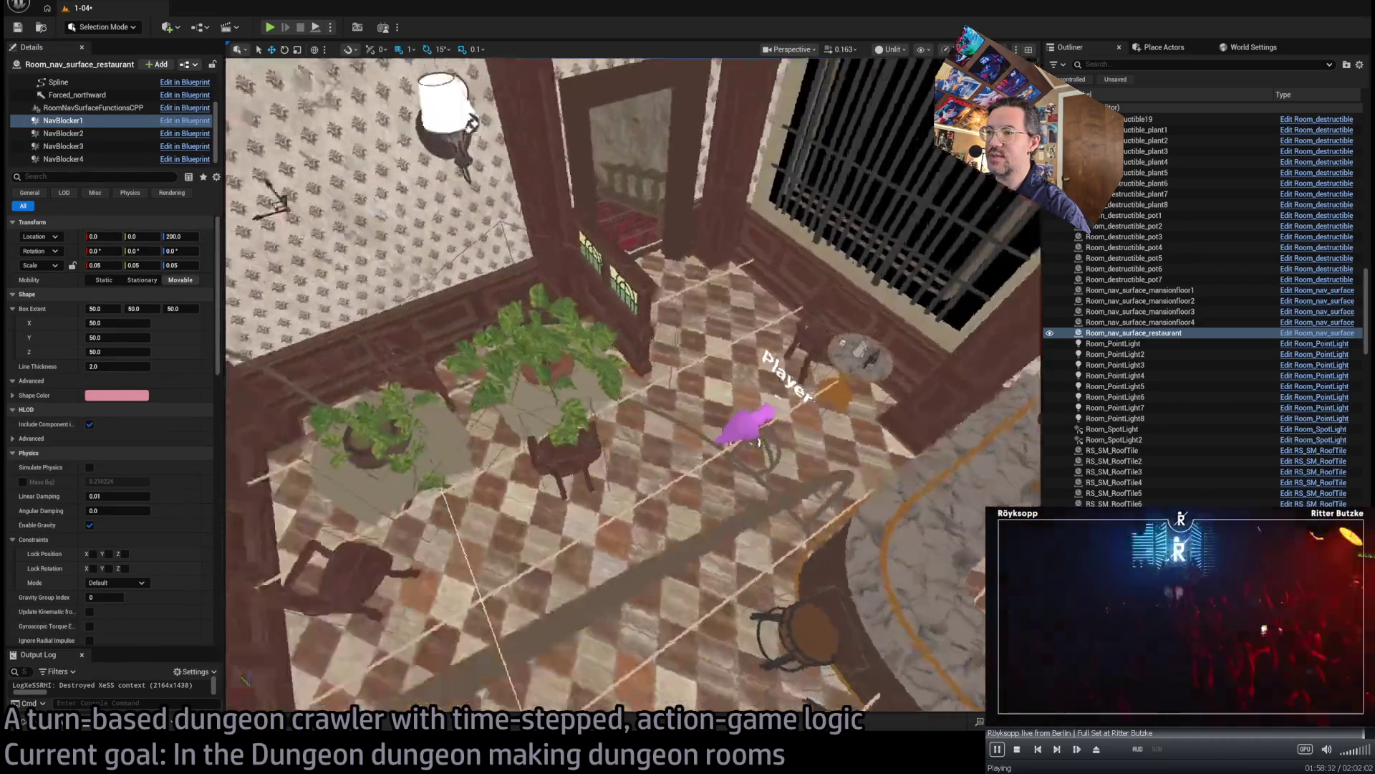
scroll(630, 383, "down", 10)
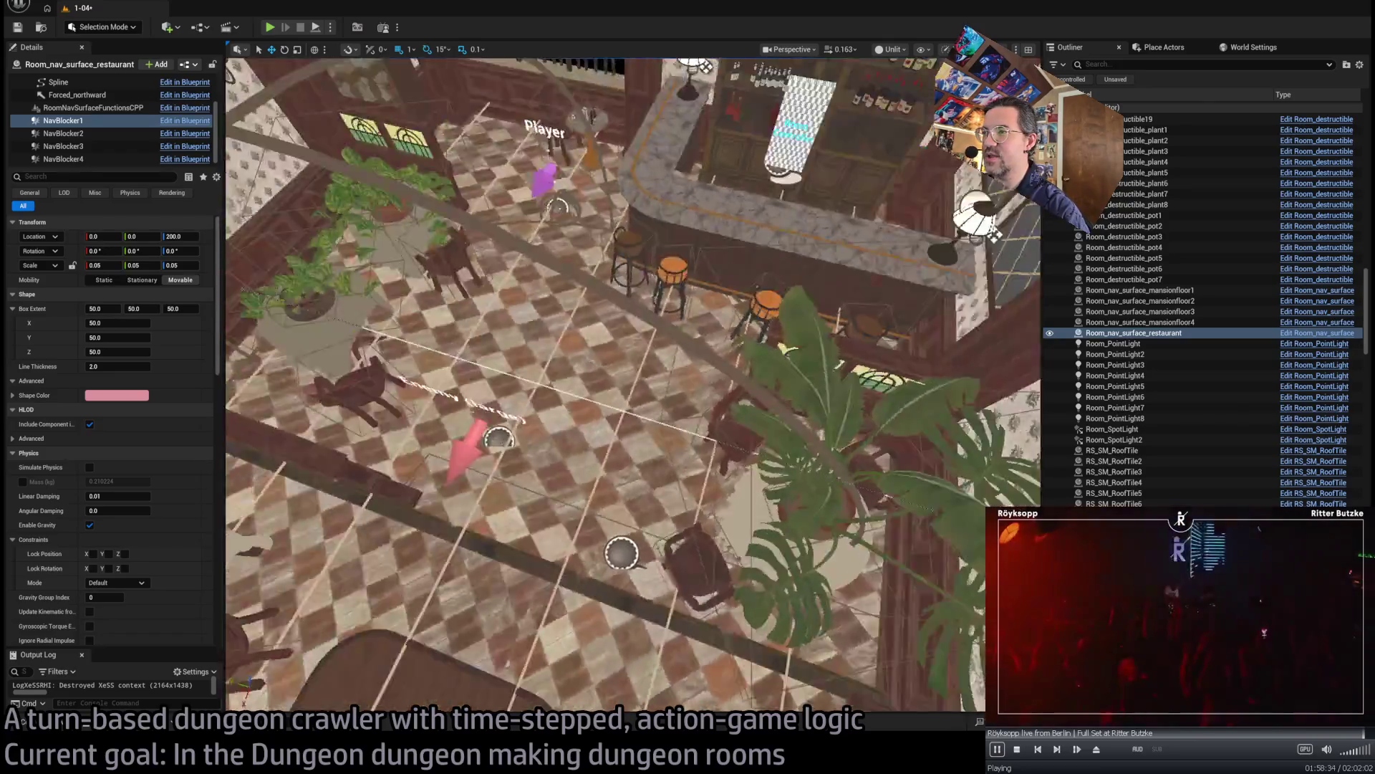
mouse_move(552, 370)
left_mouse_down()
mouse_move(759, 369)
mouse_move(427, 346)
left_mouse_up()
key("f")
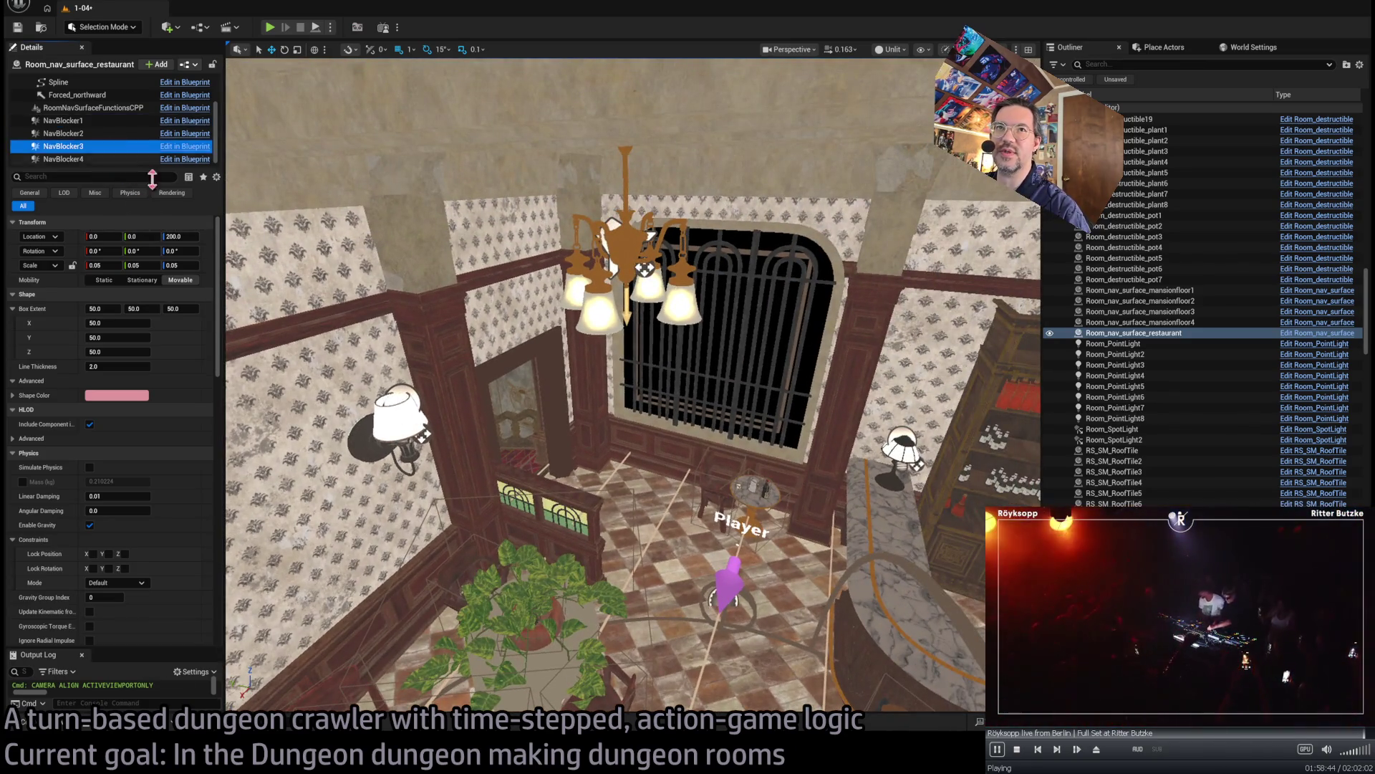
- Reselect NavBlocker1 on Room_nav_surface_restaurant and frame it in view
left_click(573, 466)
left_click(676, 489)
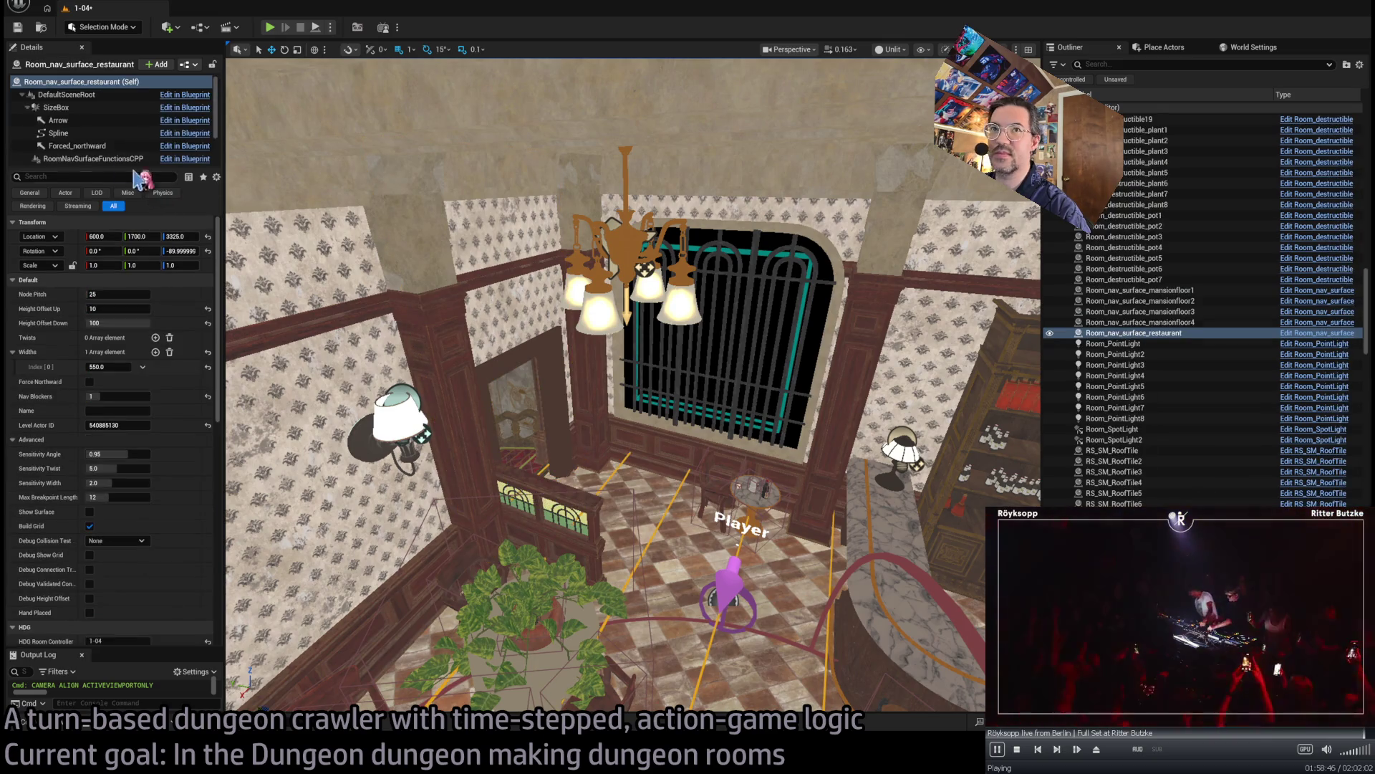
scroll(114, 159, "down", 1)
left_click(65, 155)
key("f")
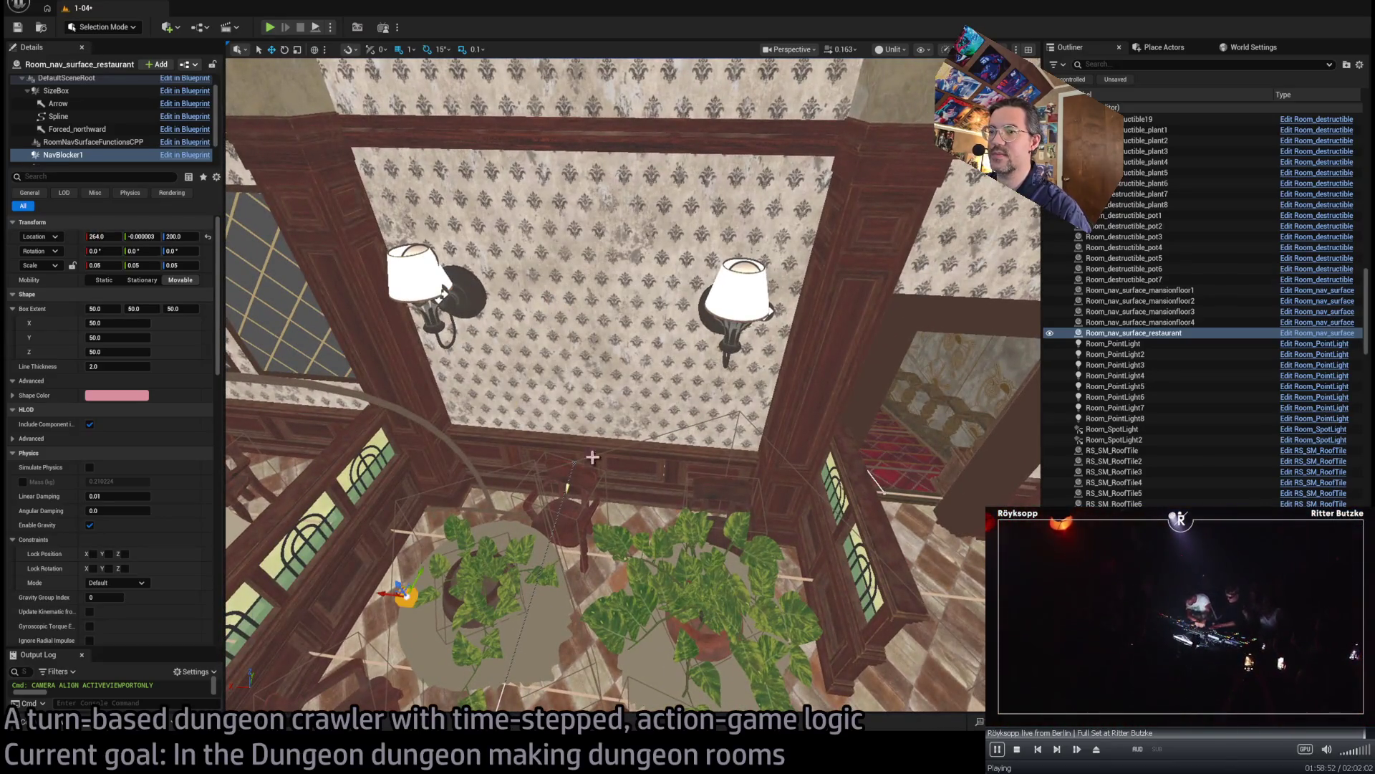
scroll(593, 457, "down", 5)
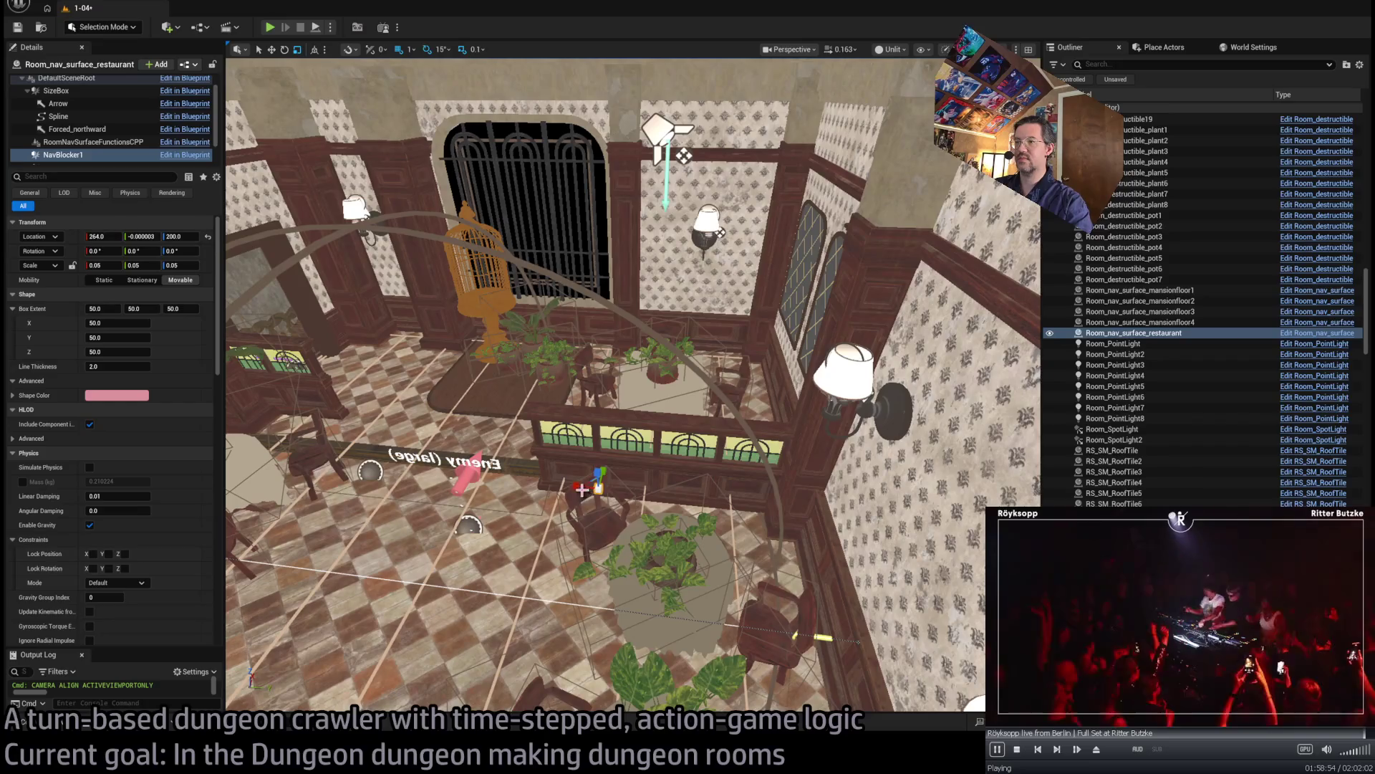
- Scale the NavBlocker1 box to 1.55, move it over the bar and snap it onto the counter
mouse_move(598, 479)
left_mouse_down()
mouse_move(594, 501)
mouse_move(601, 444)
mouse_move(599, 458)
left_mouse_up()
mouse_move(882, 490)
left_mouse_down()
mouse_move(428, 271)
mouse_move(437, 354)
left_mouse_up()
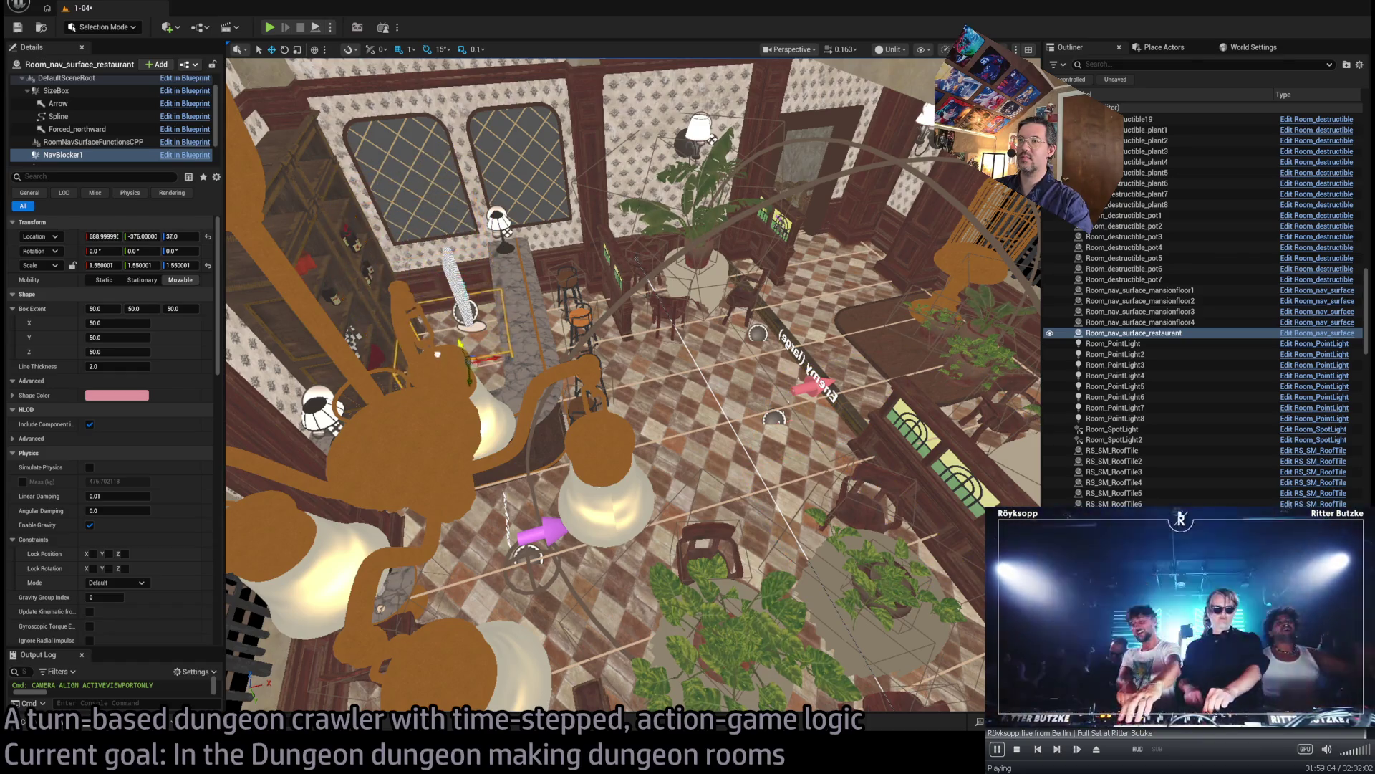
key("f")
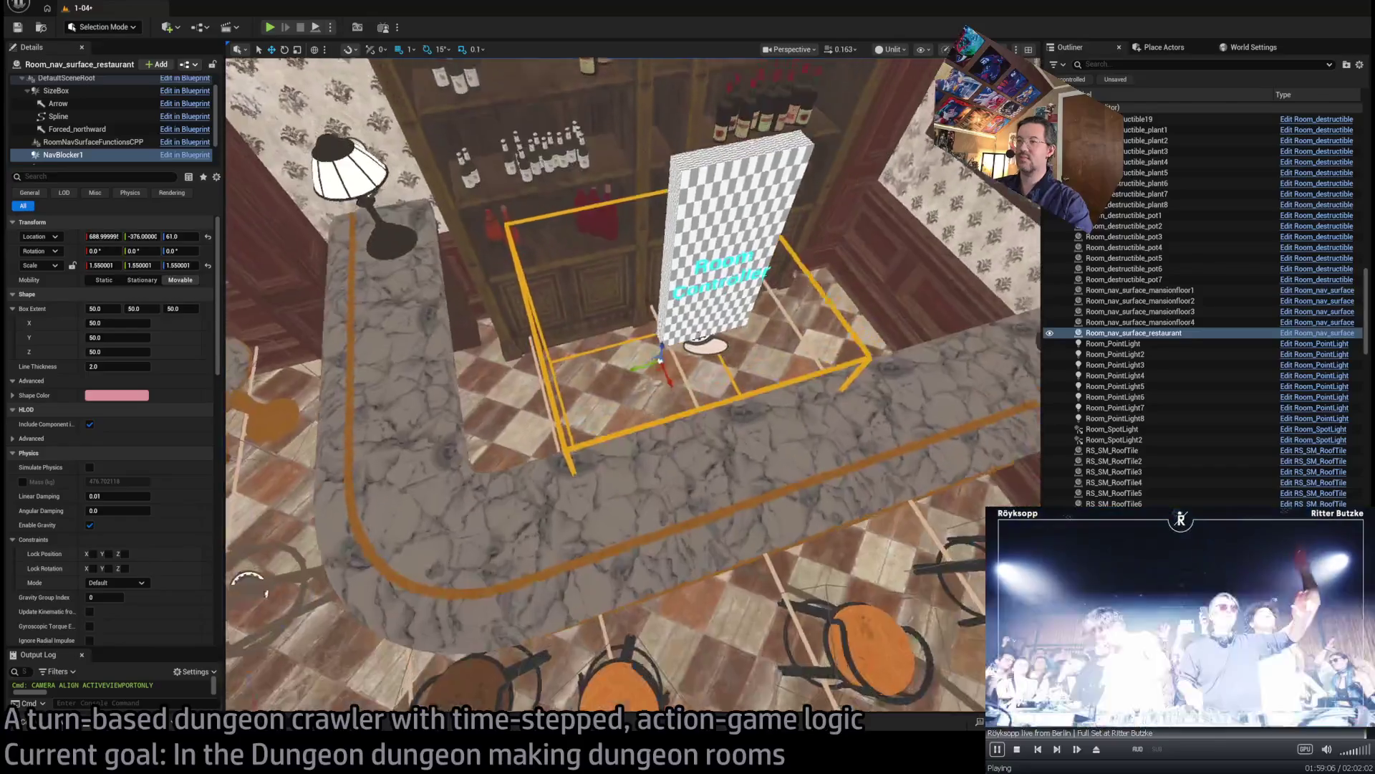
mouse_move(247, 584)
left_mouse_down()
mouse_move(430, 502)
mouse_move(623, 362)
mouse_move(678, 423)
mouse_move(706, 423)
mouse_move(670, 429)
mouse_move(684, 430)
left_mouse_up()
key("End")
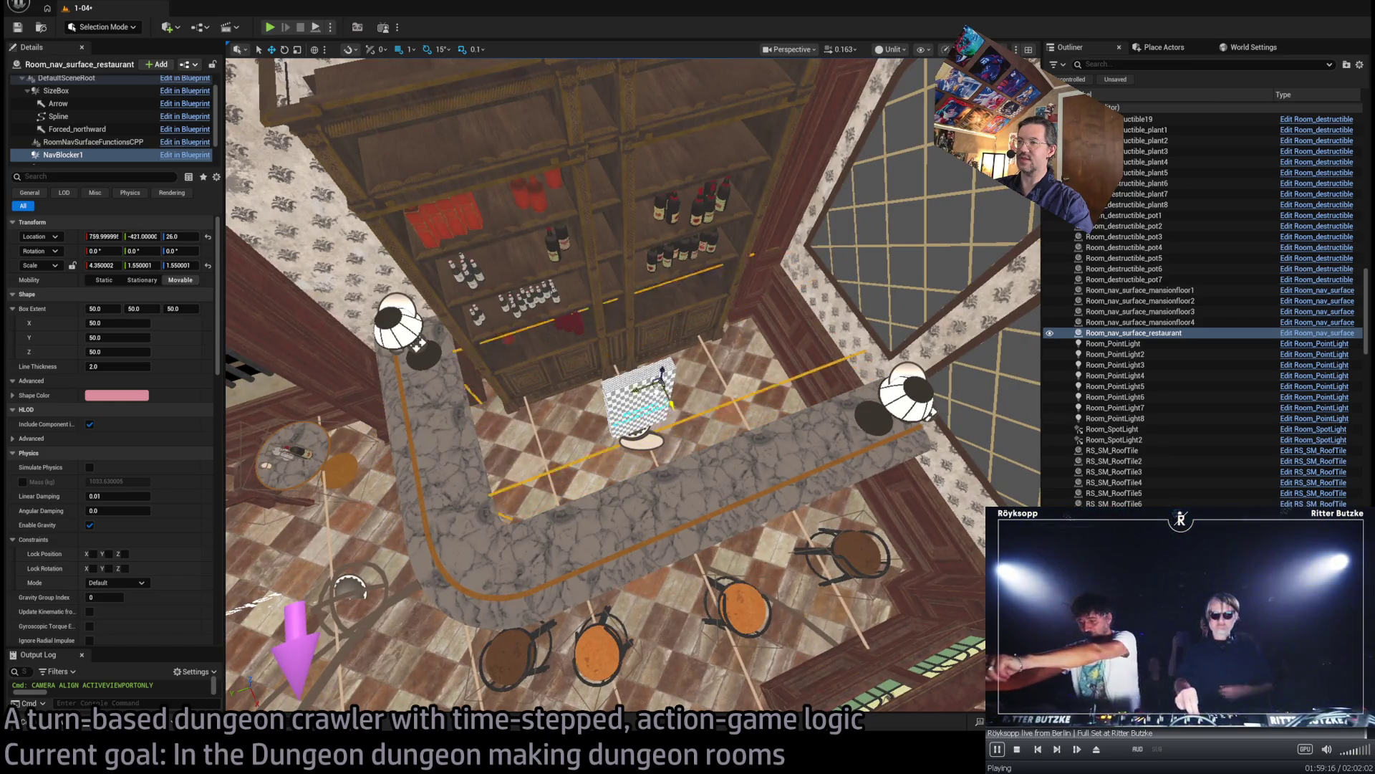
mouse_move(684, 430)
left_mouse_down()
mouse_move(767, 429)
mouse_move(650, 424)
mouse_move(589, 397)
left_mouse_up()
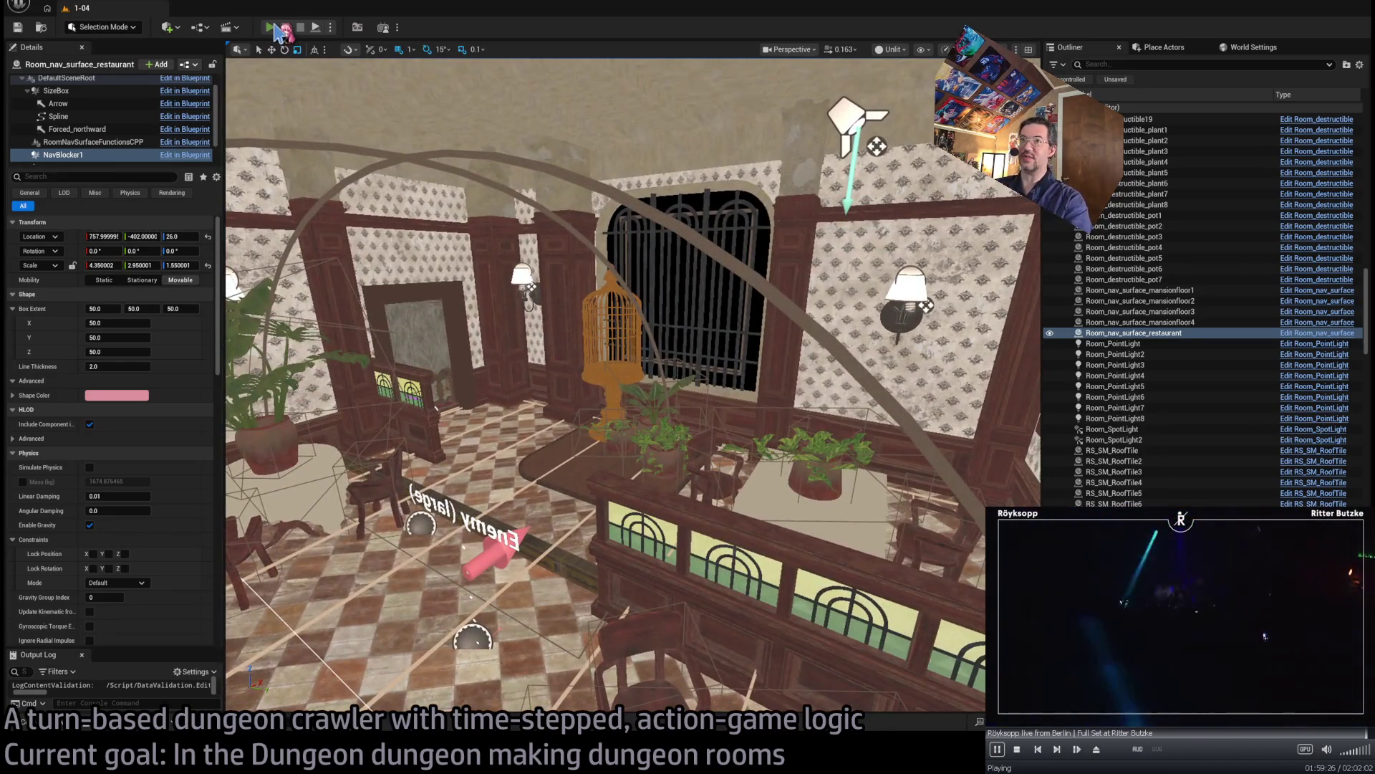
key("alt+p")
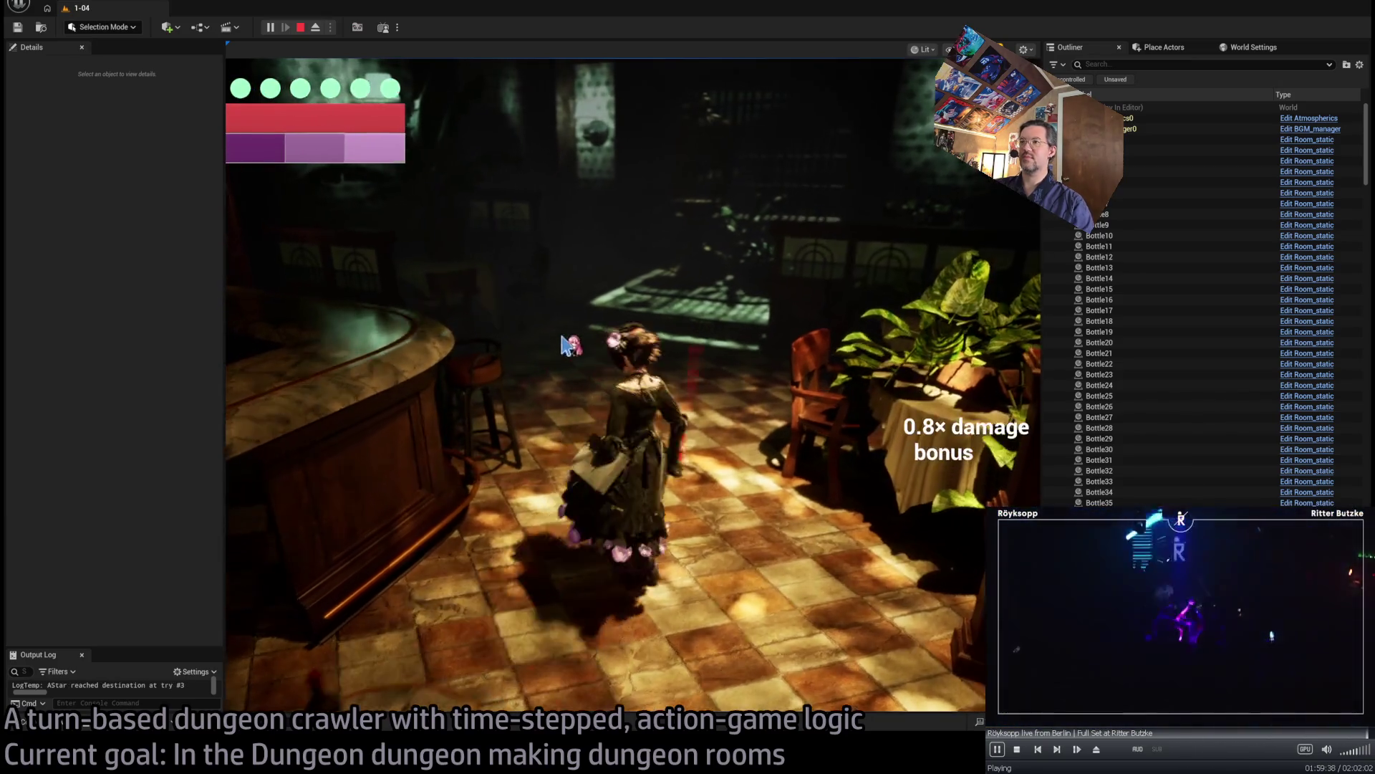
- Walk the character out of the restaurant into the neighbouring room
left_click(563, 342)
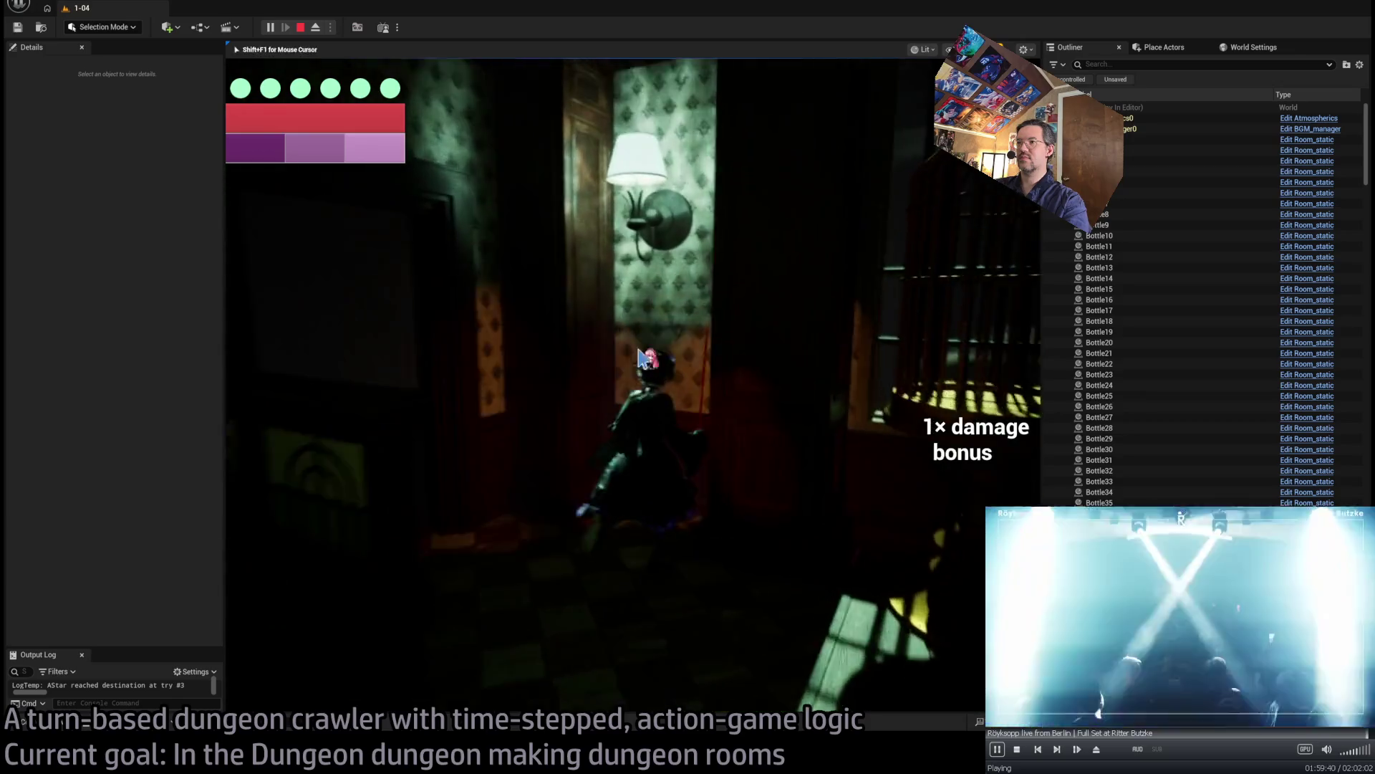
- End the play session and fly the view through the restaurant toward the wooden doorway
key("Escape")
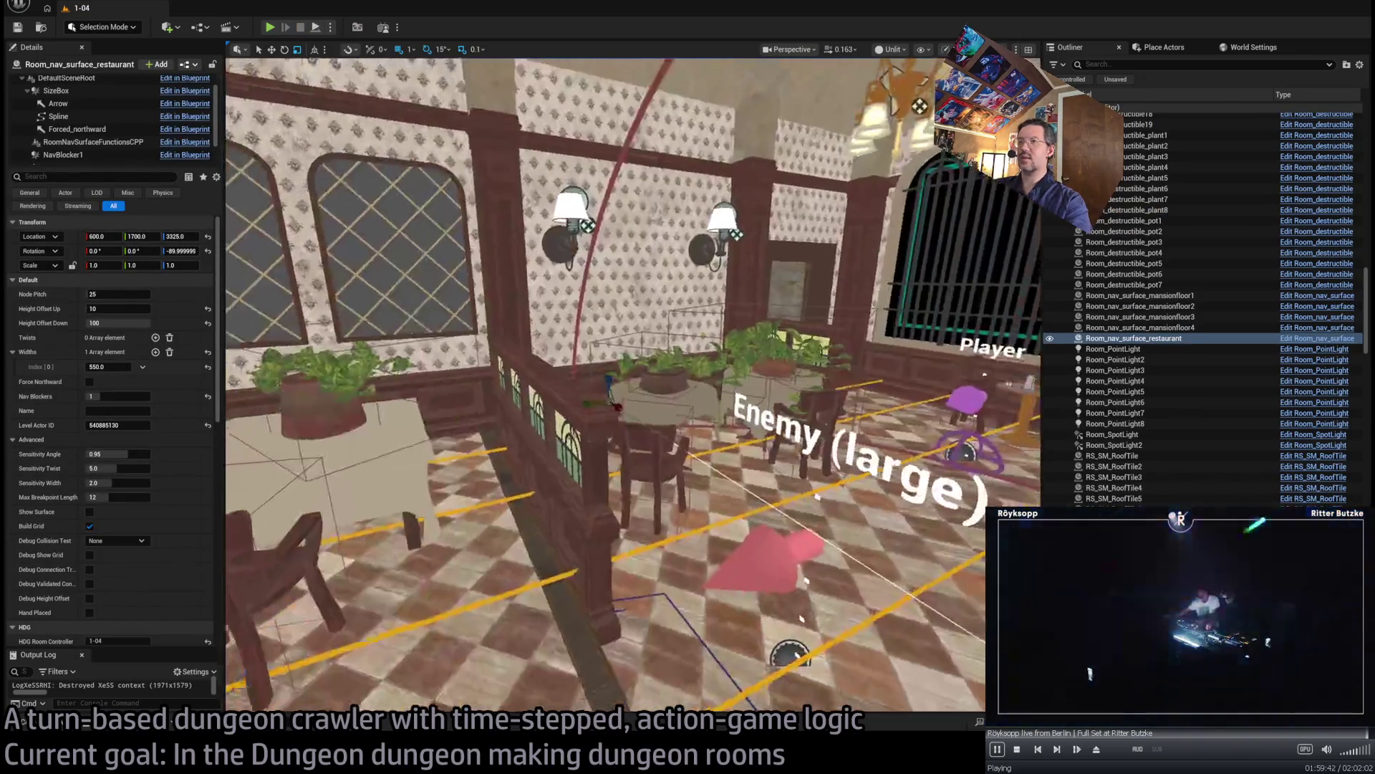
scroll(605, 385, "up", 2)
key("w")
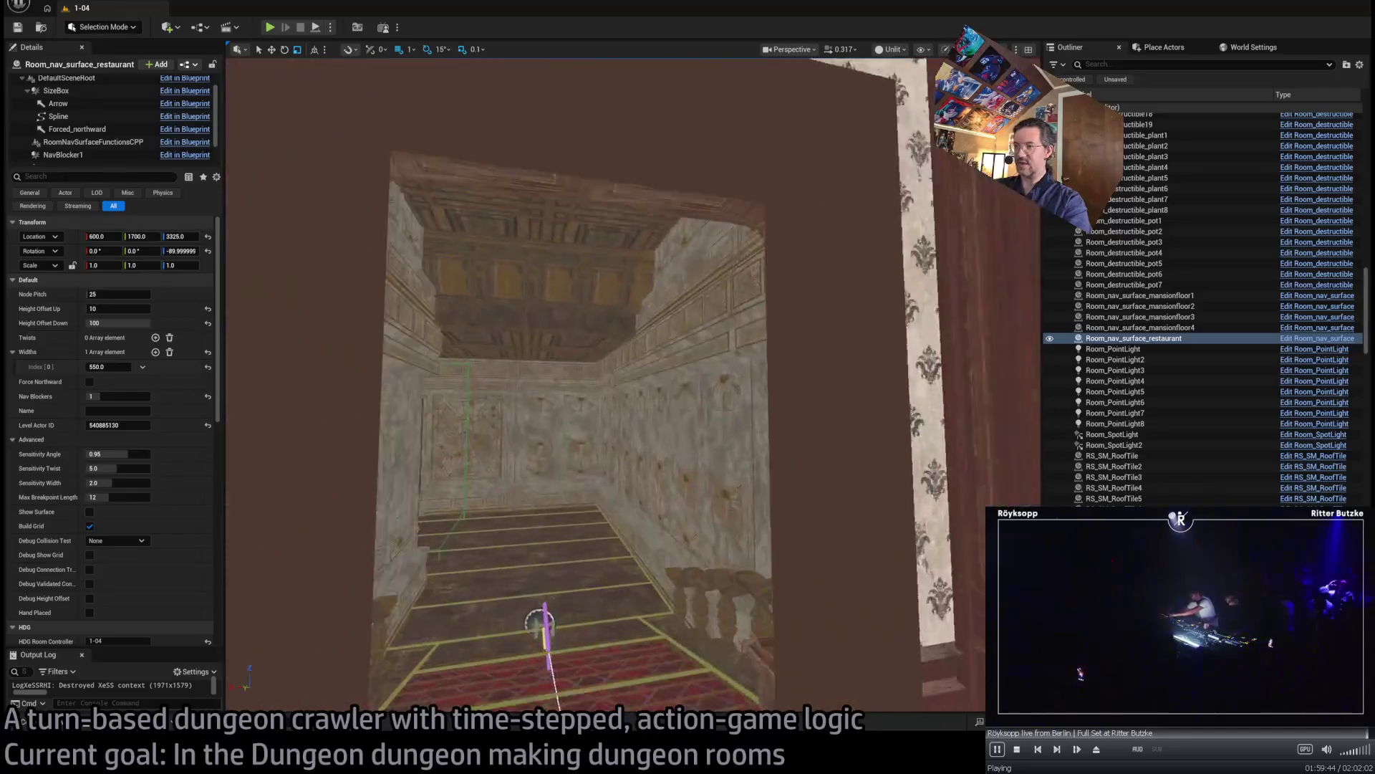
key("w")
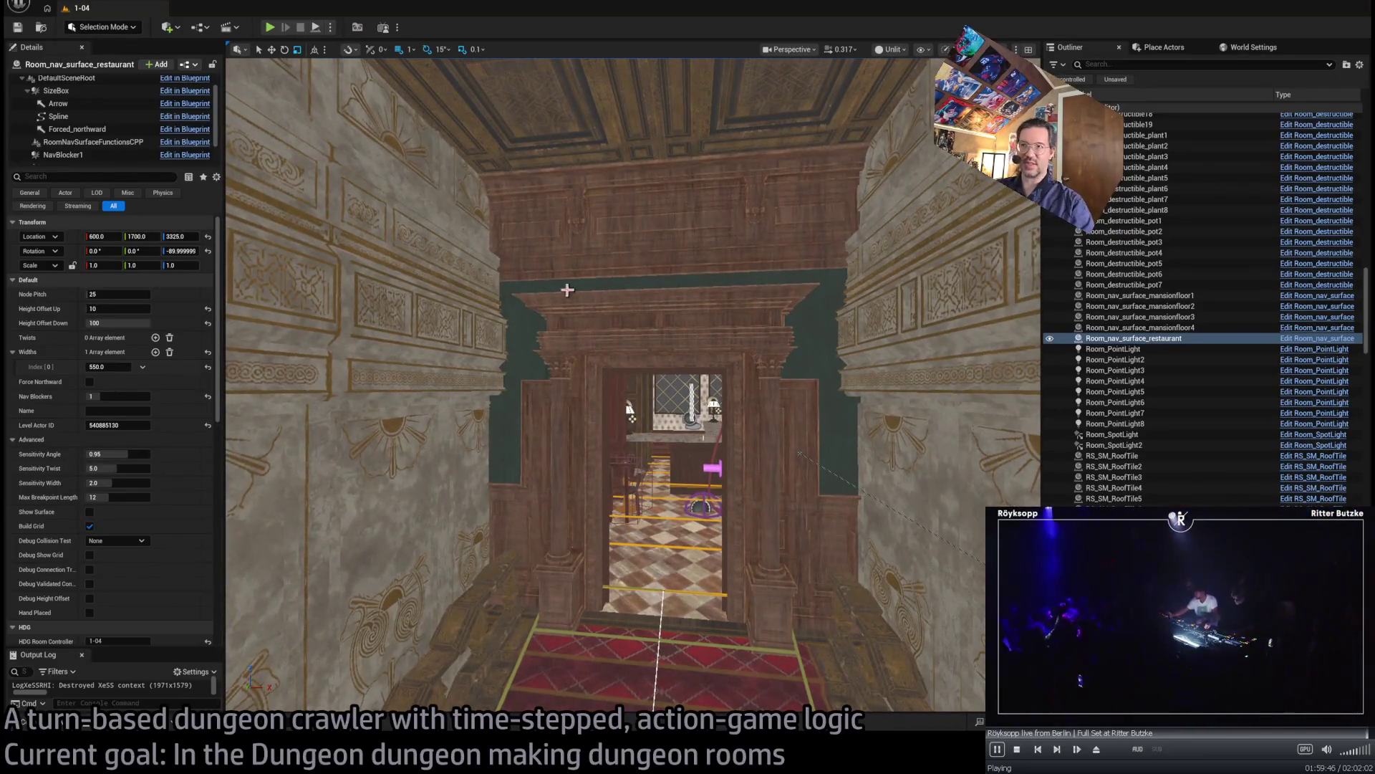
- Browse the content browser into TheMansion's Destructible asset folder
left_click(29, 719)
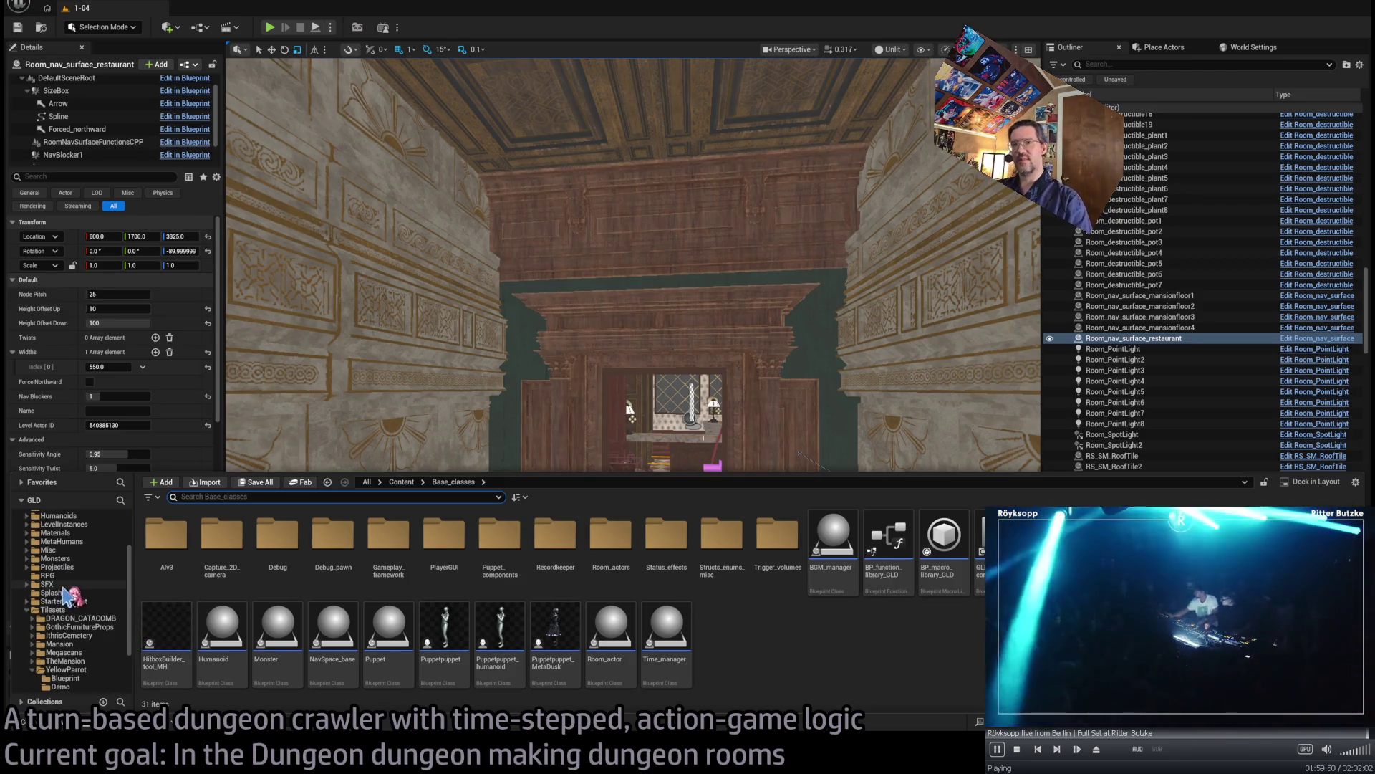
left_click(447, 414)
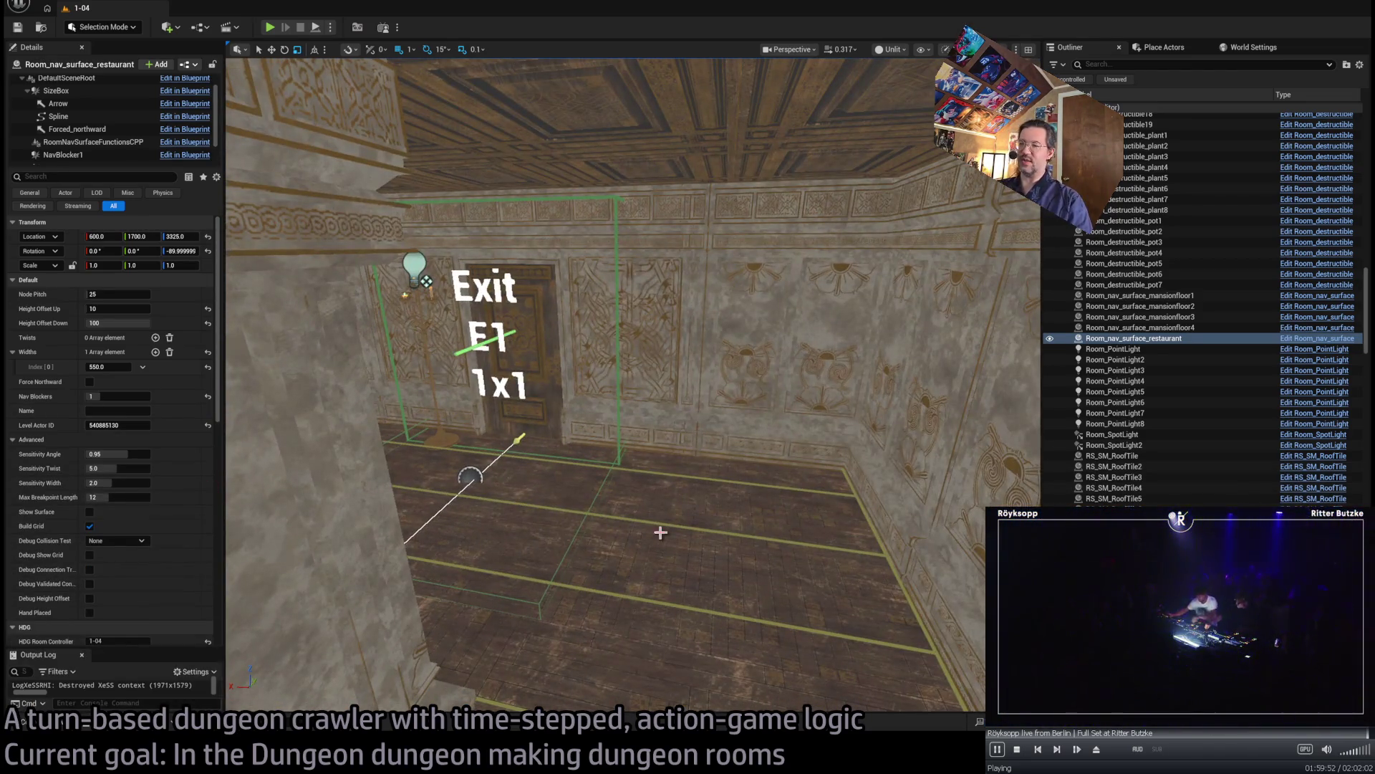
left_click(64, 725)
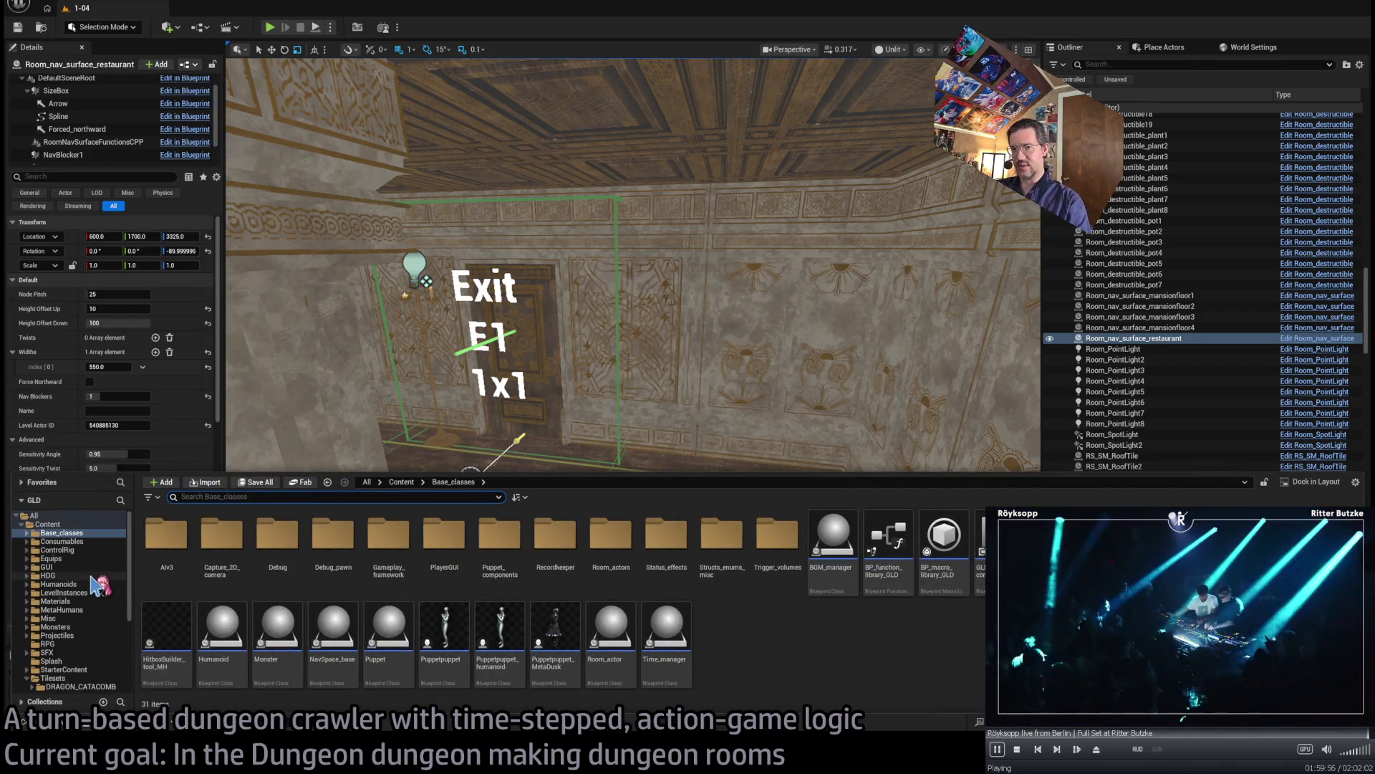
scroll(86, 593, "down", 3)
left_click(85, 594)
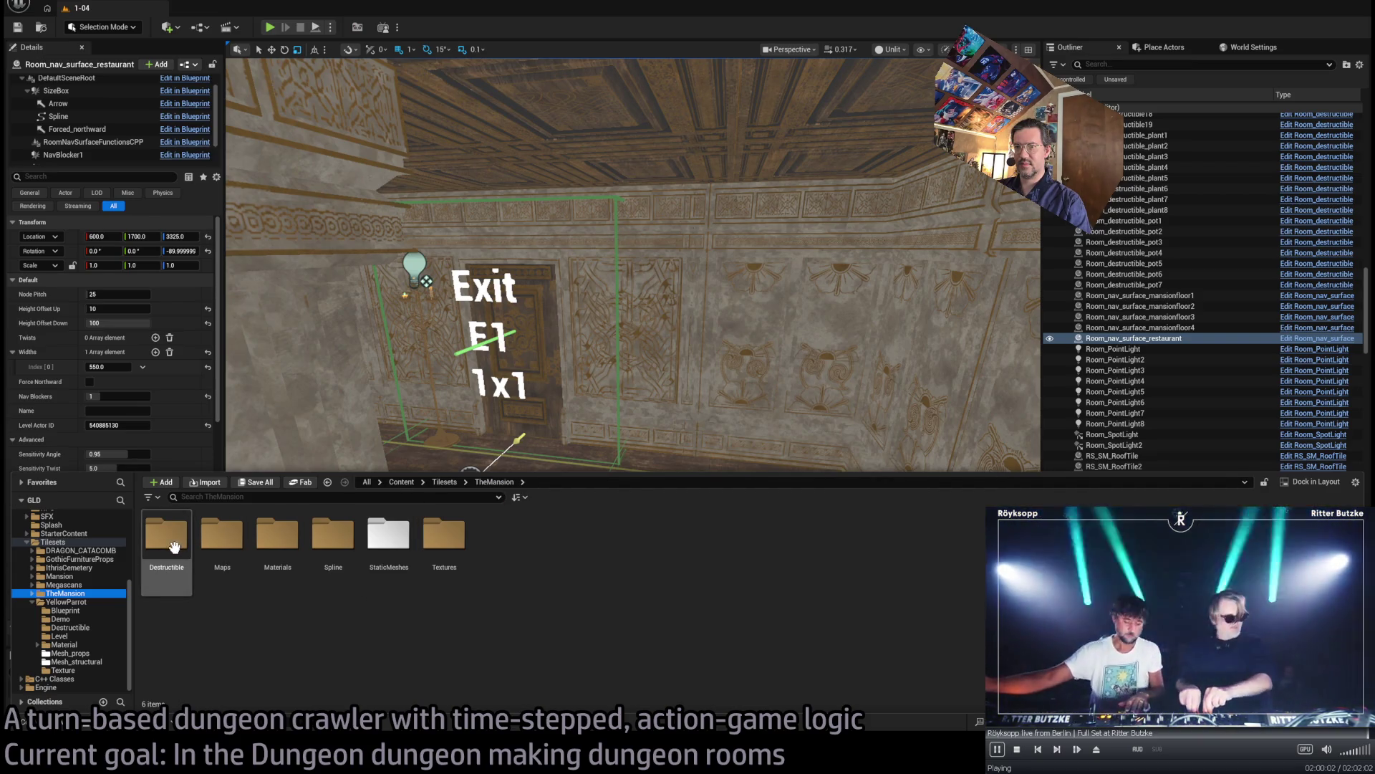
double_click(167, 548)
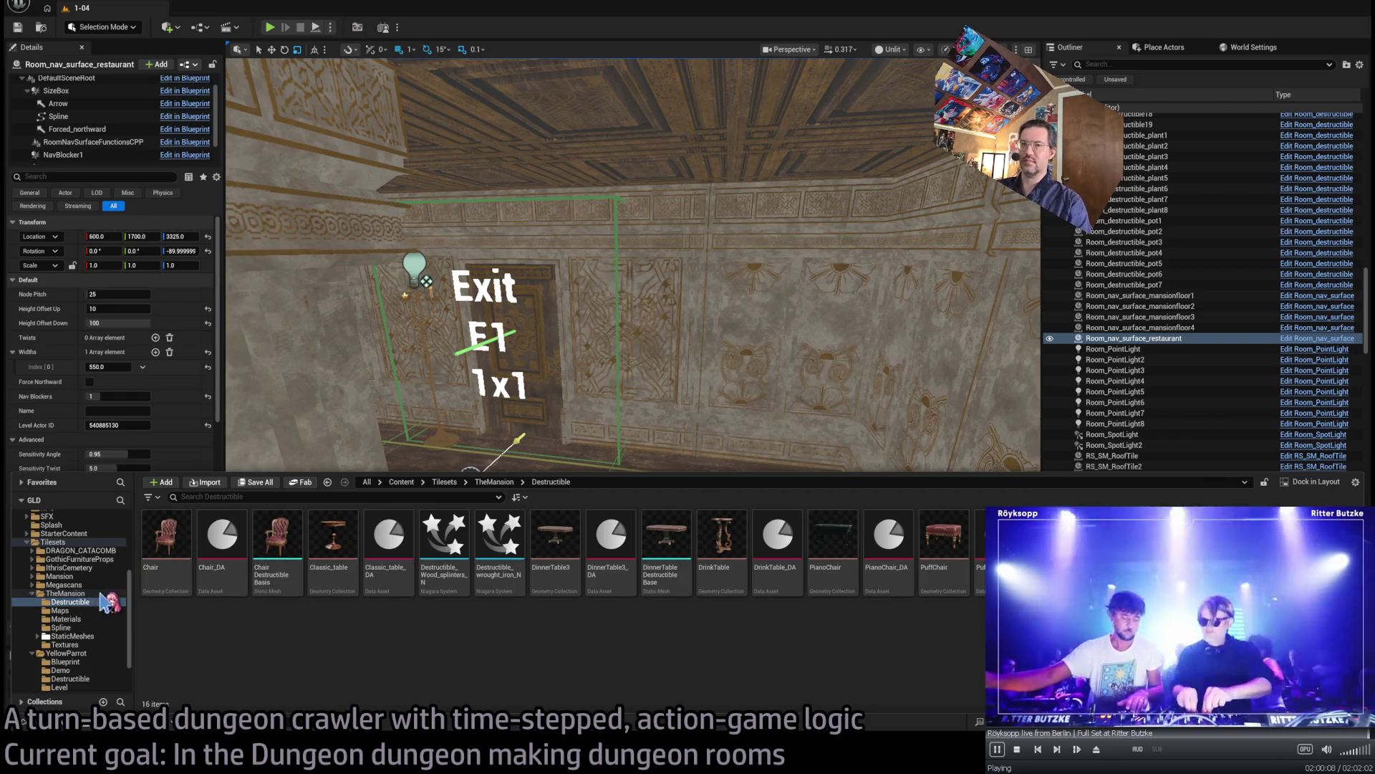
- Look down the corridor at the doorway in lit shading, then turn toward the restaurant window
left_click_drag(472, 441, 501, 372)
left_click_drag(624, 446, 867, 114)
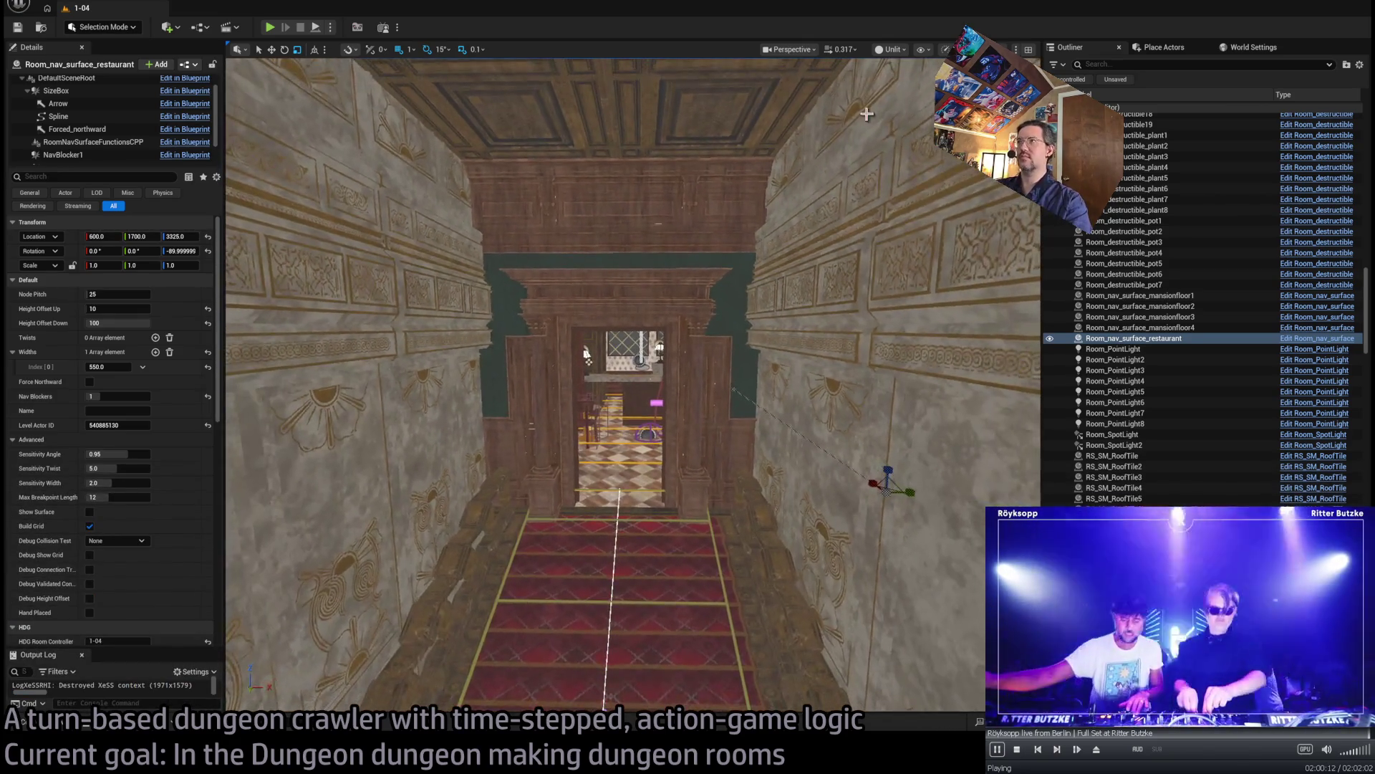
key("alt+4")
mouse_move(820, 301)
left_mouse_down()
mouse_move(820, 365)
mouse_move(822, 283)
mouse_move(757, 251)
left_mouse_up()
left_click_drag(450, 345, 650, 502)
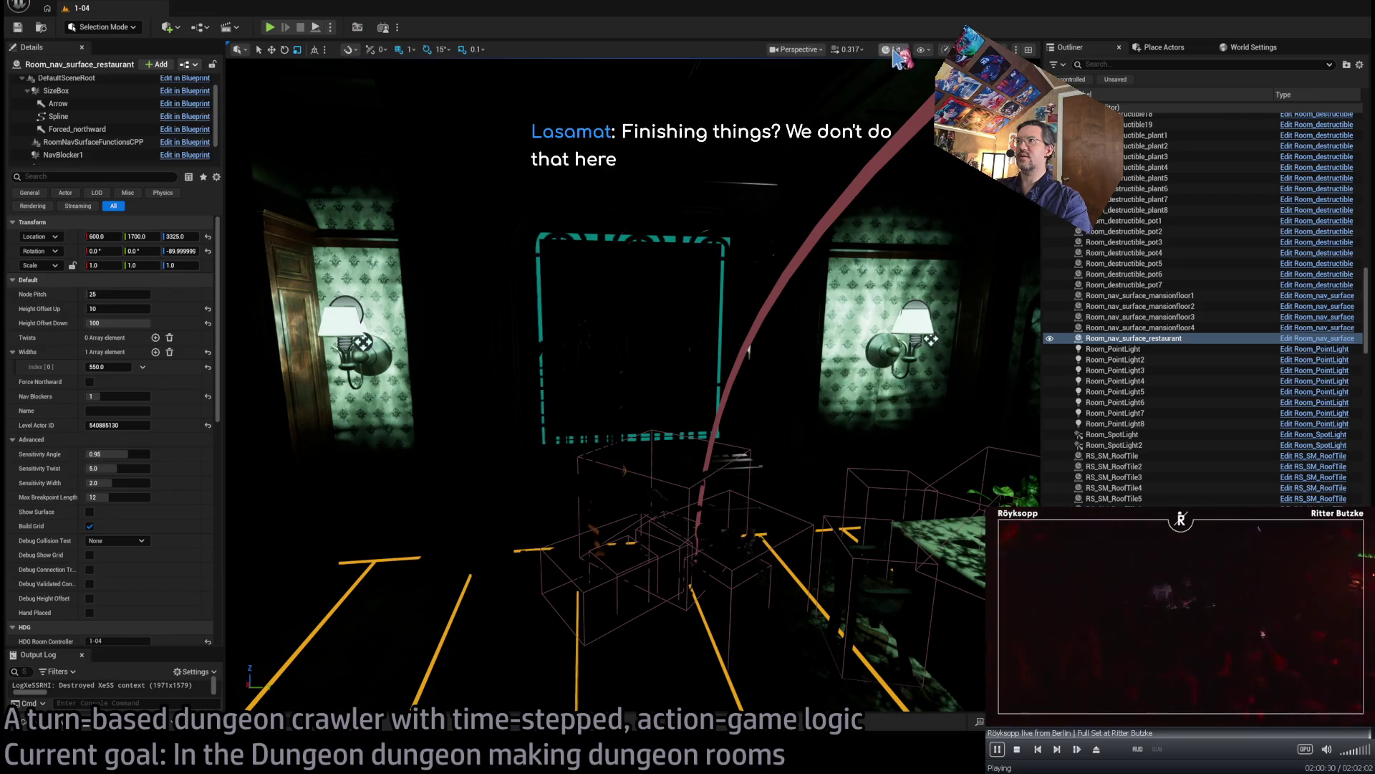
- Switch the viewport to unlit, select CafeWindow1 and move up close facing it
key("alt+3")
left_click(691, 349)
left_click_drag(691, 349, 691, 349)
mouse_move(645, 412)
left_mouse_down()
mouse_move(834, 376)
mouse_move(826, 359)
mouse_move(824, 383)
mouse_move(888, 449)
left_mouse_up()
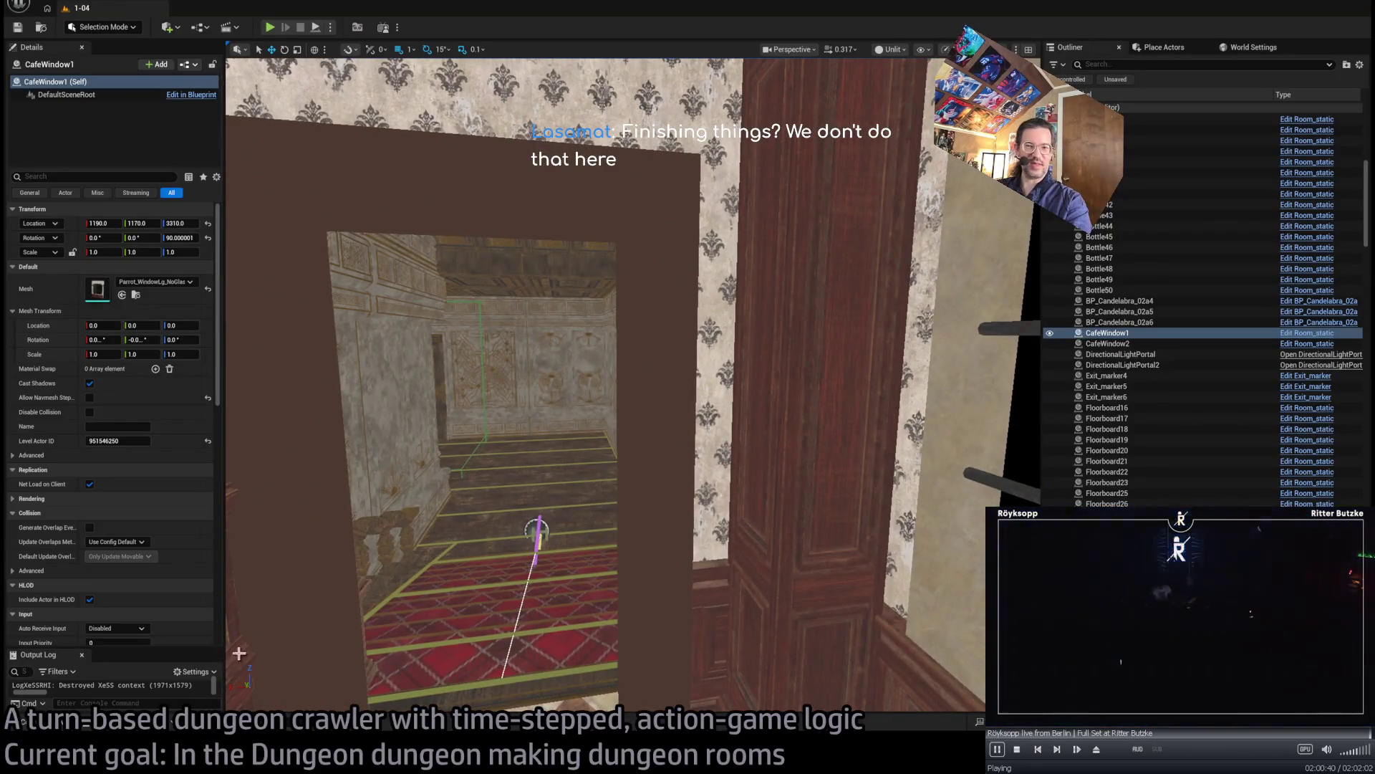
- Open the Content Drawer and browse TheMansion's StaticMeshes assets
left_click(43, 730)
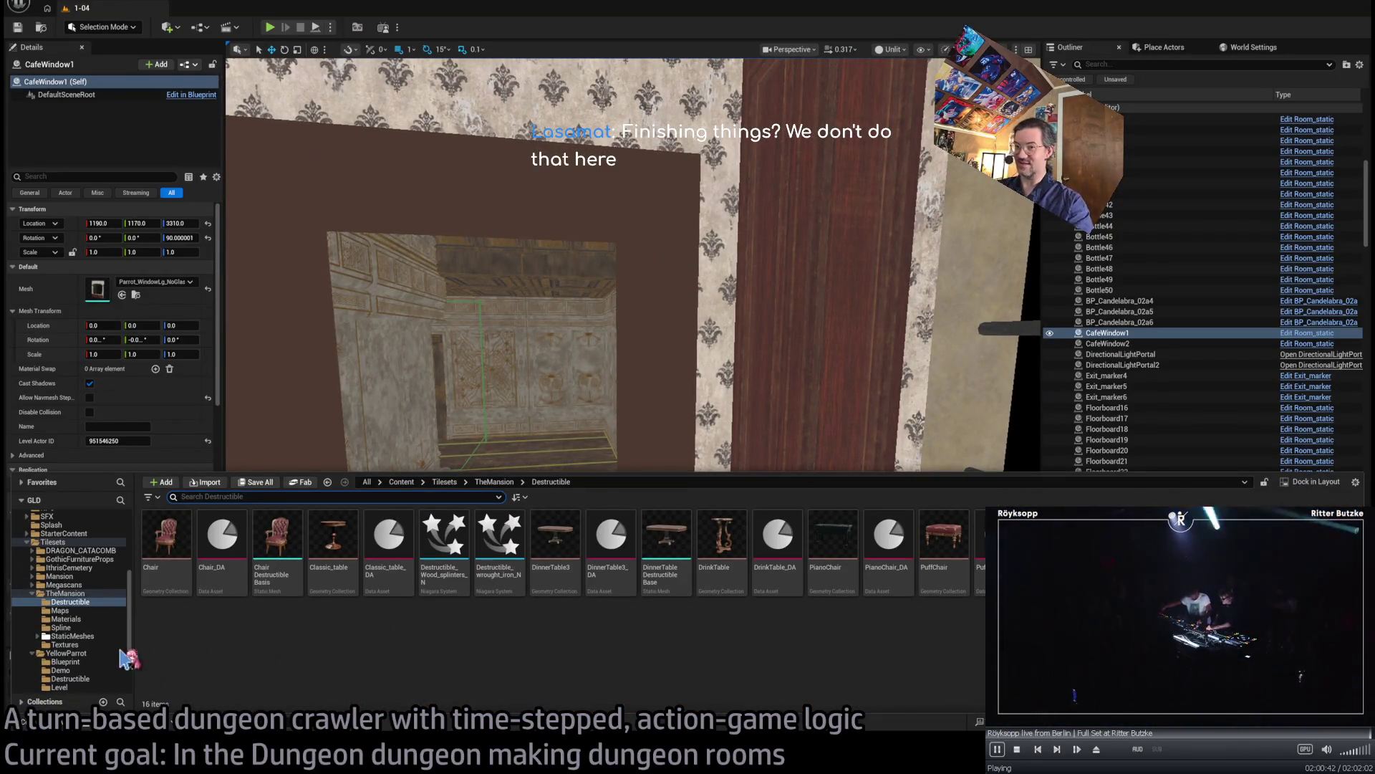
scroll(86, 616, "down", 2)
left_click(72, 559)
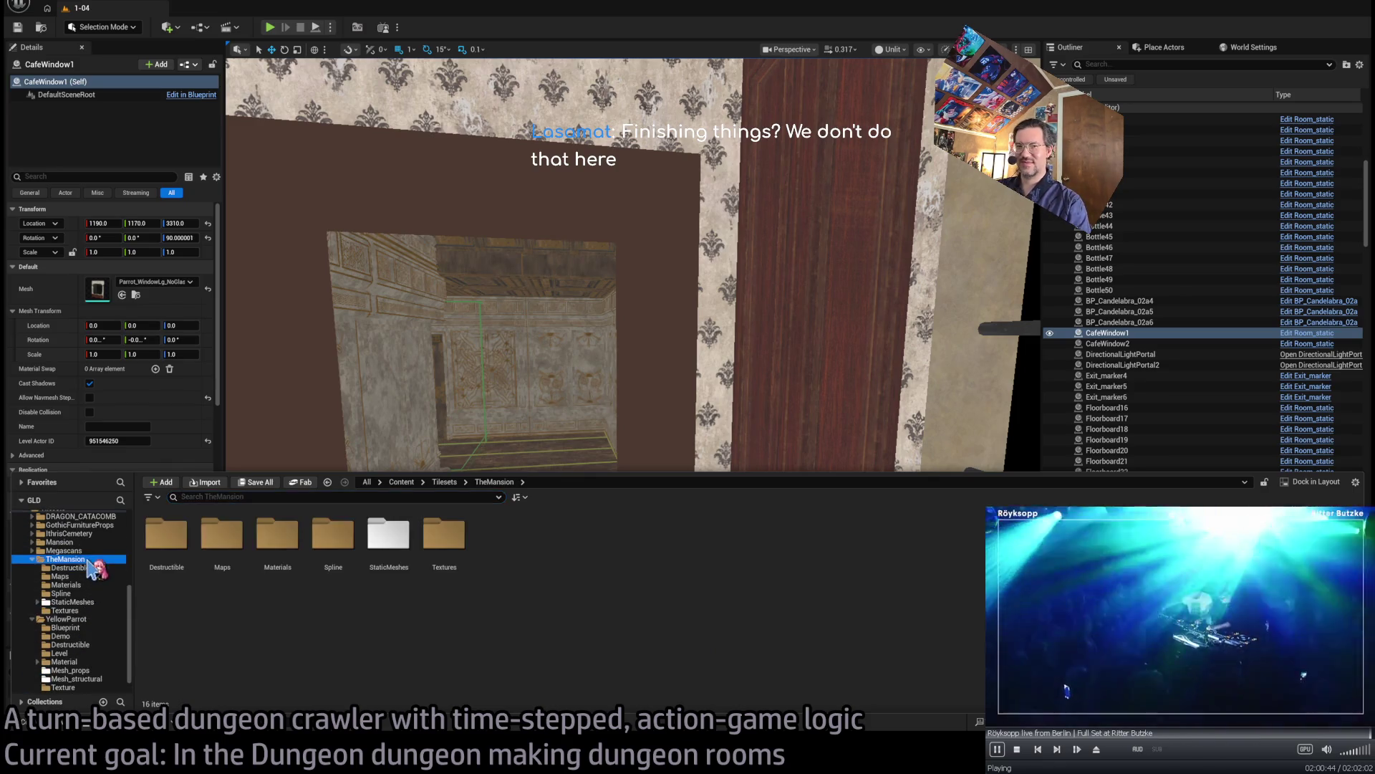
left_click(71, 602)
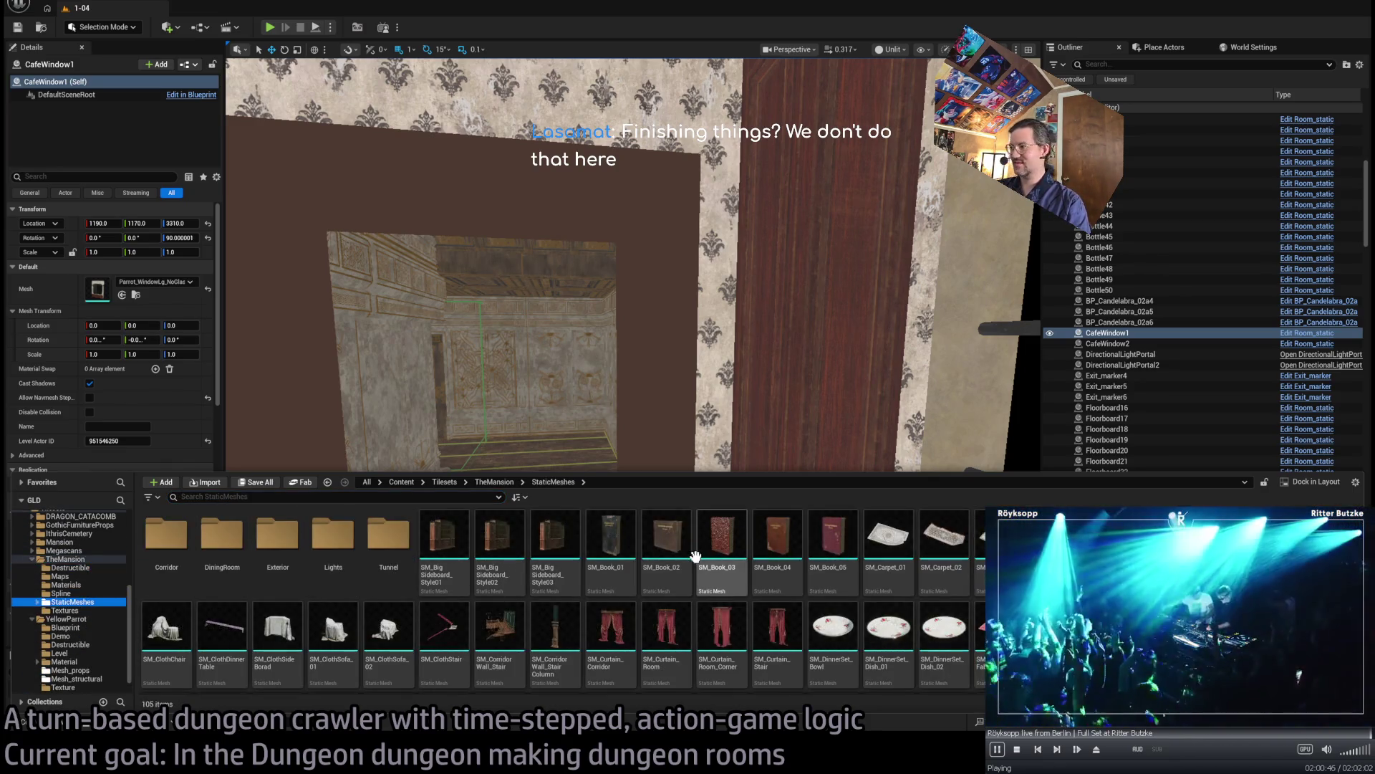
scroll(602, 619, "down", 1)
scroll(602, 620, "down", 1)
scroll(535, 600, "down", 2)
scroll(535, 599, "up", 4)
scroll(563, 599, "up", 3)
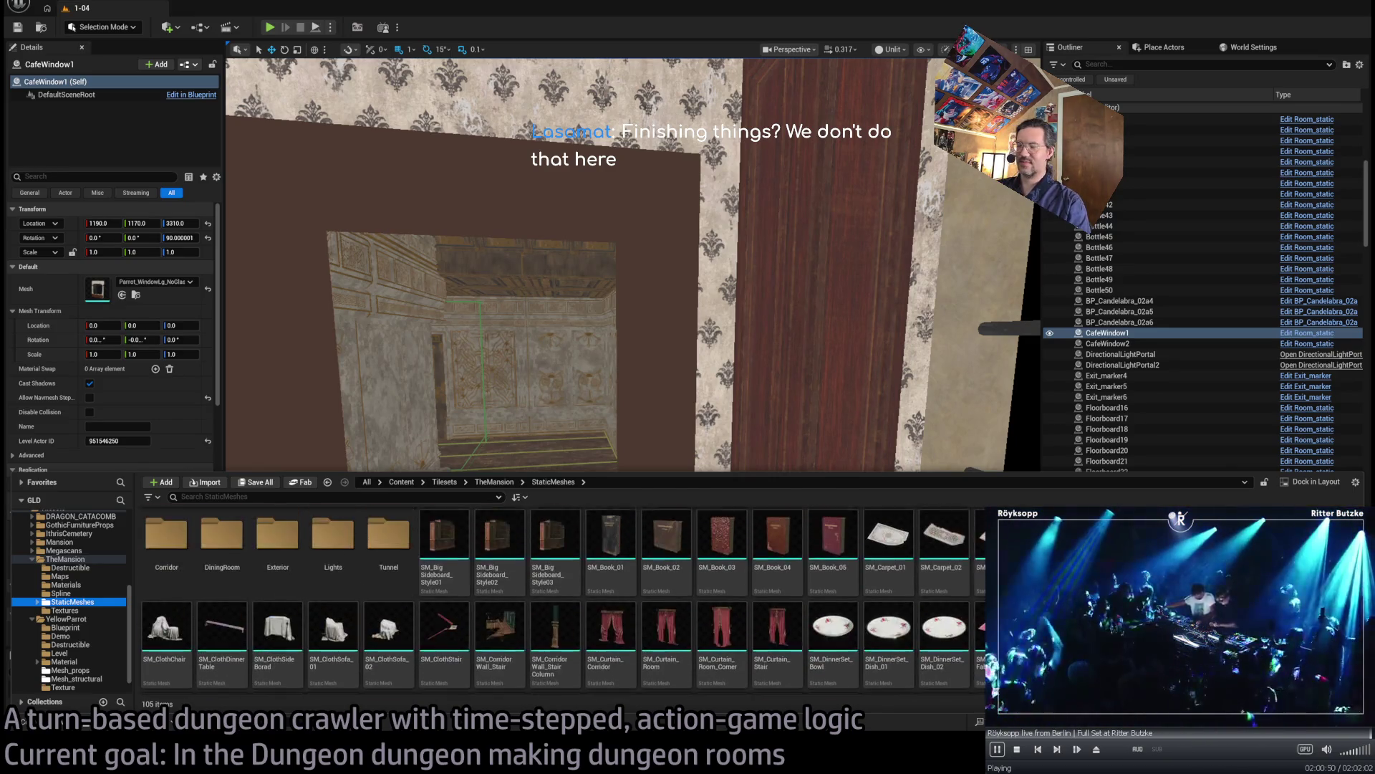
- Browse the YellowParrot Mesh_props assets, then close the drawer to return to the café
left_click(66, 670)
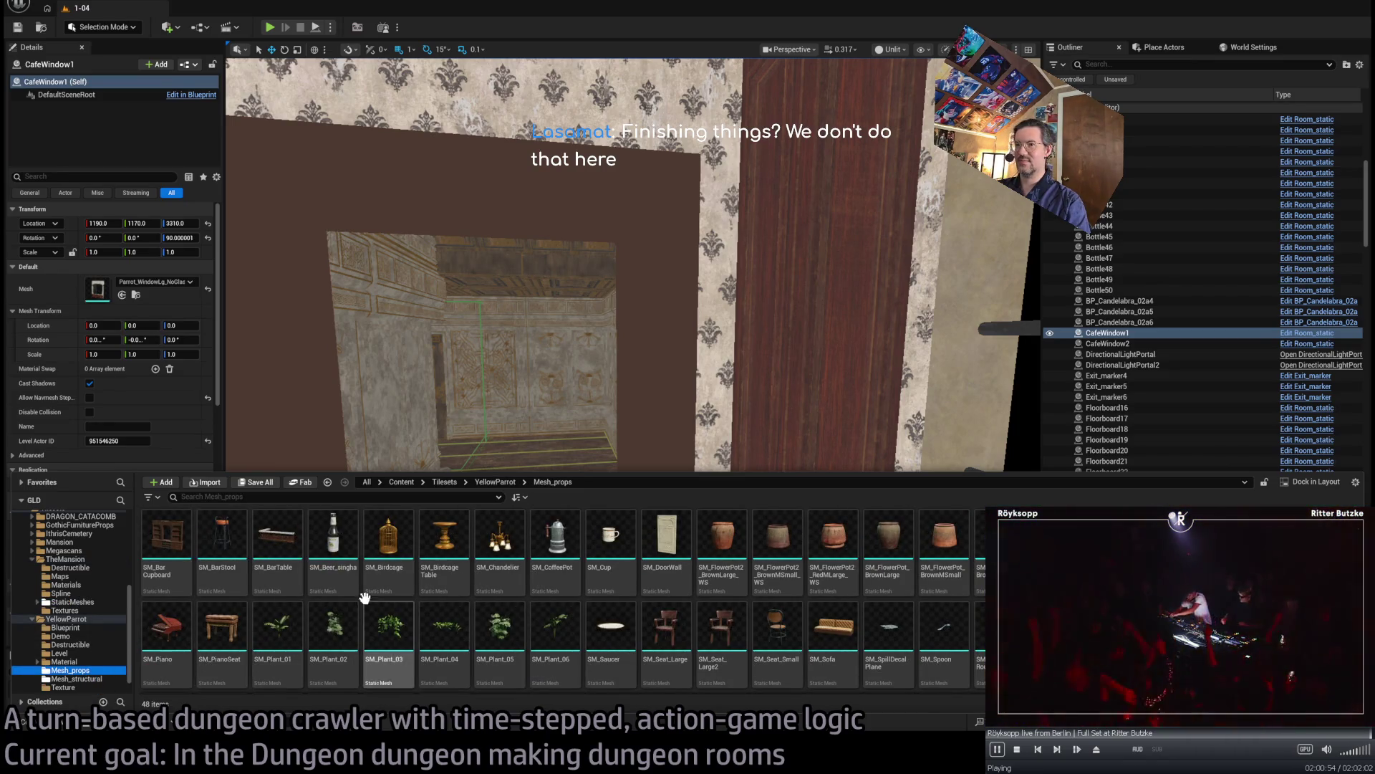
scroll(745, 573, "down", 2)
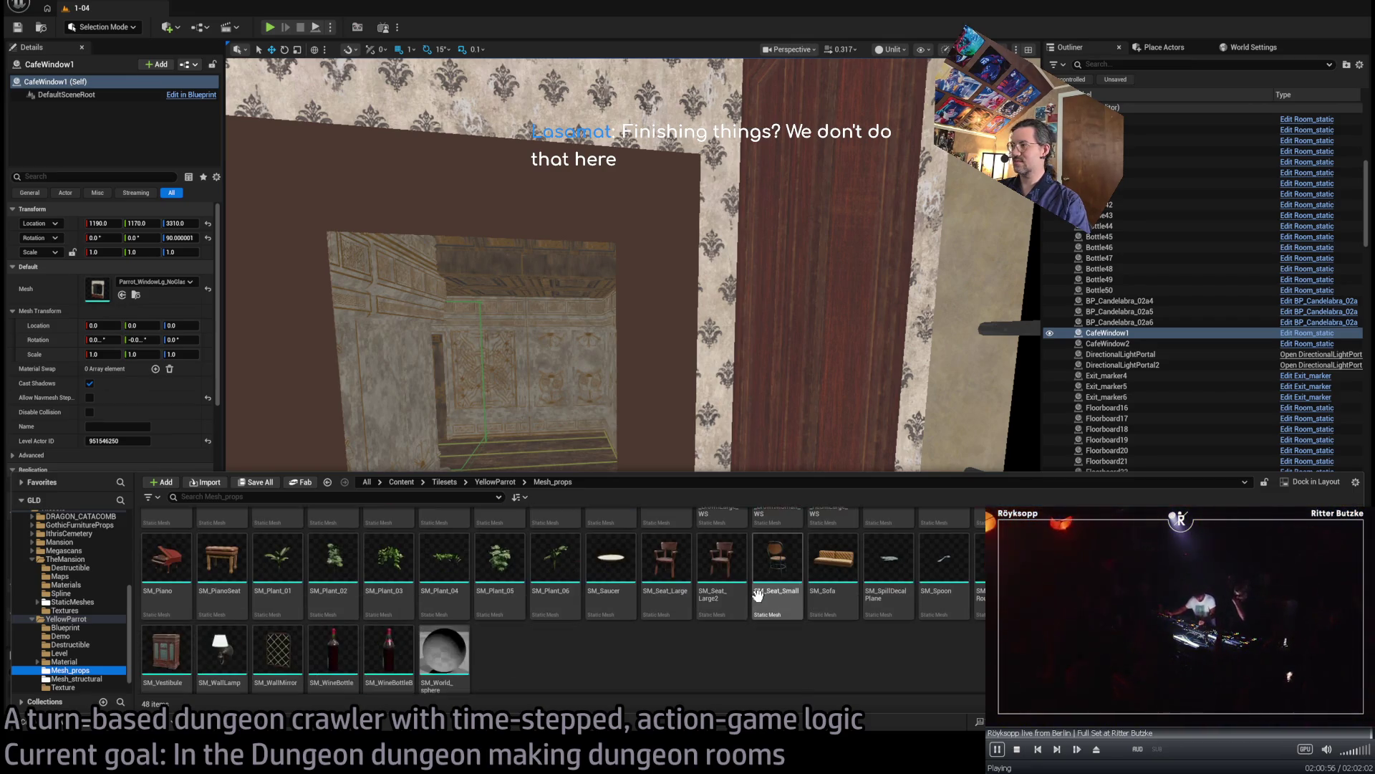
scroll(437, 619, "up", 2)
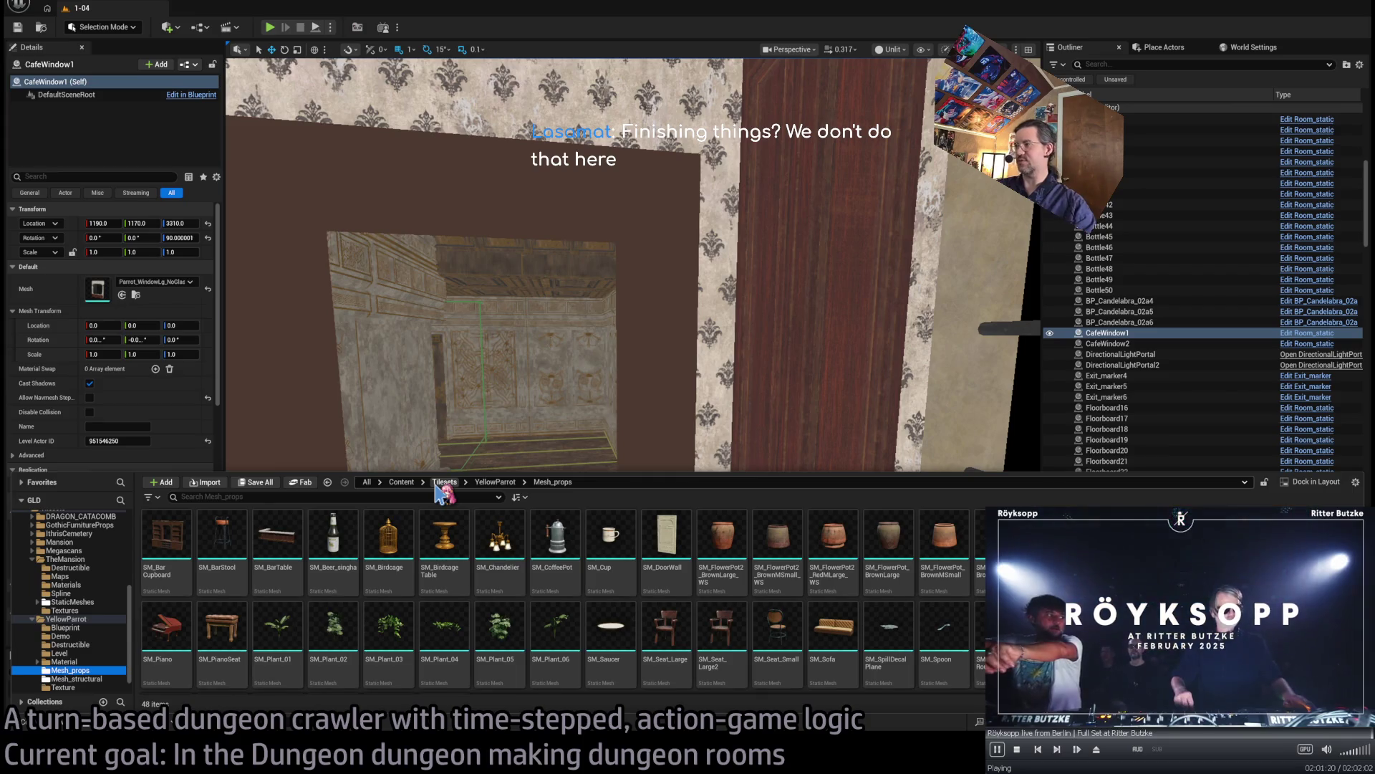
scroll(605, 580, "down", 1)
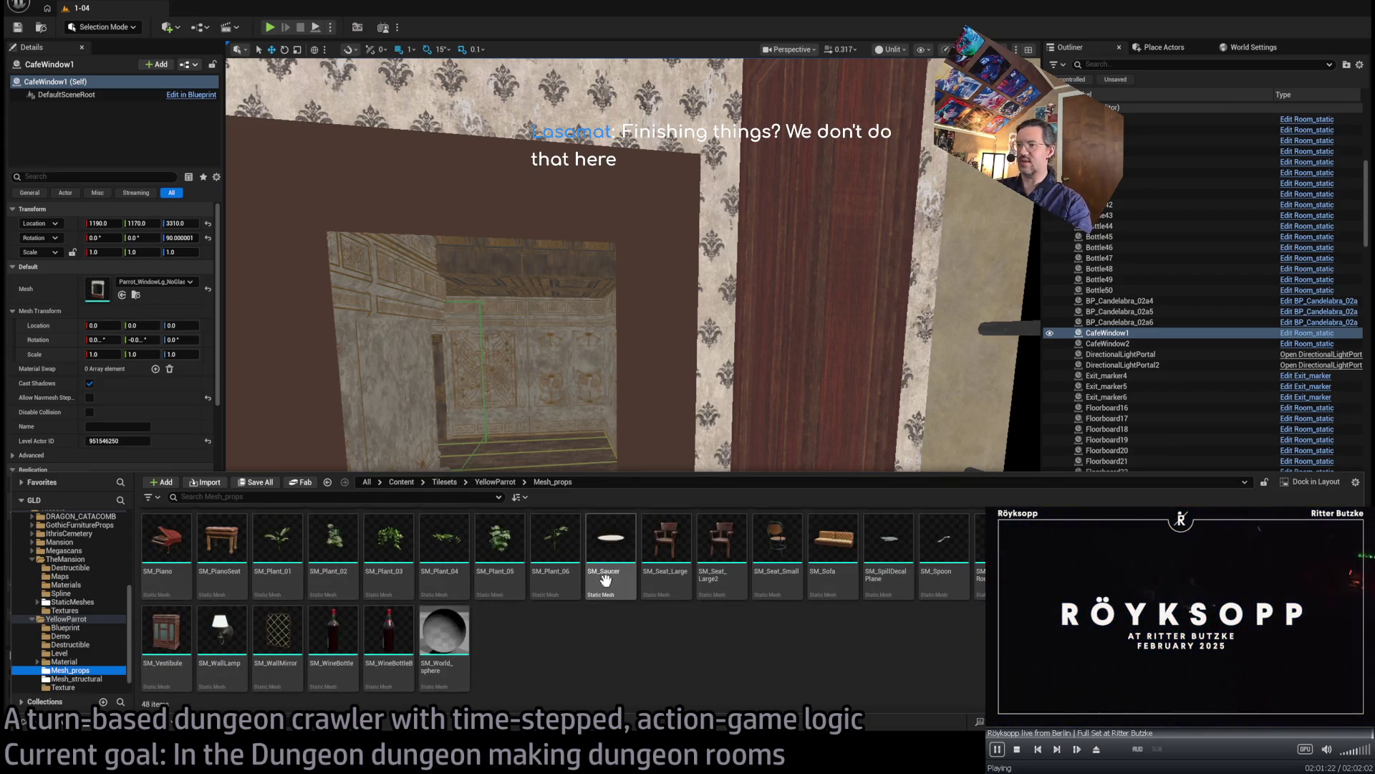
scroll(606, 580, "up", 1)
scroll(605, 581, "down", 1)
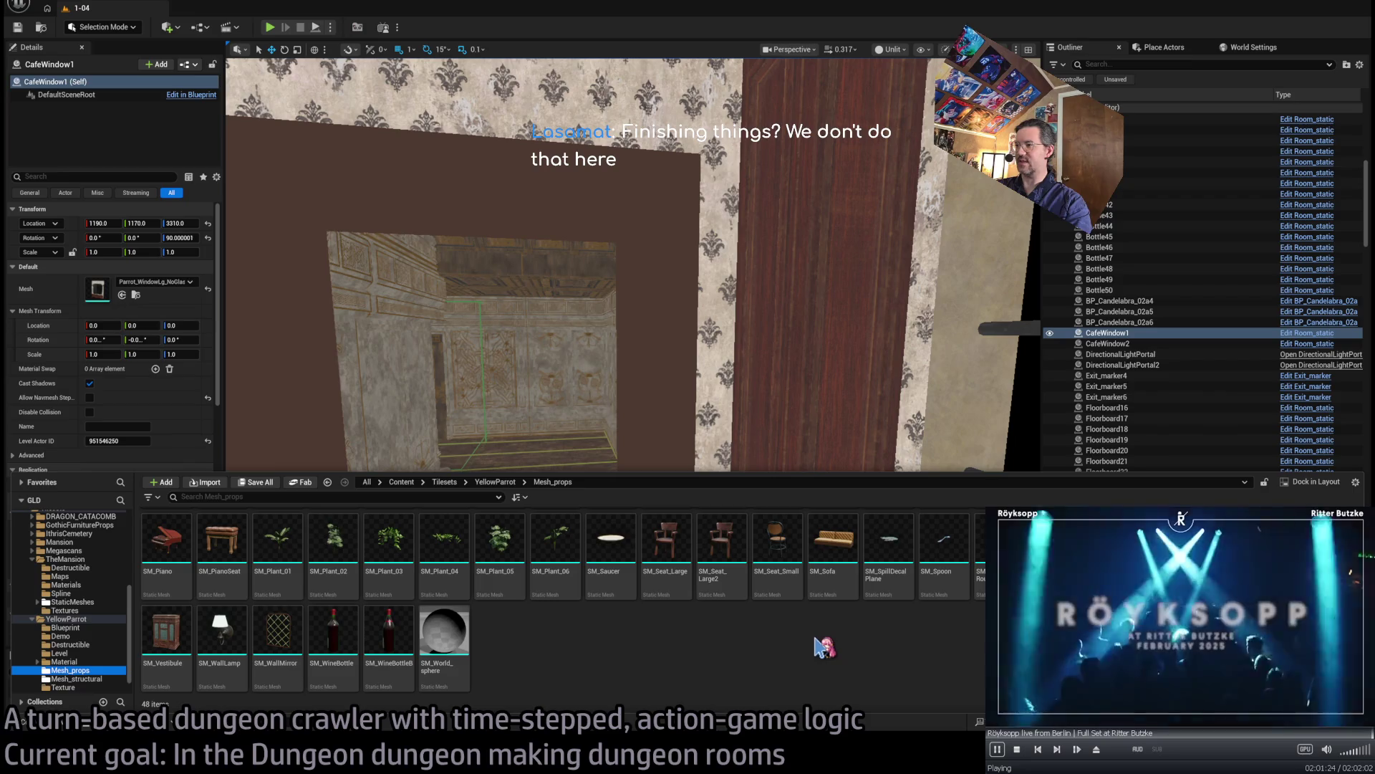
left_click(400, 595)
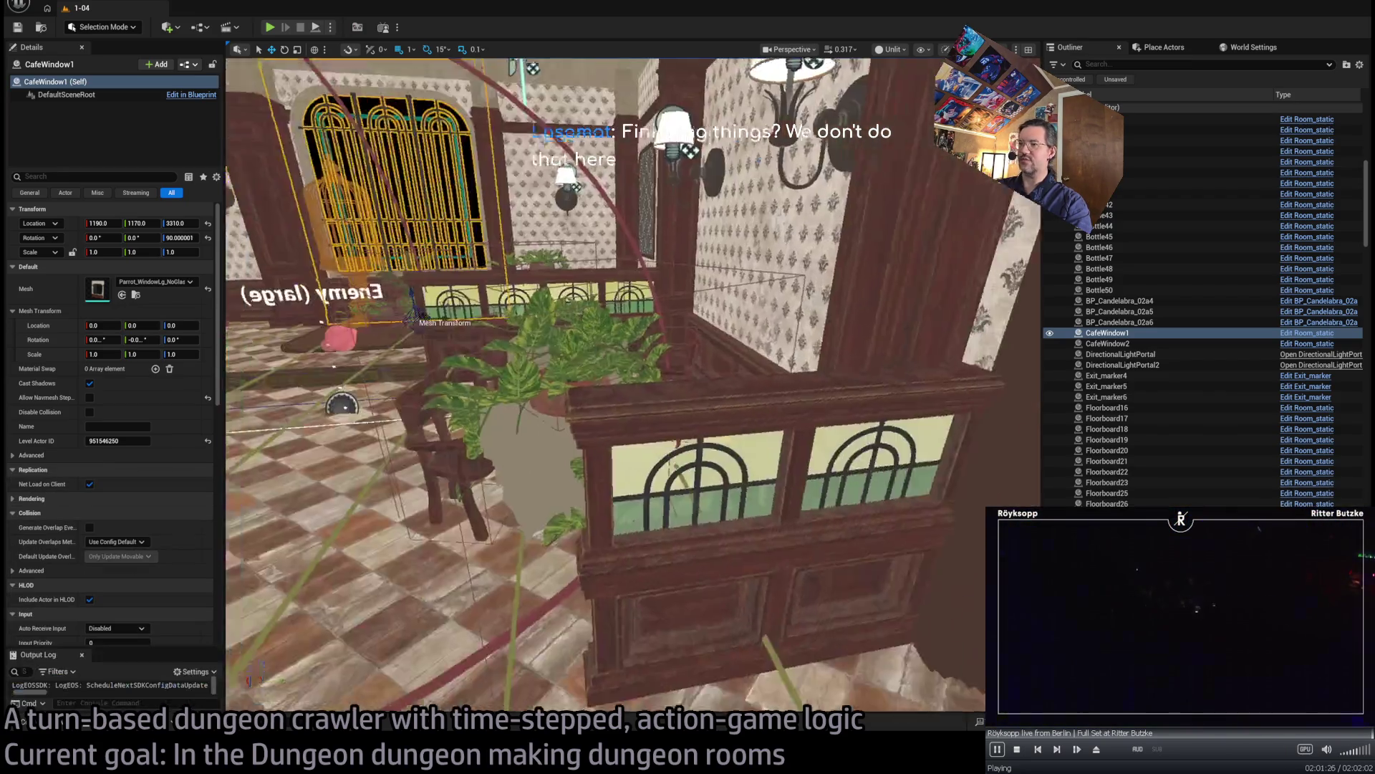
- Place an SM_Sofa in the café, frame it, then delete it
left_click(63, 703)
mouse_move(831, 551)
left_mouse_down()
mouse_move(385, 470)
mouse_move(378, 497)
left_mouse_up()
key("f")
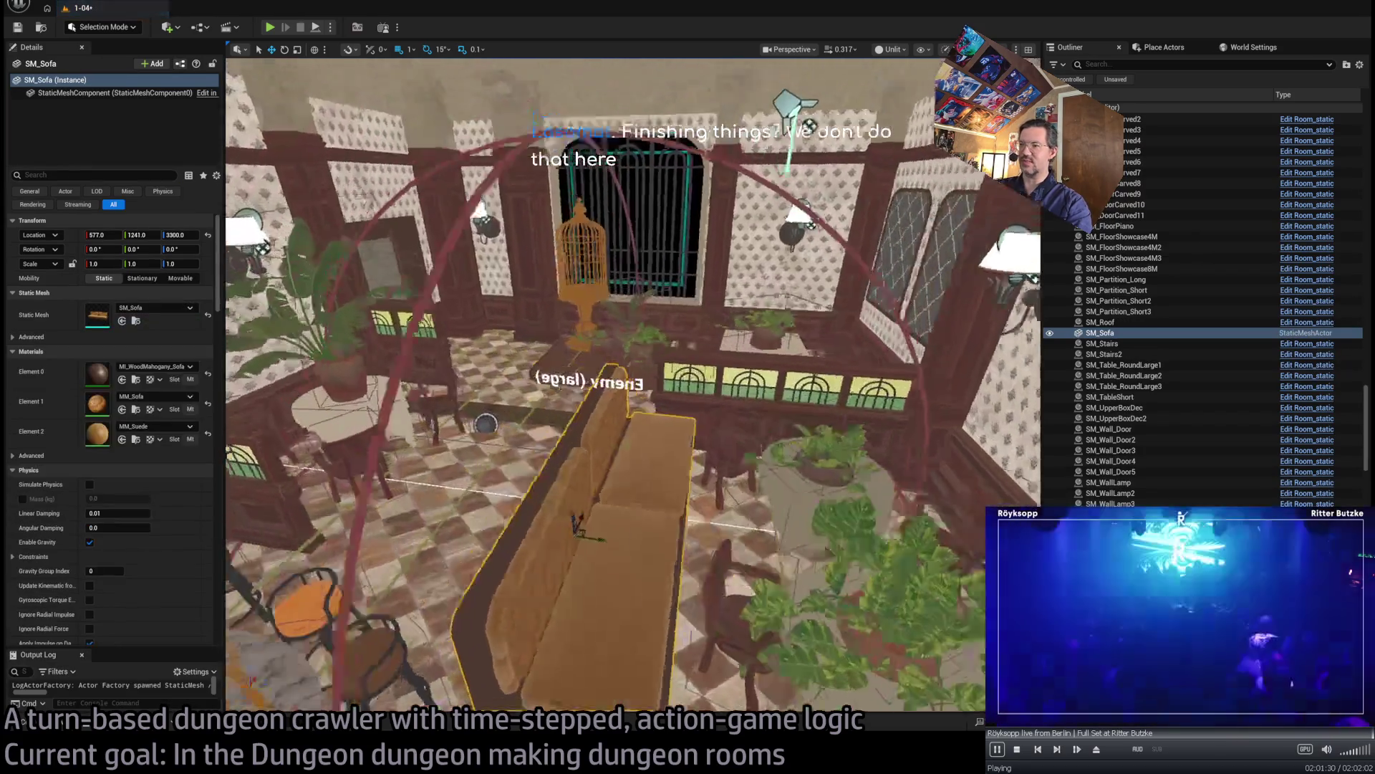
key("Delete")
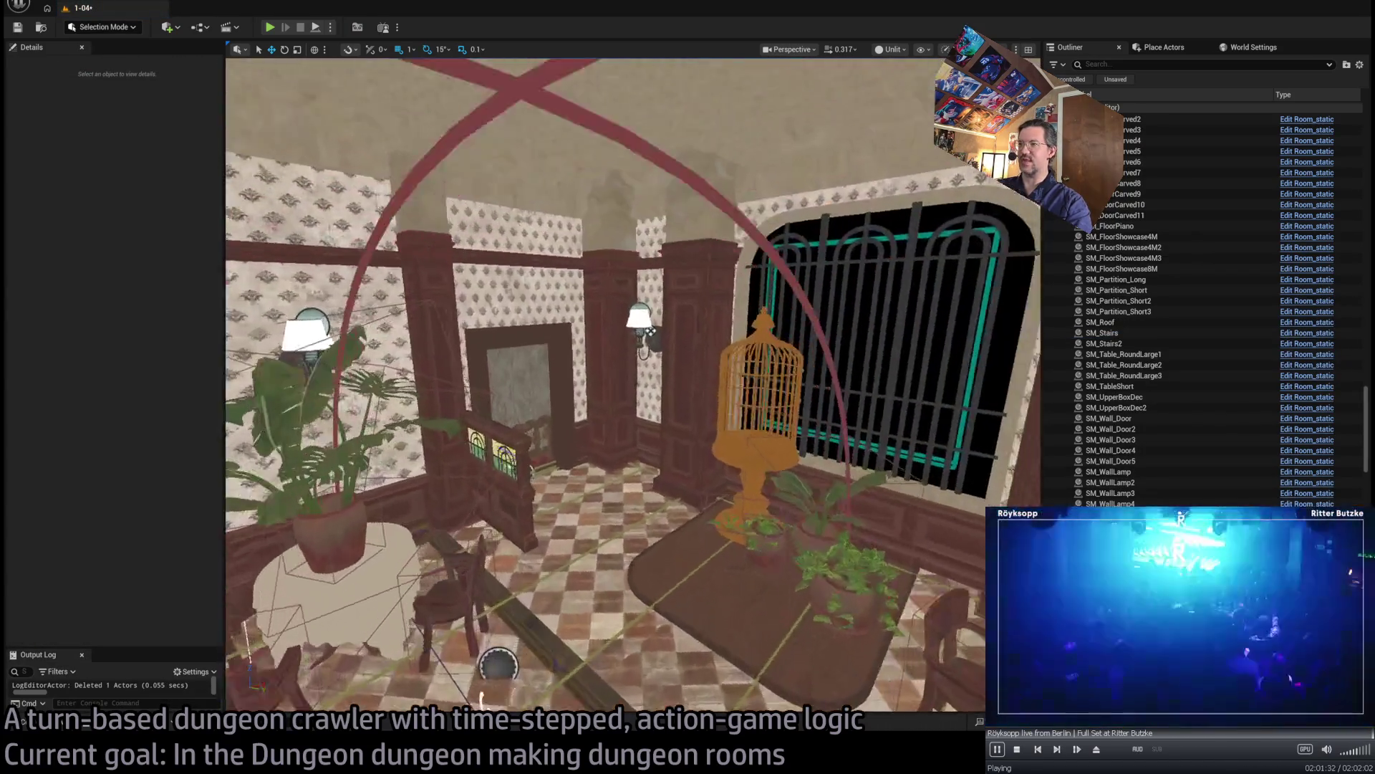
- Place SM_Sofa against the ornate wall of the far room and rotate it to -90°
key("w")
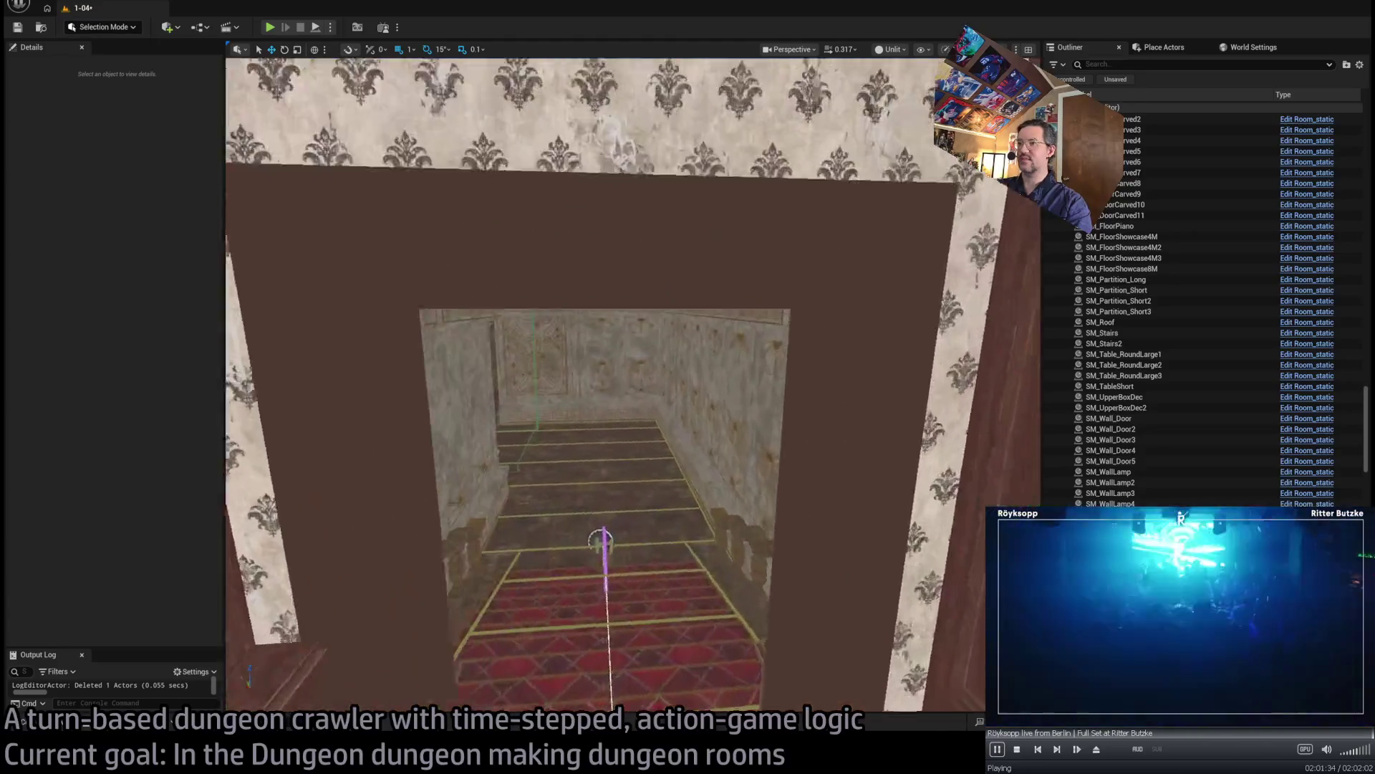
key("w")
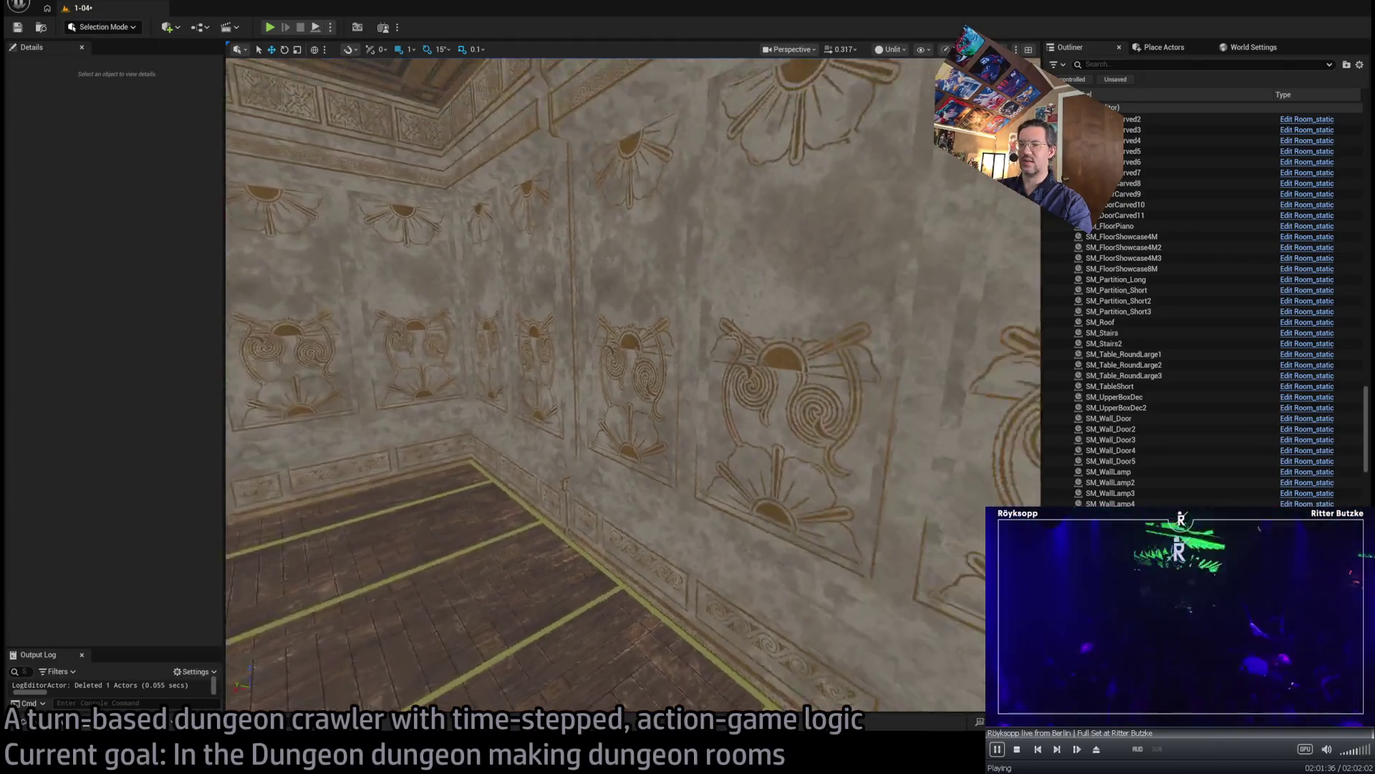
key("ctrl+space")
mouse_move(831, 566)
left_mouse_down()
mouse_move(572, 527)
mouse_move(592, 500)
mouse_move(647, 518)
mouse_move(622, 523)
mouse_move(550, 459)
mouse_move(573, 551)
mouse_move(518, 700)
left_mouse_up()
key("e")
key("w")
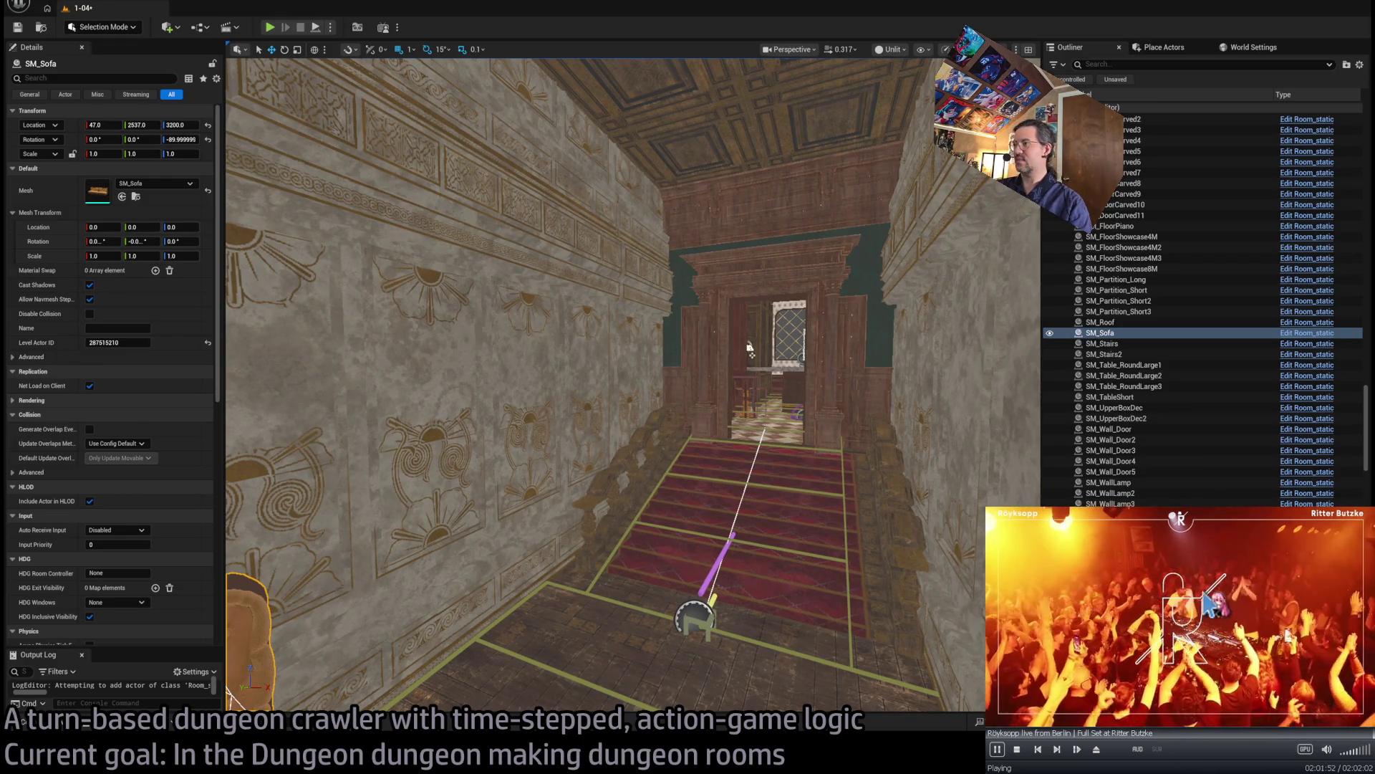
- Pause the music video, frame the sofa, and bring up the web browser
left_click(1038, 559)
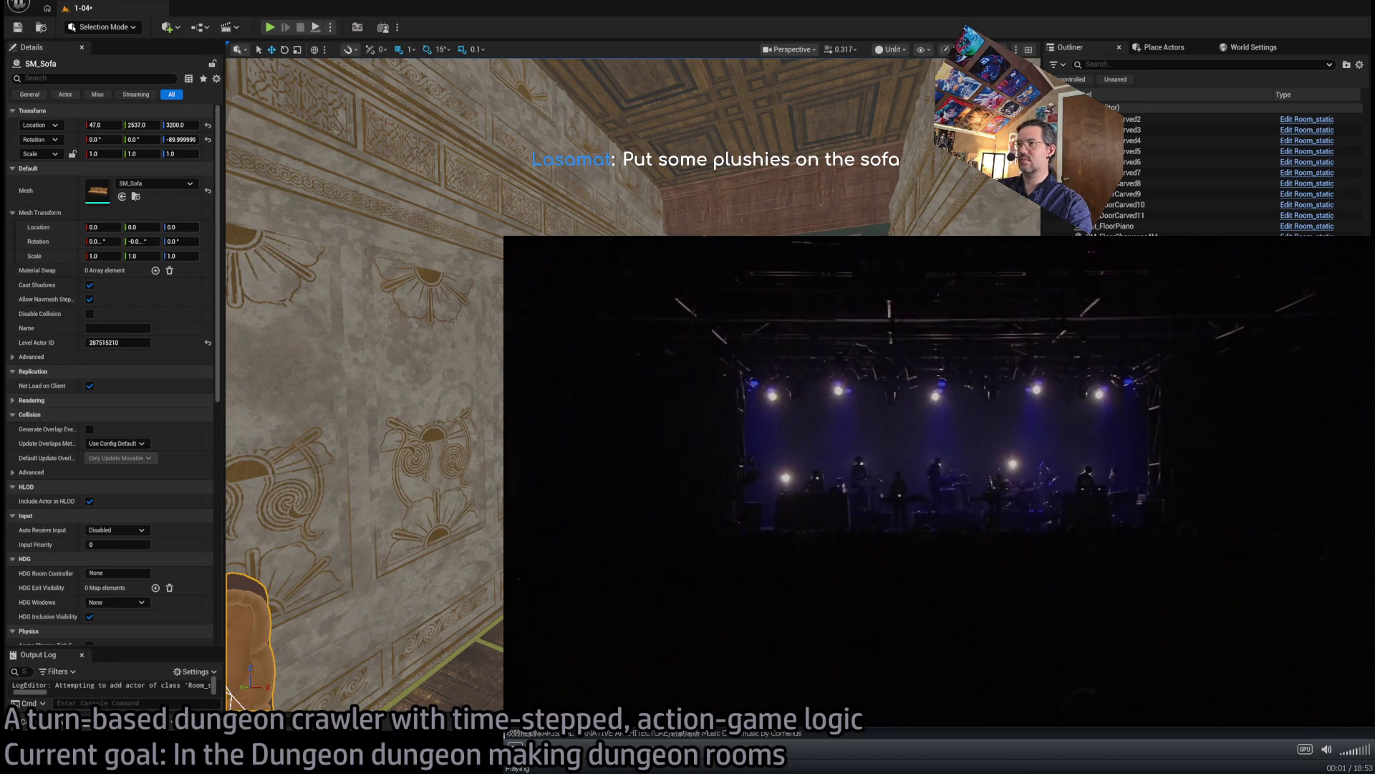
scroll(1070, 577, "down", 2)
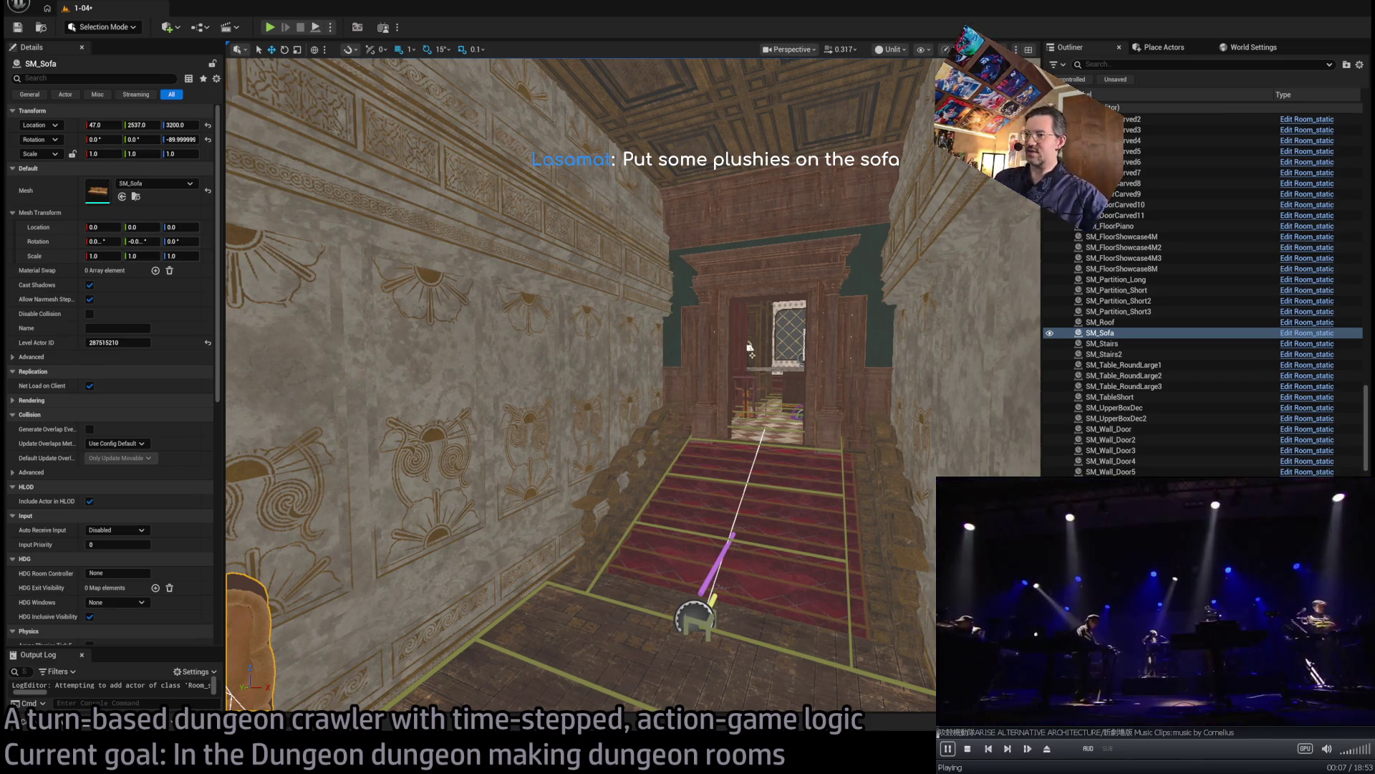
key("f")
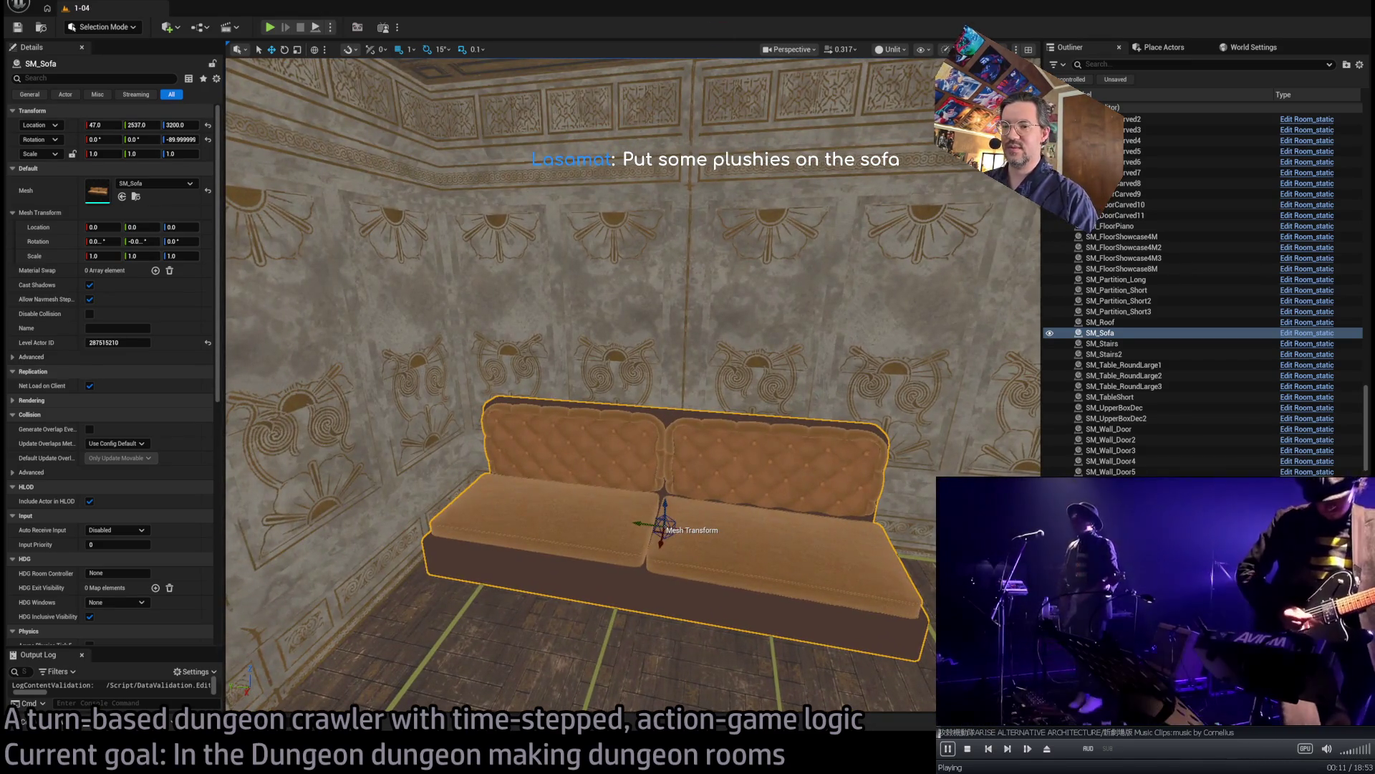
key("alt+Tab")
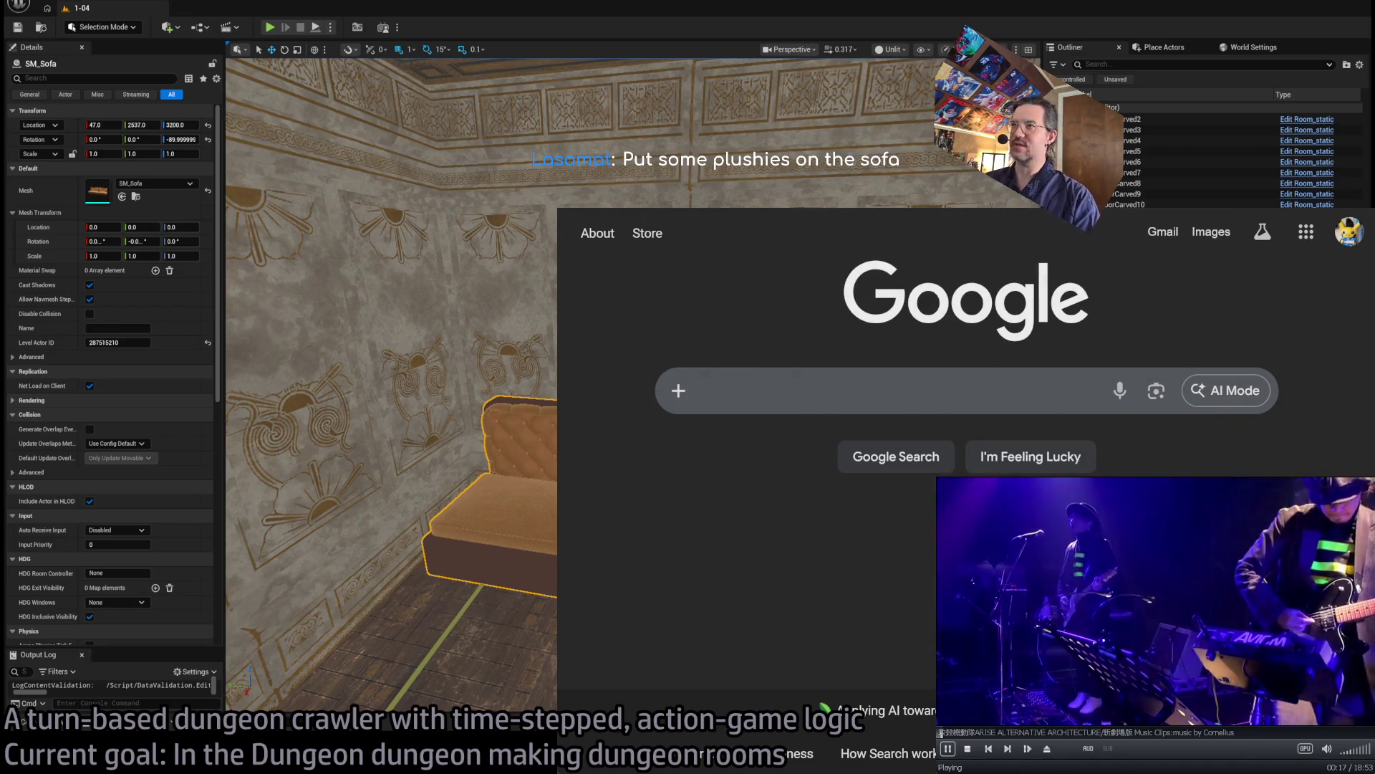
- Search Fab for 'plush' and enlarge the window to show five result columns
key("Return")
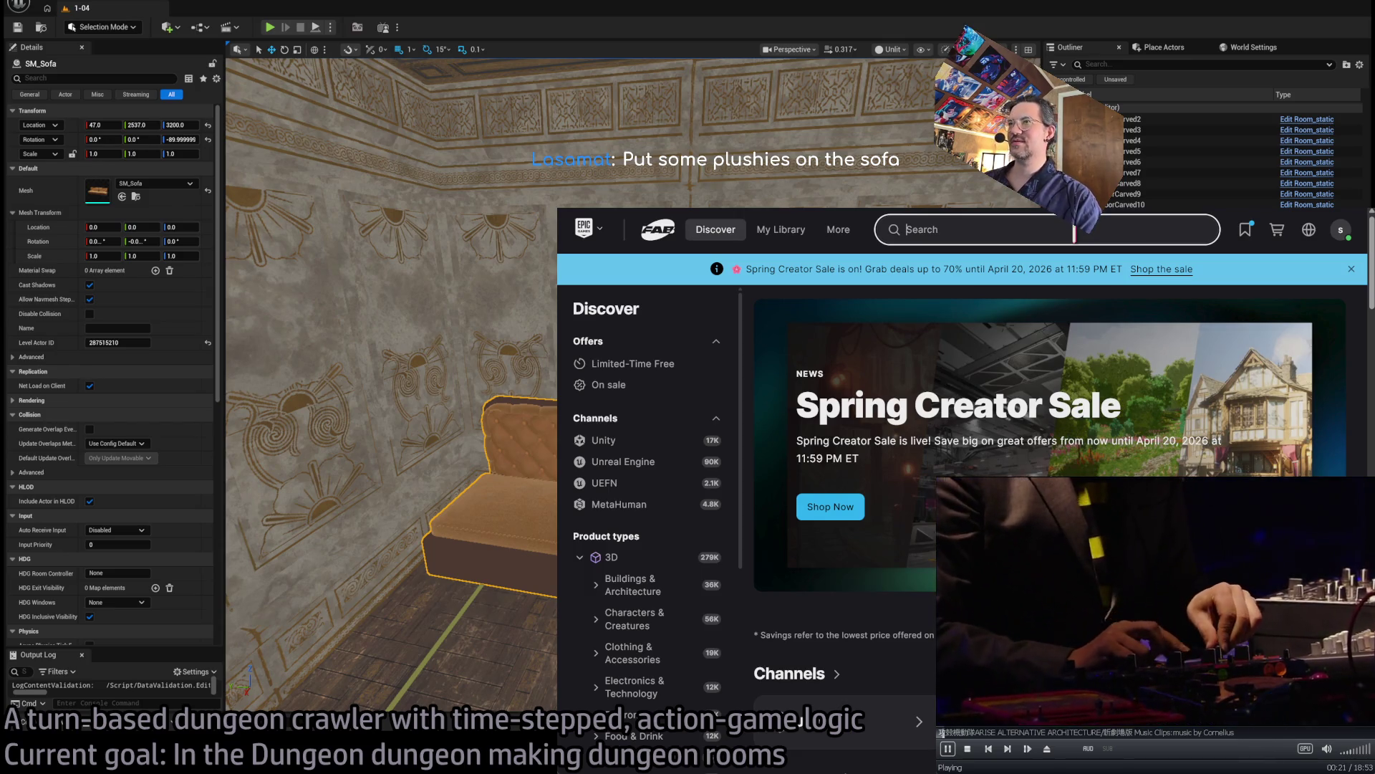
type("pl")
key("BackSpace")
type("sh")
key("Return")
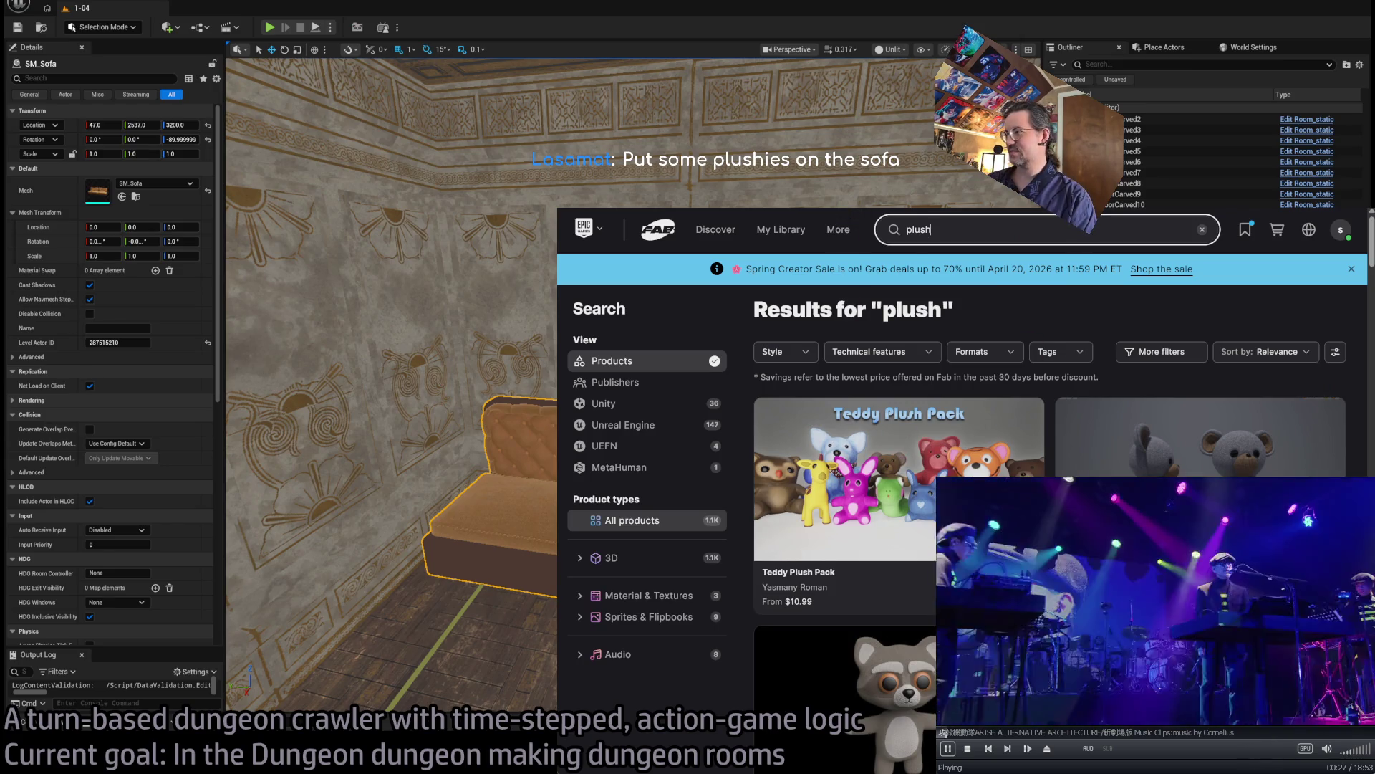
left_click_drag(557, 208, 276, 154)
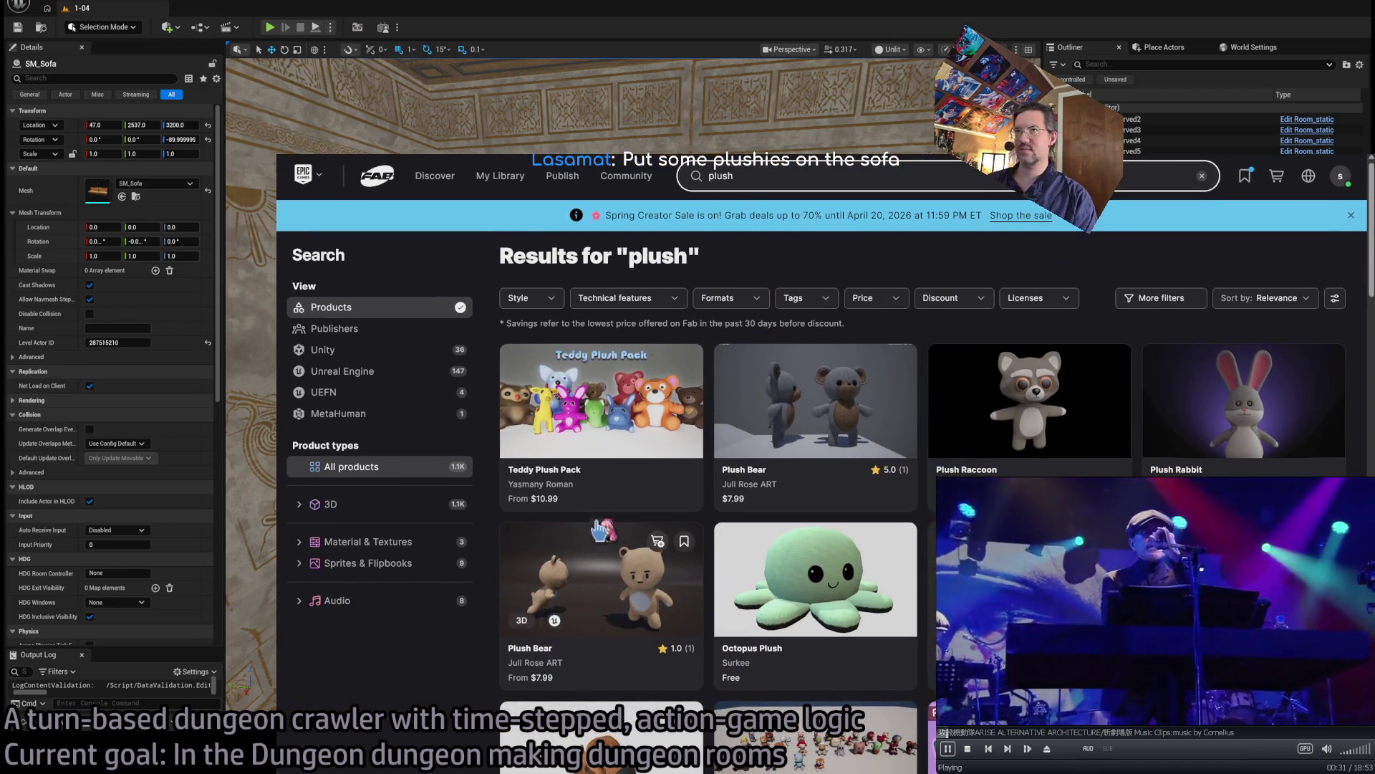
mouse_move(276, 154)
left_mouse_down()
mouse_move(80, 115)
mouse_move(51, 80)
left_mouse_up()
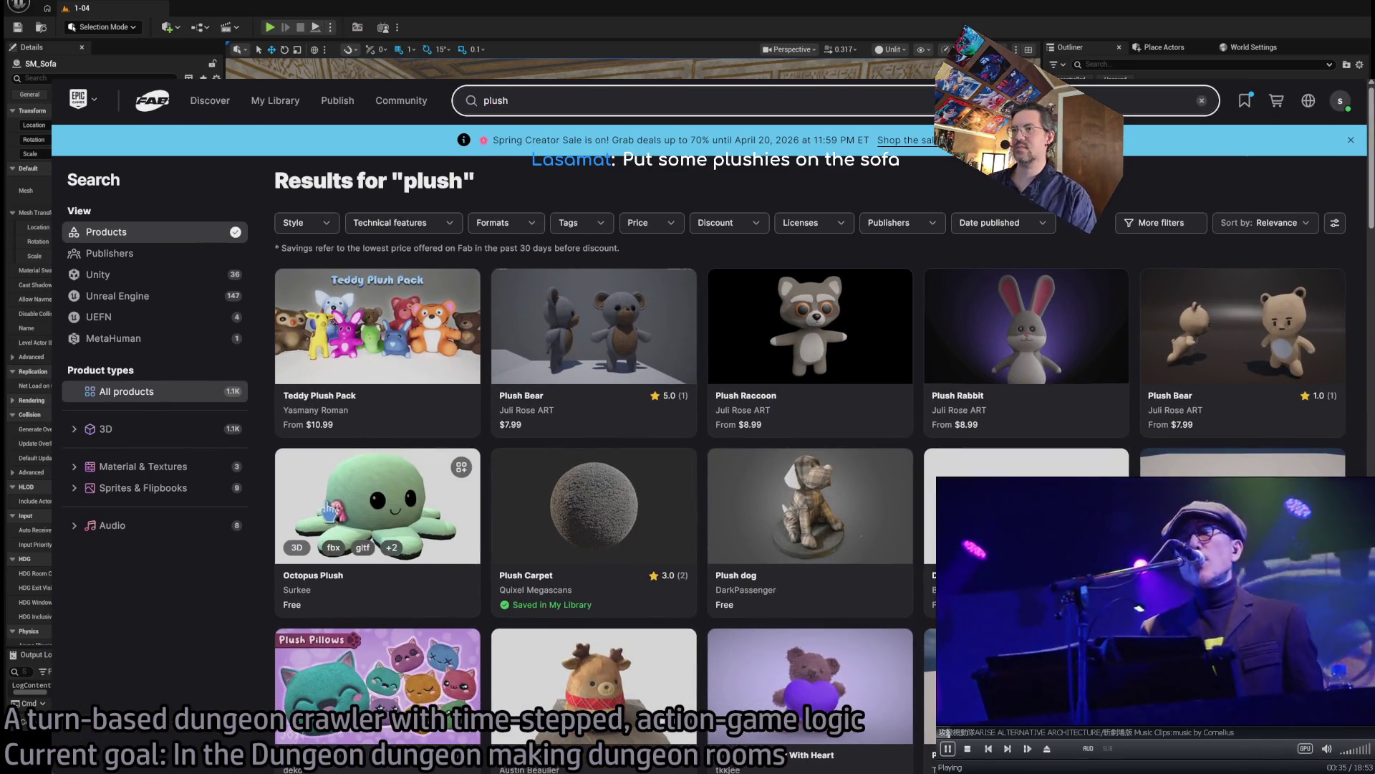
- Orbit the chibi plush dolls 3D model to view their backs
scroll(329, 511, "down", 8)
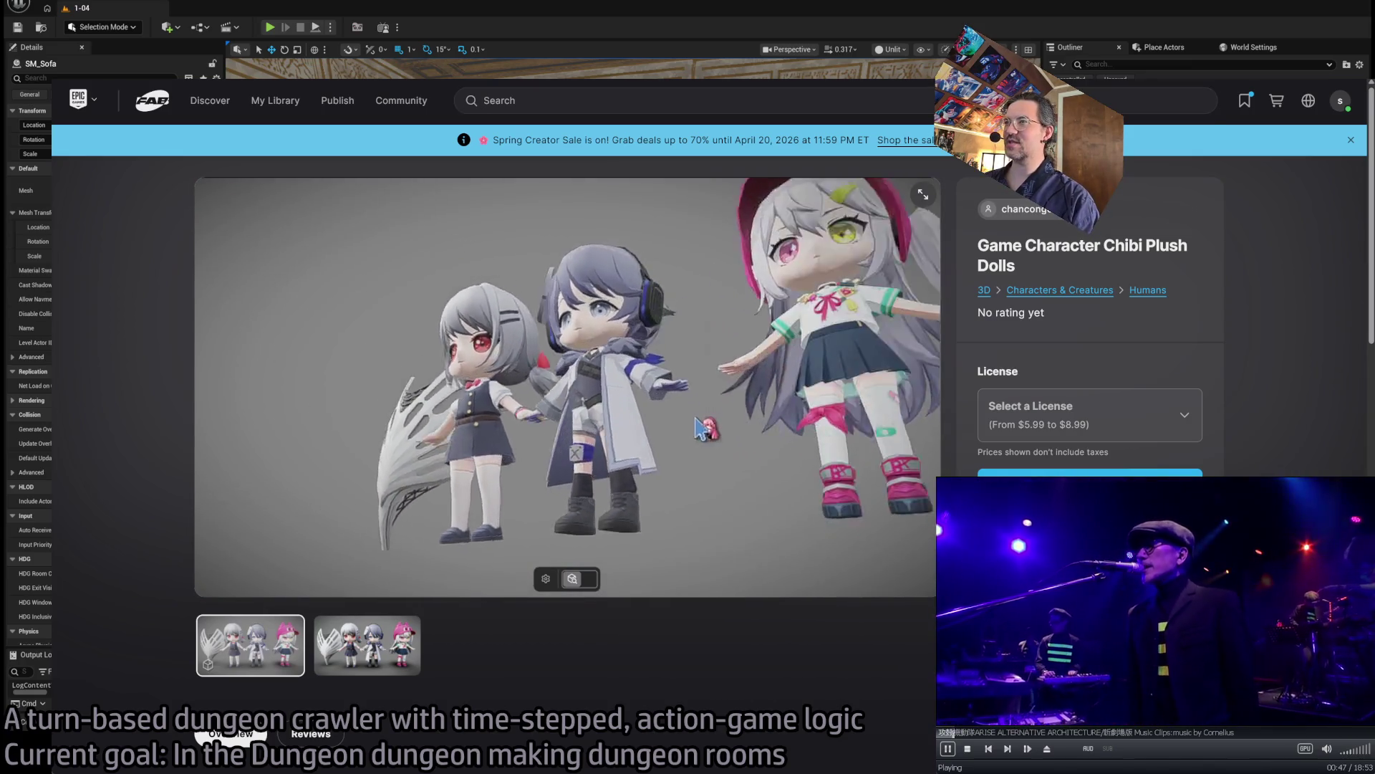
left_click_drag(806, 448, 543, 445)
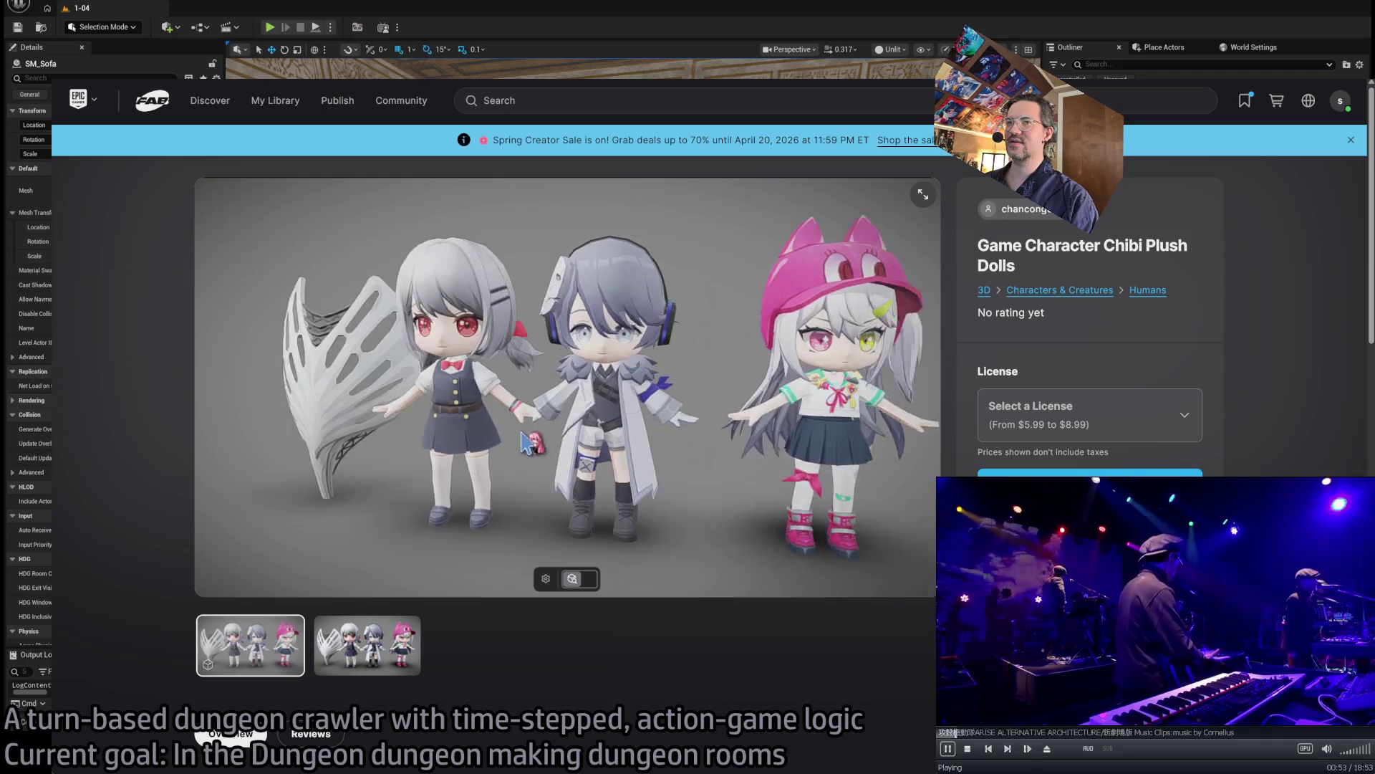
scroll(703, 651, "down", 6)
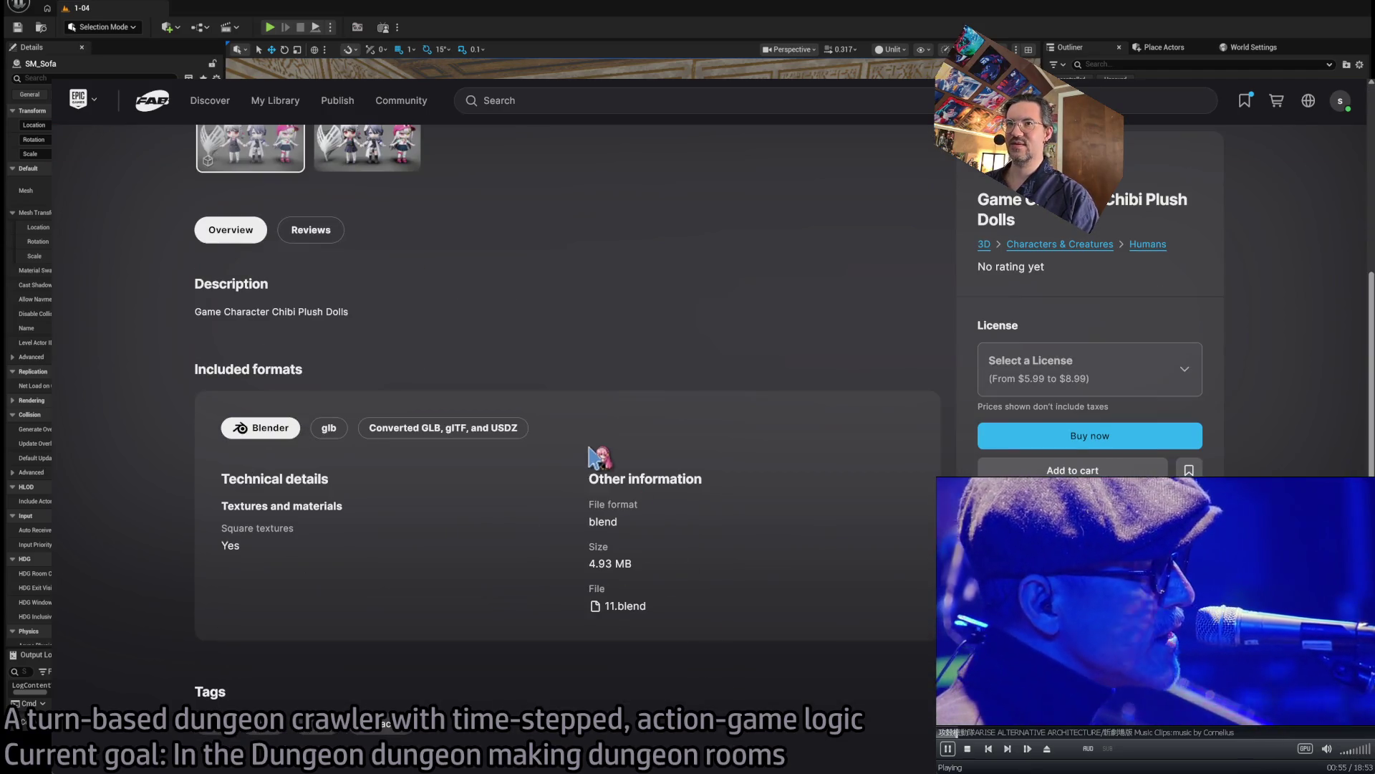
scroll(589, 455, "up", 5)
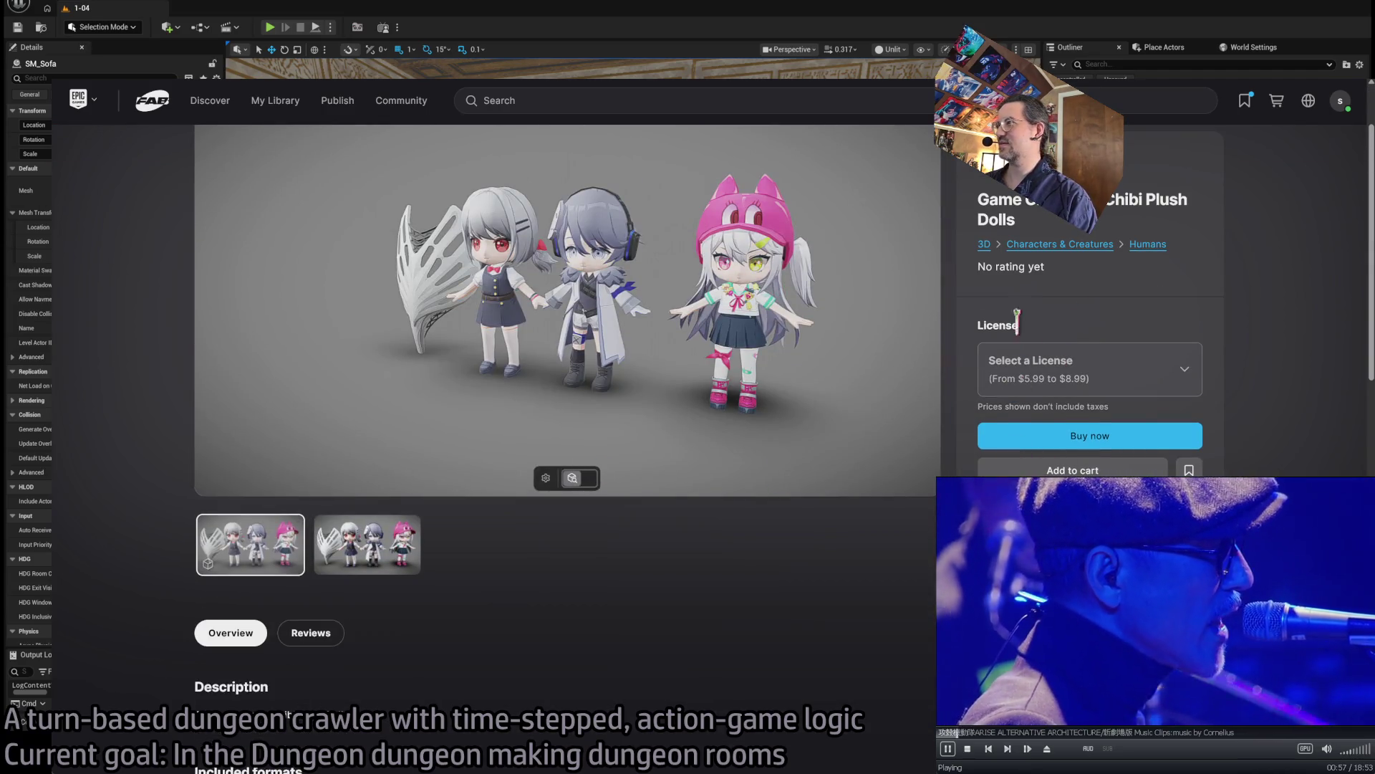
scroll(287, 714, "down", 15)
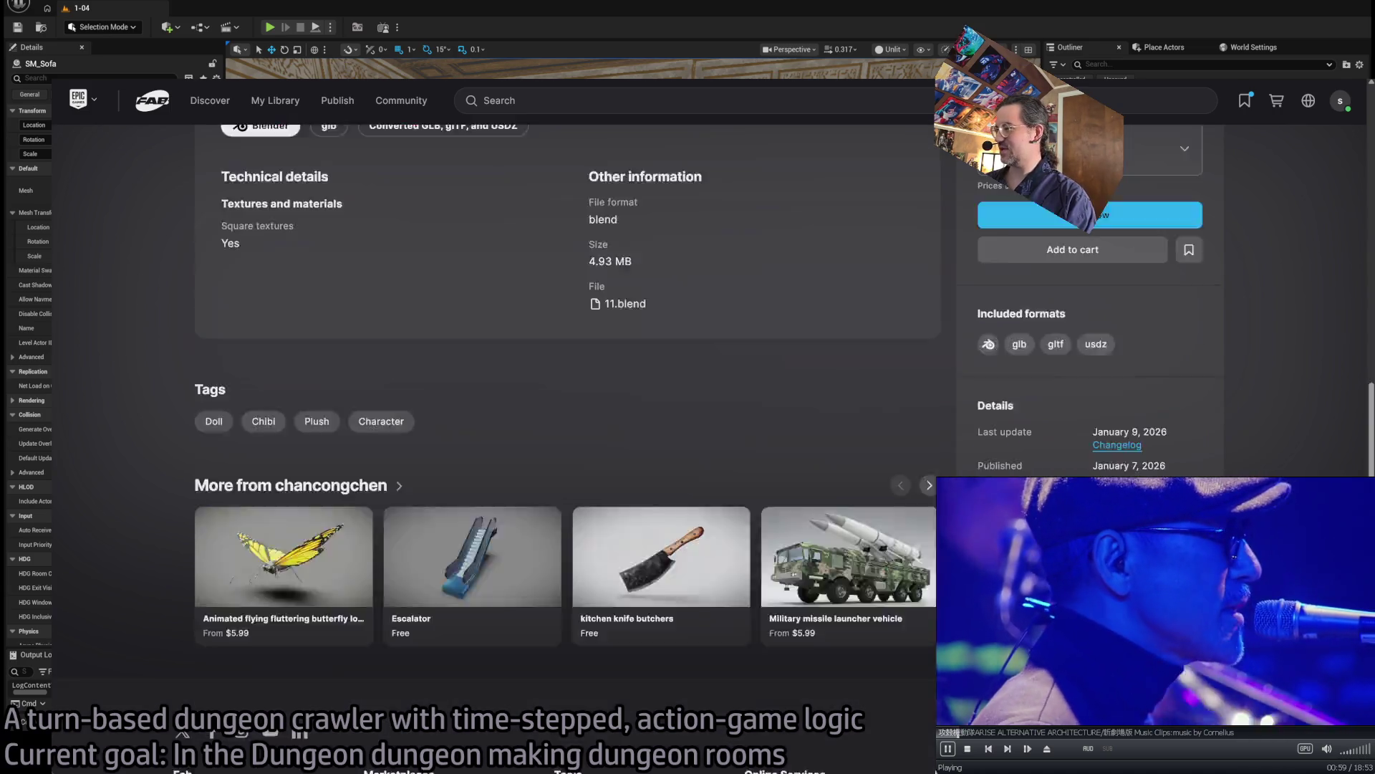
scroll(494, 429, "up", 15)
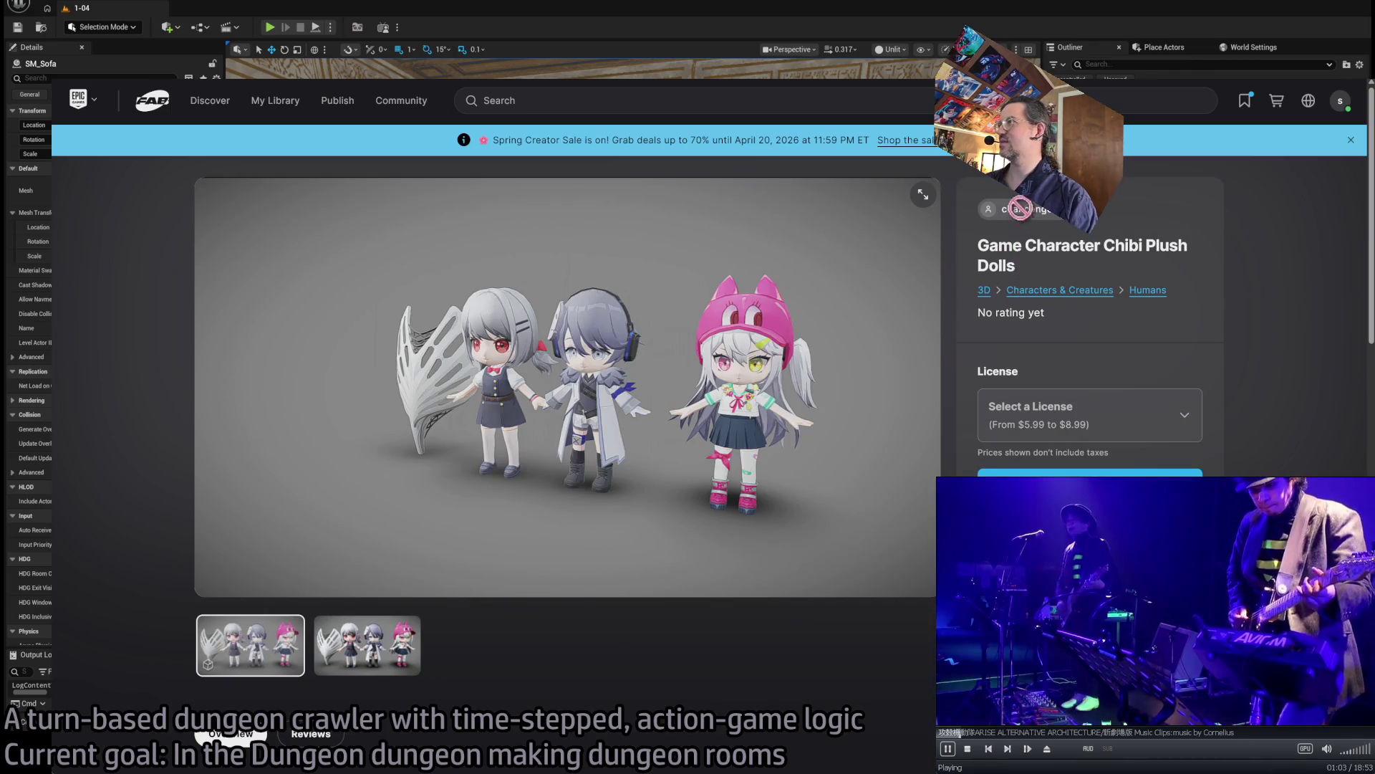
- Open the seller's page and scroll through their other products
left_click(1017, 219)
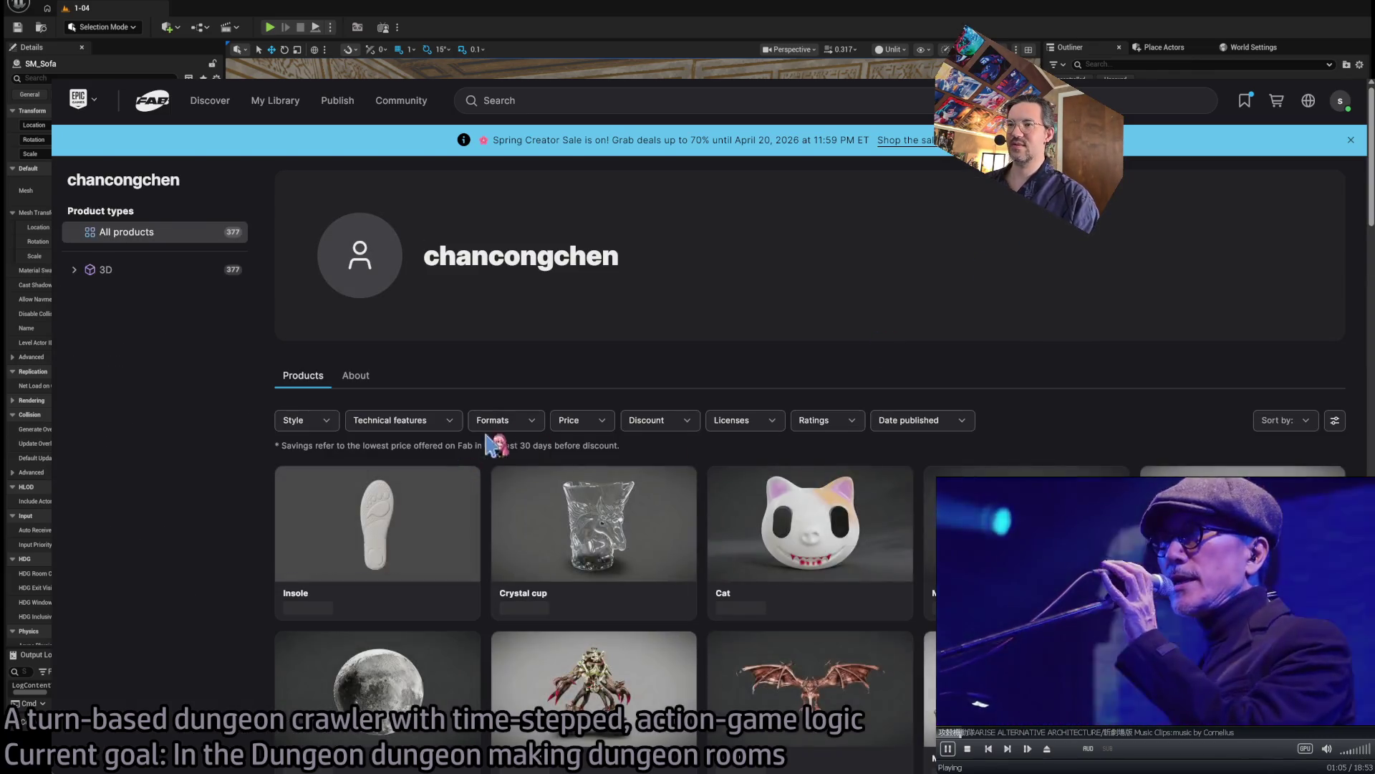
scroll(530, 411, "down", 10)
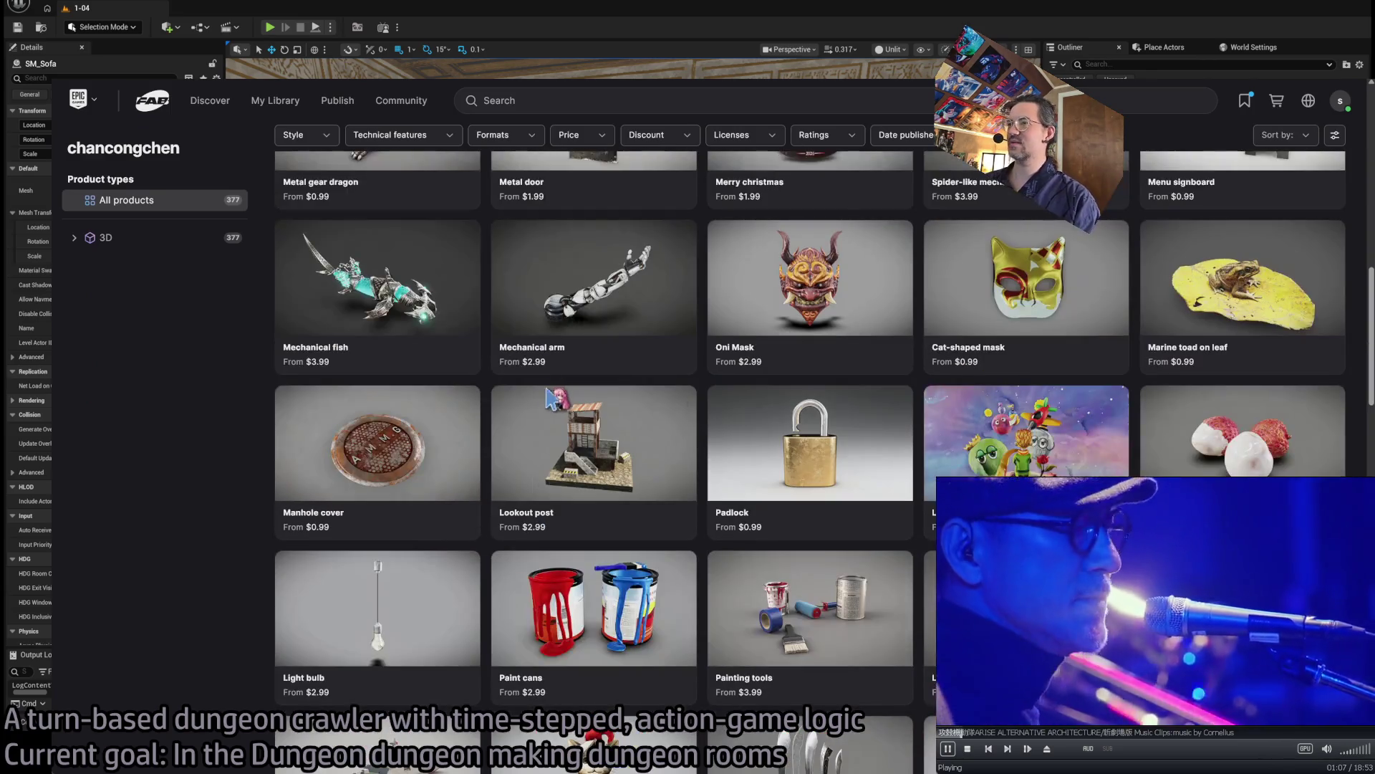
scroll(552, 396, "down", 1)
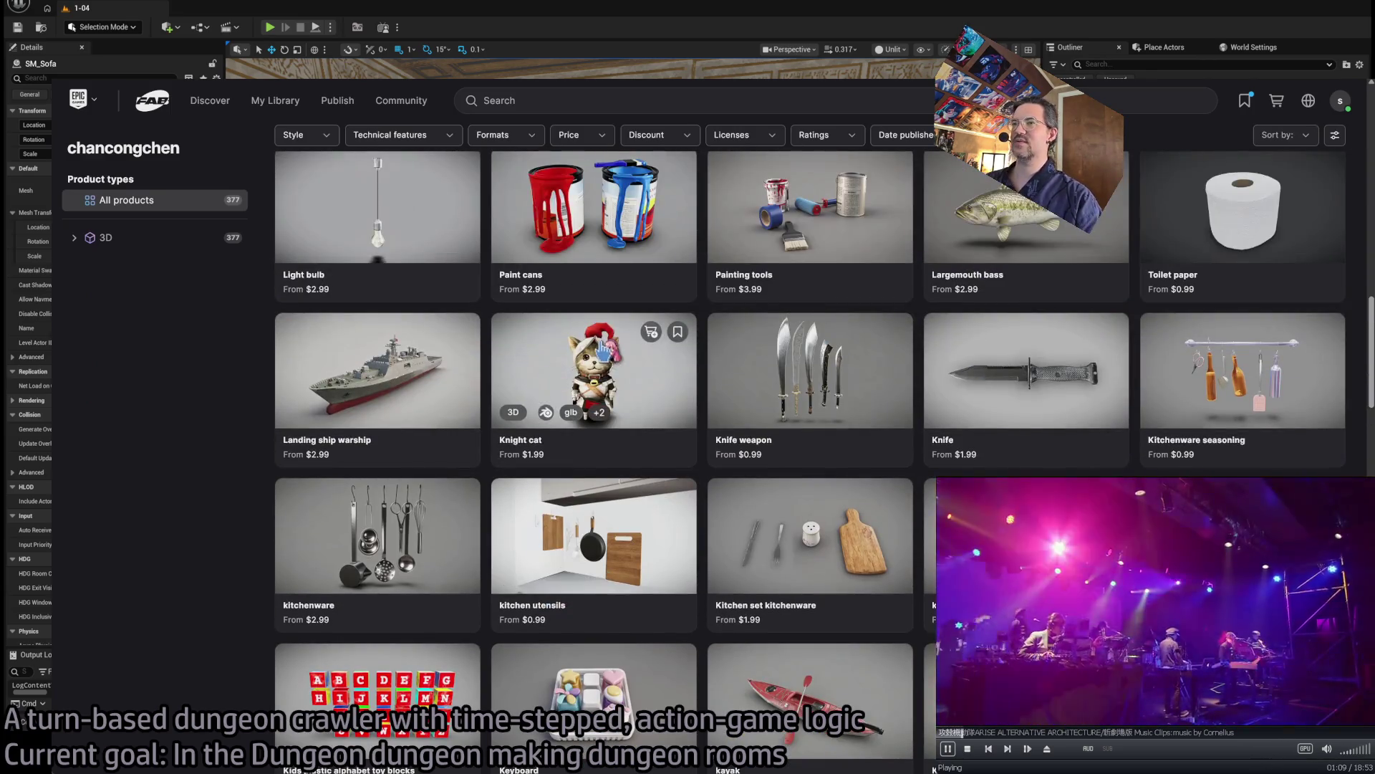
scroll(611, 351, "down", 2)
scroll(610, 351, "down", 5)
scroll(611, 287, "up", 6)
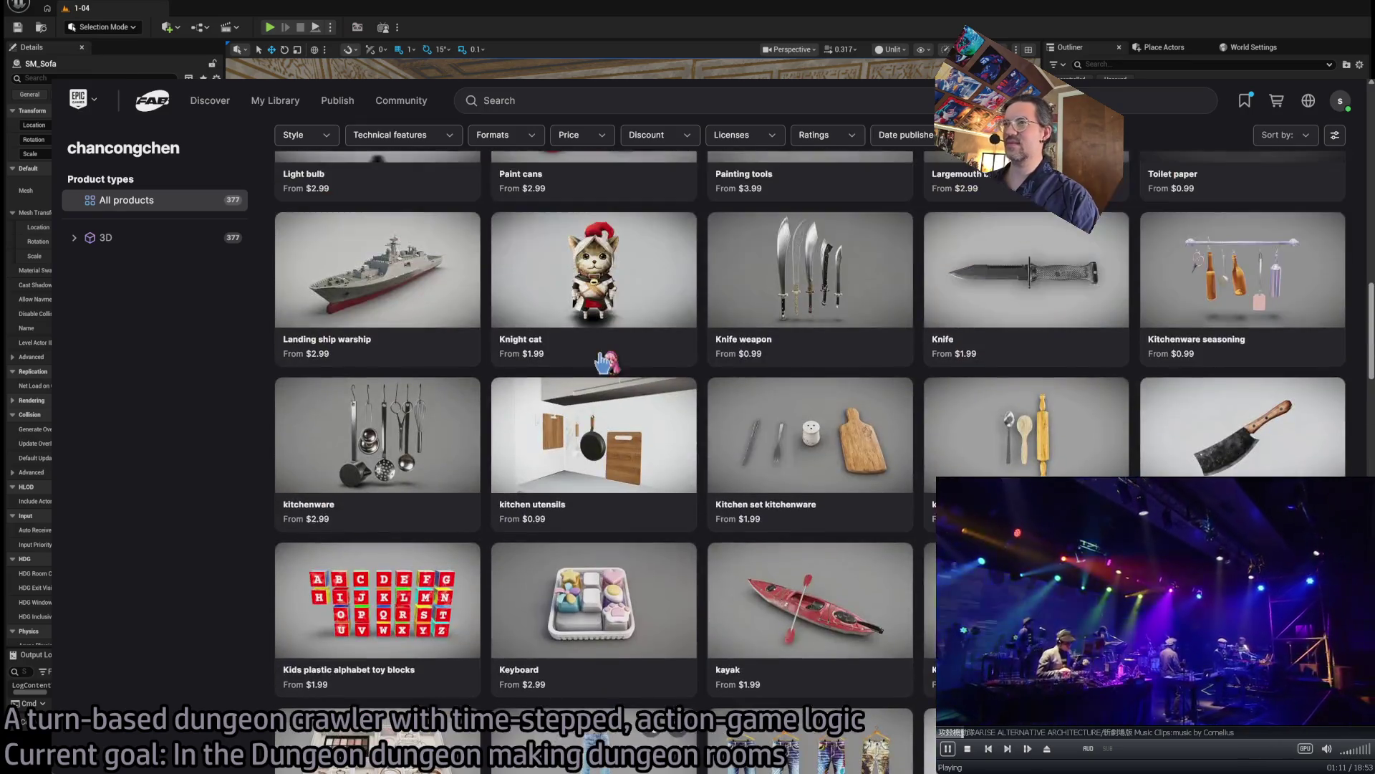
- View the Plush Teddy Bear - Blue in 3D, then return to the plush results
left_click(610, 285)
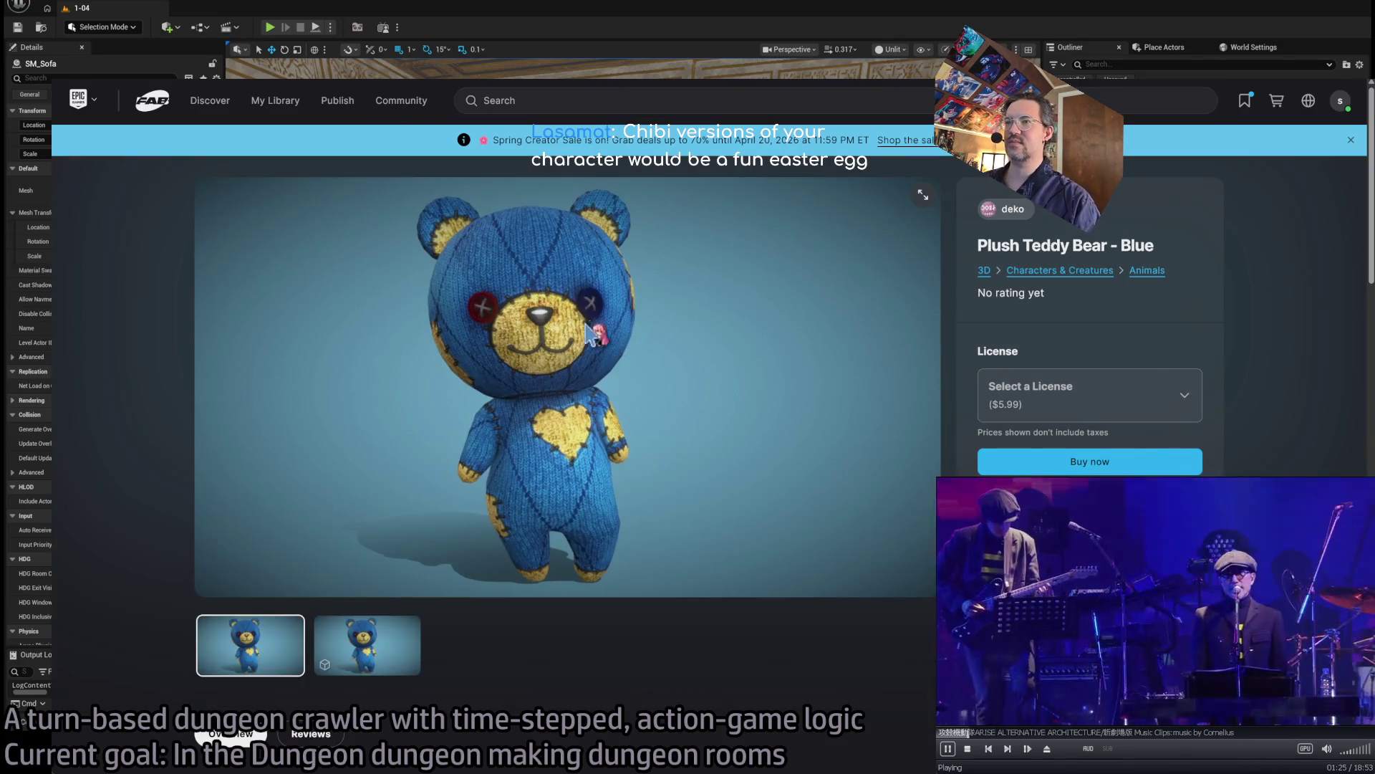
left_click(369, 634)
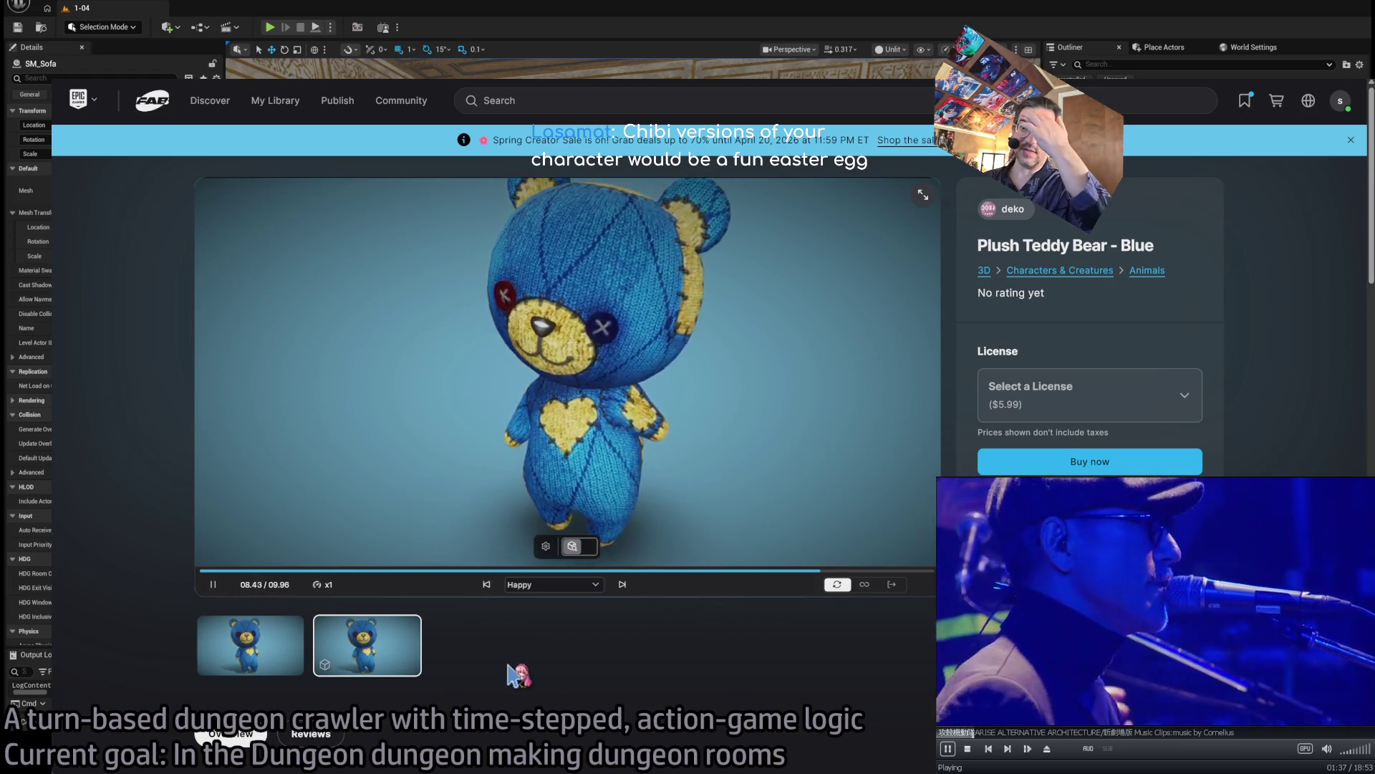
scroll(514, 673, "down", 5)
scroll(325, 444, "up", 5)
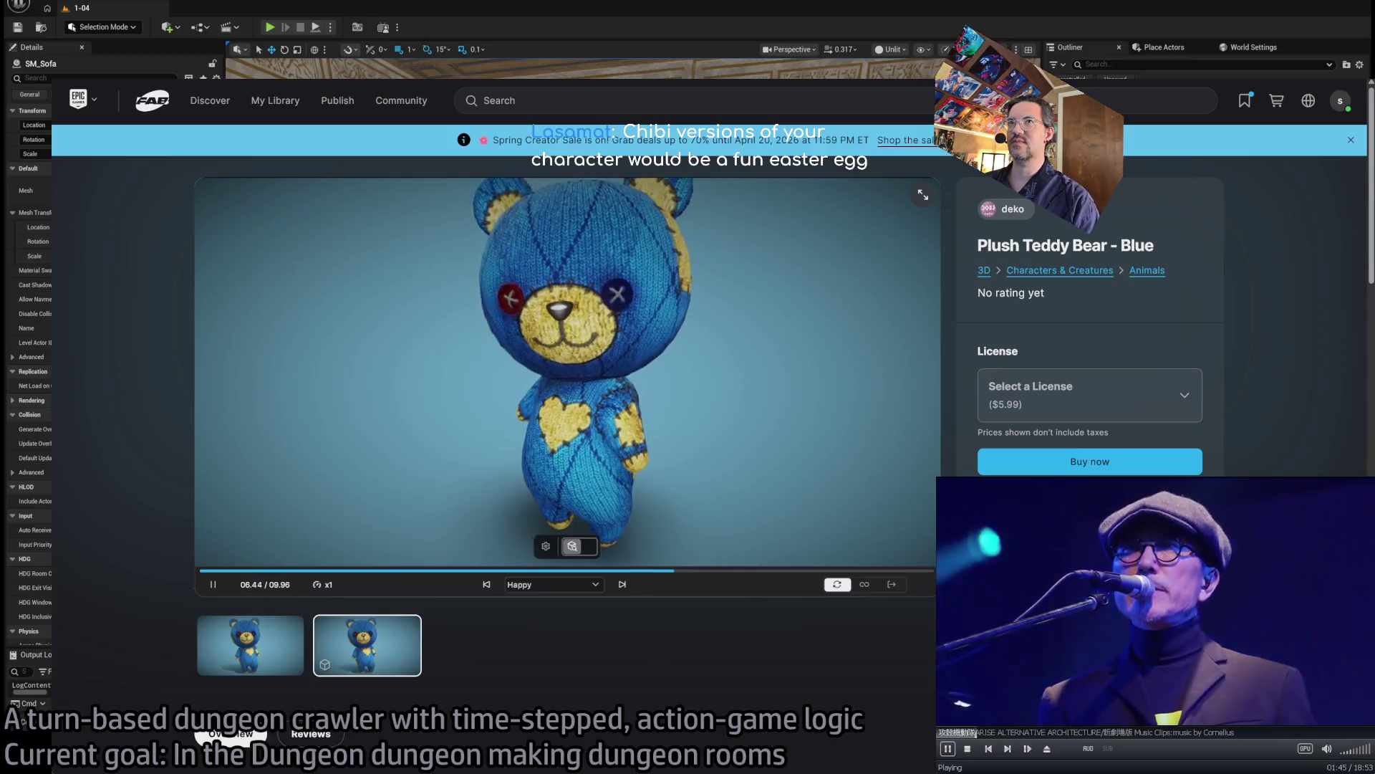
key("alt+Left")
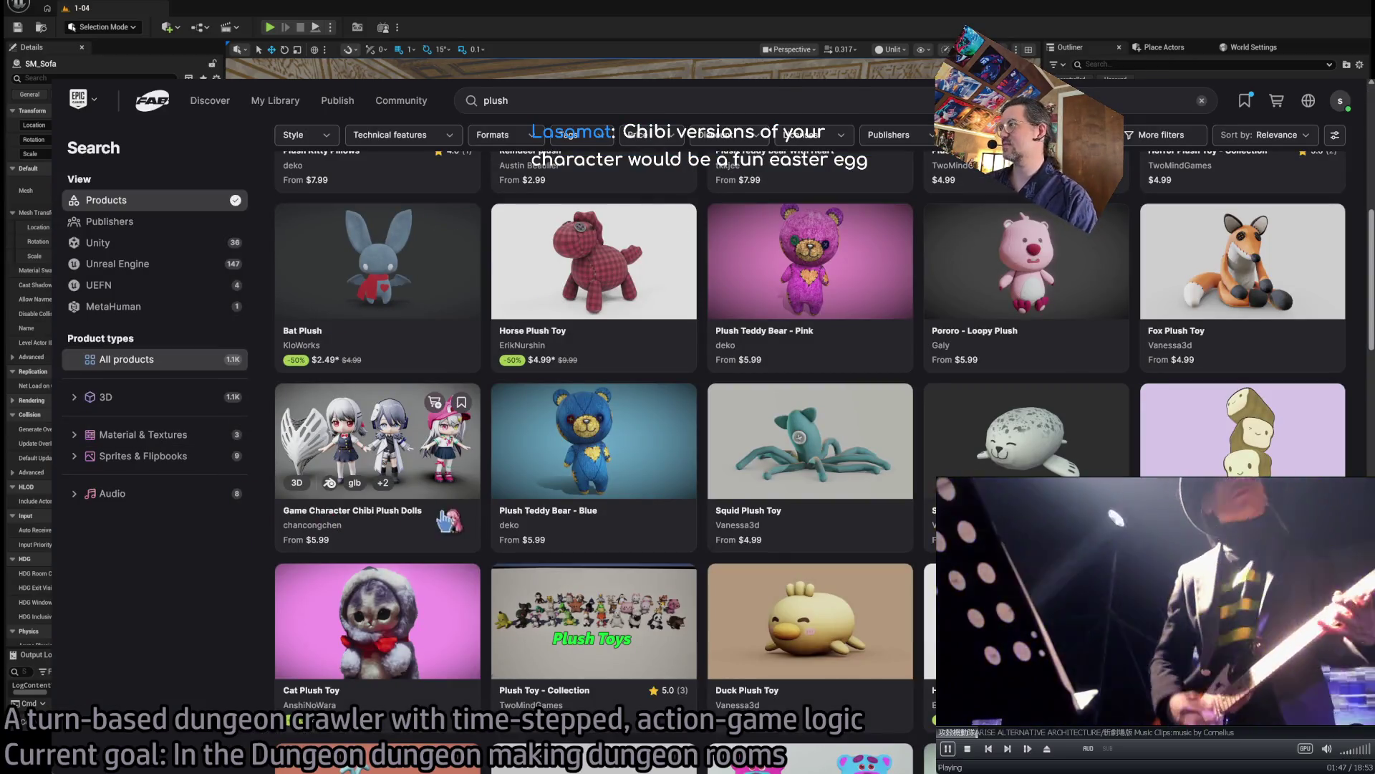
- Scroll down through the plush search results grid
scroll(455, 575, "down", 3)
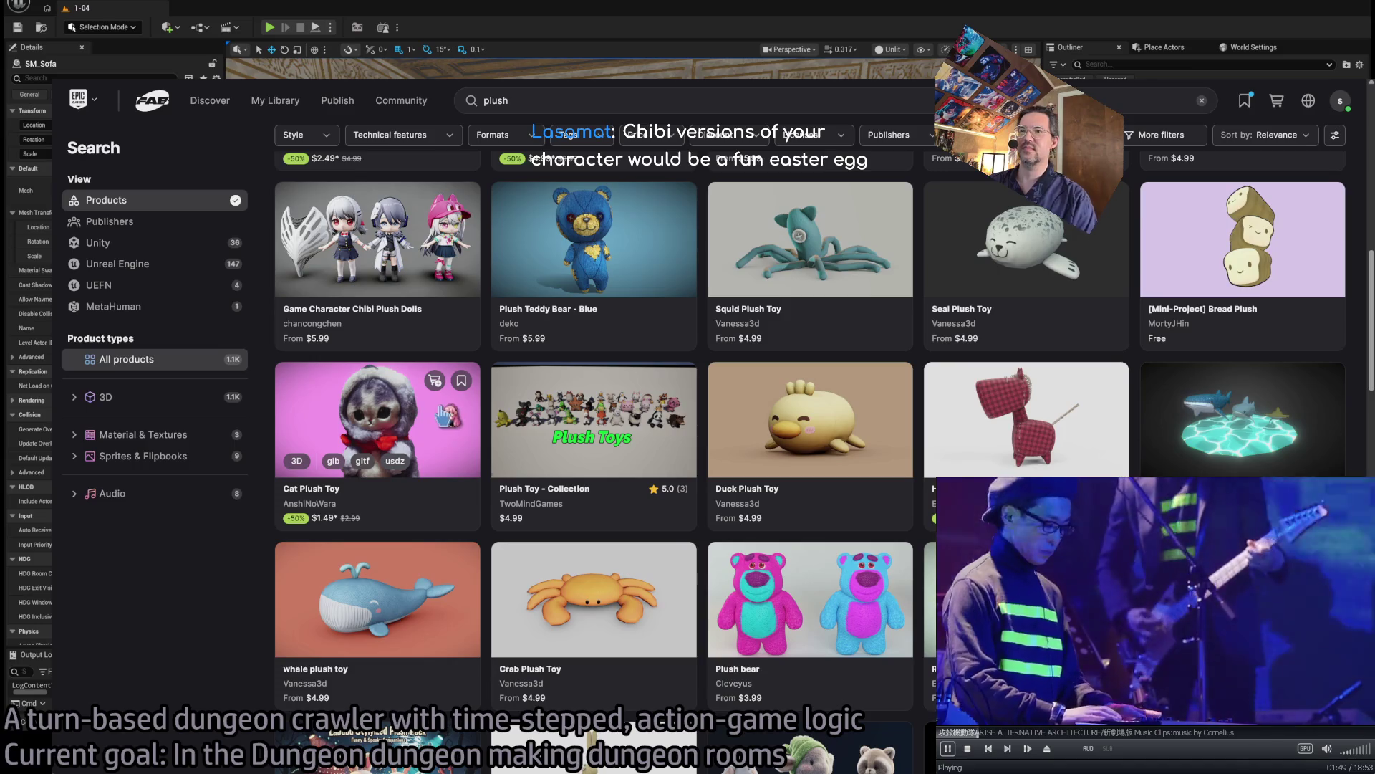
scroll(186, 591, "down", 1)
scroll(180, 573, "down", 3)
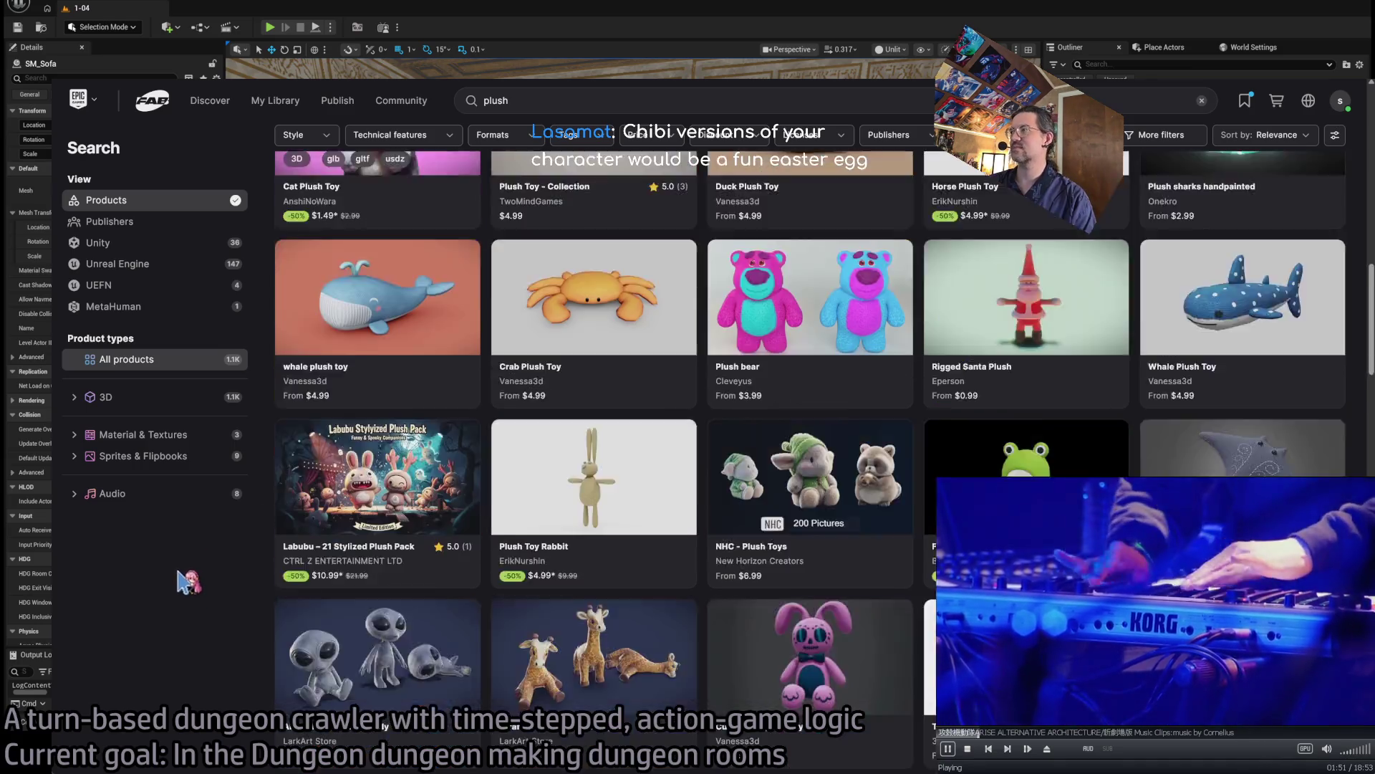
scroll(184, 582, "down", 1)
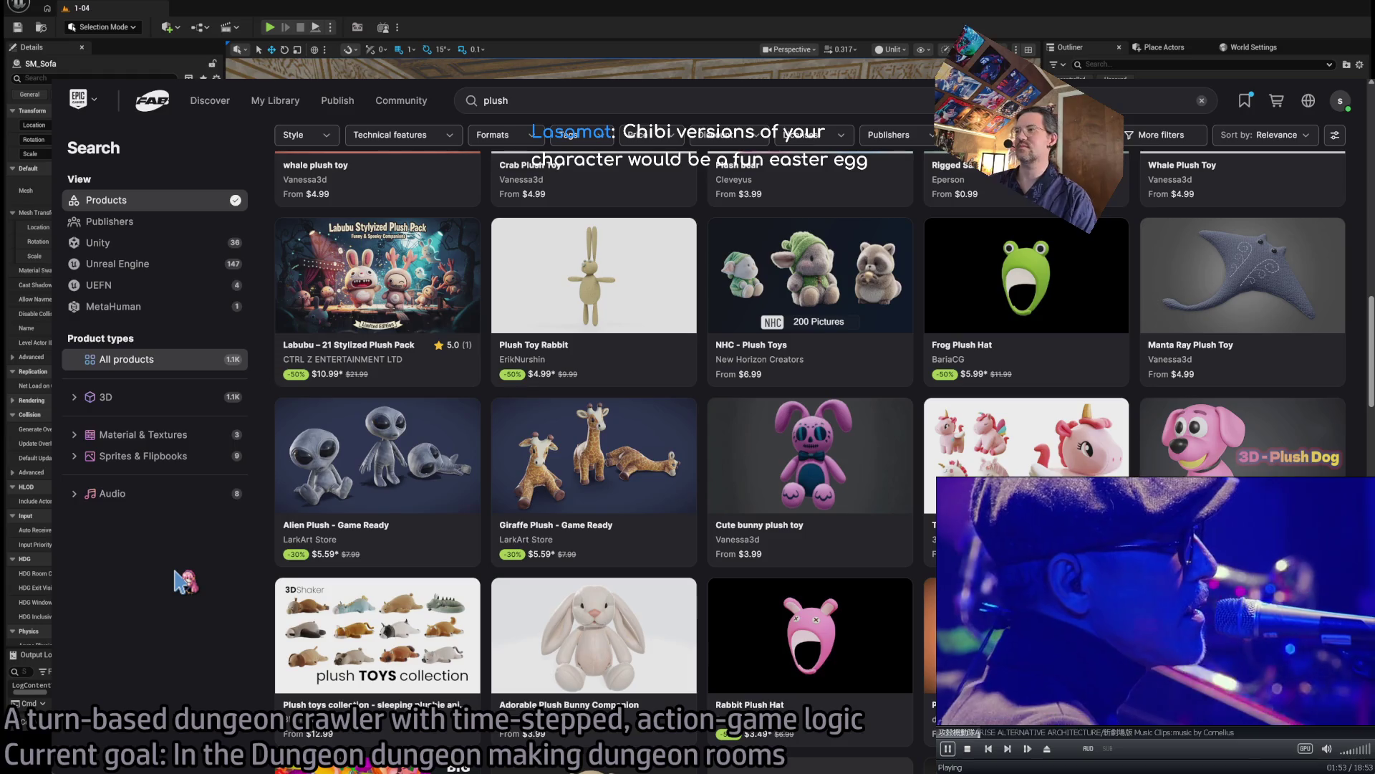
scroll(185, 580, "down", 12)
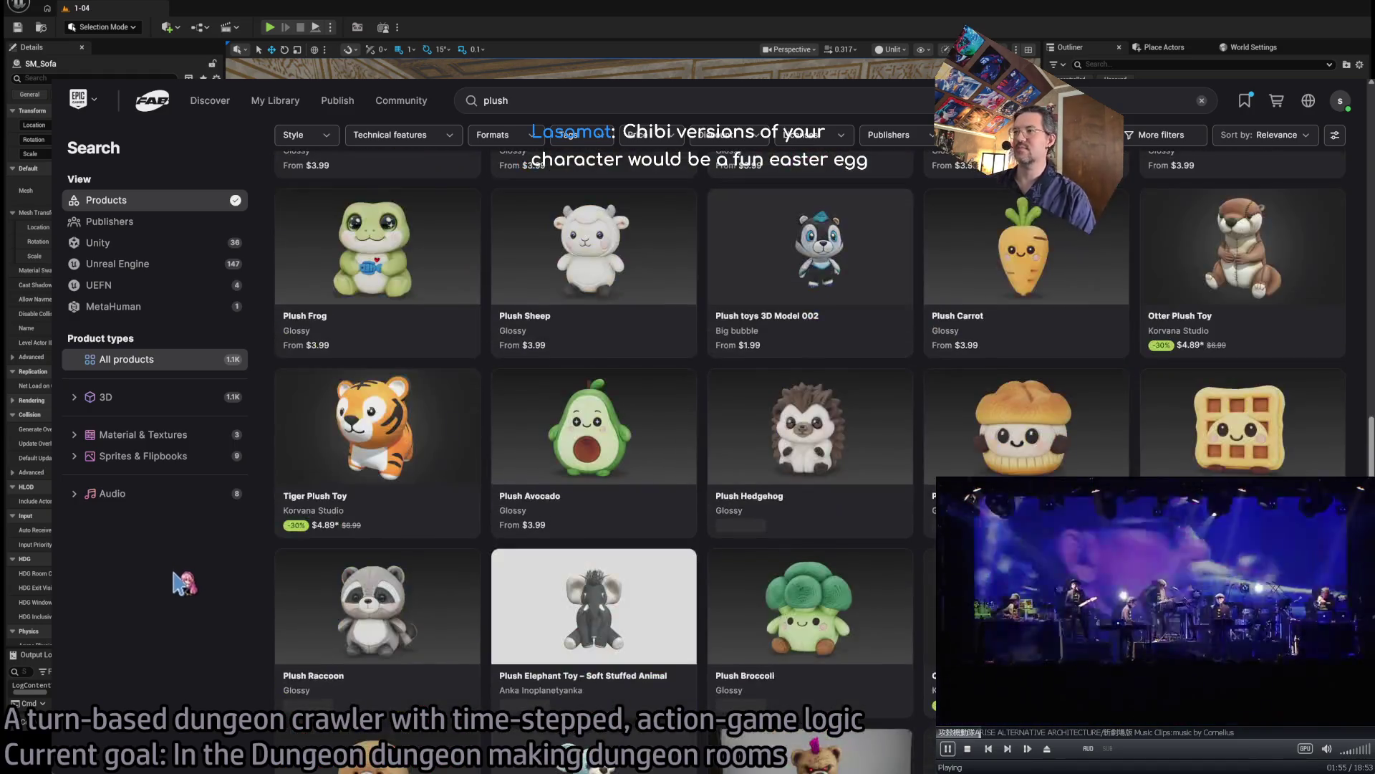
scroll(179, 584, "down", 4)
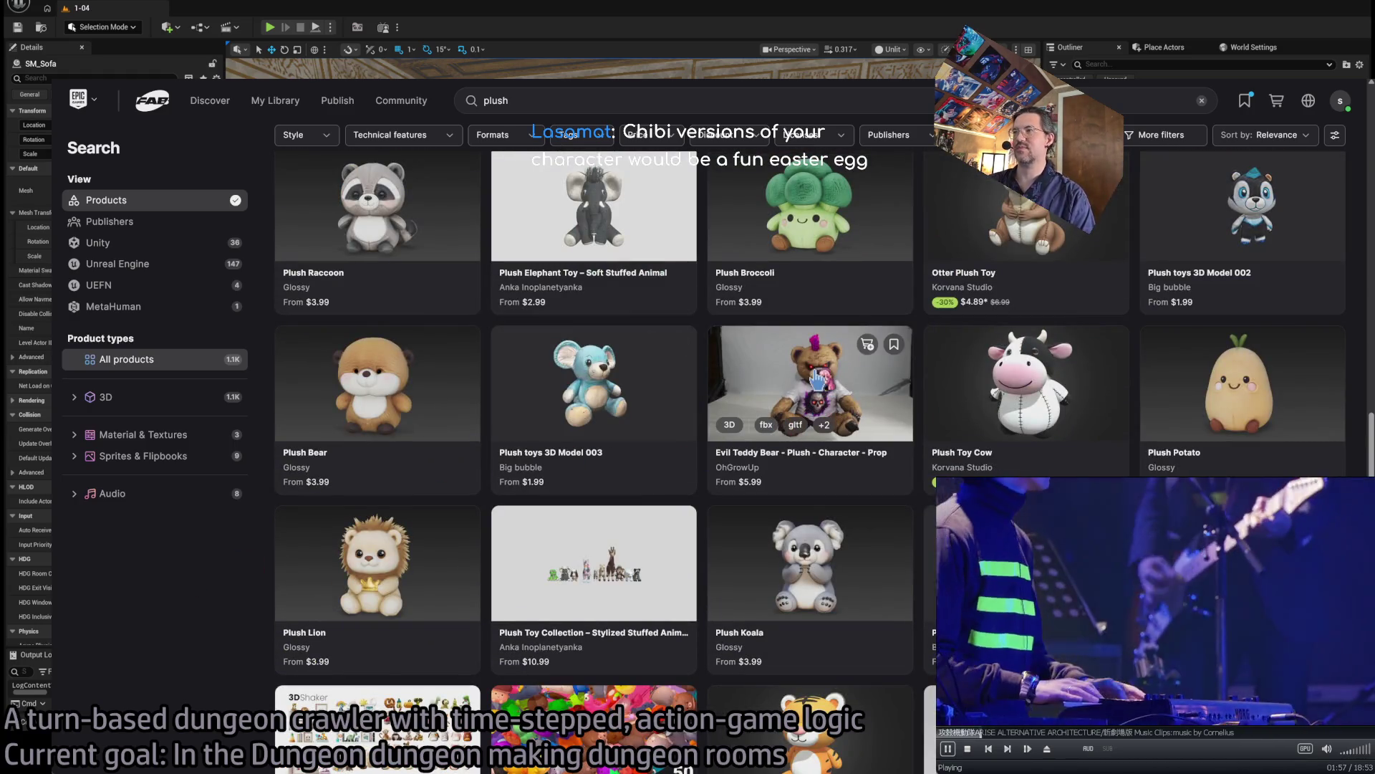
scroll(272, 596, "down", 8)
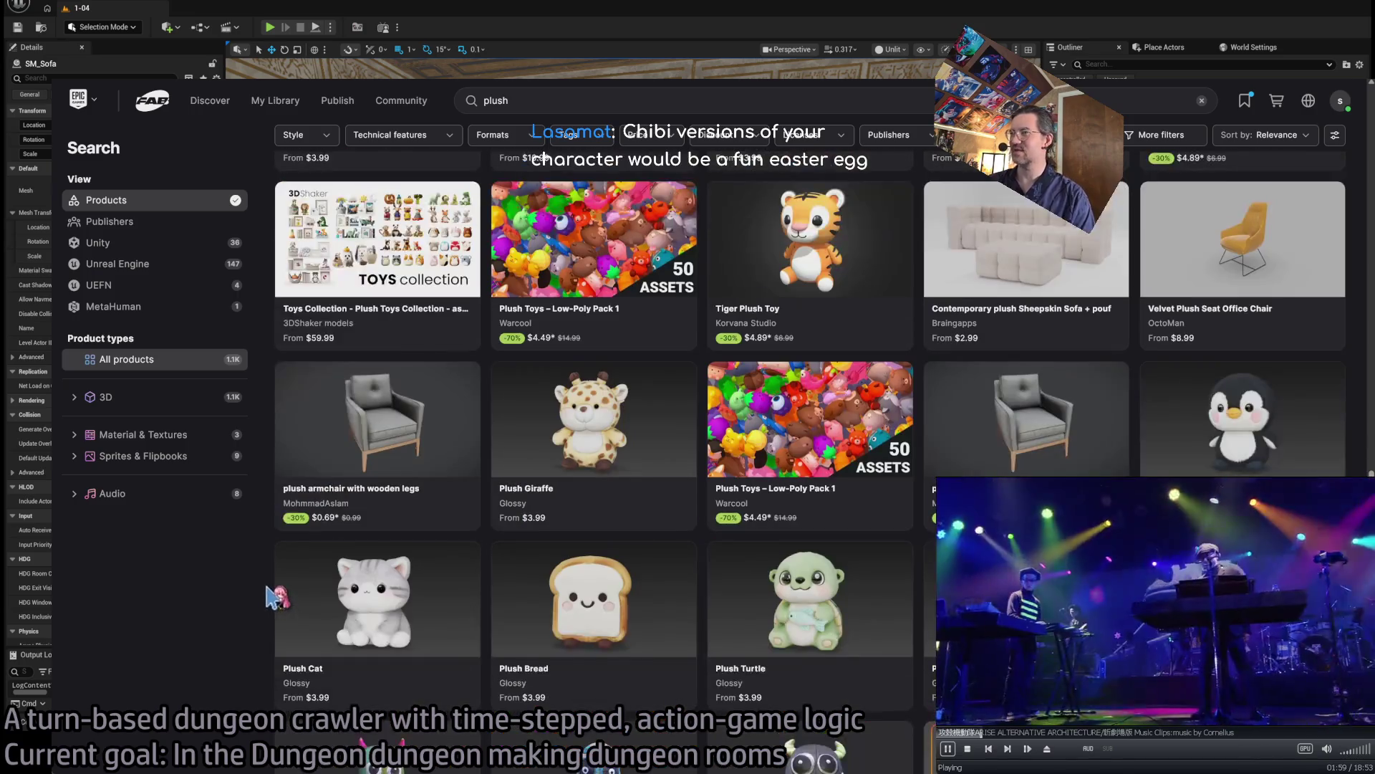
scroll(272, 595, "down", 8)
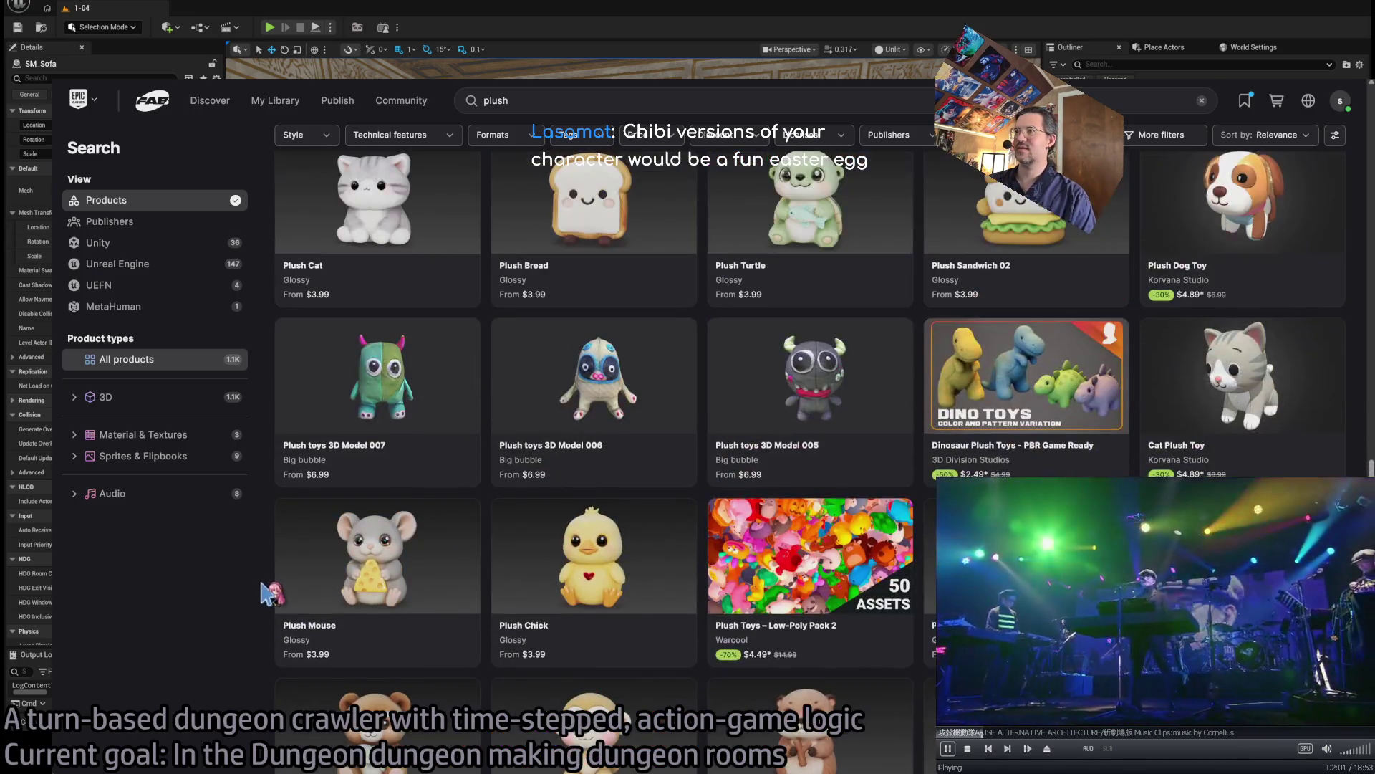
scroll(271, 592, "down", 8)
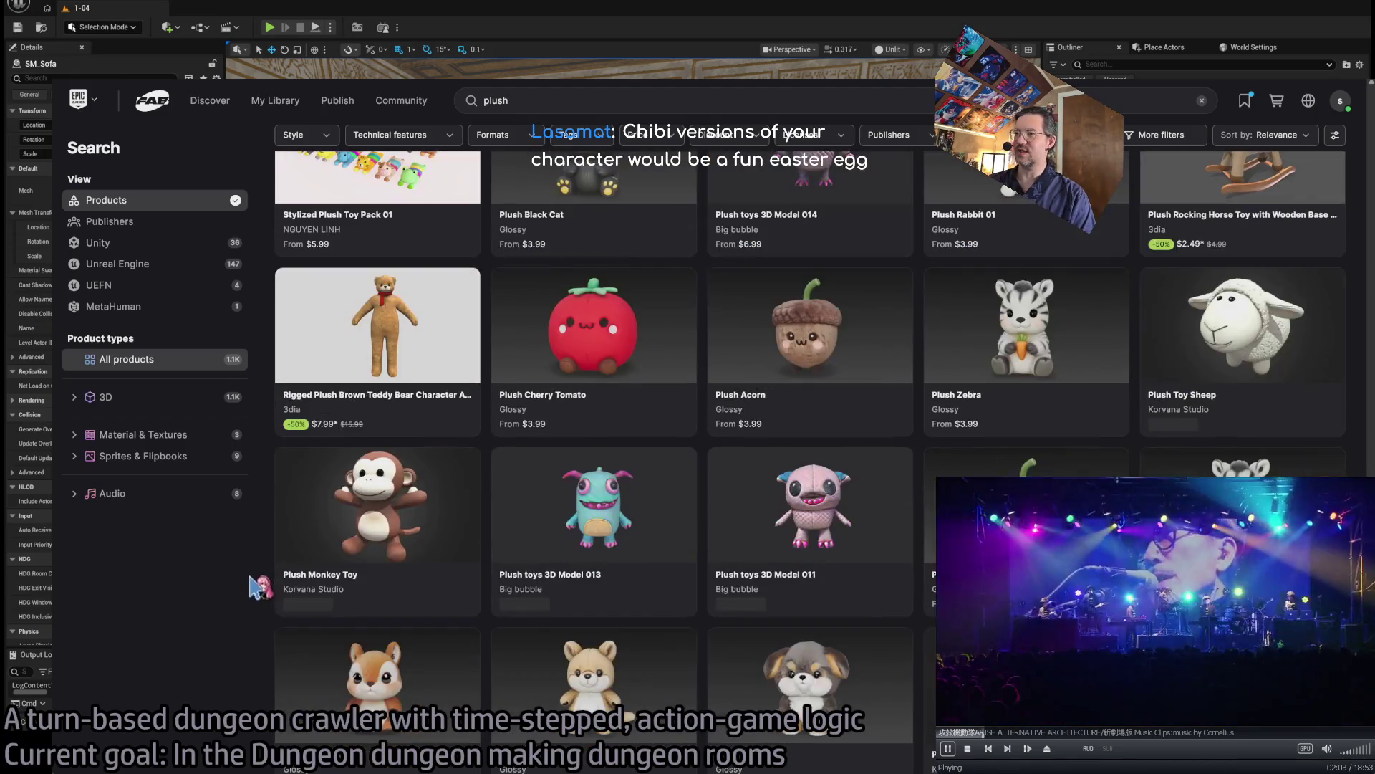
scroll(251, 586, "down", 6)
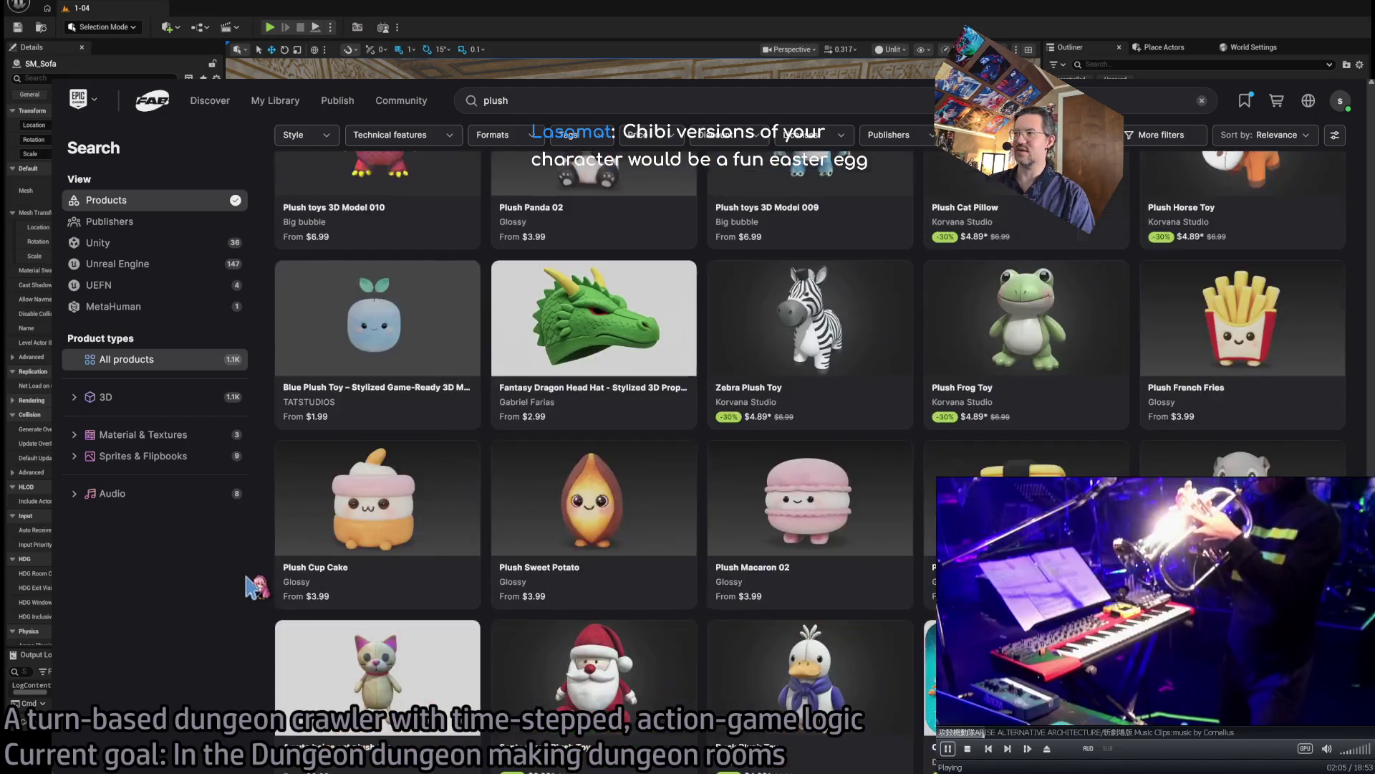
scroll(250, 585, "up", 3)
- Scroll further to the $0.99 Goat Plushie, open it and switch to its 3D preview
mouse_move(1108, 430)
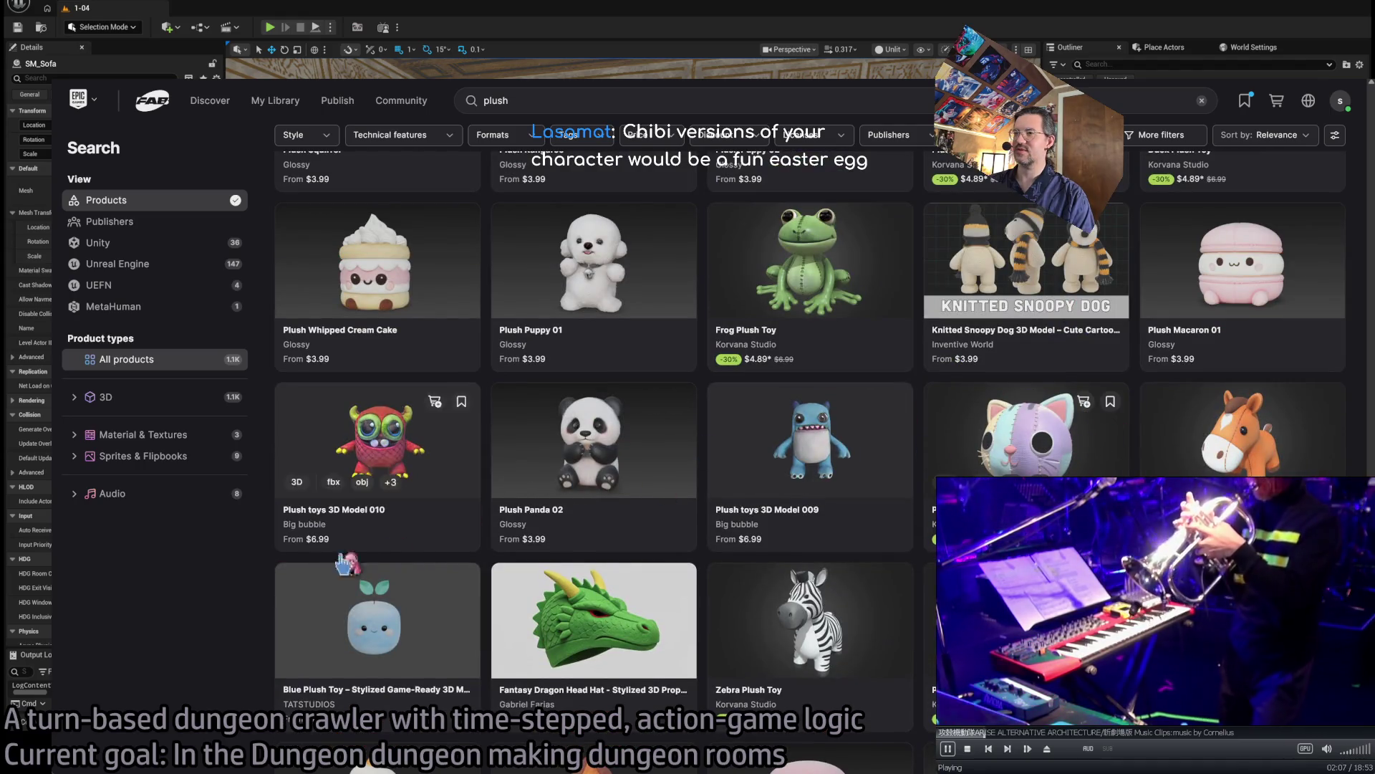
scroll(231, 643, "down", 2)
scroll(231, 644, "down", 2)
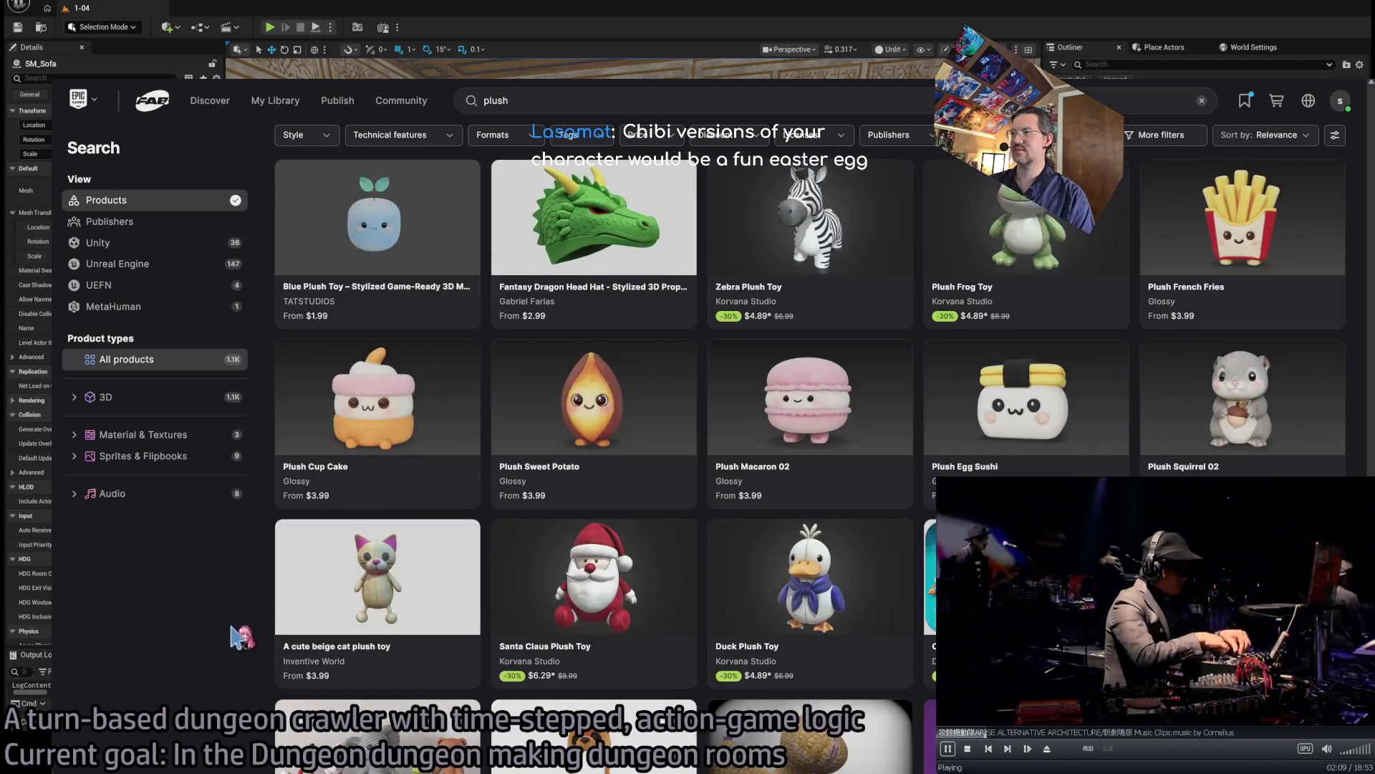
scroll(231, 635, "down", 4)
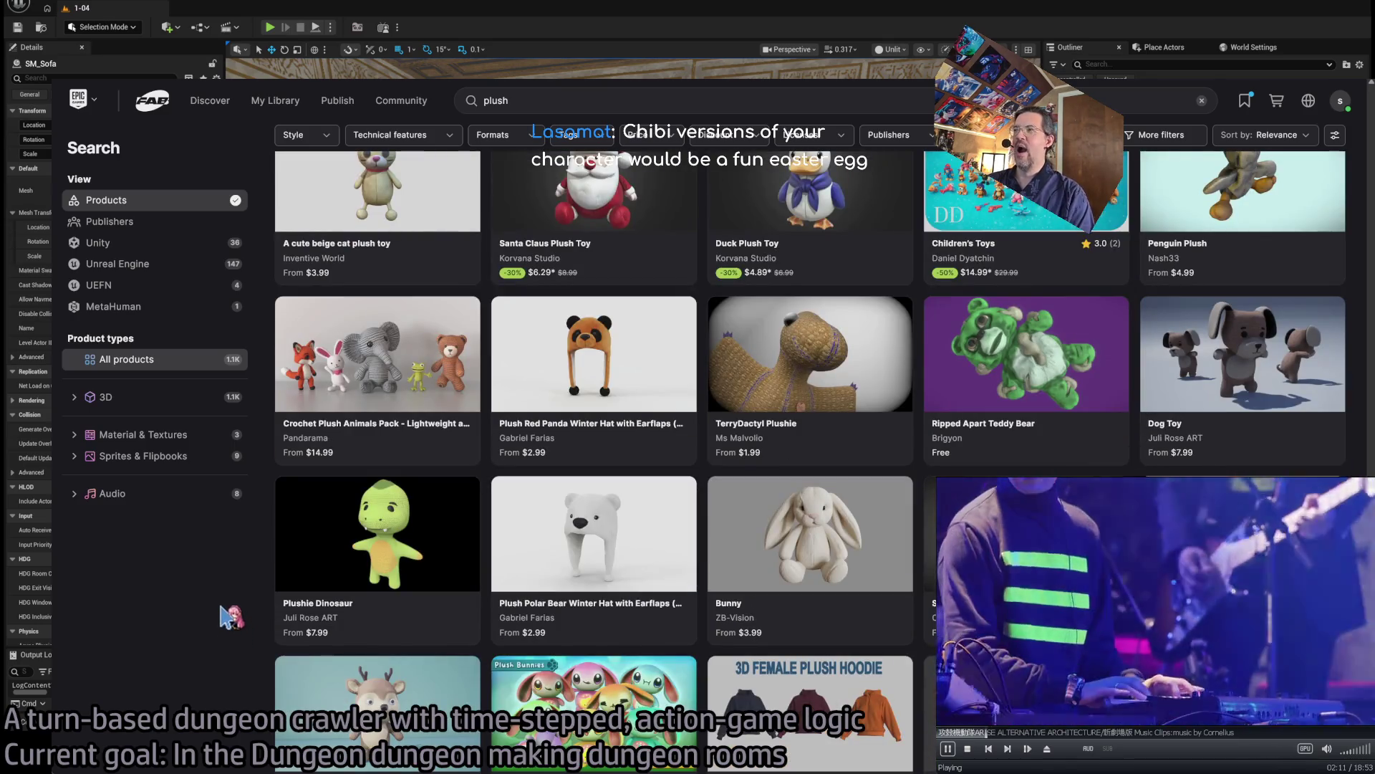
scroll(157, 615, "down", 3)
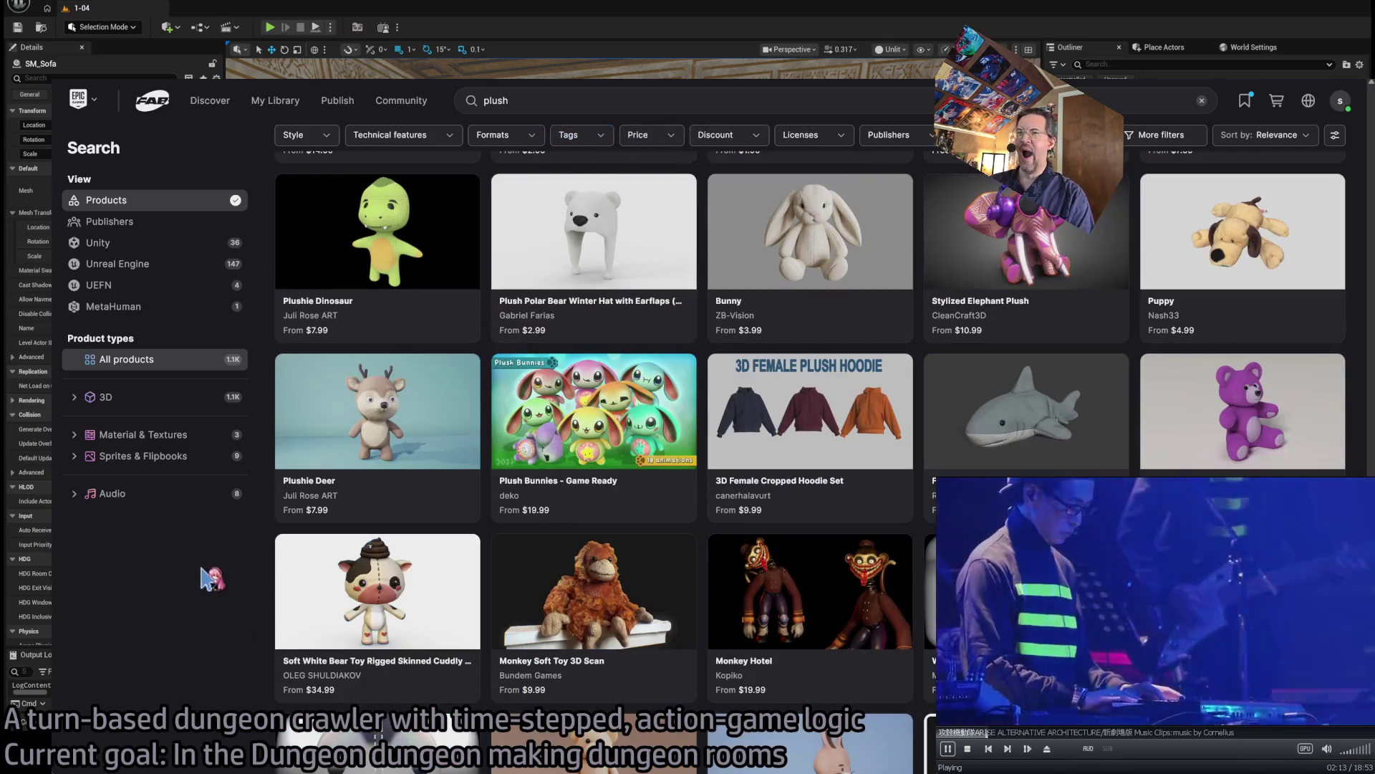
scroll(206, 579, "down", 3)
scroll(212, 581, "down", 3)
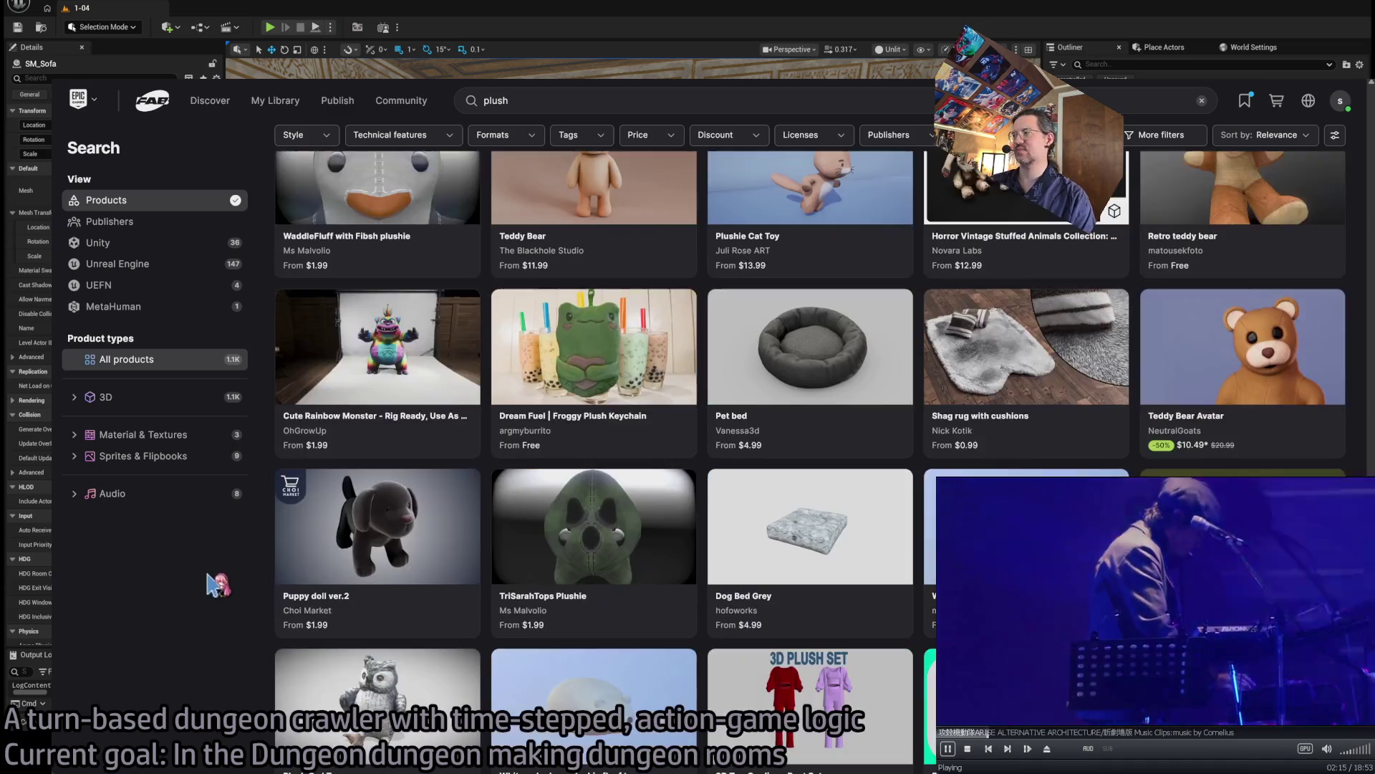
scroll(213, 582, "down", 1)
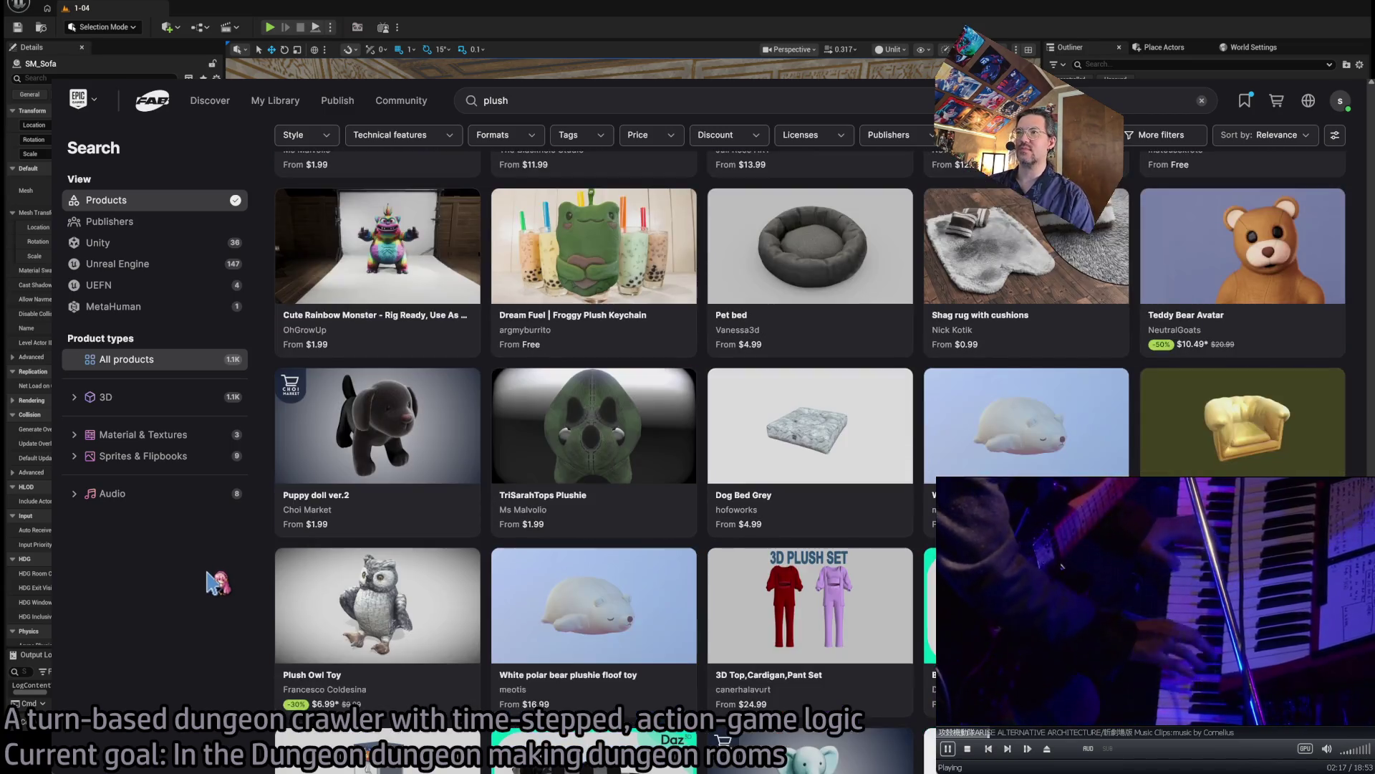
scroll(204, 578, "down", 3)
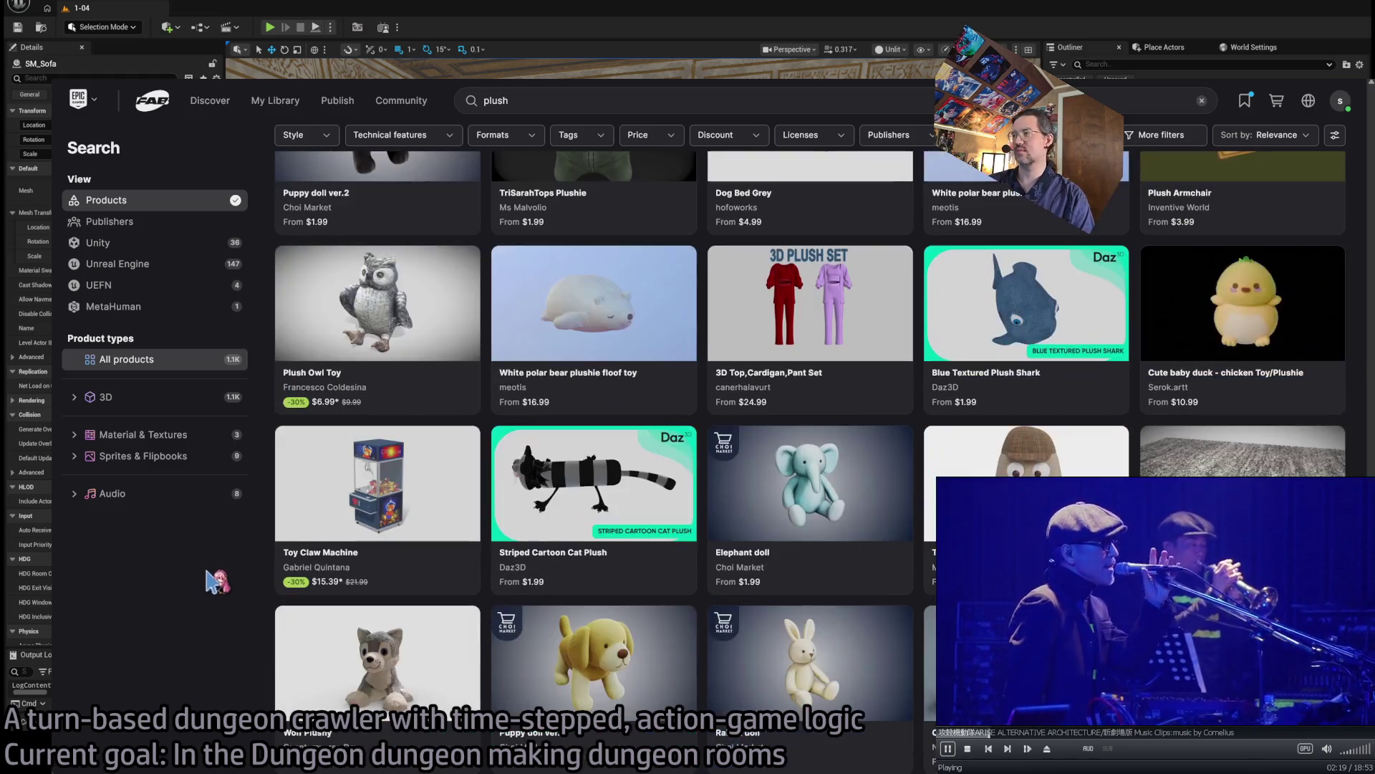
scroll(213, 581, "down", 3)
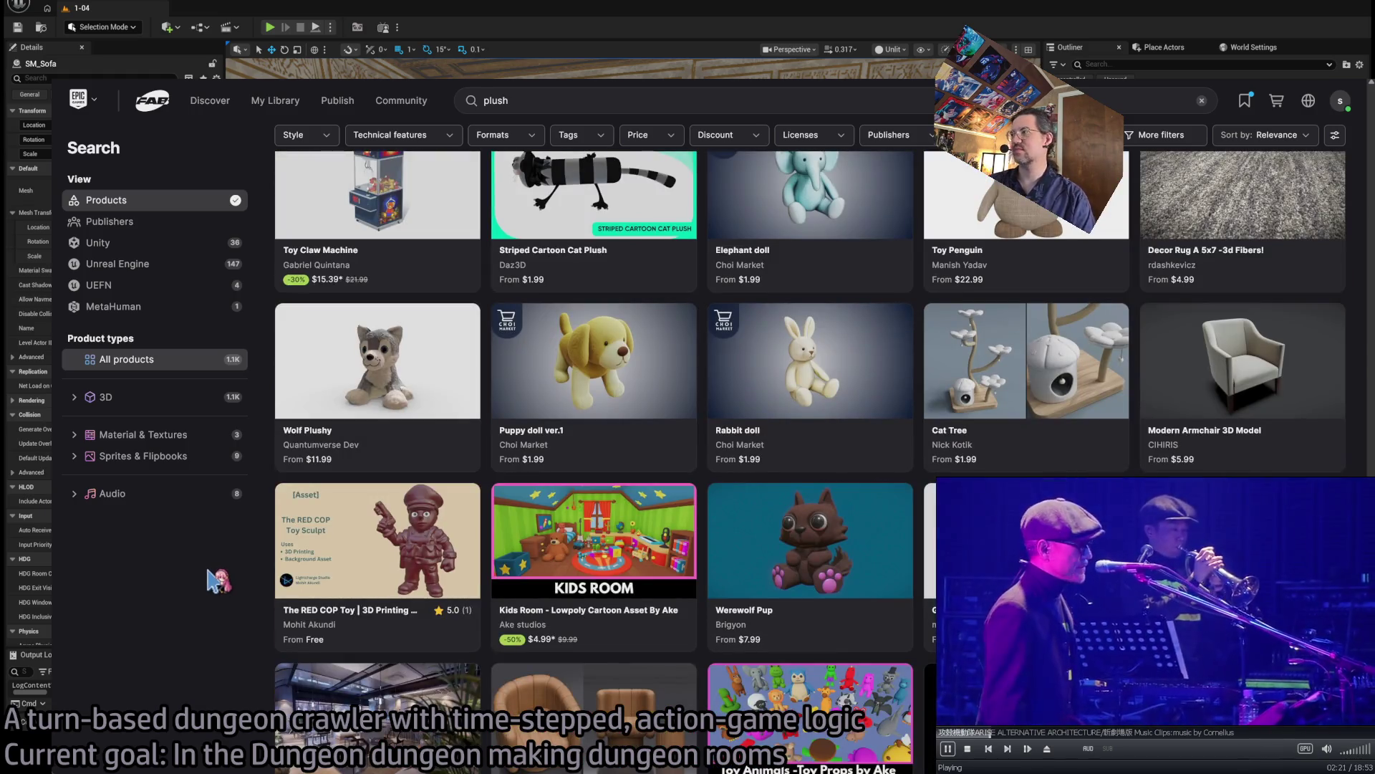
scroll(213, 580, "down", 1)
scroll(207, 607, "down", 1)
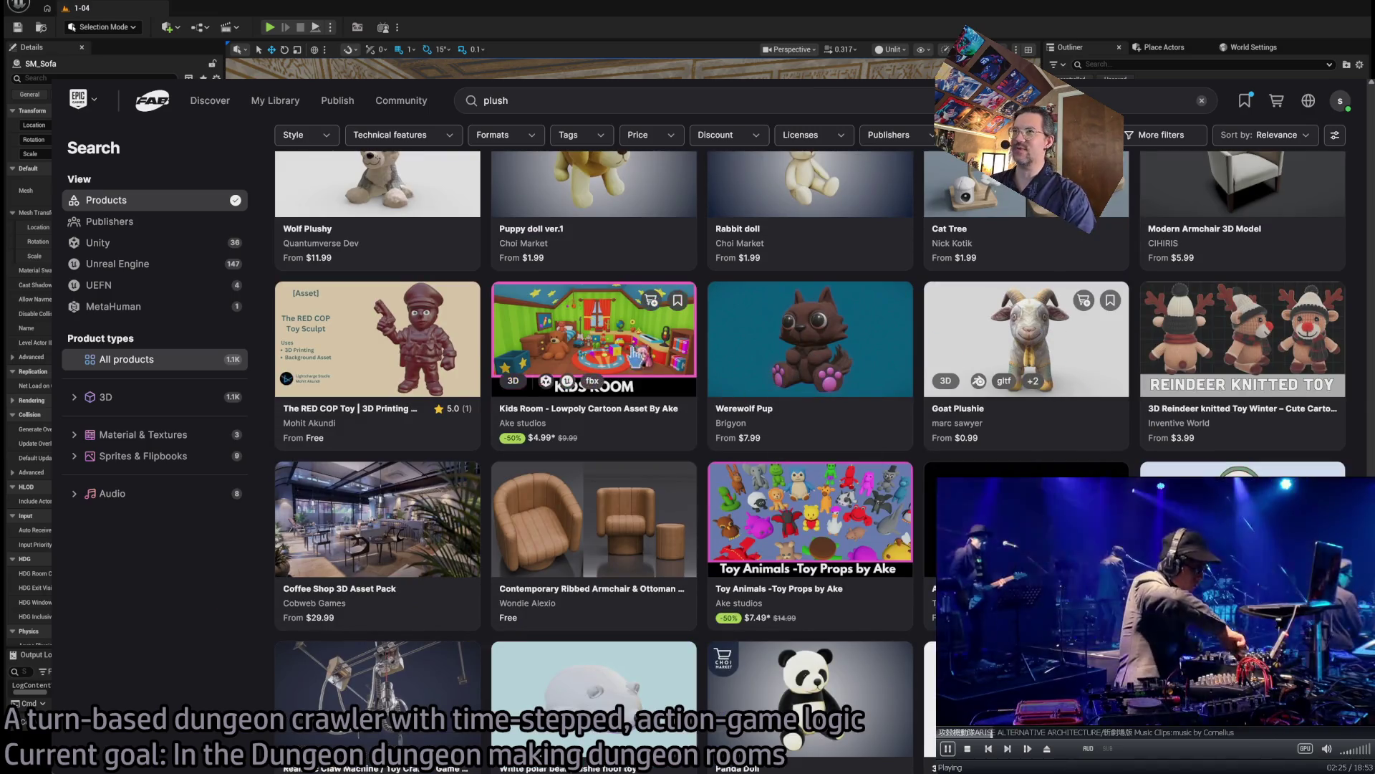
left_click(1027, 336)
left_click(401, 644)
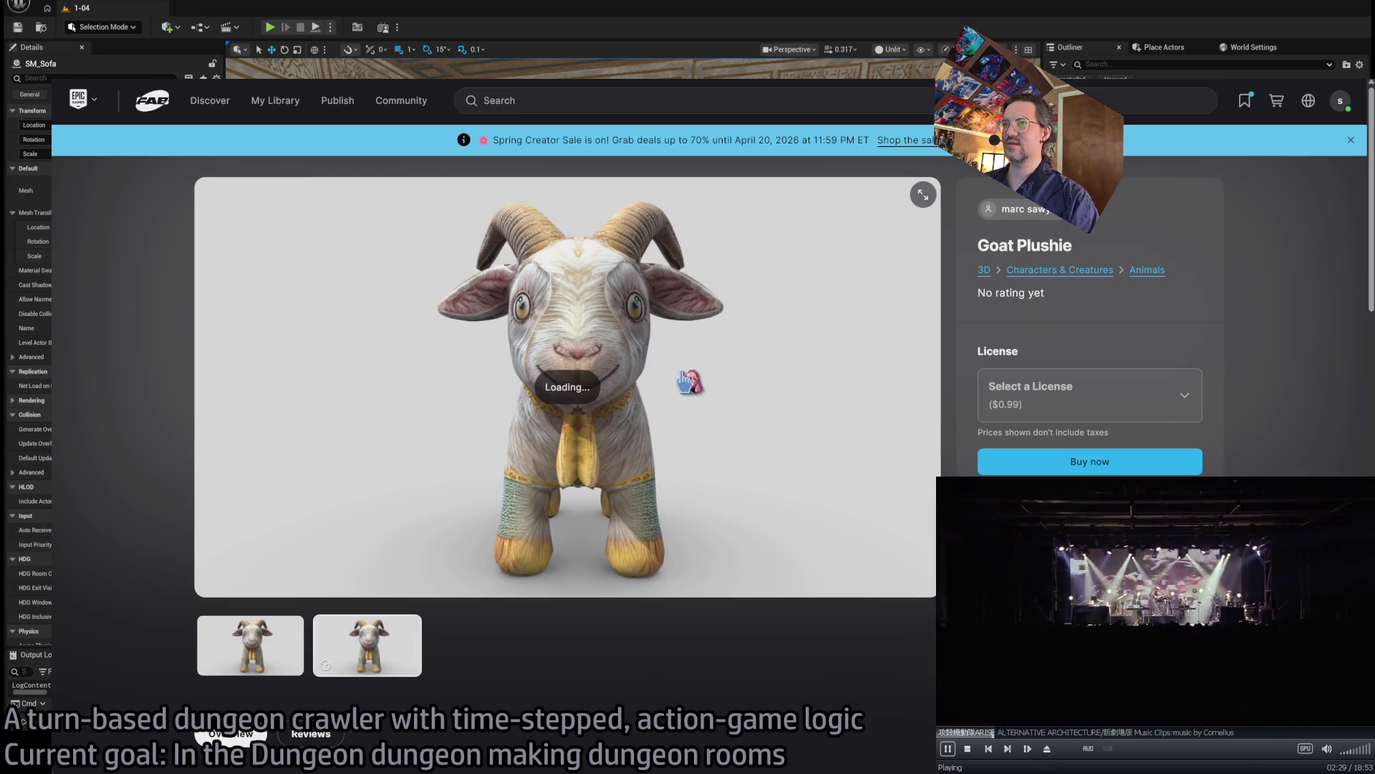
left_click(730, 385)
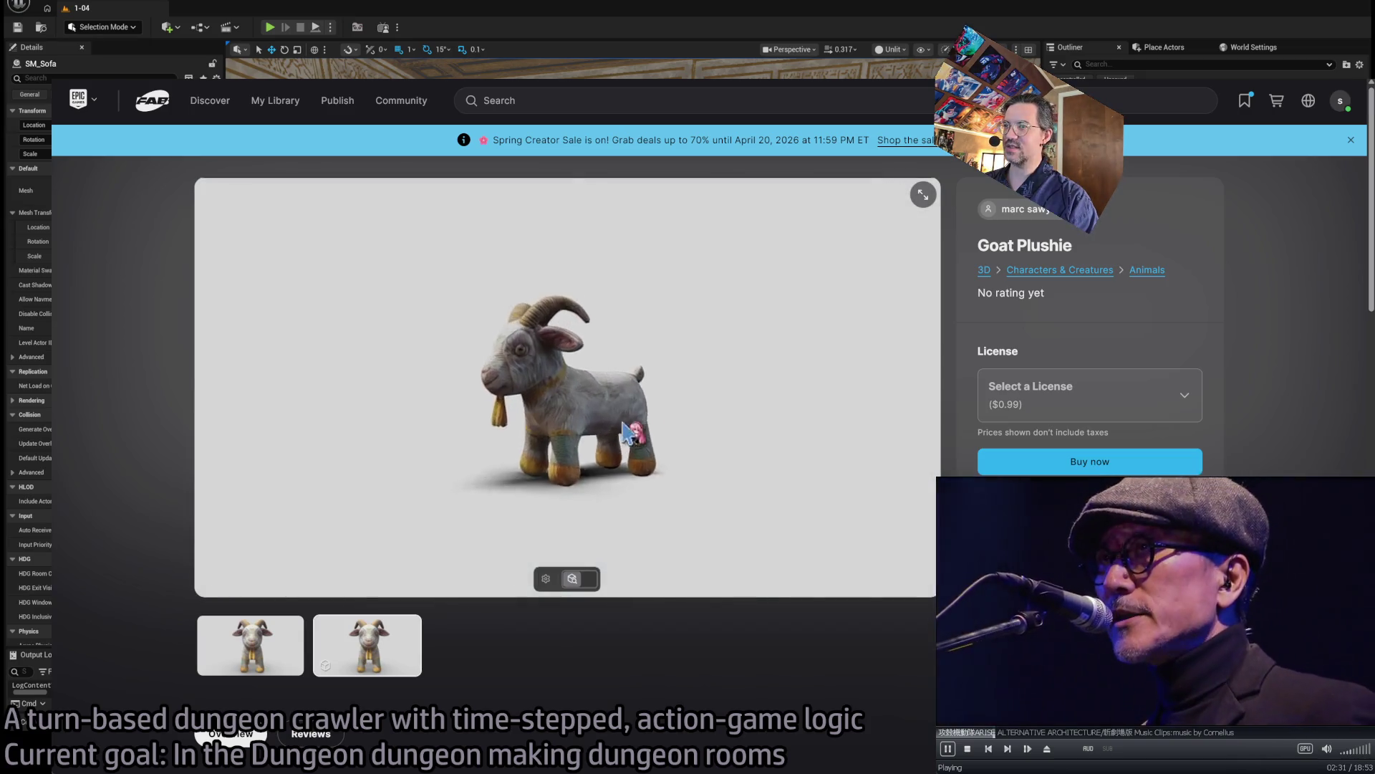
left_click_drag(710, 429, 667, 390)
left_click_drag(647, 442, 795, 446)
key("alt+Left")
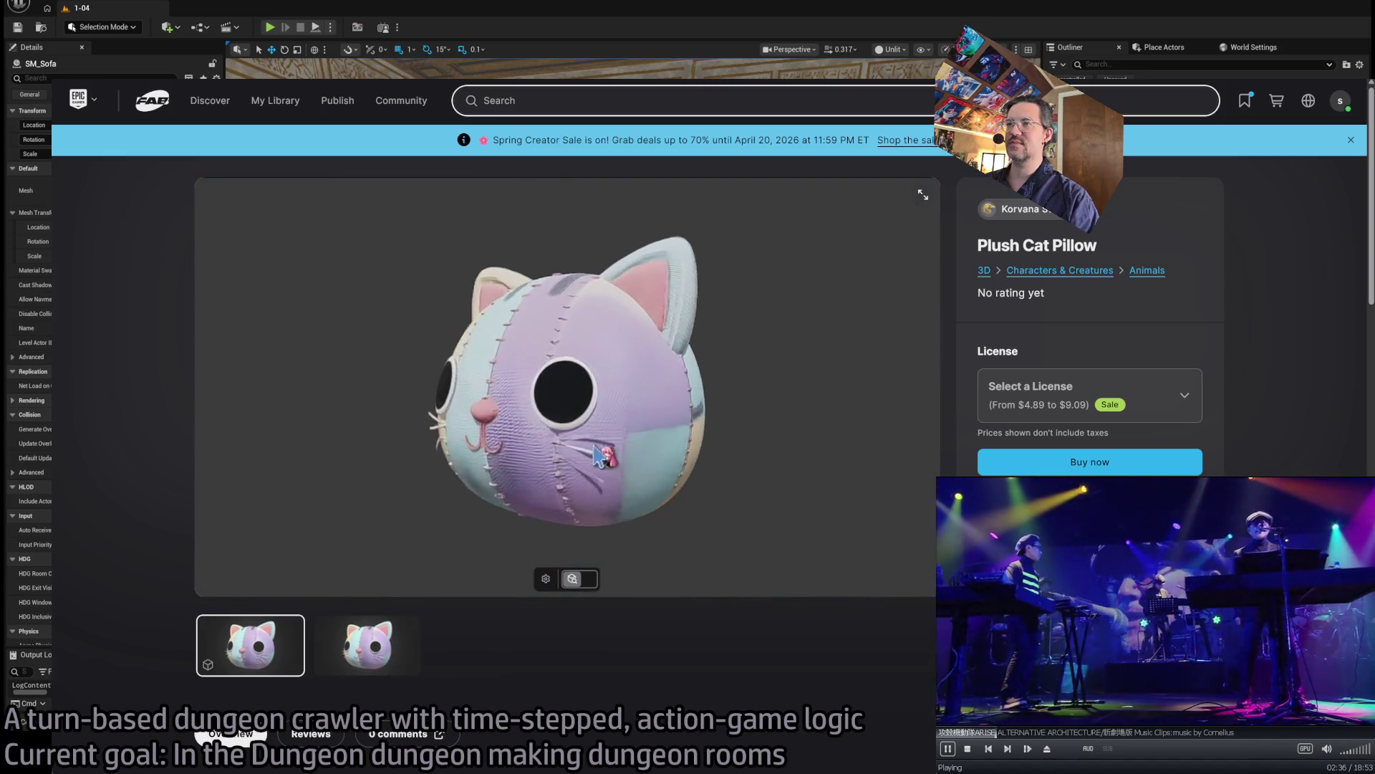
mouse_move(595, 456)
left_mouse_down()
mouse_move(627, 446)
mouse_move(623, 501)
mouse_move(623, 452)
left_mouse_up()
key("alt+Left")
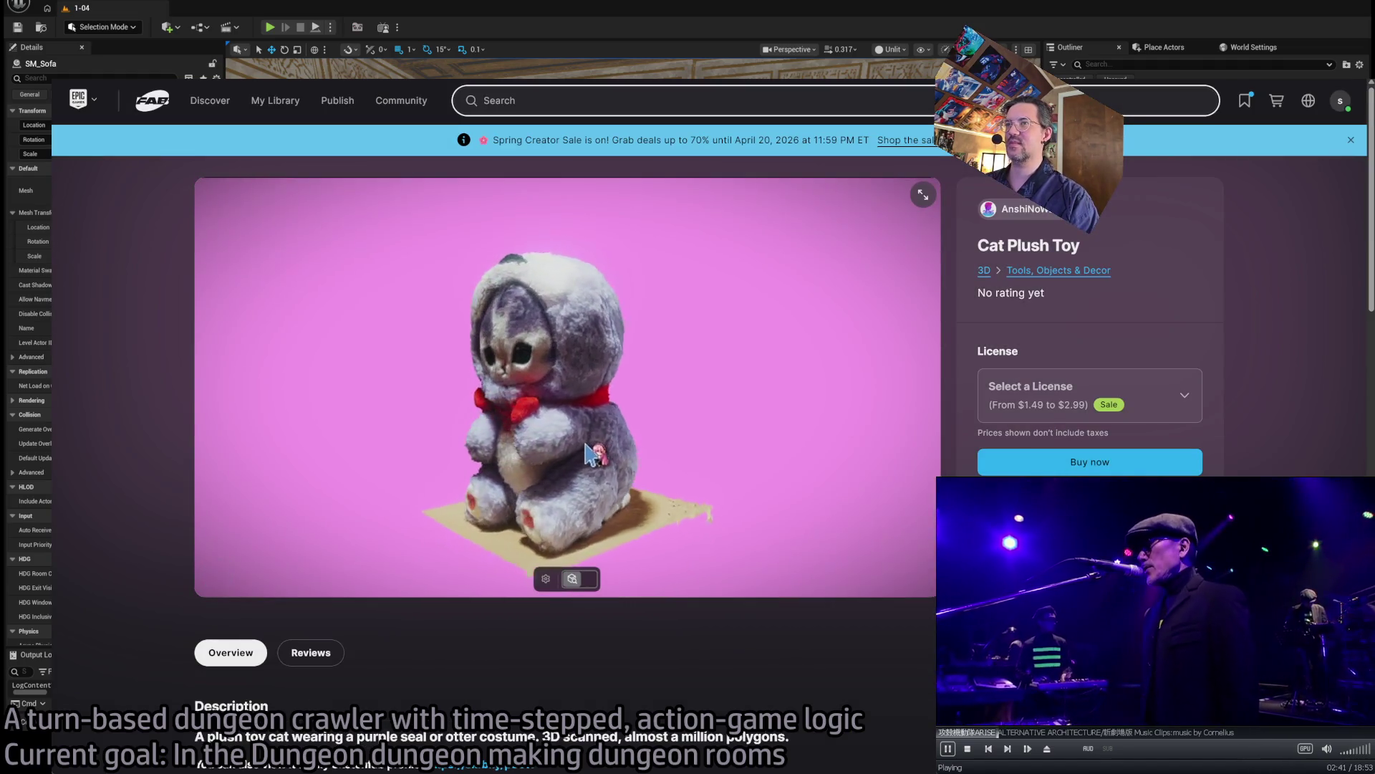
left_click_drag(585, 443, 603, 440)
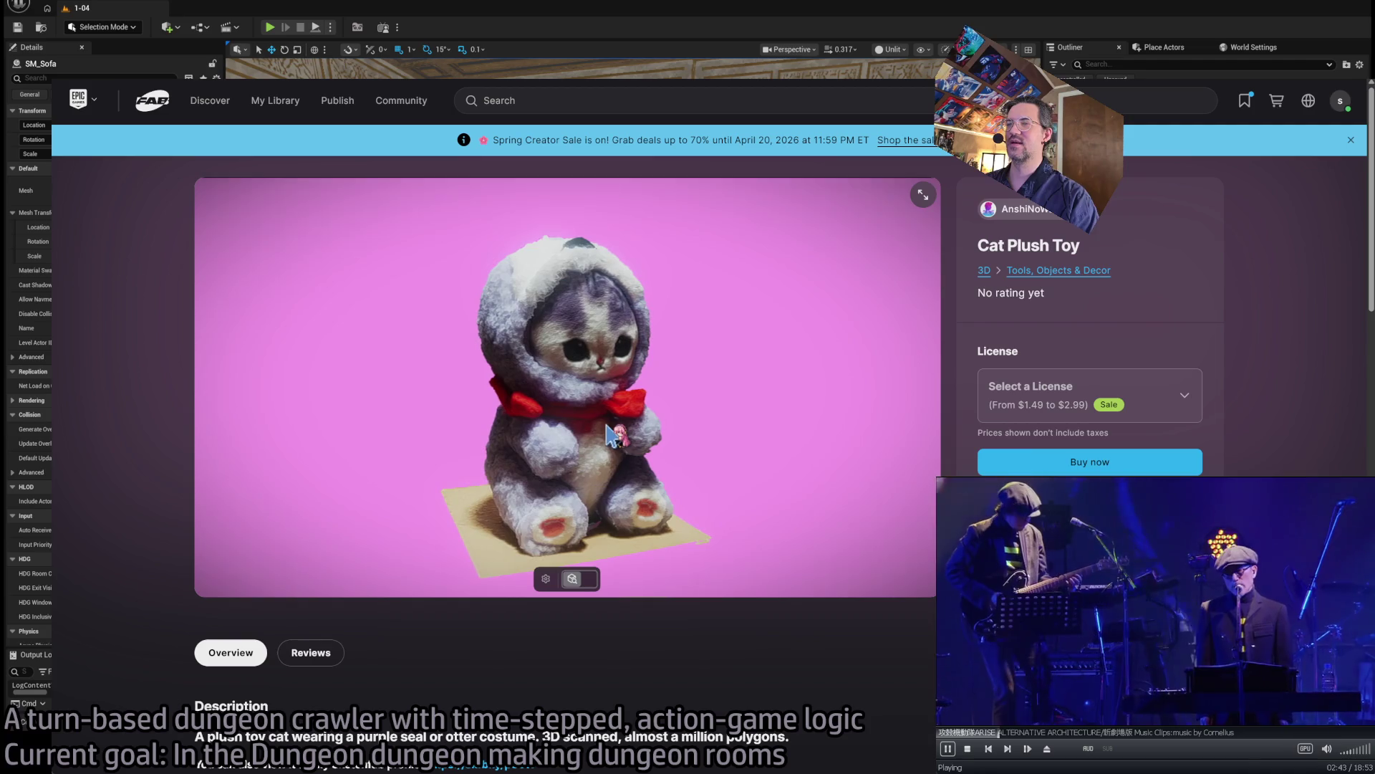
scroll(605, 433, "up", 10)
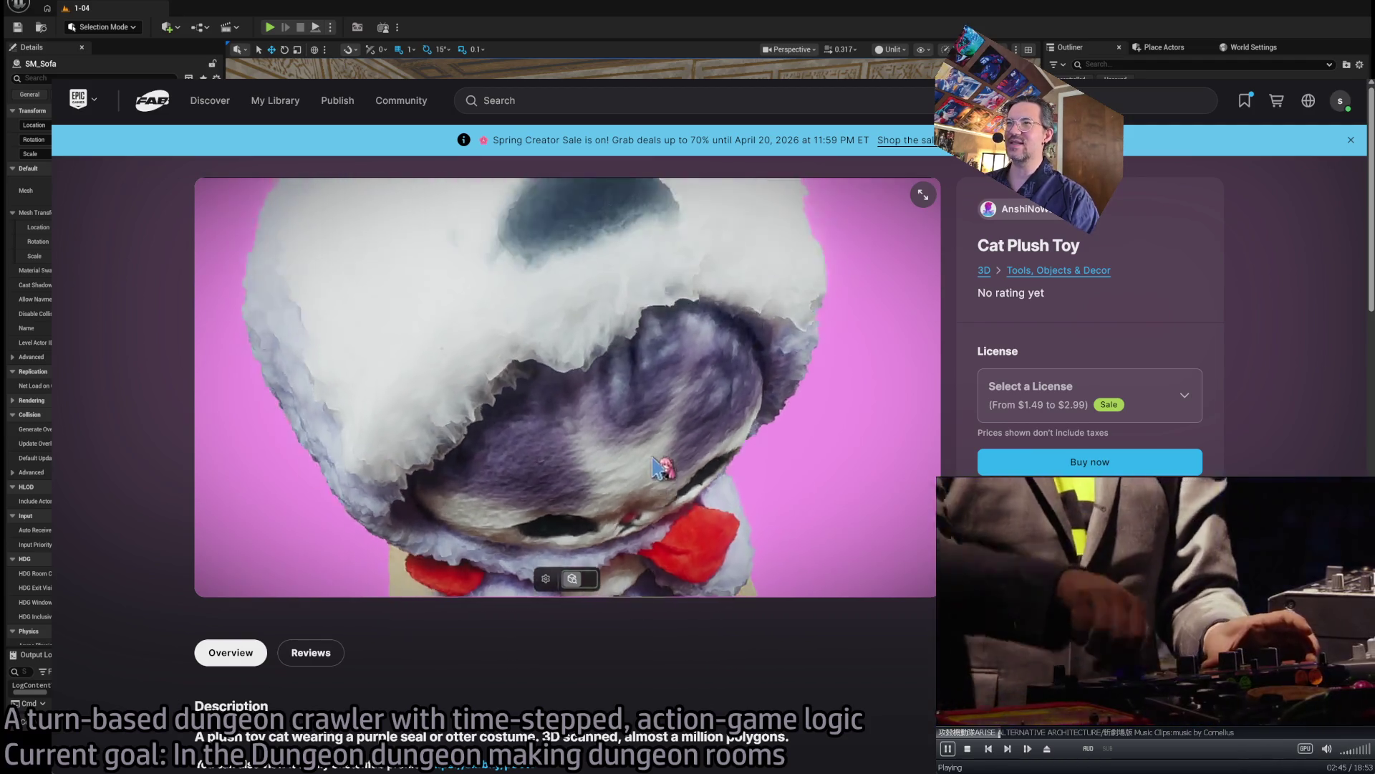
scroll(625, 470, "down", 5)
mouse_move(609, 445)
left_mouse_down()
mouse_move(583, 415)
mouse_move(454, 409)
mouse_move(492, 445)
mouse_move(483, 433)
mouse_move(591, 454)
left_mouse_up()
scroll(458, 645, "down", 8)
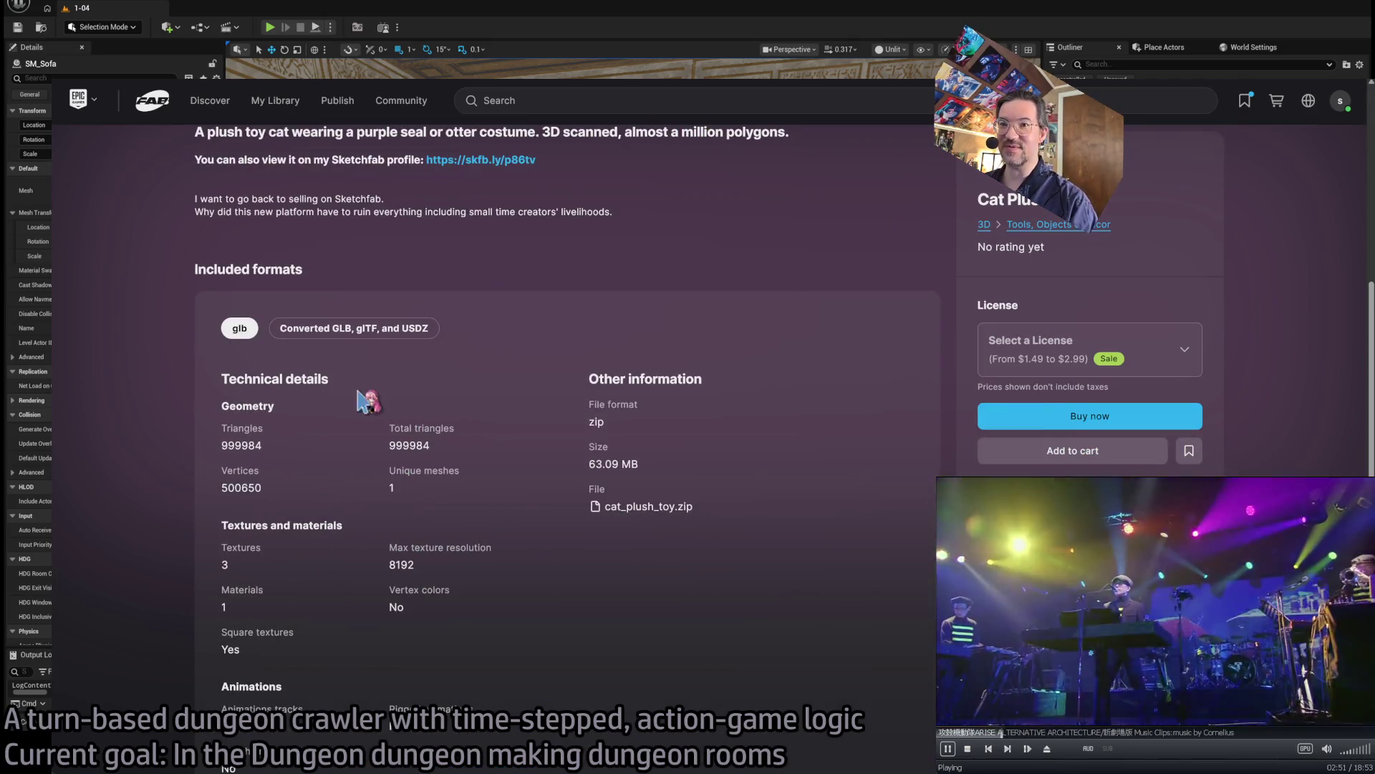
scroll(562, 476, "down", 5)
scroll(572, 516, "up", 9)
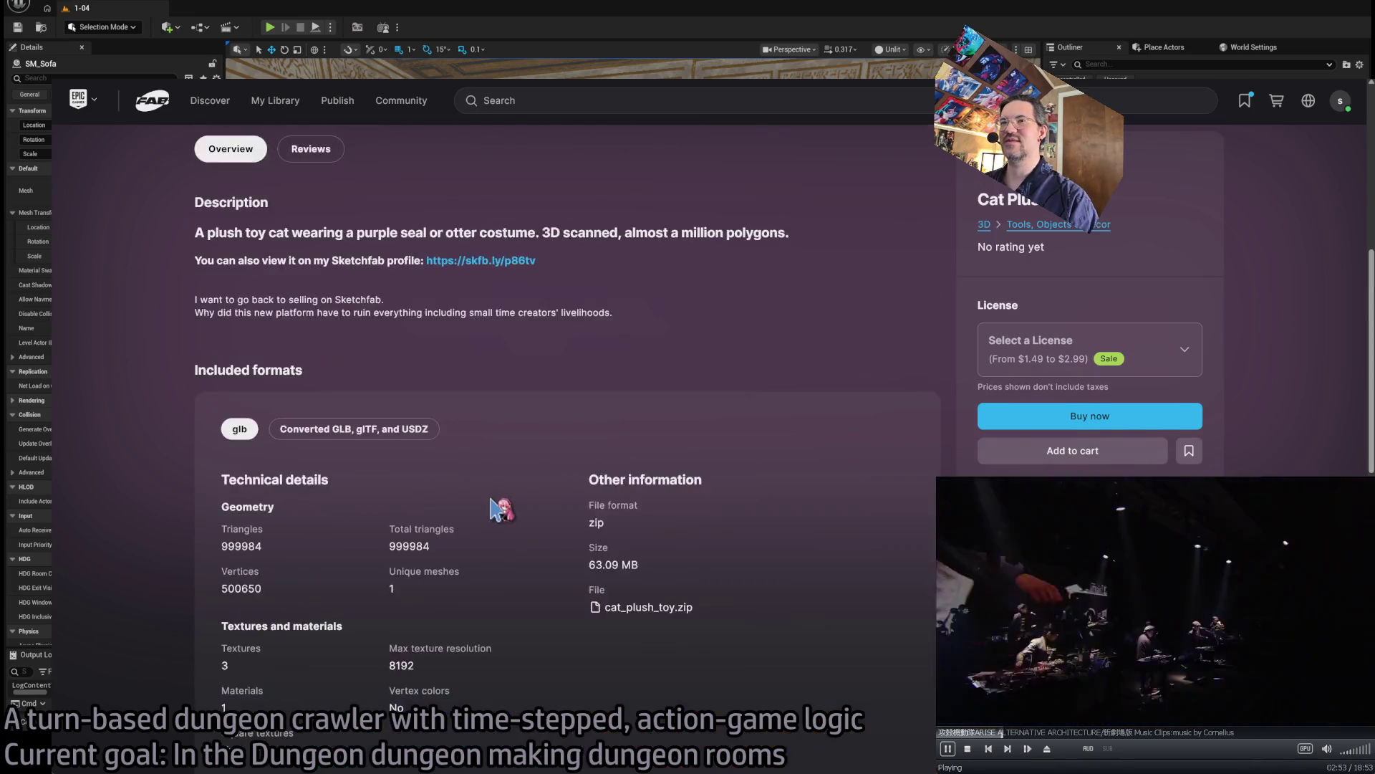
triple_click(691, 521)
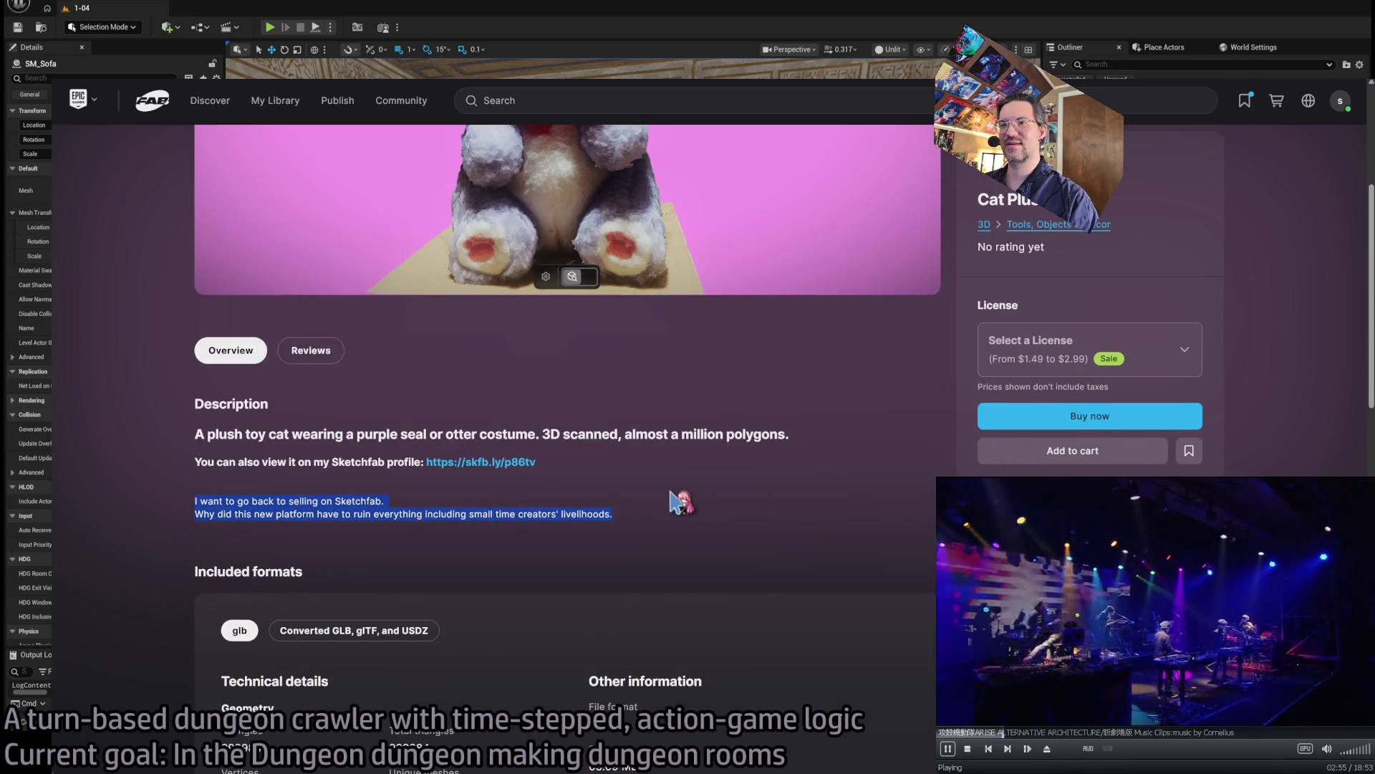
left_click(663, 524)
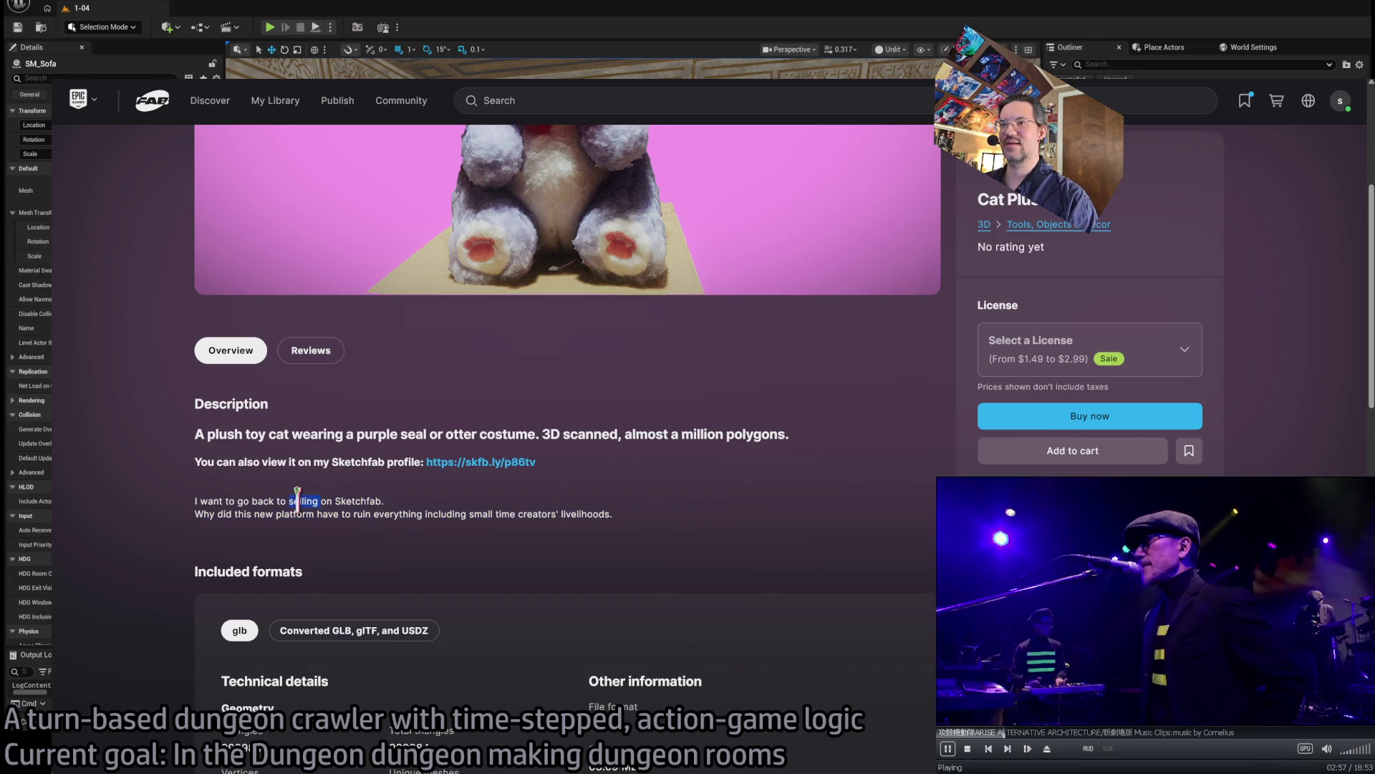
triple_click(517, 514)
left_click(557, 515)
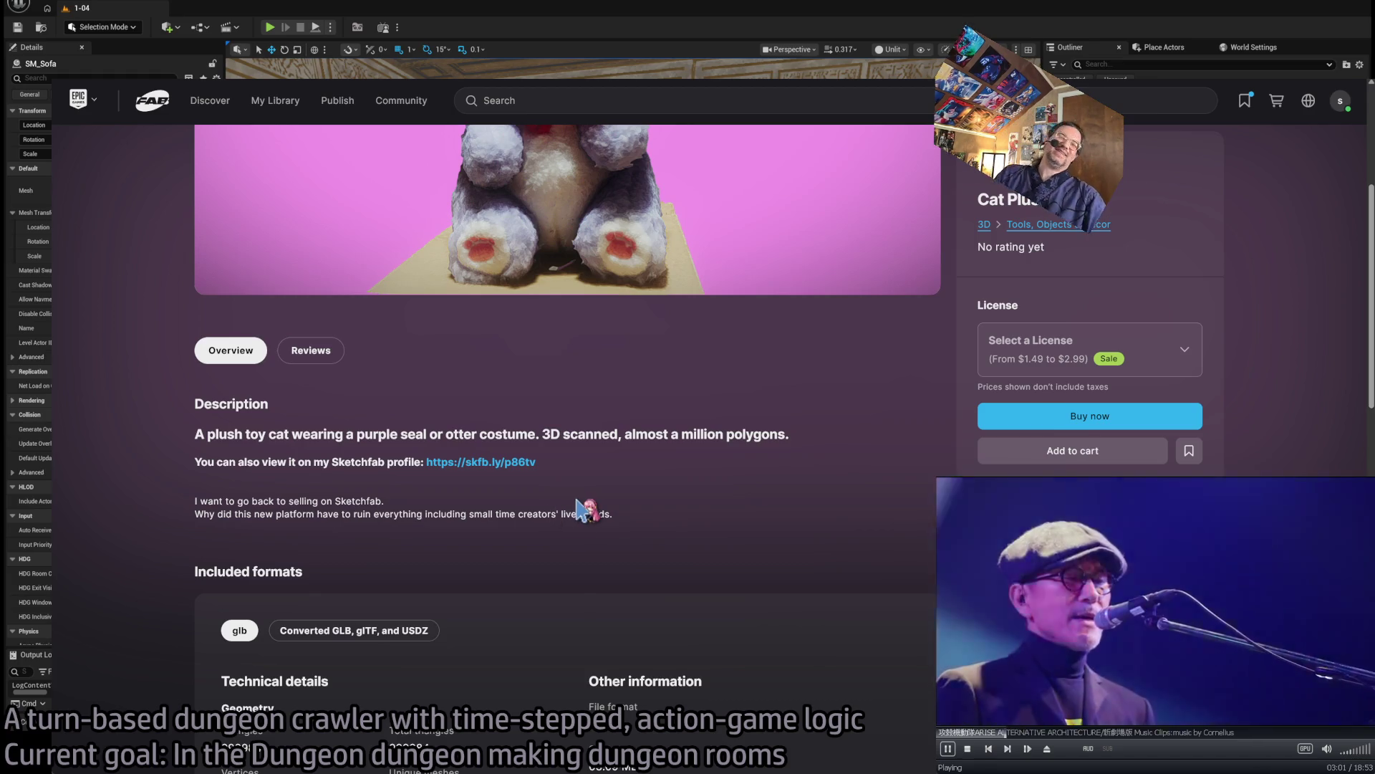
left_click_drag(630, 539, 654, 476)
key("ctrl+plus")
key("ctrl+plus")
key("ctrl+plus")
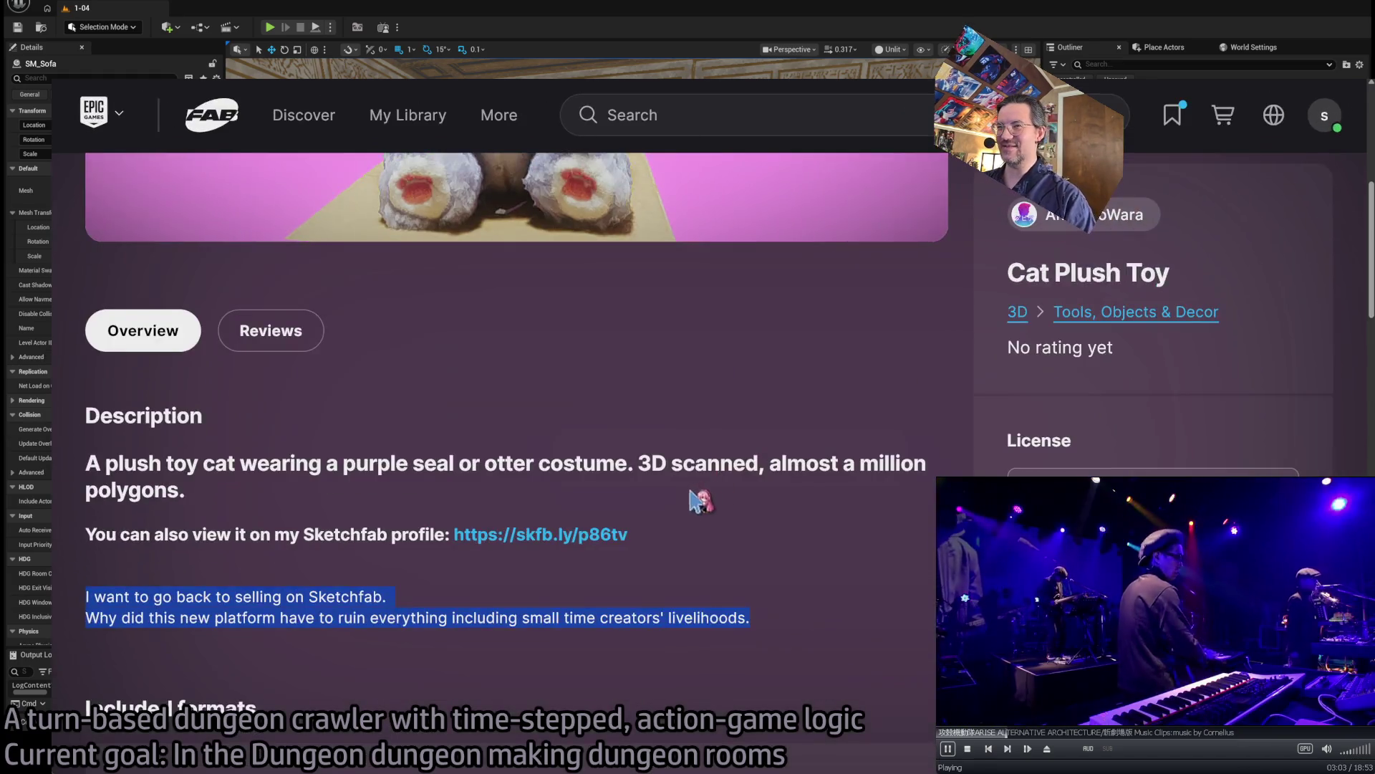
left_click(164, 459)
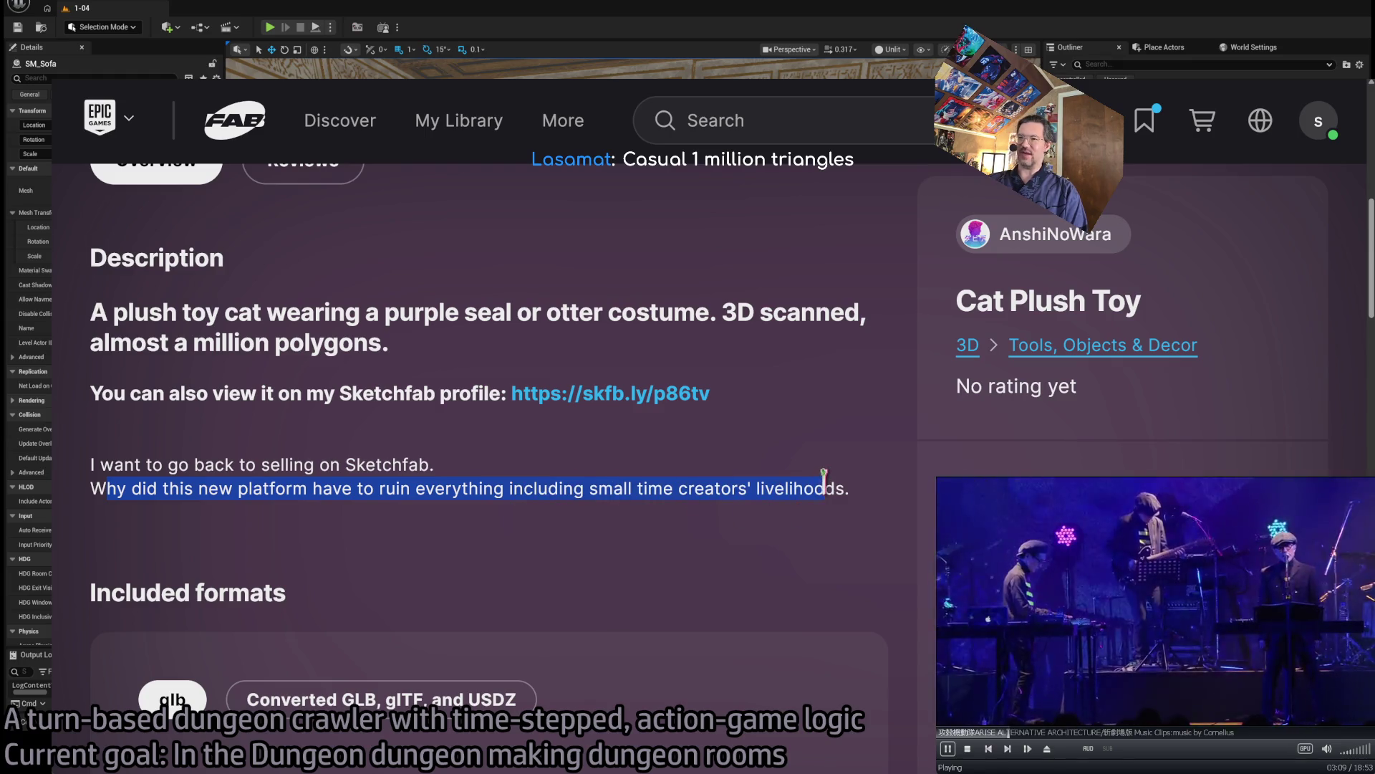
left_click(613, 515)
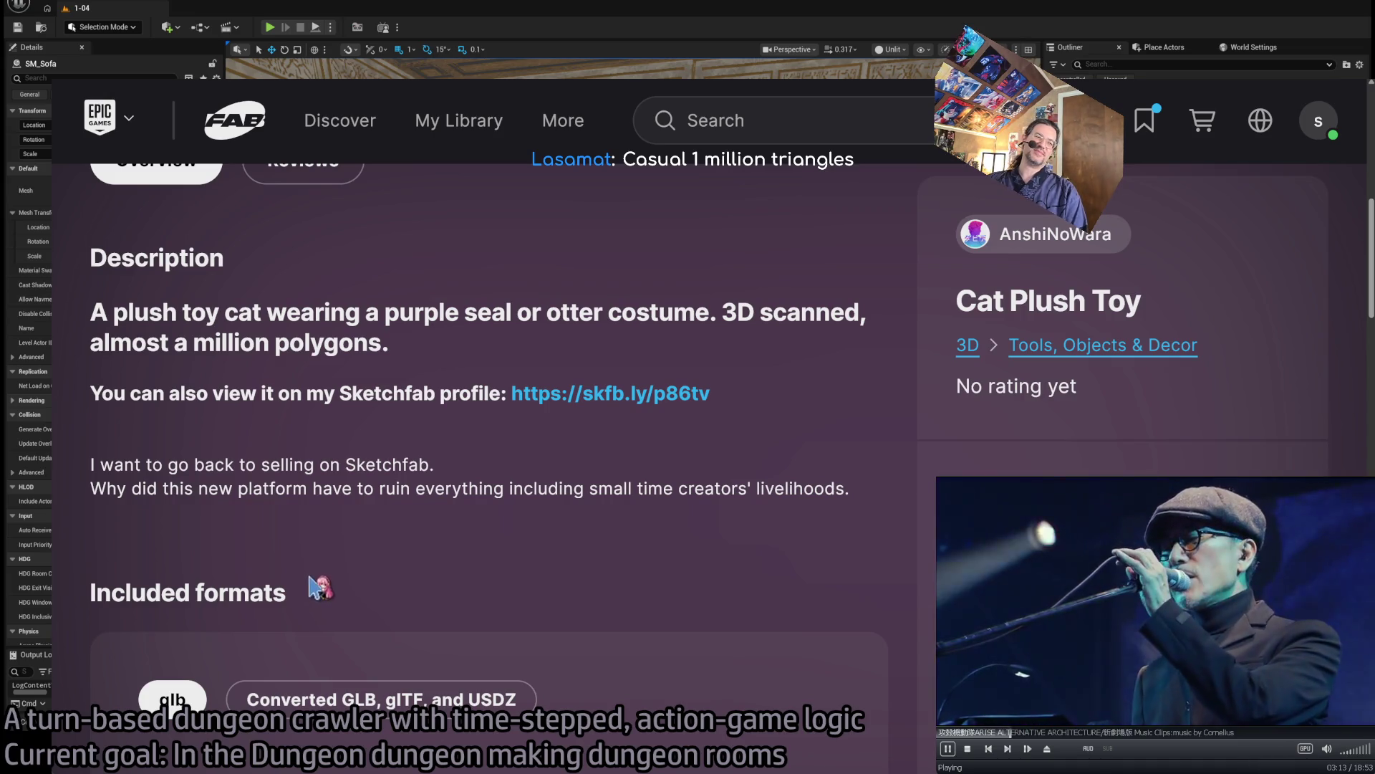
scroll(325, 578, "up", 5)
key("ctrl+0")
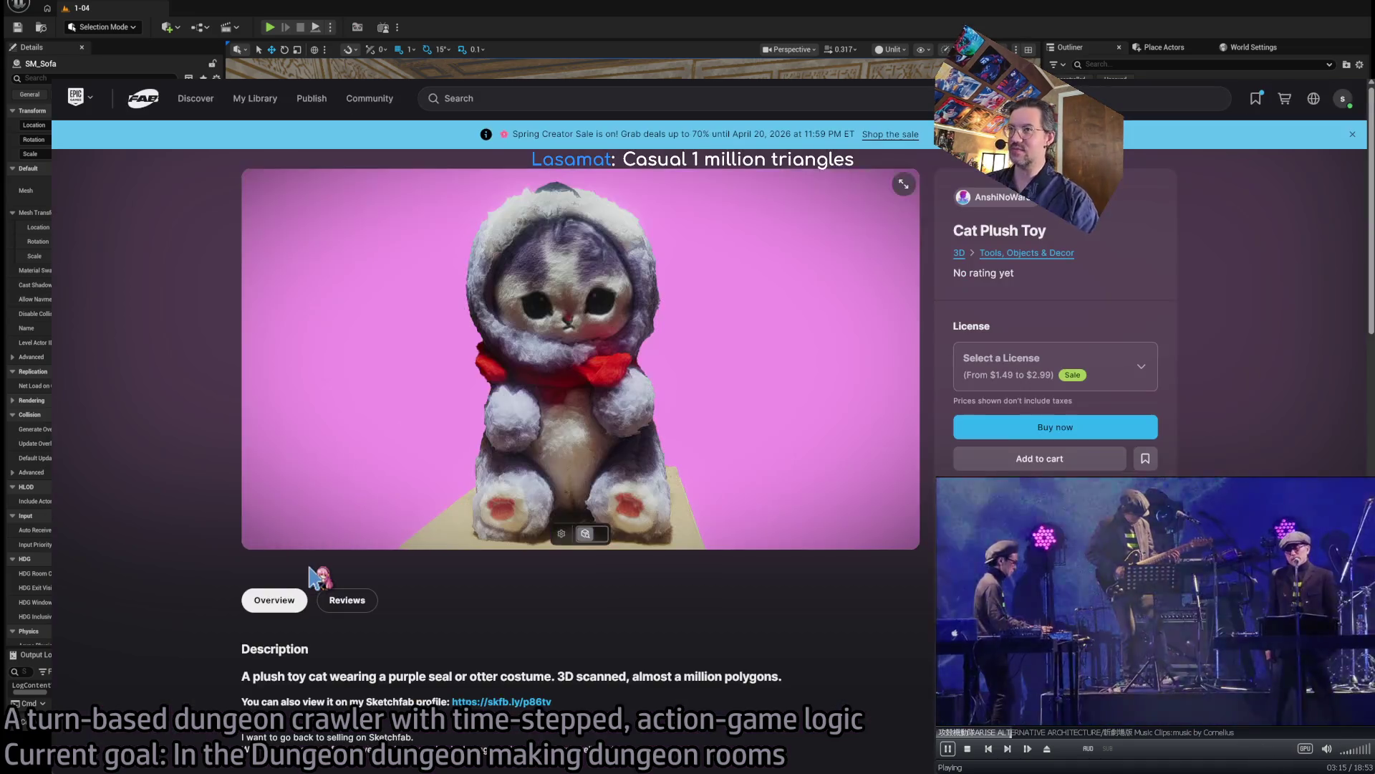
key("alt+Left")
- Scroll down the plush results grid and open the $1.99 Toy Bunny product page
scroll(499, 513, "down", 10)
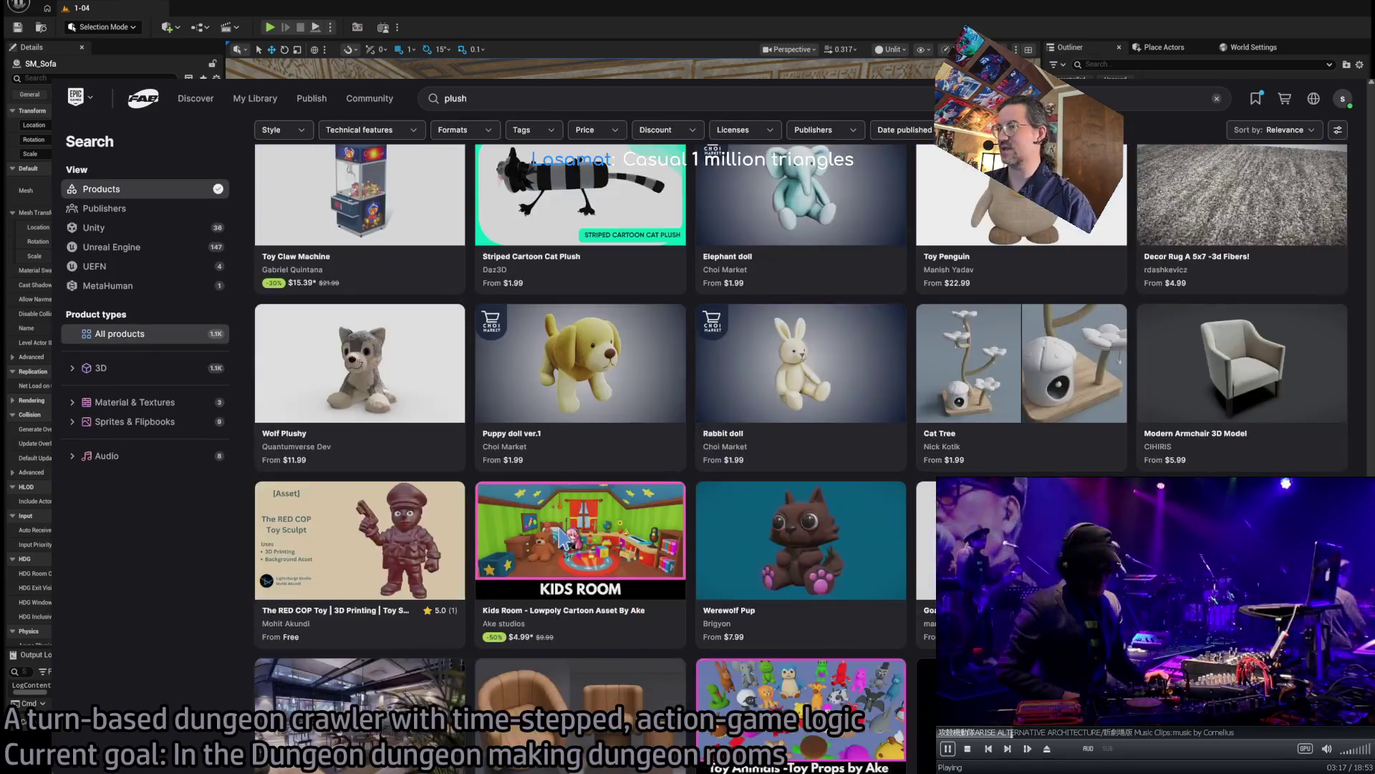
scroll(491, 507, "down", 10)
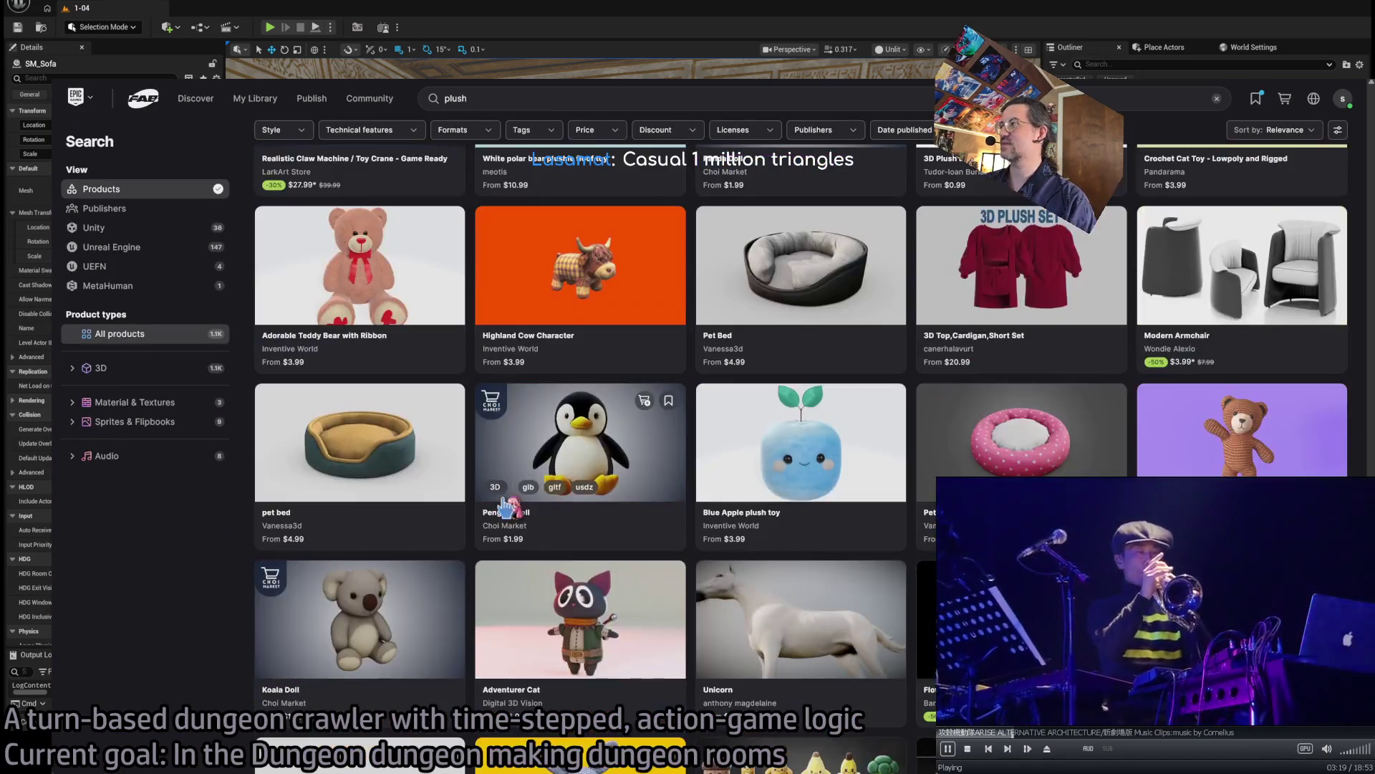
scroll(293, 548, "down", 3)
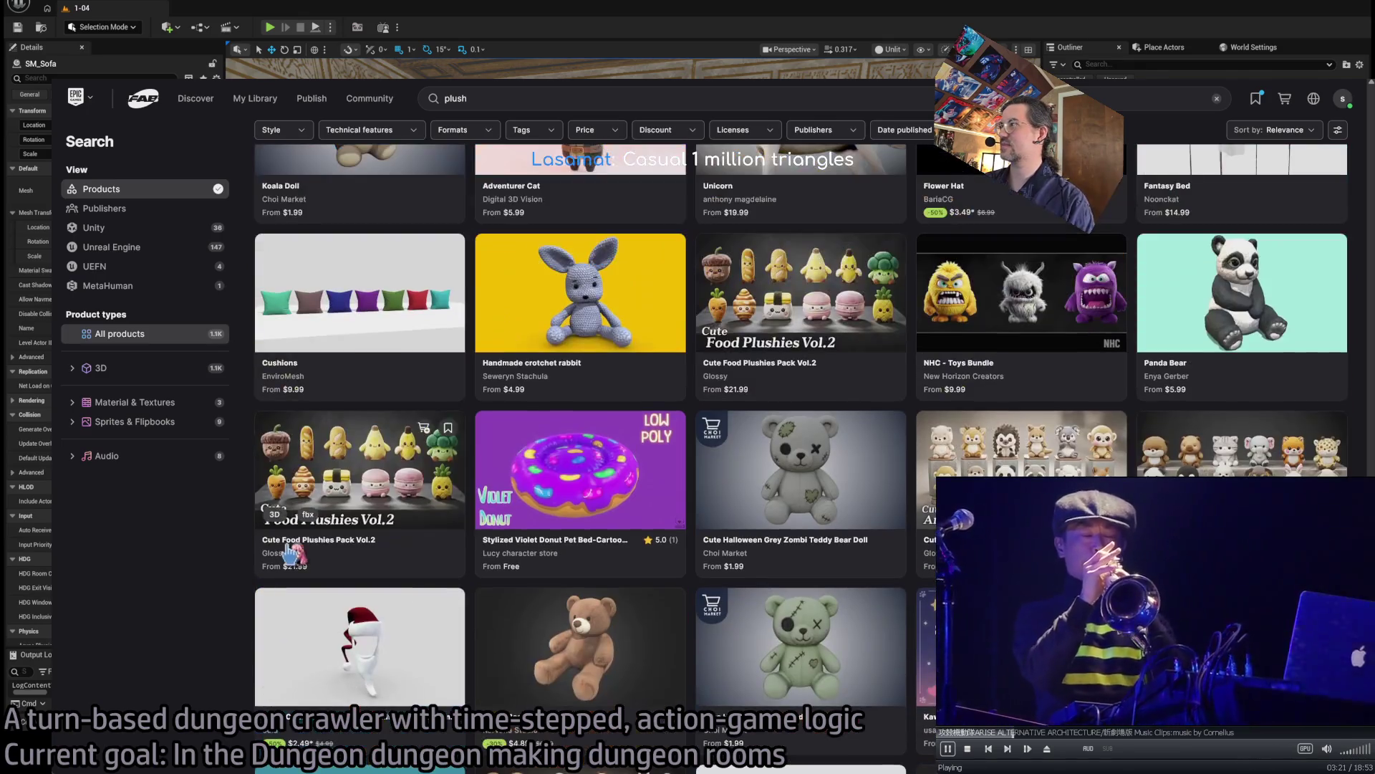
scroll(433, 555, "down", 5)
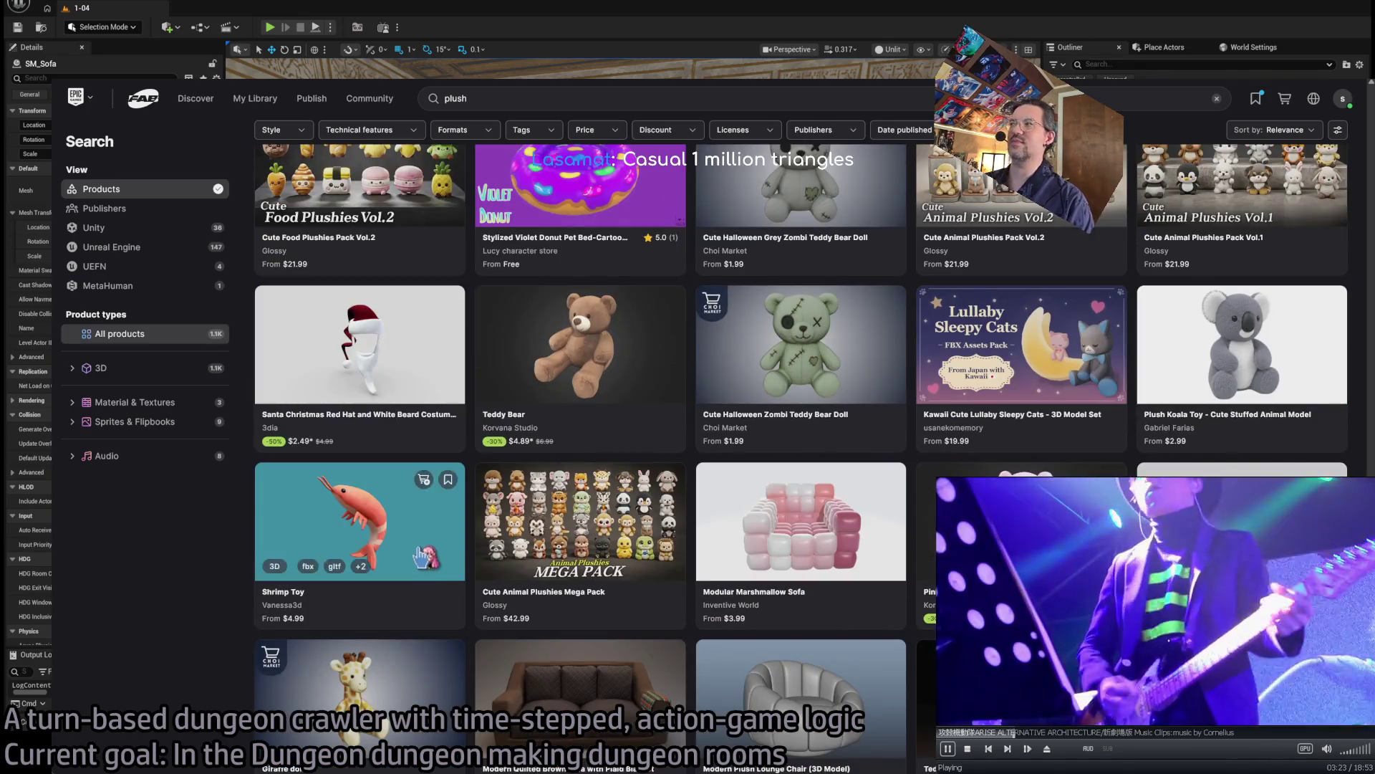
scroll(419, 559, "down", 5)
scroll(412, 562, "down", 5)
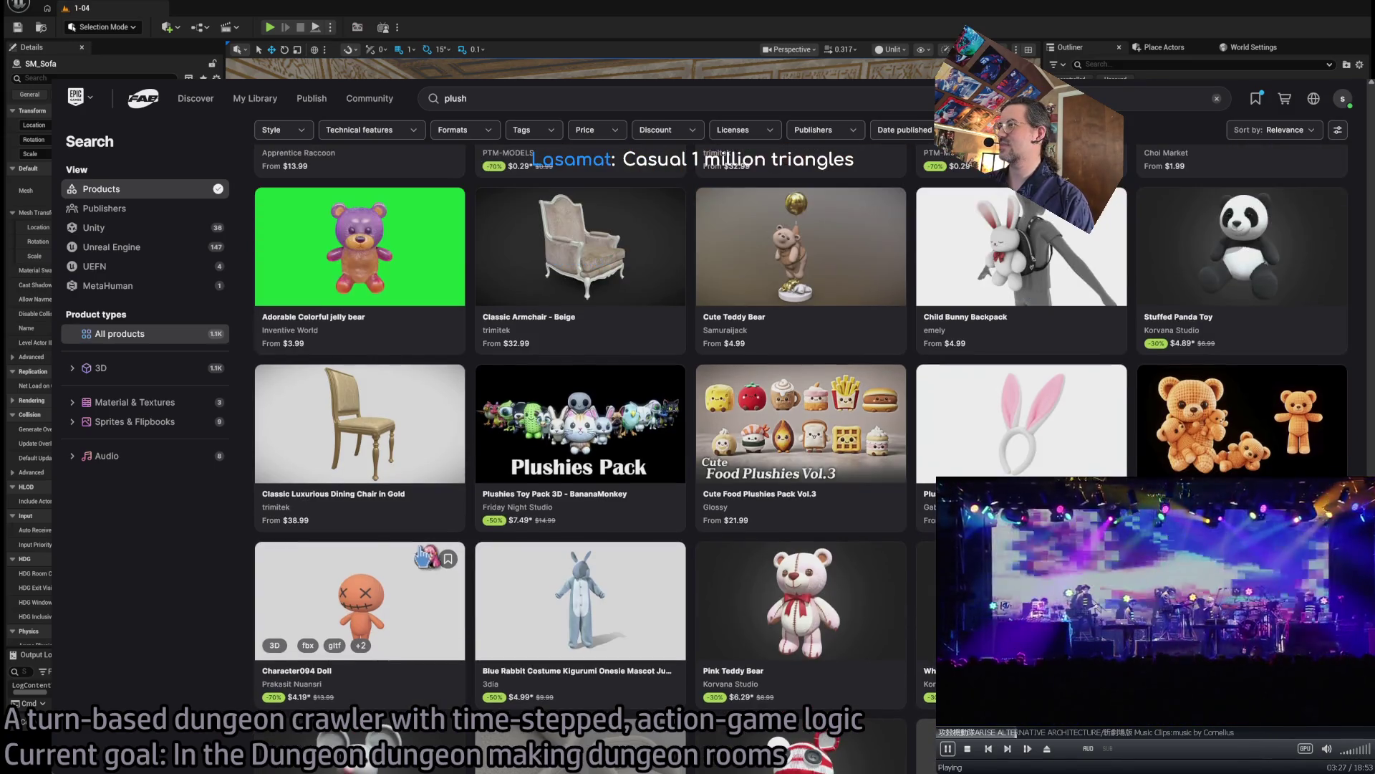
scroll(425, 556, "down", 5)
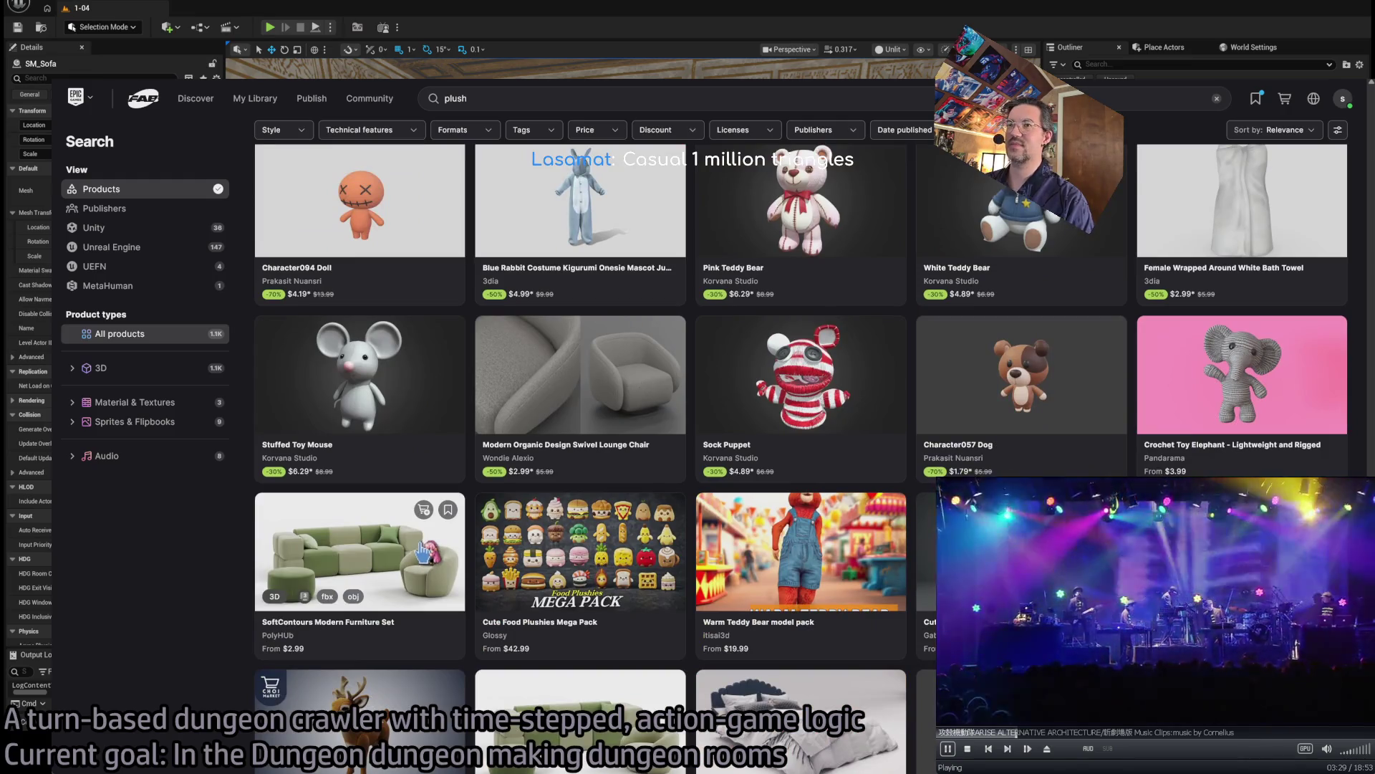
scroll(386, 546, "down", 4)
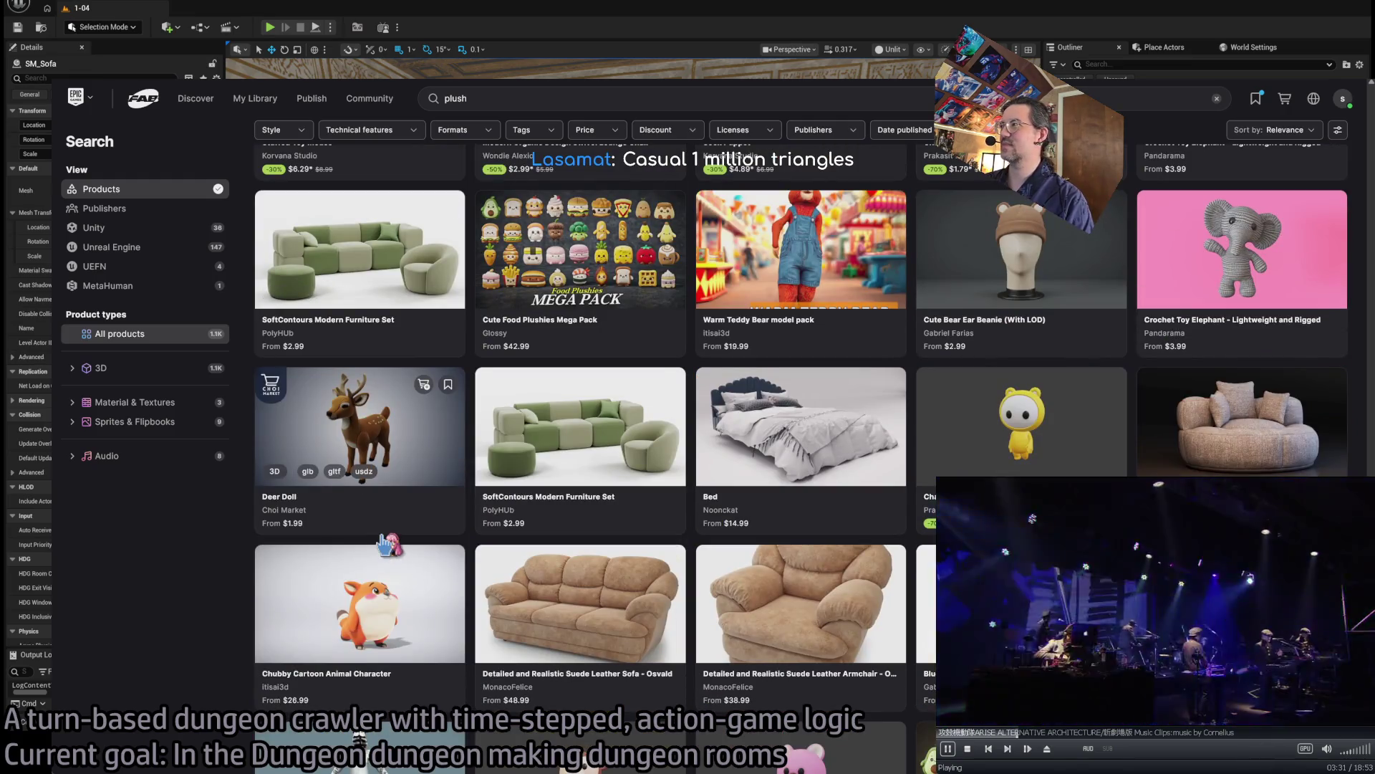
scroll(388, 546, "down", 5)
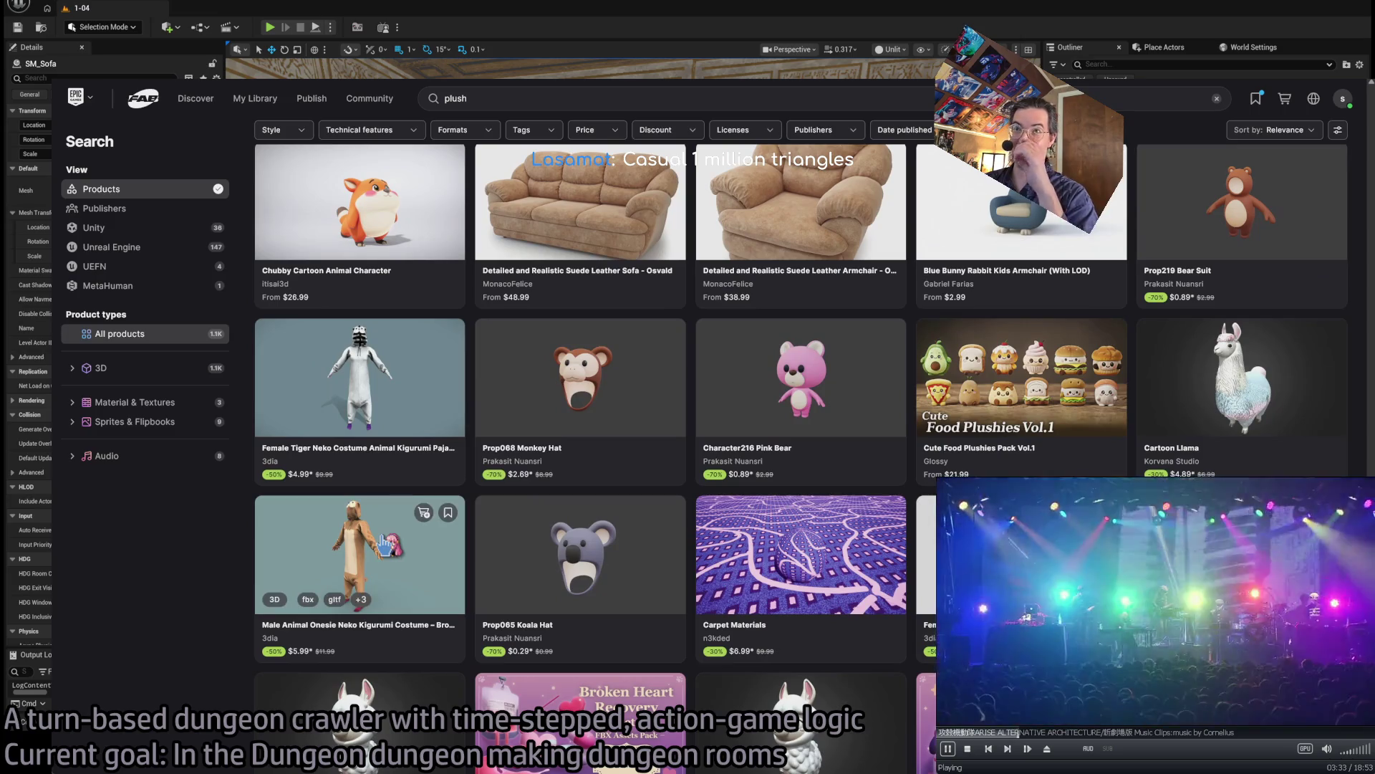
scroll(374, 528, "down", 3)
scroll(373, 530, "down", 10)
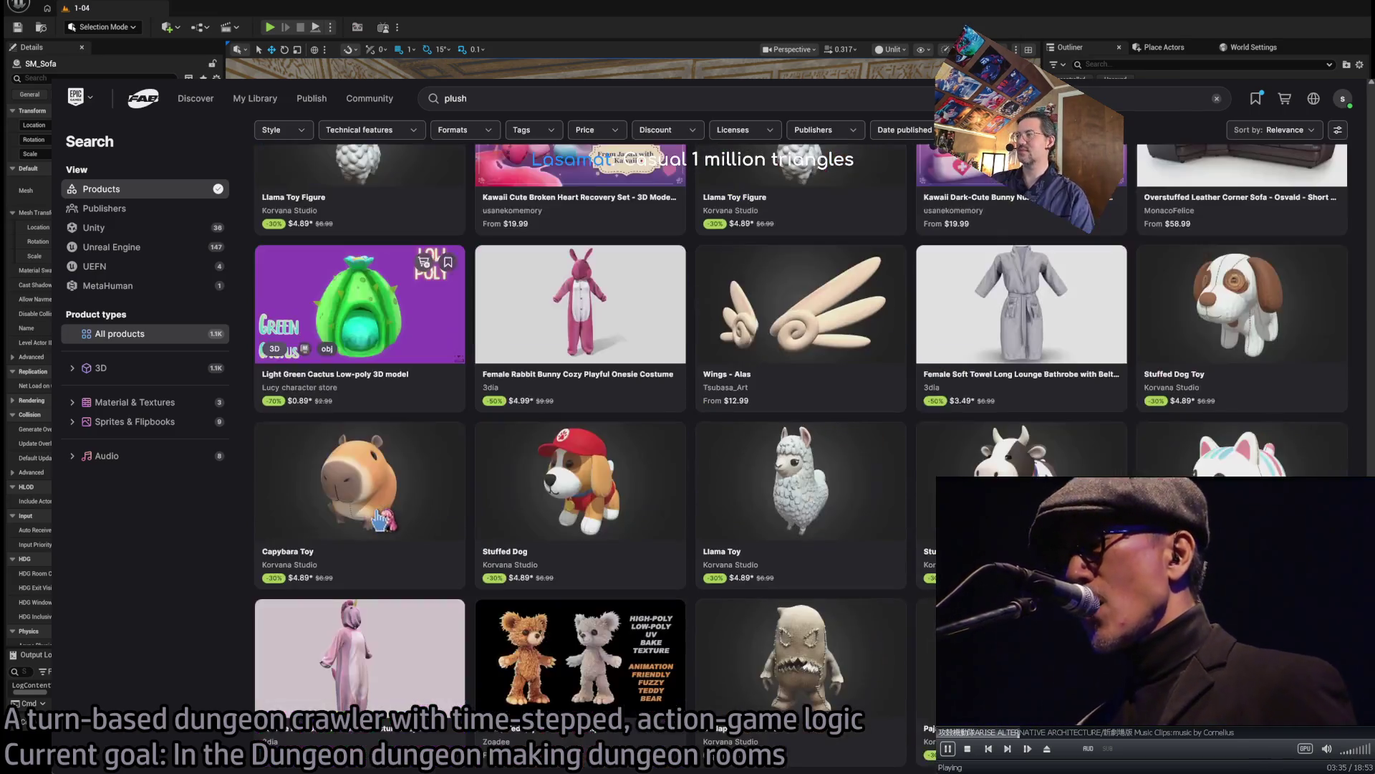
scroll(410, 506, "down", 10)
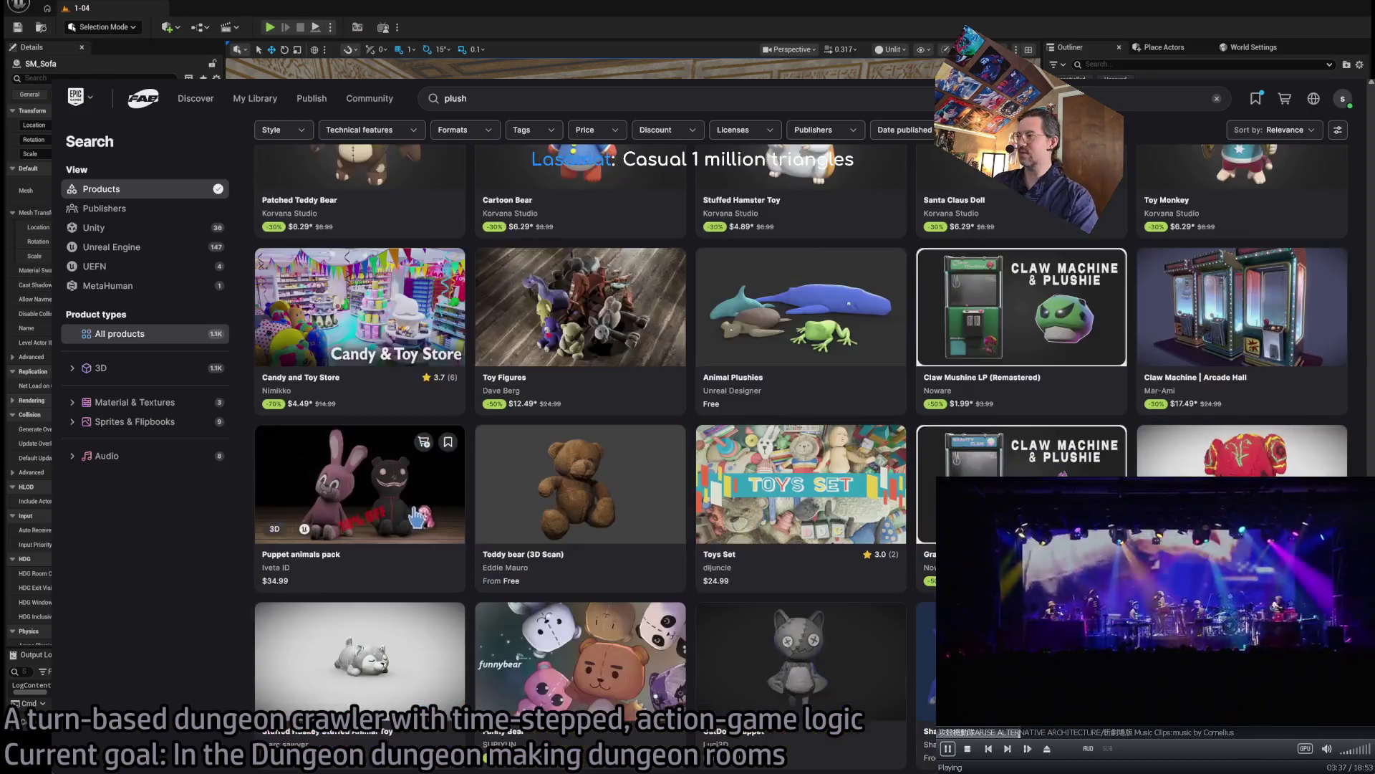
scroll(415, 514, "up", 3)
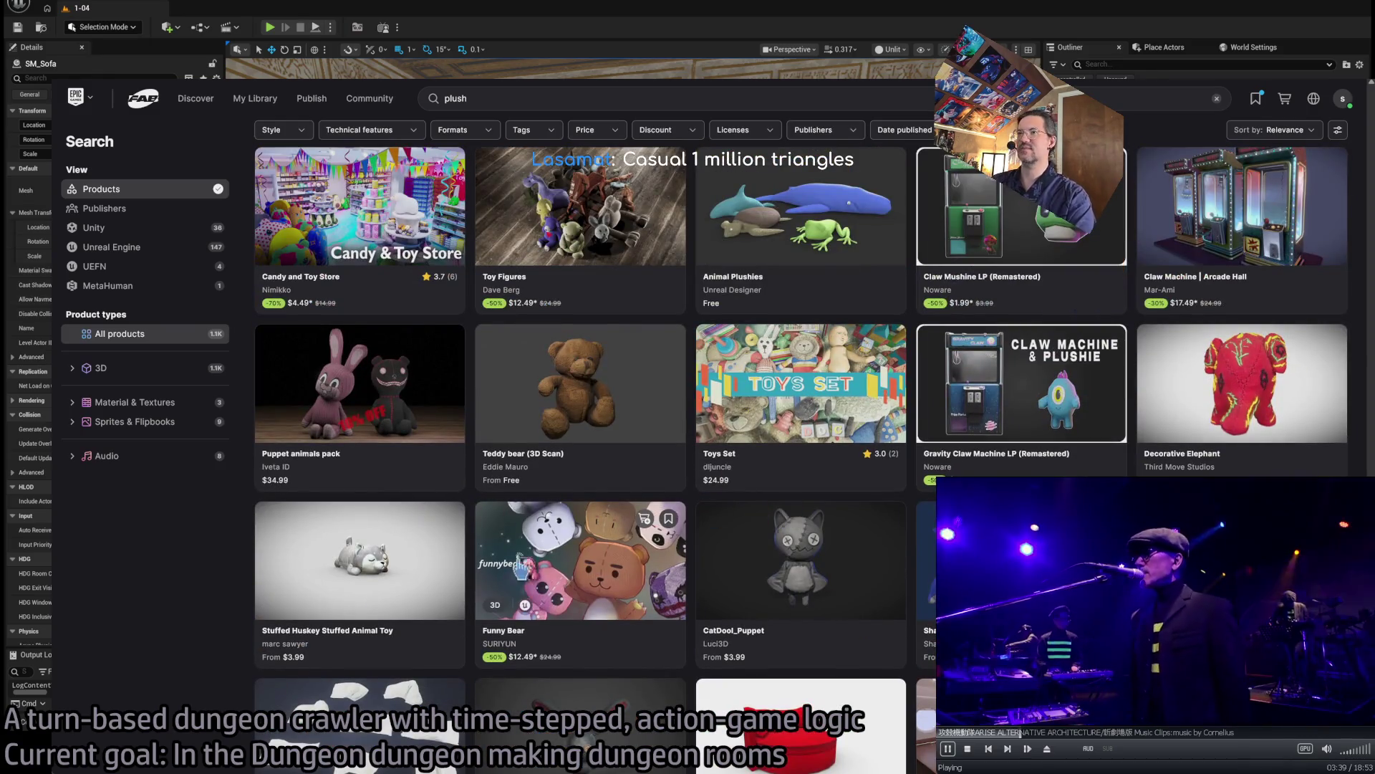
scroll(552, 526, "down", 7)
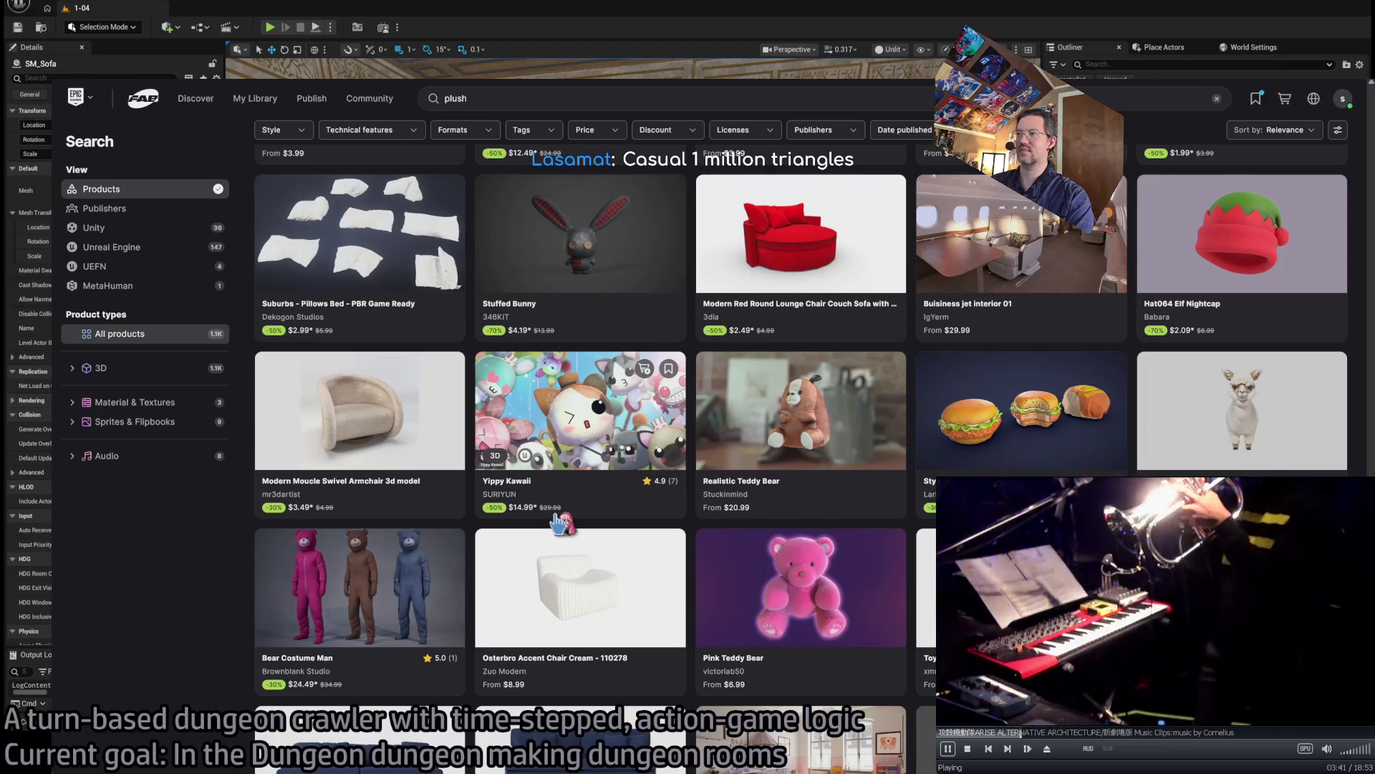
scroll(562, 523, "down", 6)
scroll(992, 345, "up", 1)
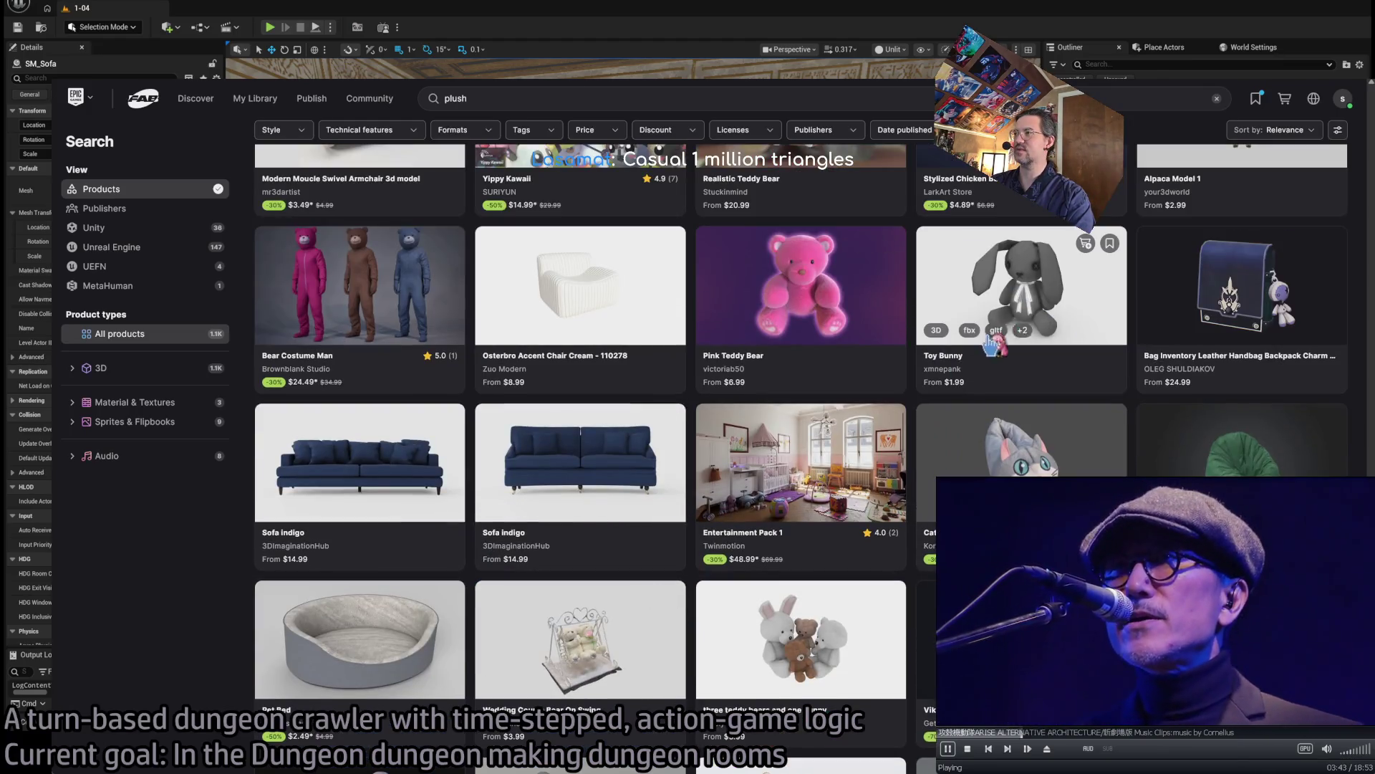
left_click(1021, 294)
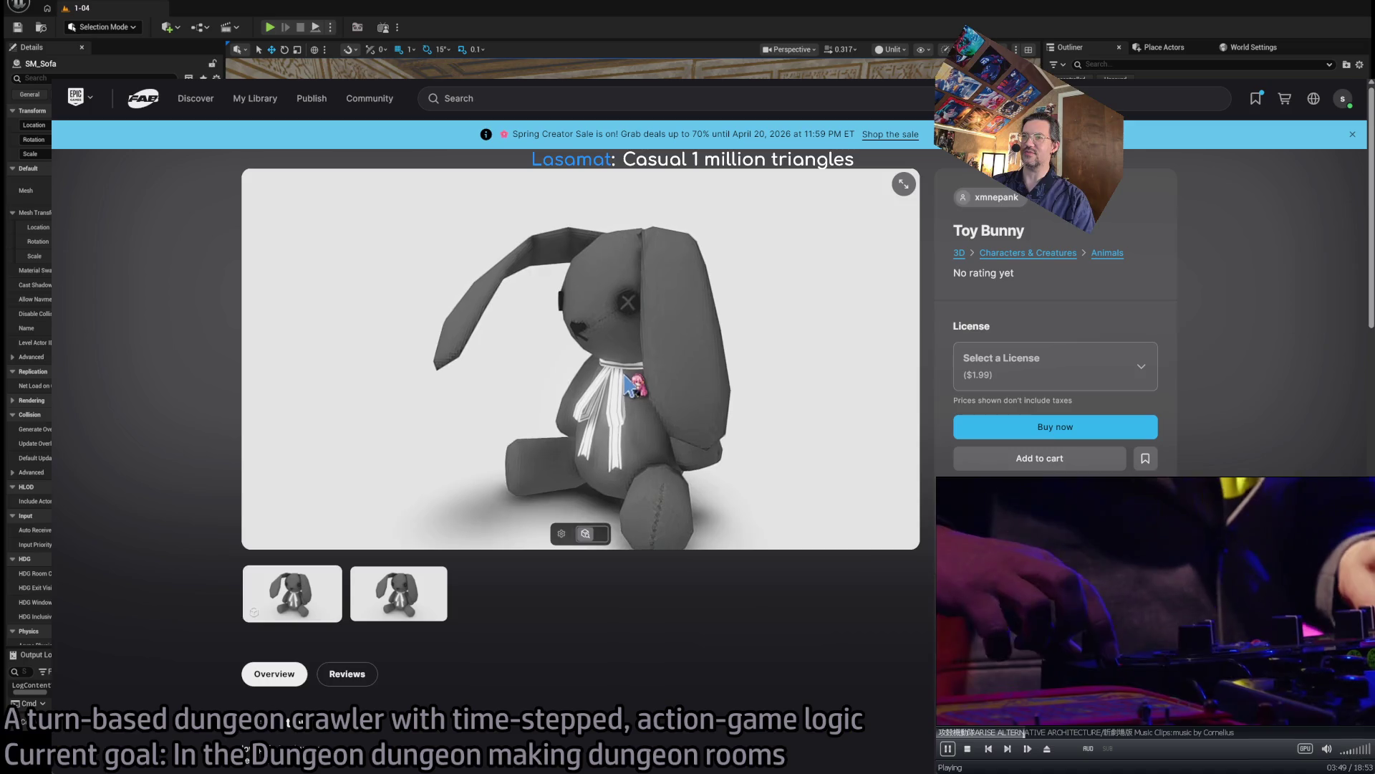
- Check the Toy Bunny's front image and details, then open the seller's profile
scroll(629, 385, "up", 5)
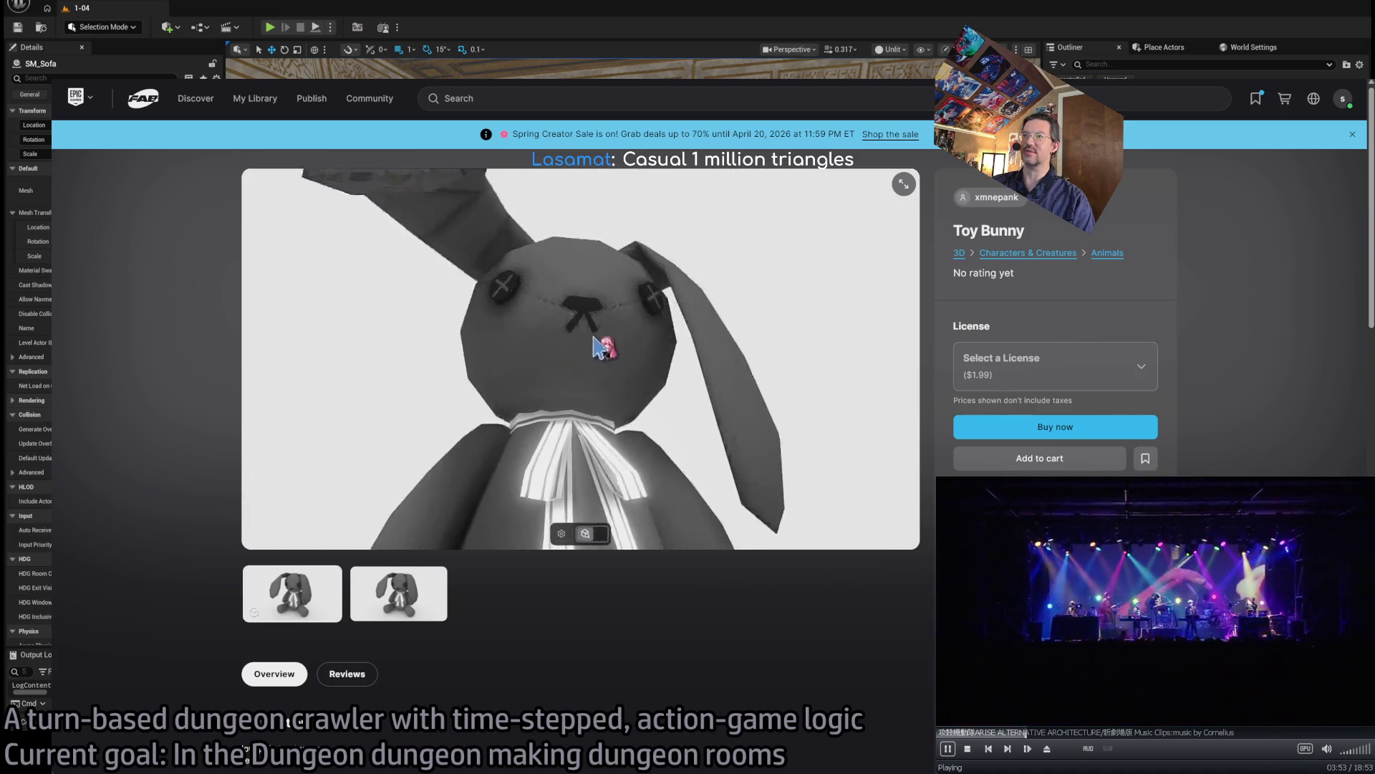
left_click(376, 586)
scroll(551, 616, "down", 7)
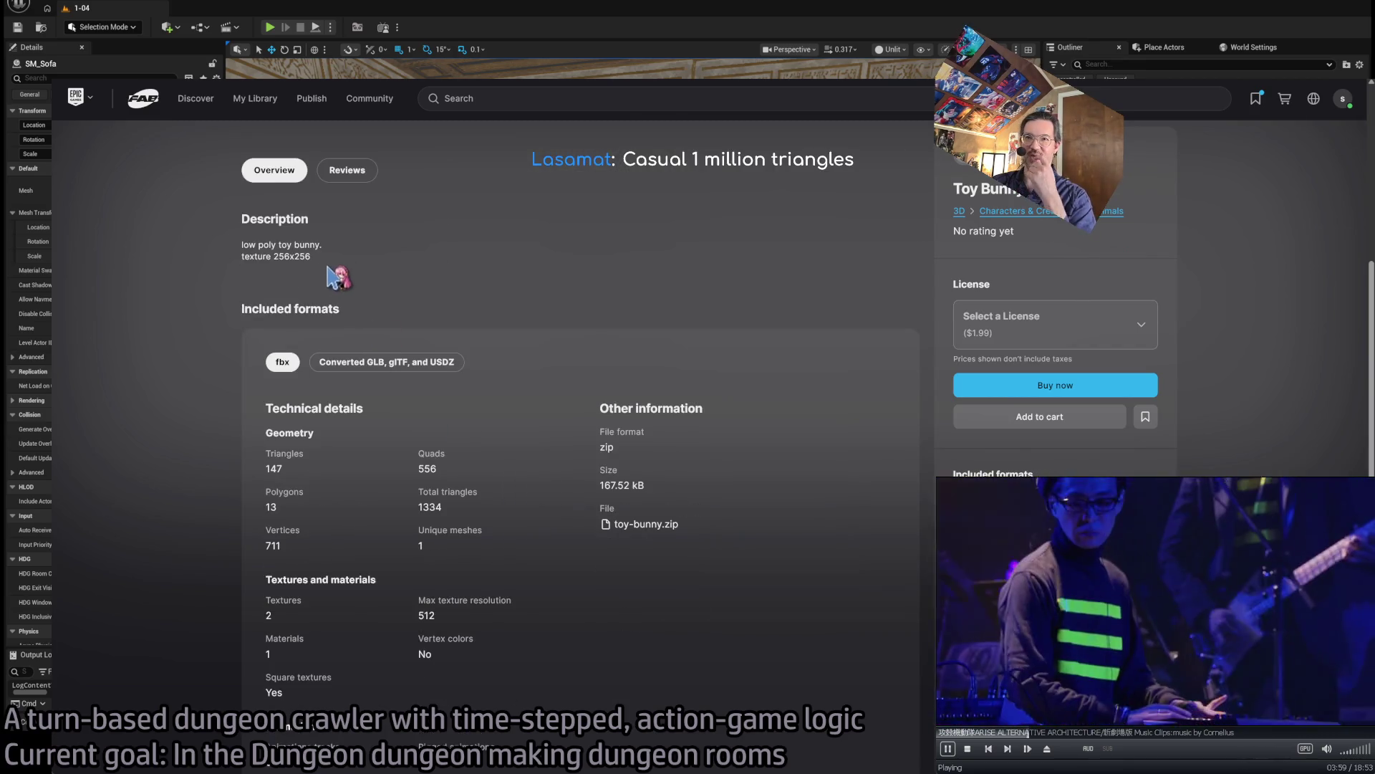
scroll(649, 262, "up", 6)
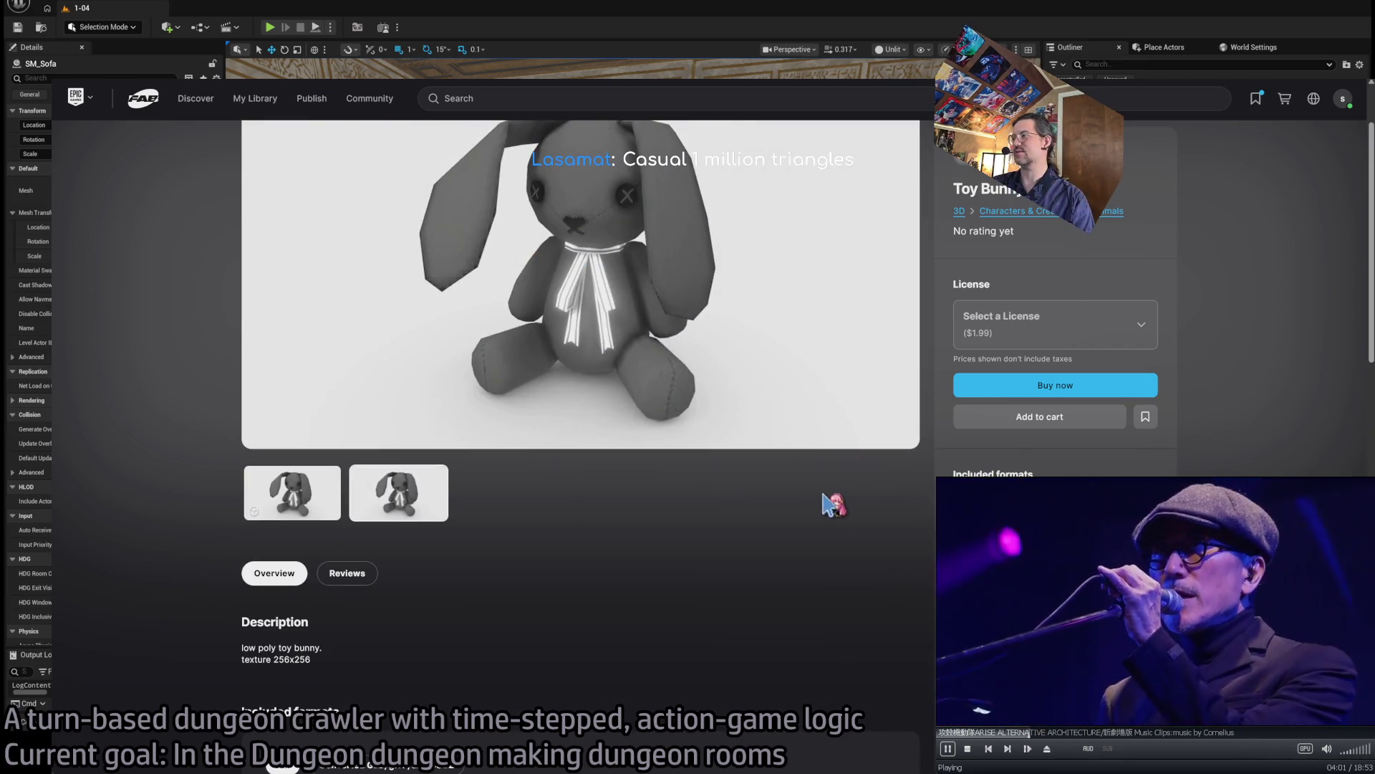
scroll(824, 505, "up", 2)
left_click(978, 201)
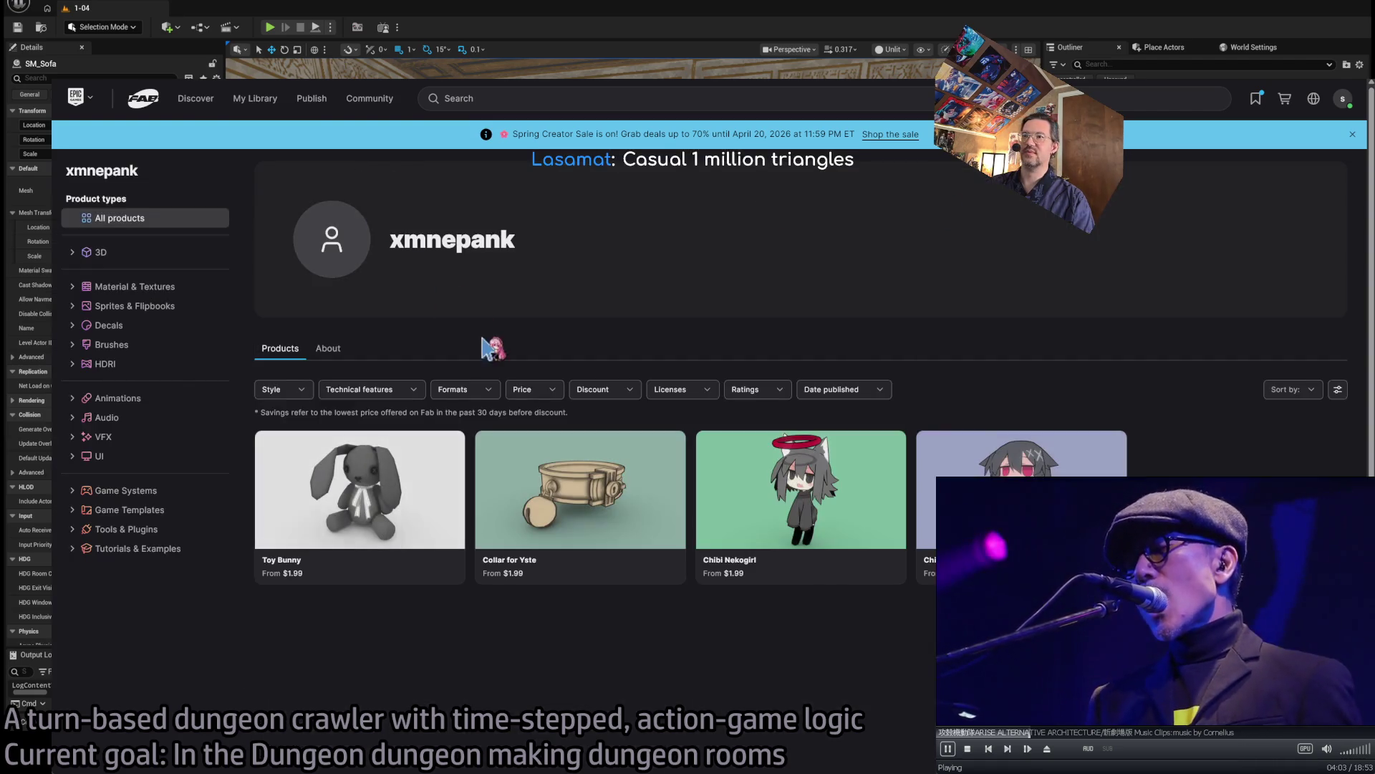
- Examine the Chibi Nekogirl 3D model and details, then return to the plush search results
left_click(817, 500)
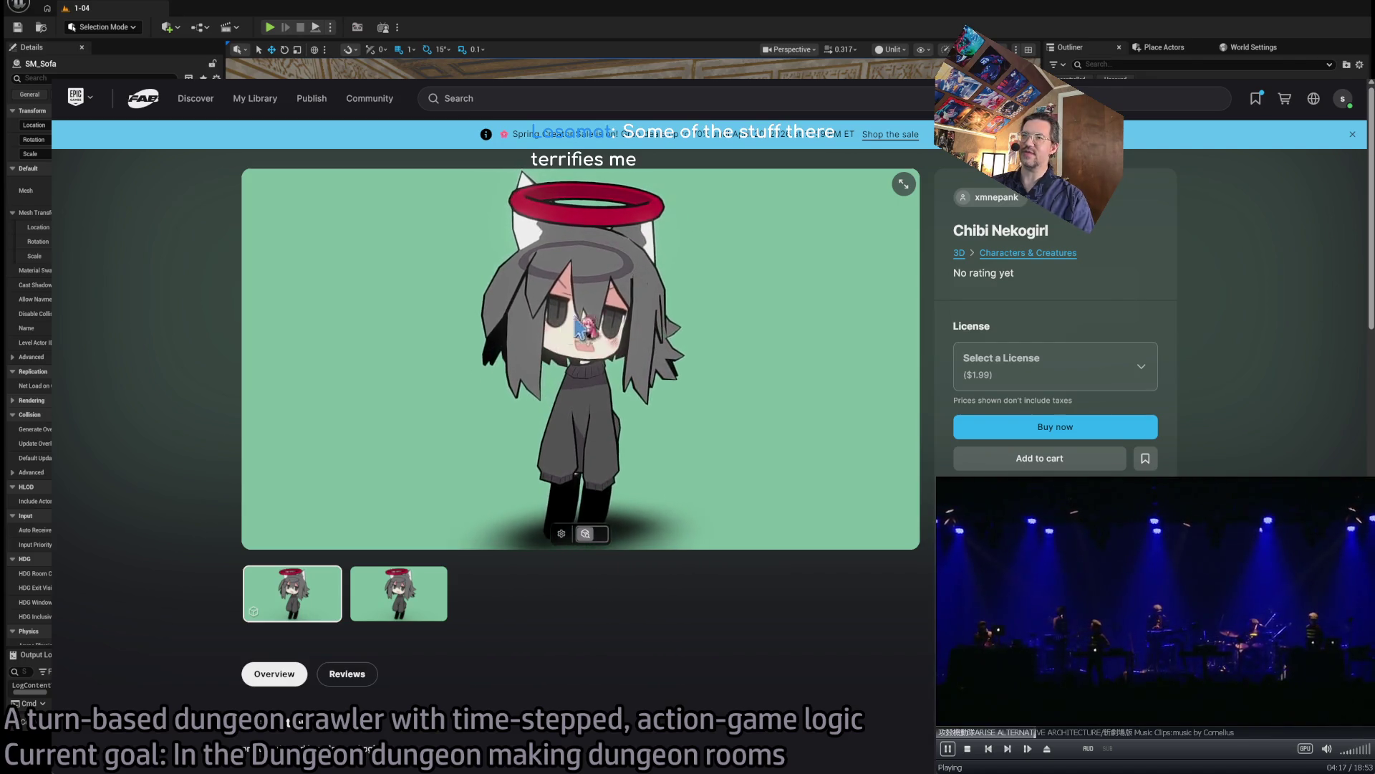
mouse_move(630, 286)
left_mouse_down()
mouse_move(611, 266)
mouse_move(658, 301)
mouse_move(633, 320)
left_mouse_up()
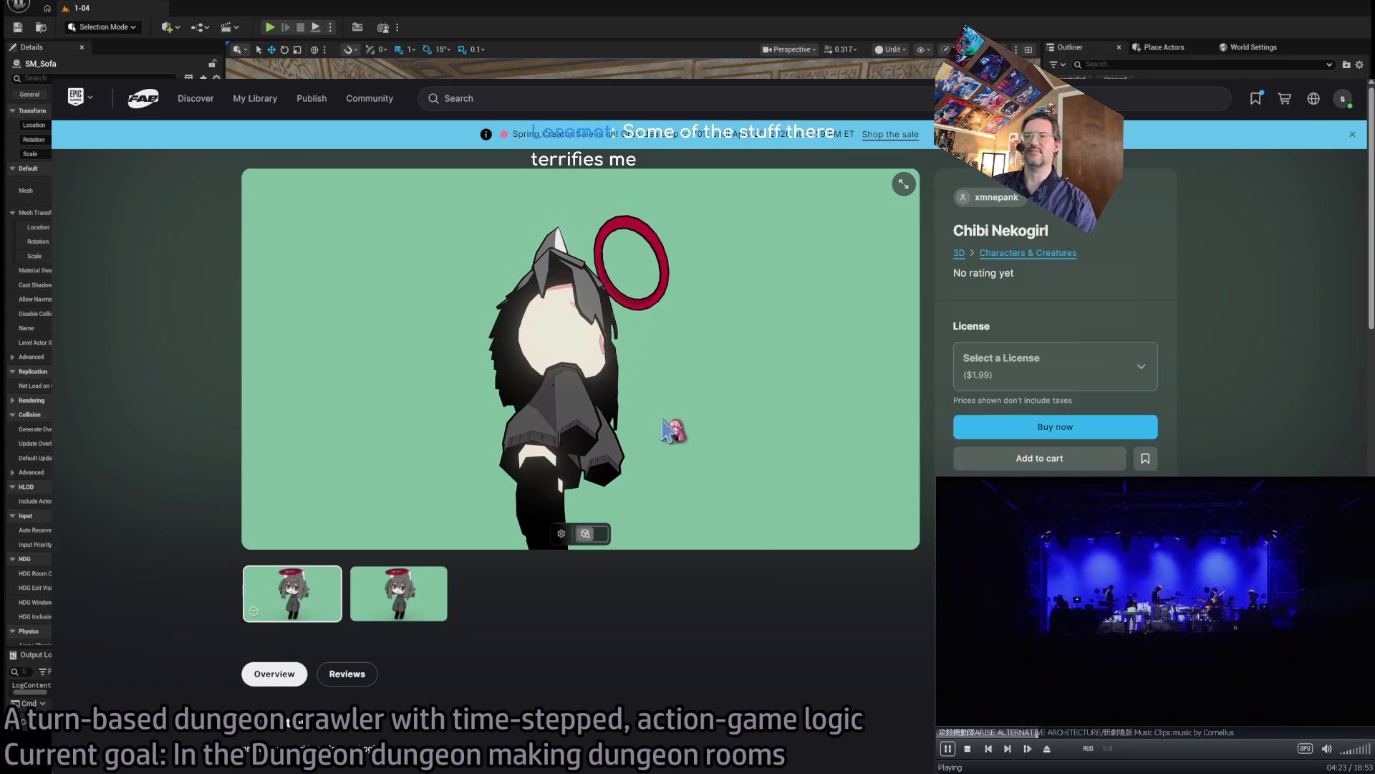
scroll(574, 333, "up", 5)
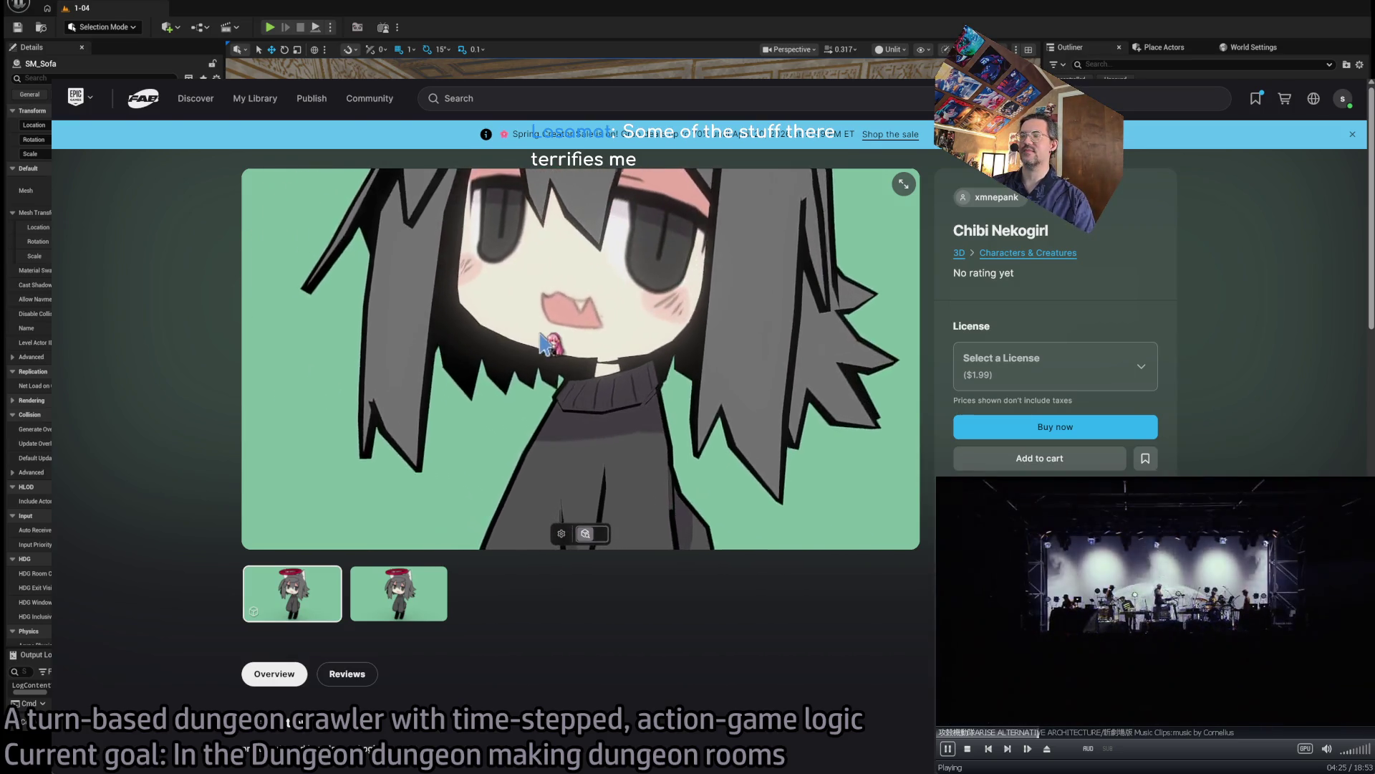
scroll(502, 605, "down", 10)
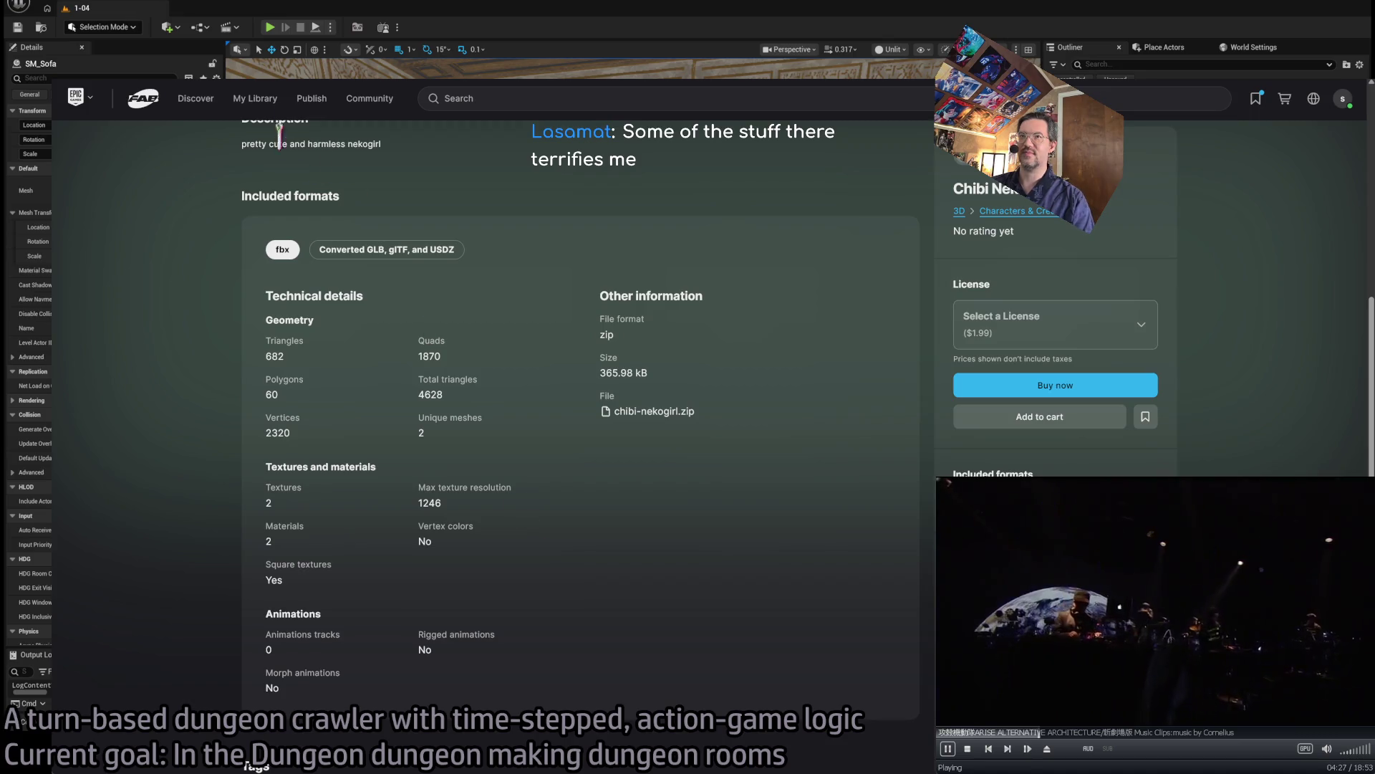
key("alt+Left")
scroll(758, 450, "down", 4)
scroll(758, 450, "up", 4)
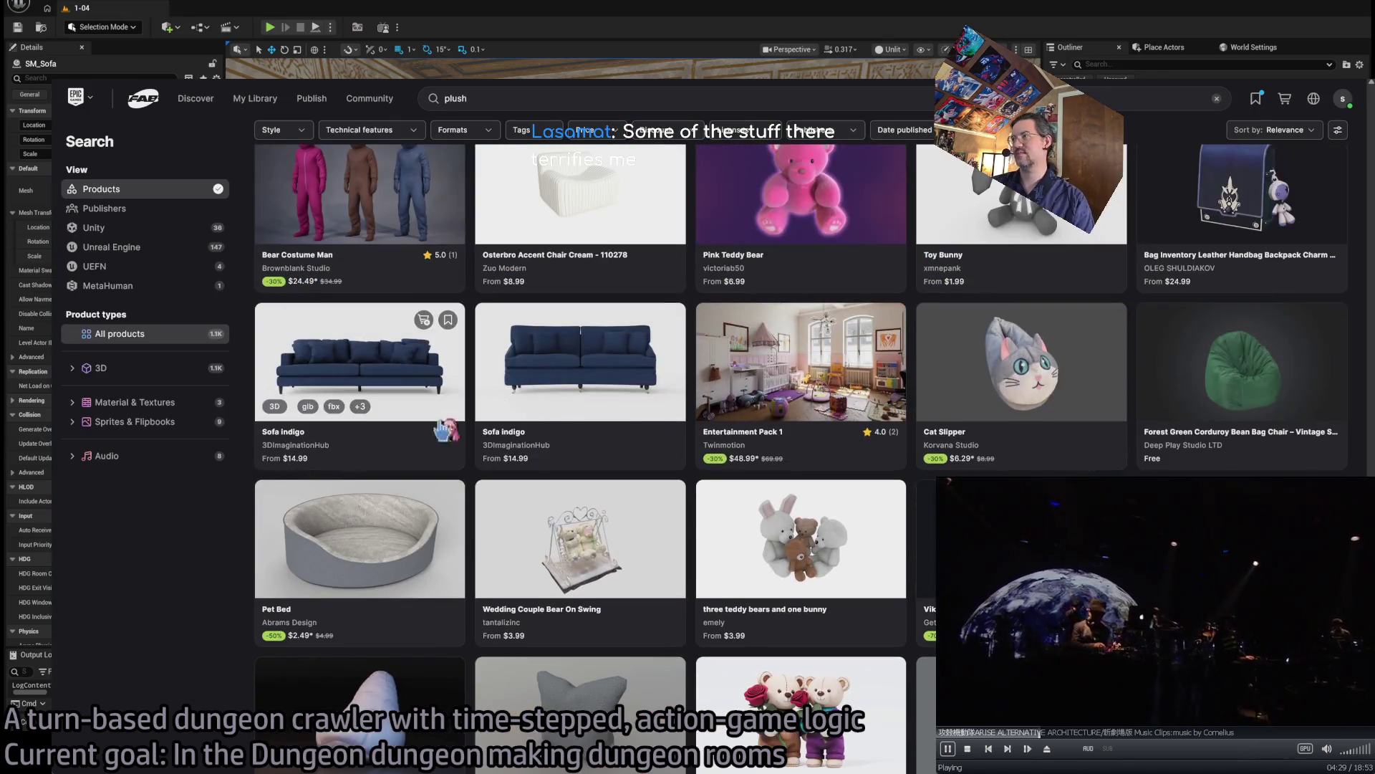
- Look at the Mosquito Crochet doll product page, then return to the plush results
scroll(755, 452, "down", 5)
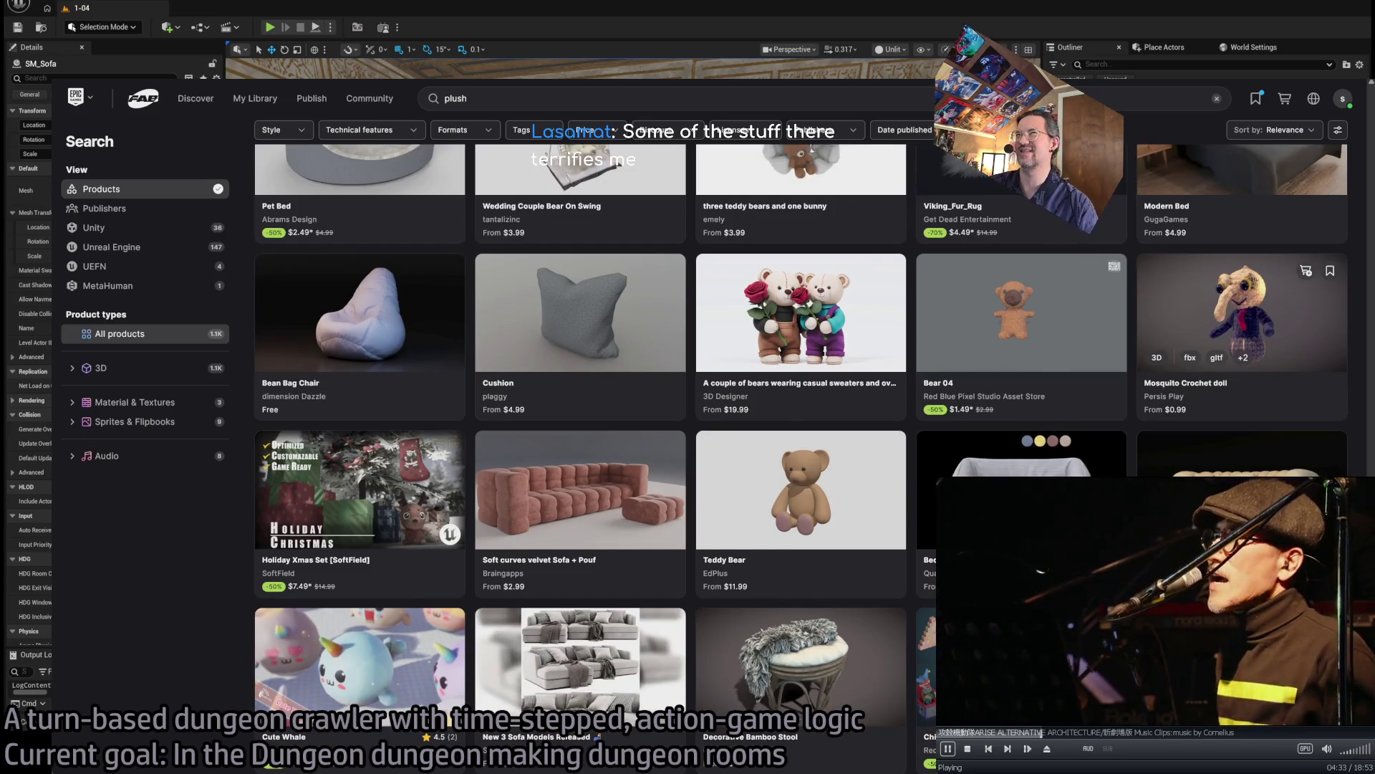
left_click(1238, 306)
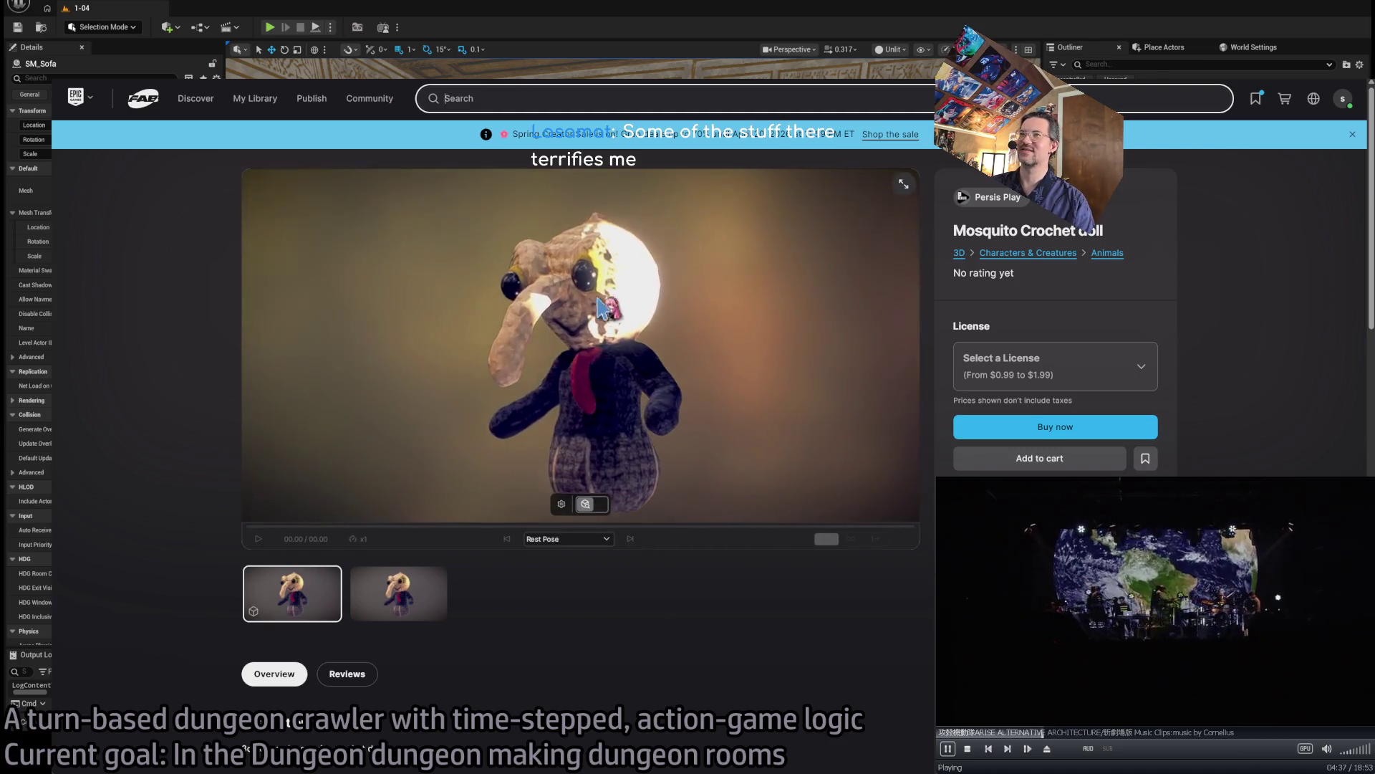
key("alt+Left")
- Scroll further down the plush results and open the Horror Foxy product page
scroll(423, 406, "down", 7)
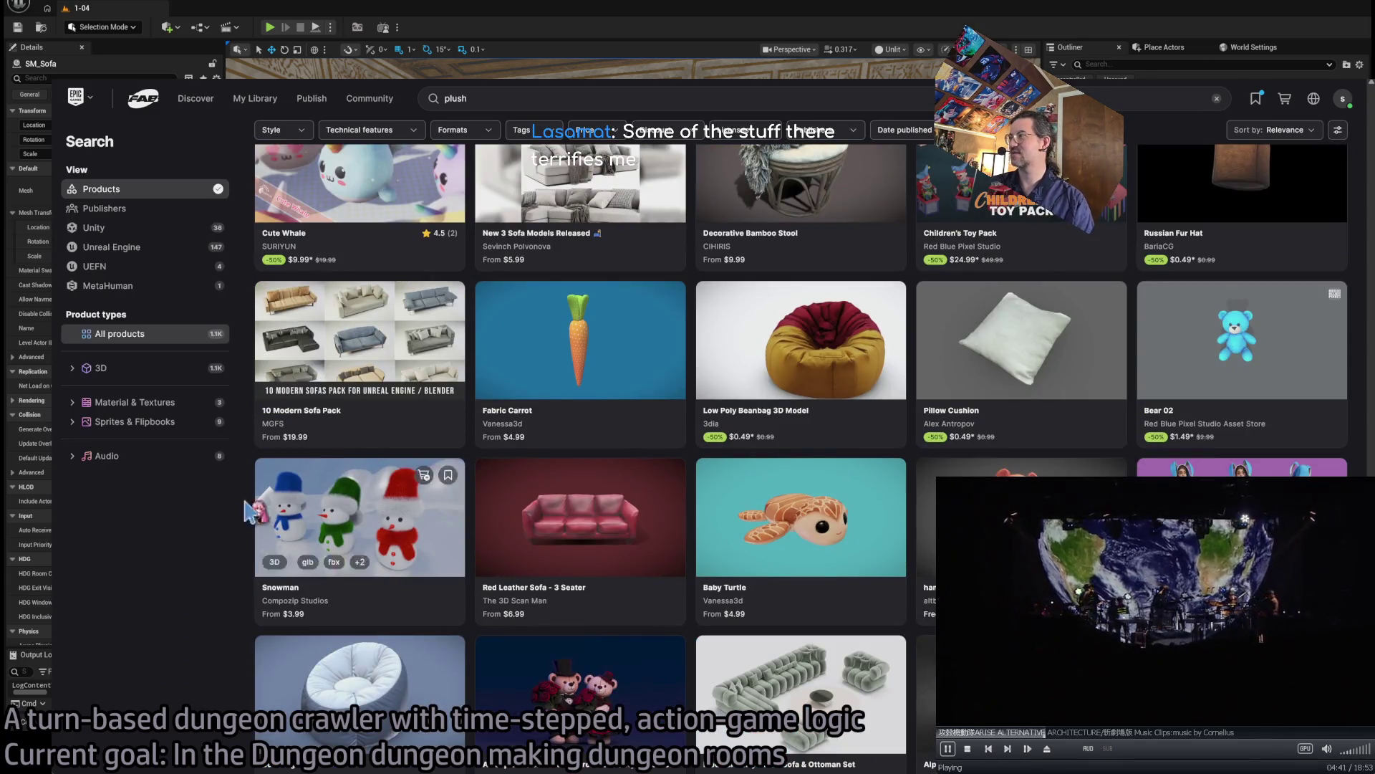
scroll(248, 509, "down", 2)
scroll(247, 509, "down", 8)
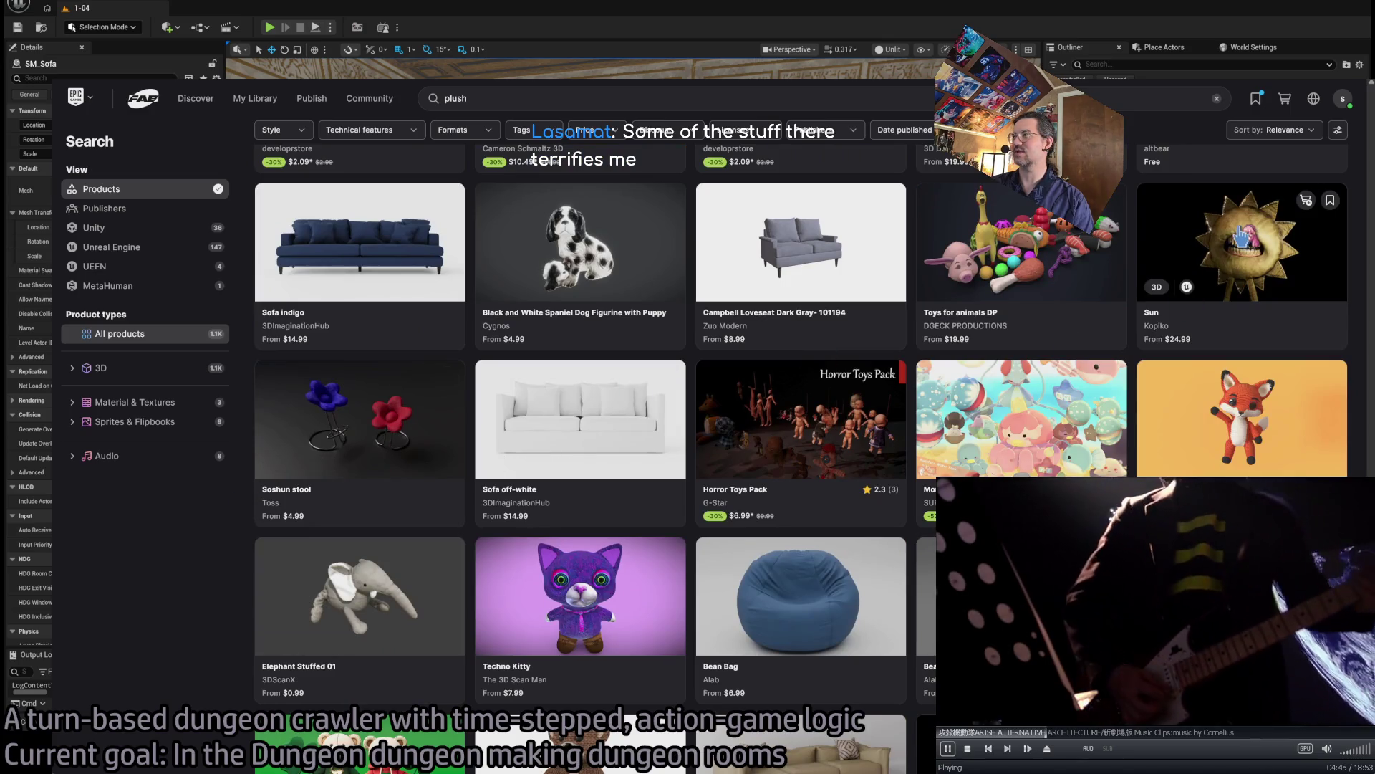
scroll(396, 465, "down", 5)
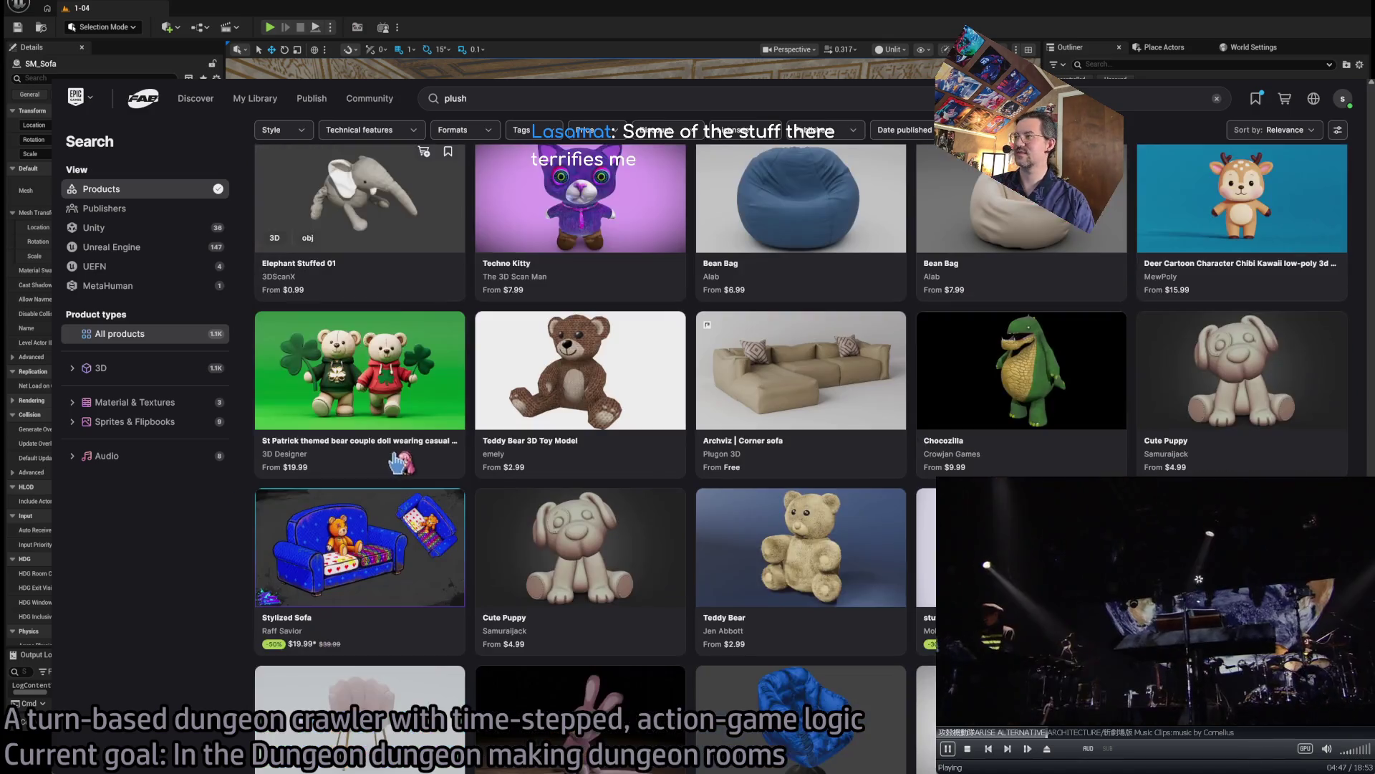
scroll(397, 464, "down", 8)
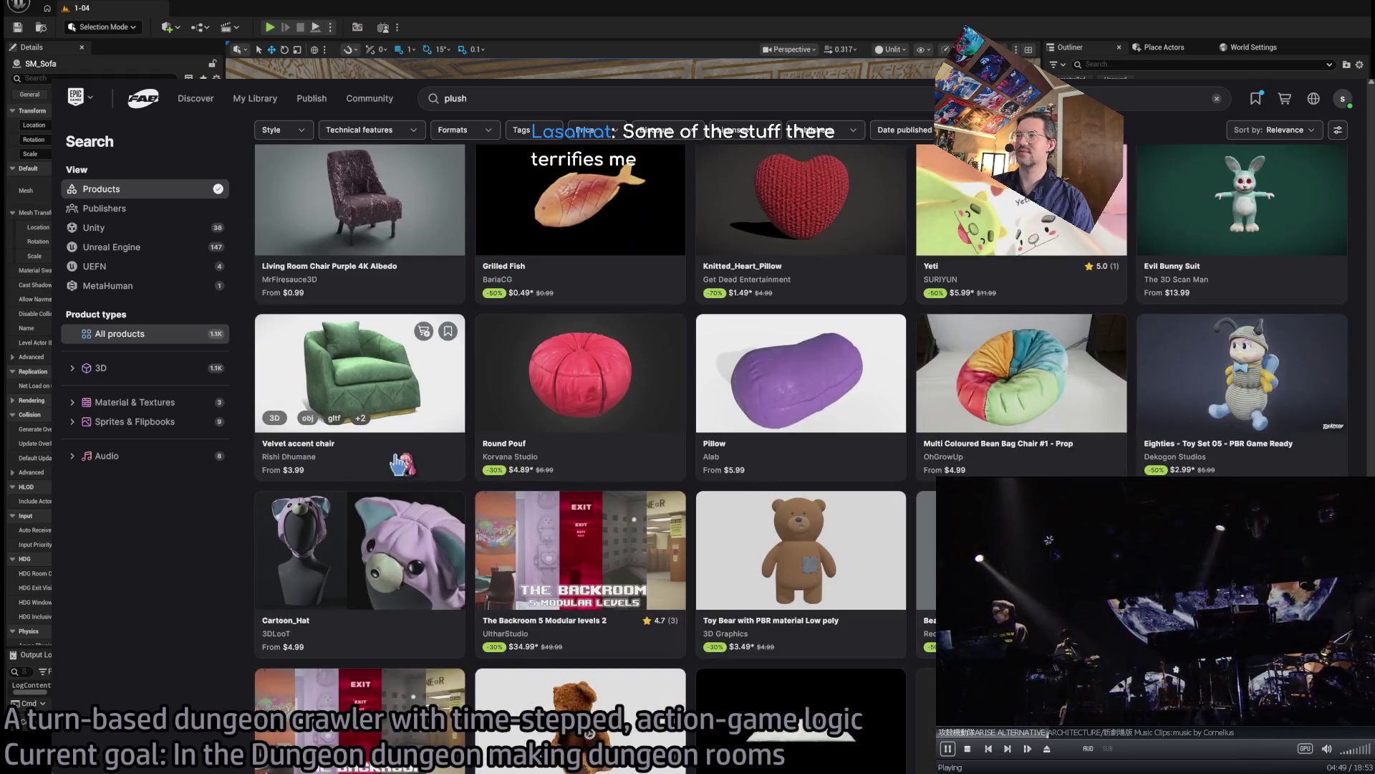
scroll(397, 464, "down", 6)
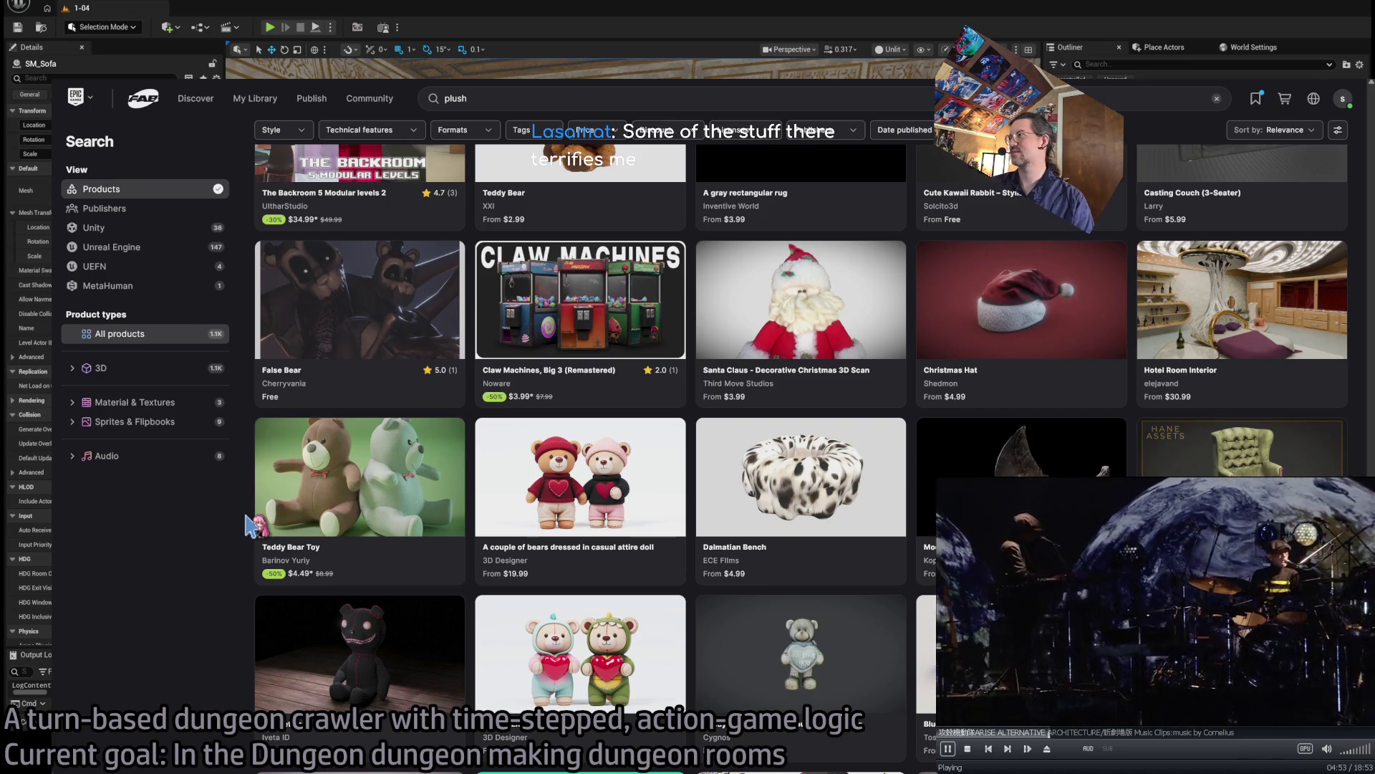
scroll(251, 523, "down", 5)
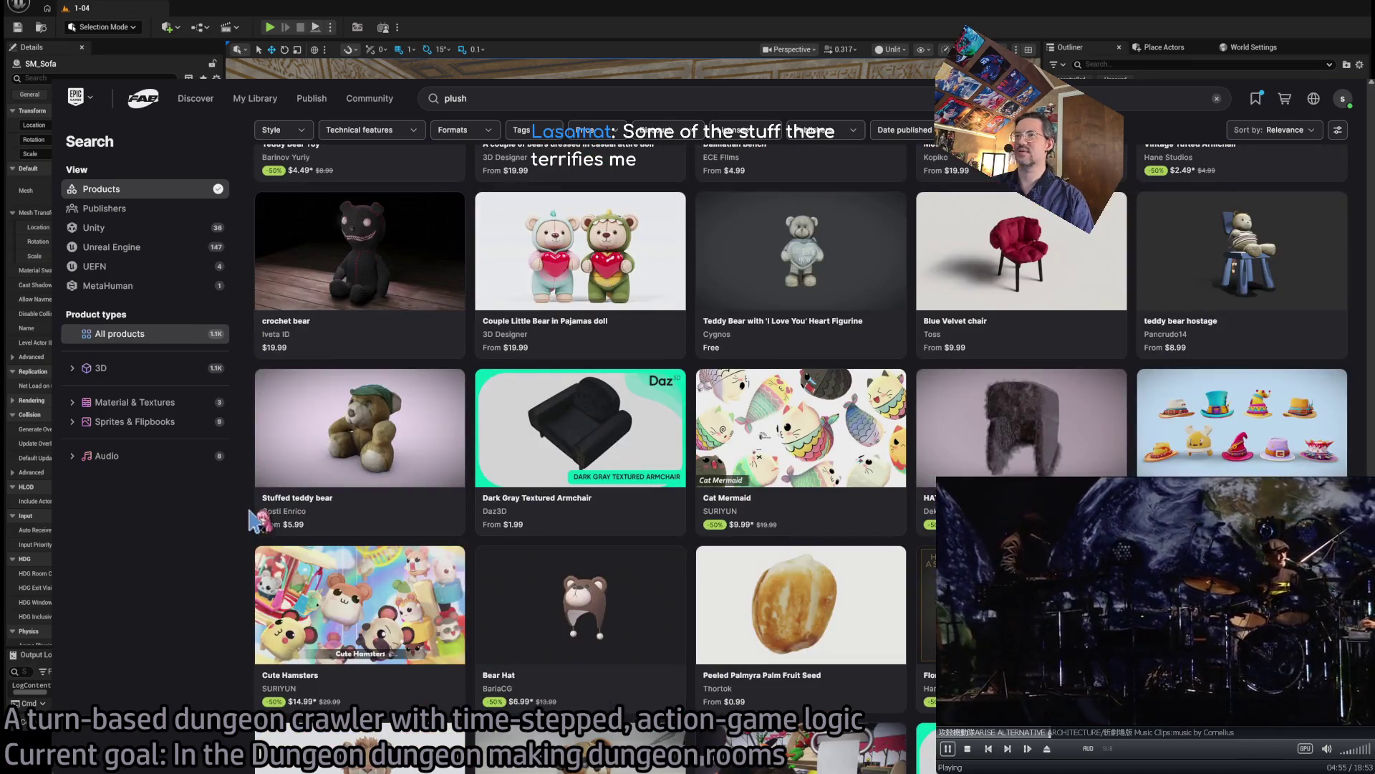
scroll(253, 521, "down", 5)
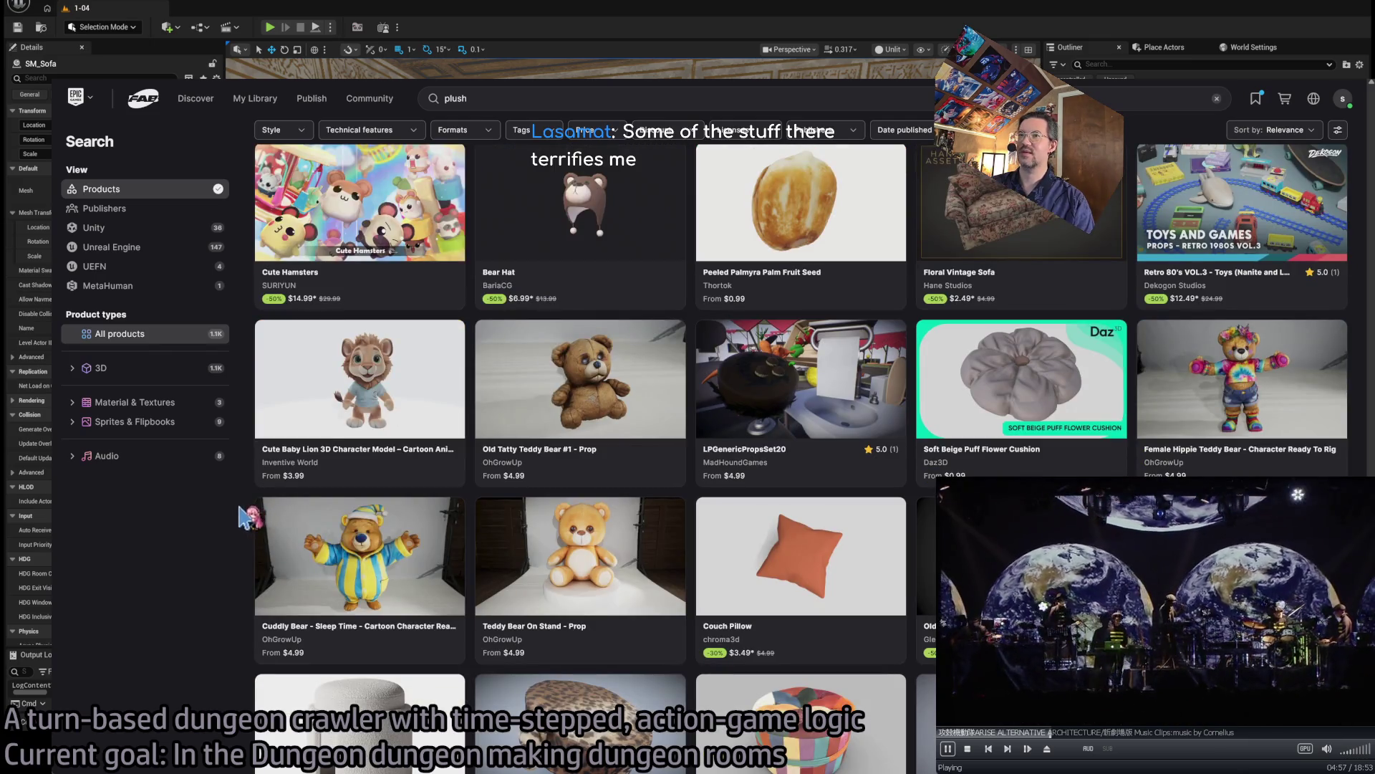
scroll(240, 513, "down", 3)
scroll(247, 509, "down", 4)
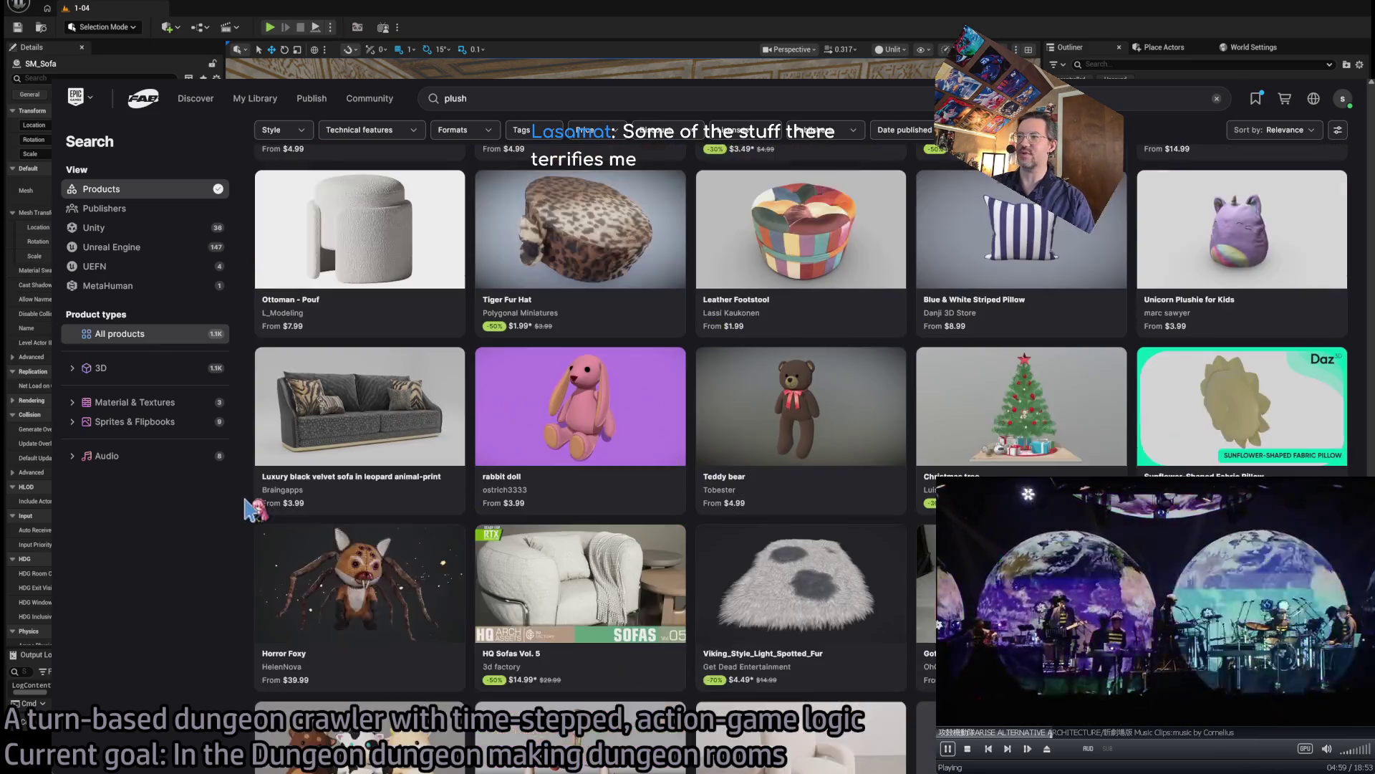
scroll(251, 510, "down", 4)
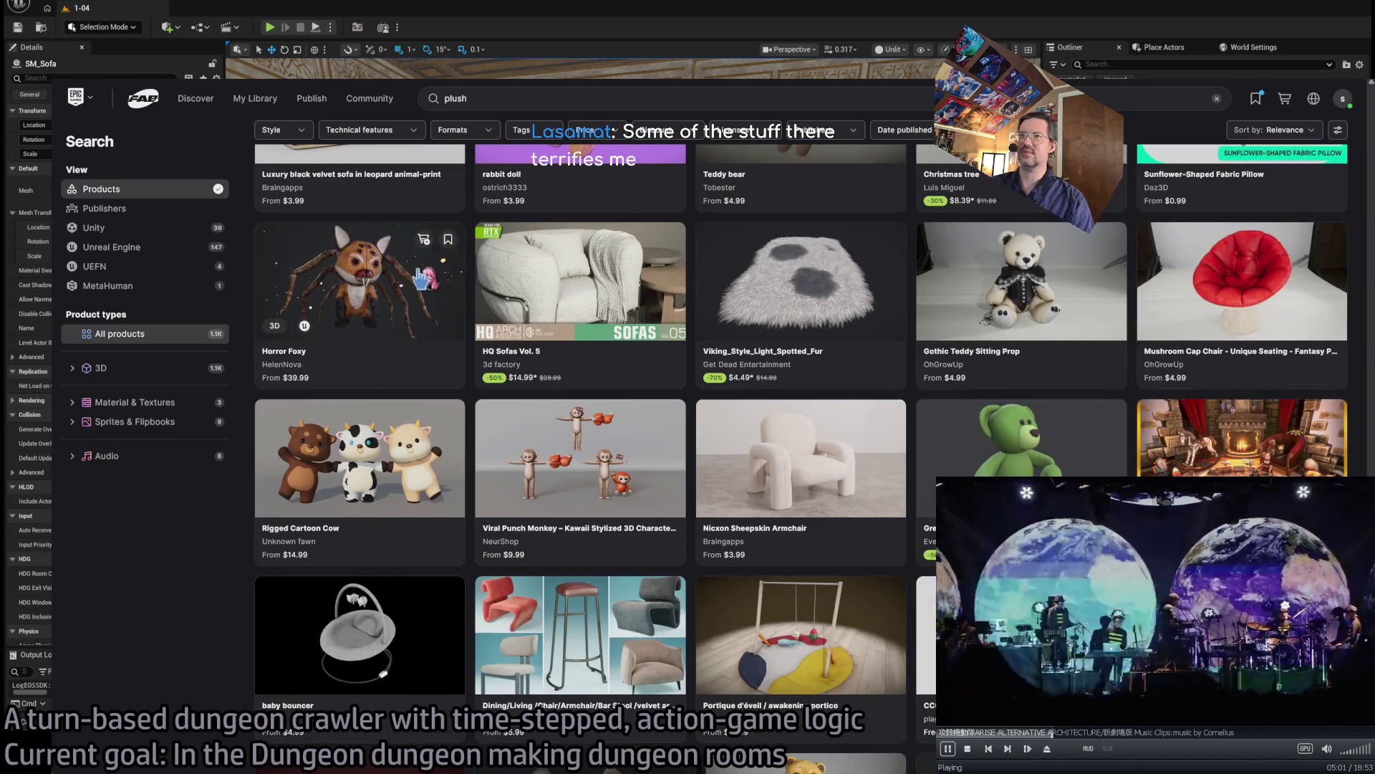
left_click(358, 301)
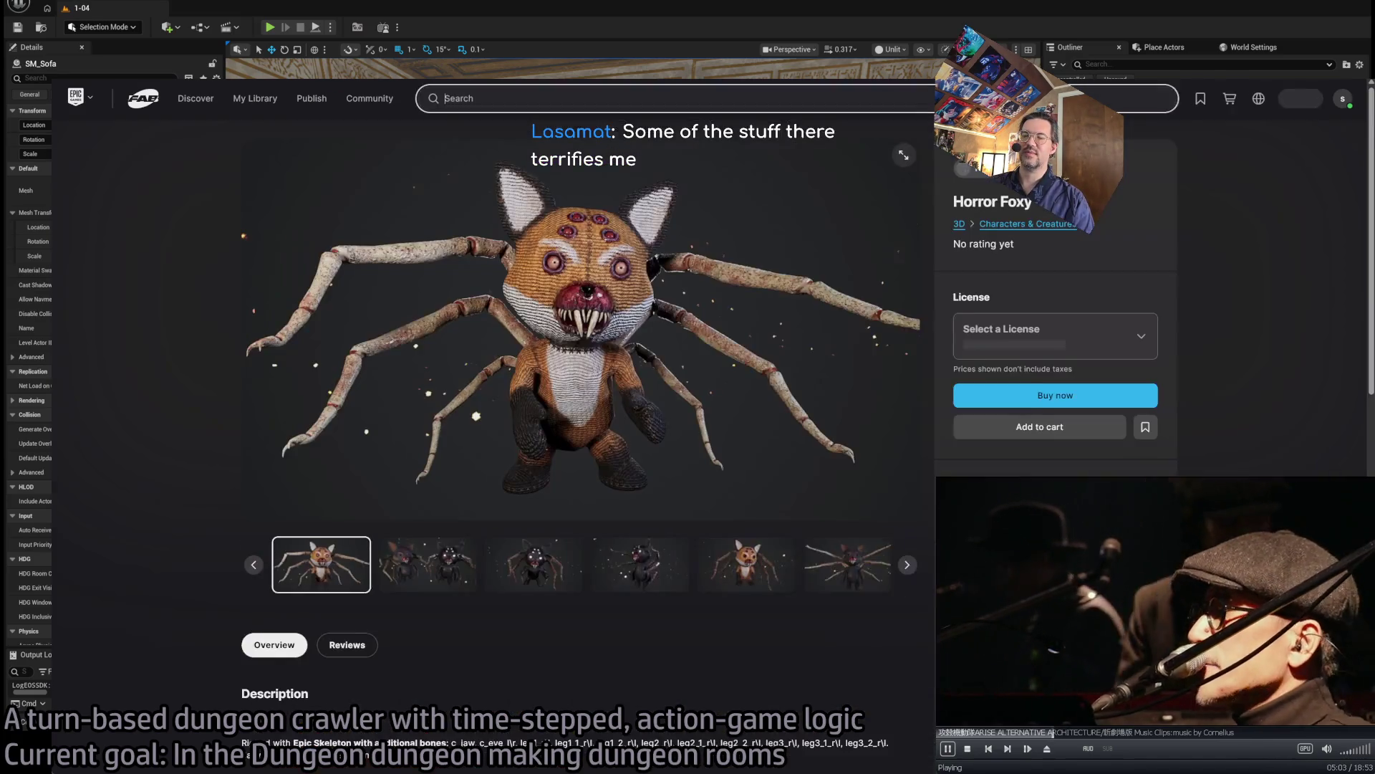
- Browse four more Horror Foxy gallery preview images
left_click(430, 591)
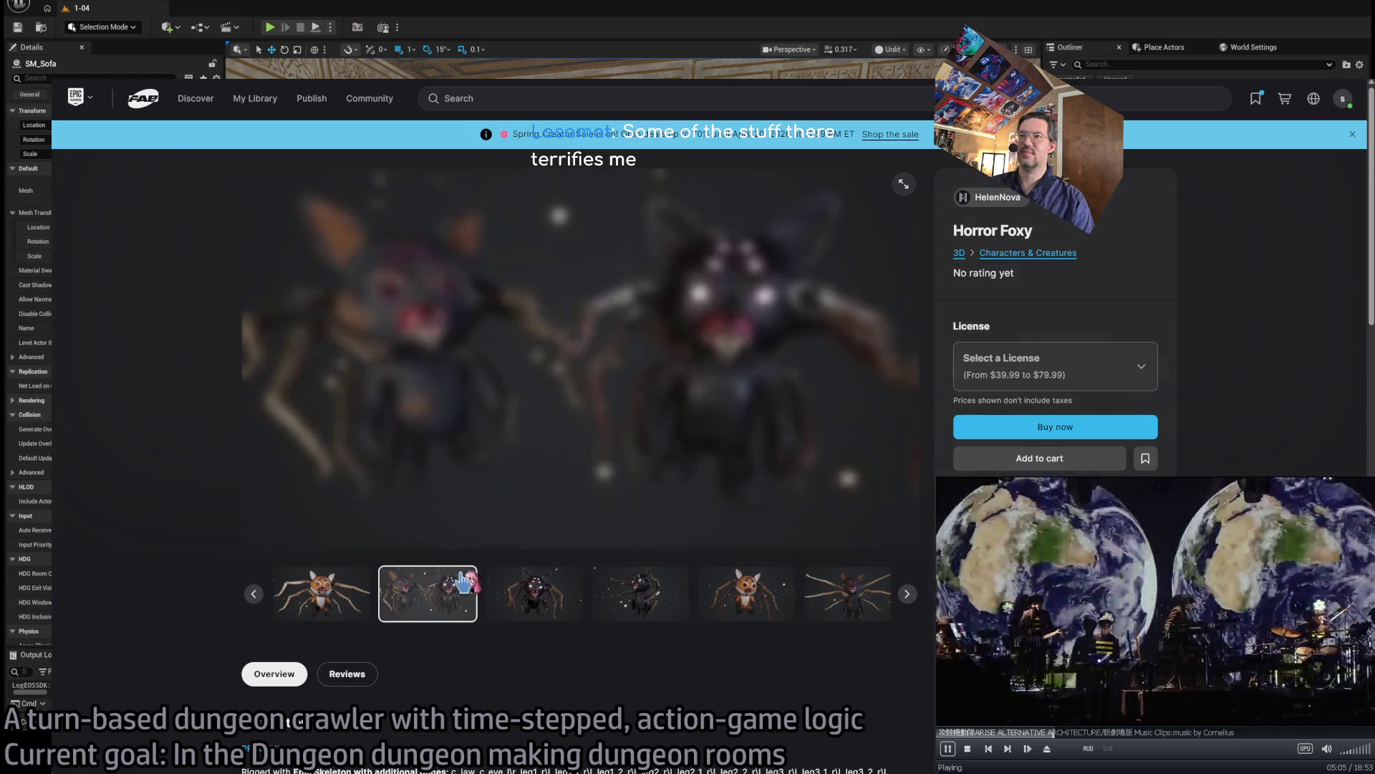
left_click(534, 582)
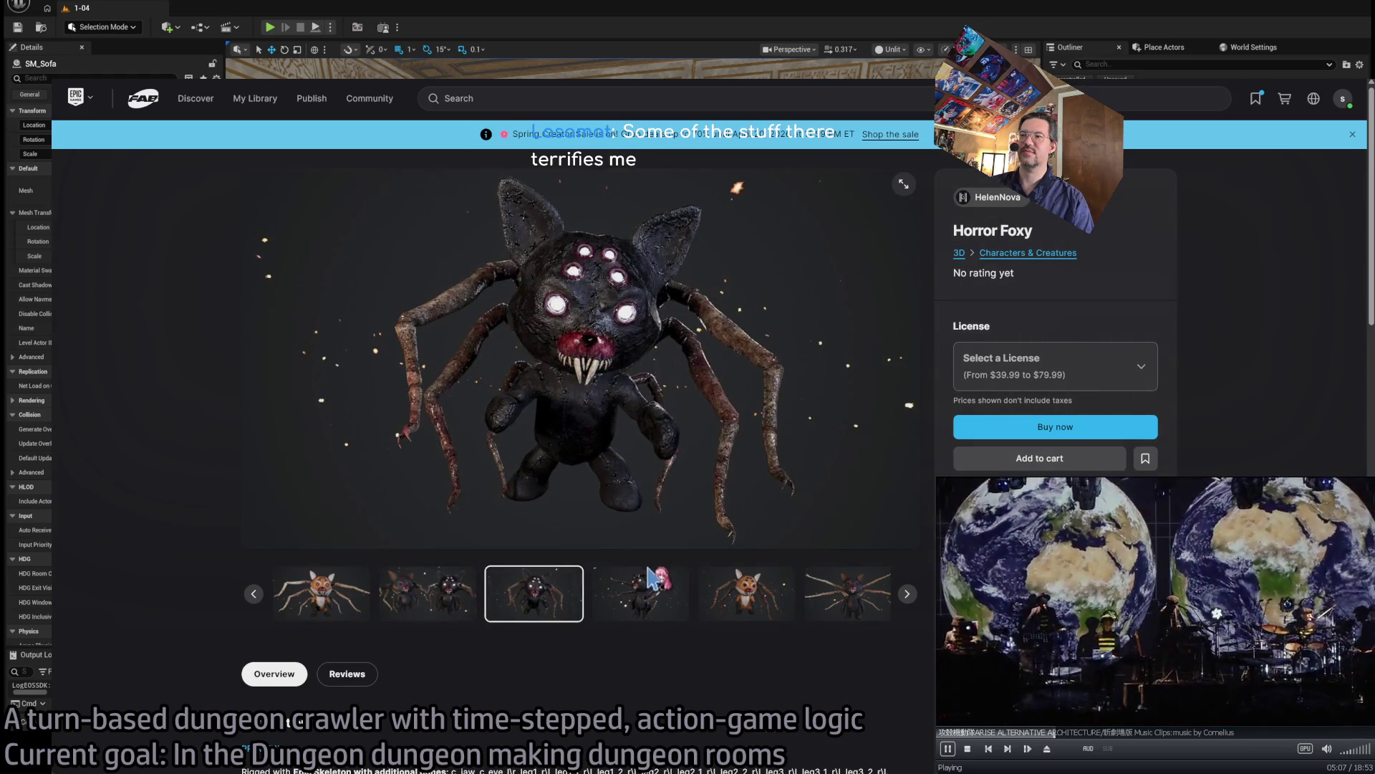
left_click(651, 577)
left_click(751, 599)
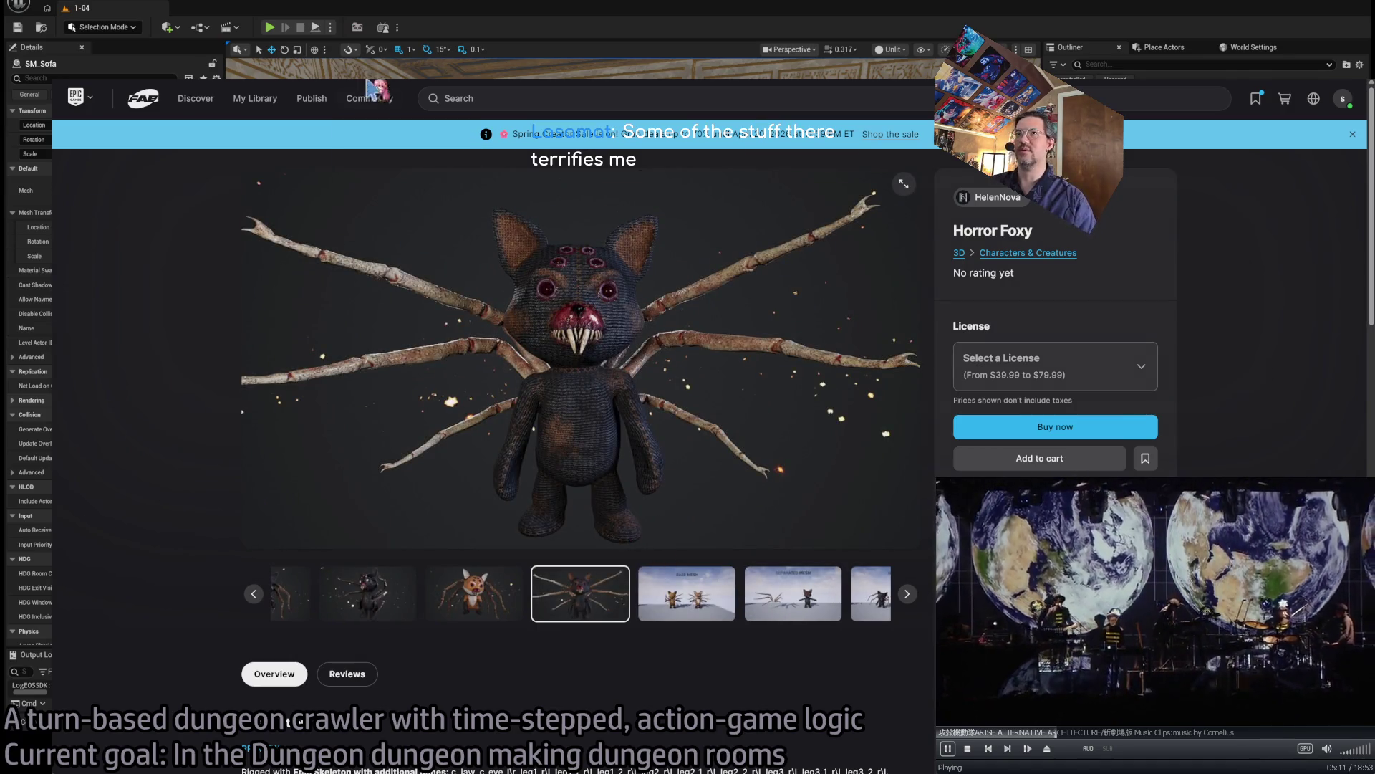
- Return to the Sun page, view its previews including the two-suns image, then go back to results
key("alt+Left")
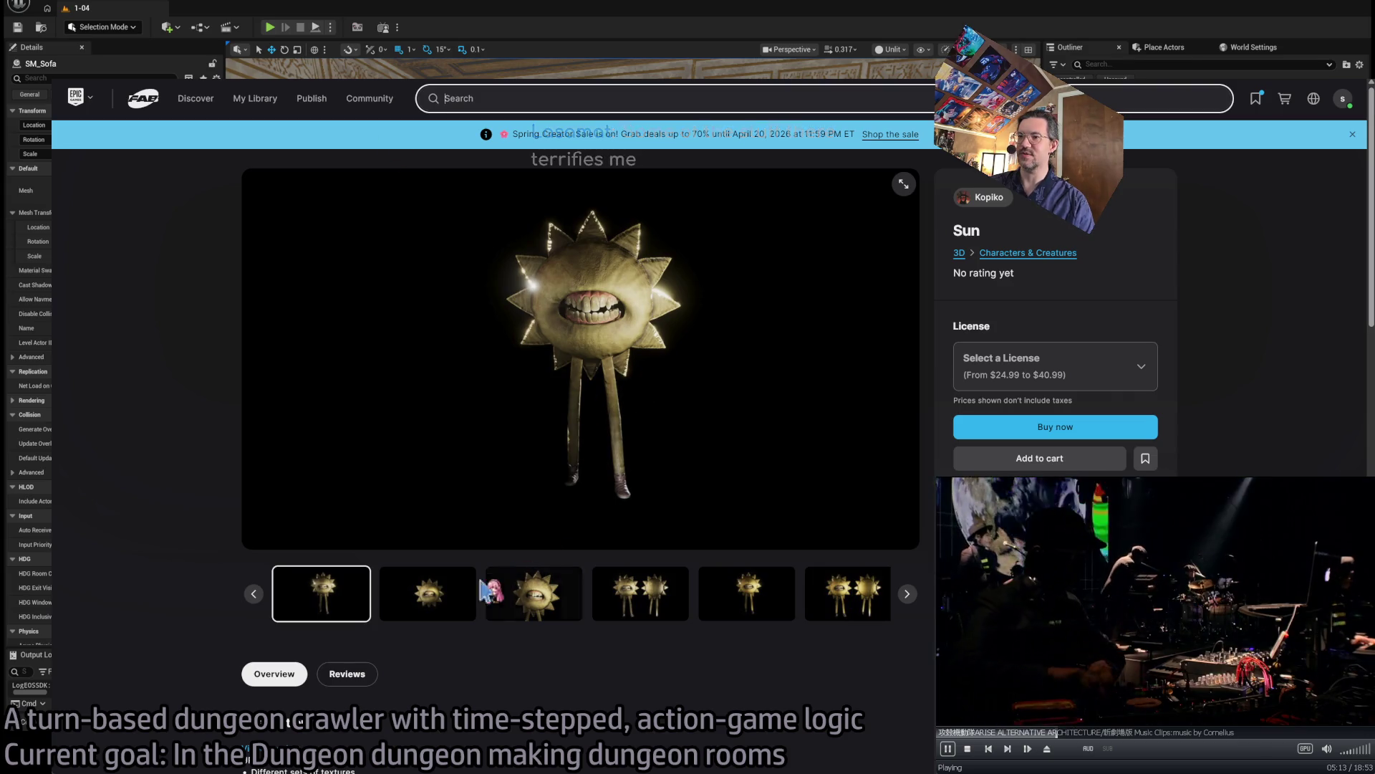
left_click(427, 593)
left_click(534, 594)
left_click(622, 604)
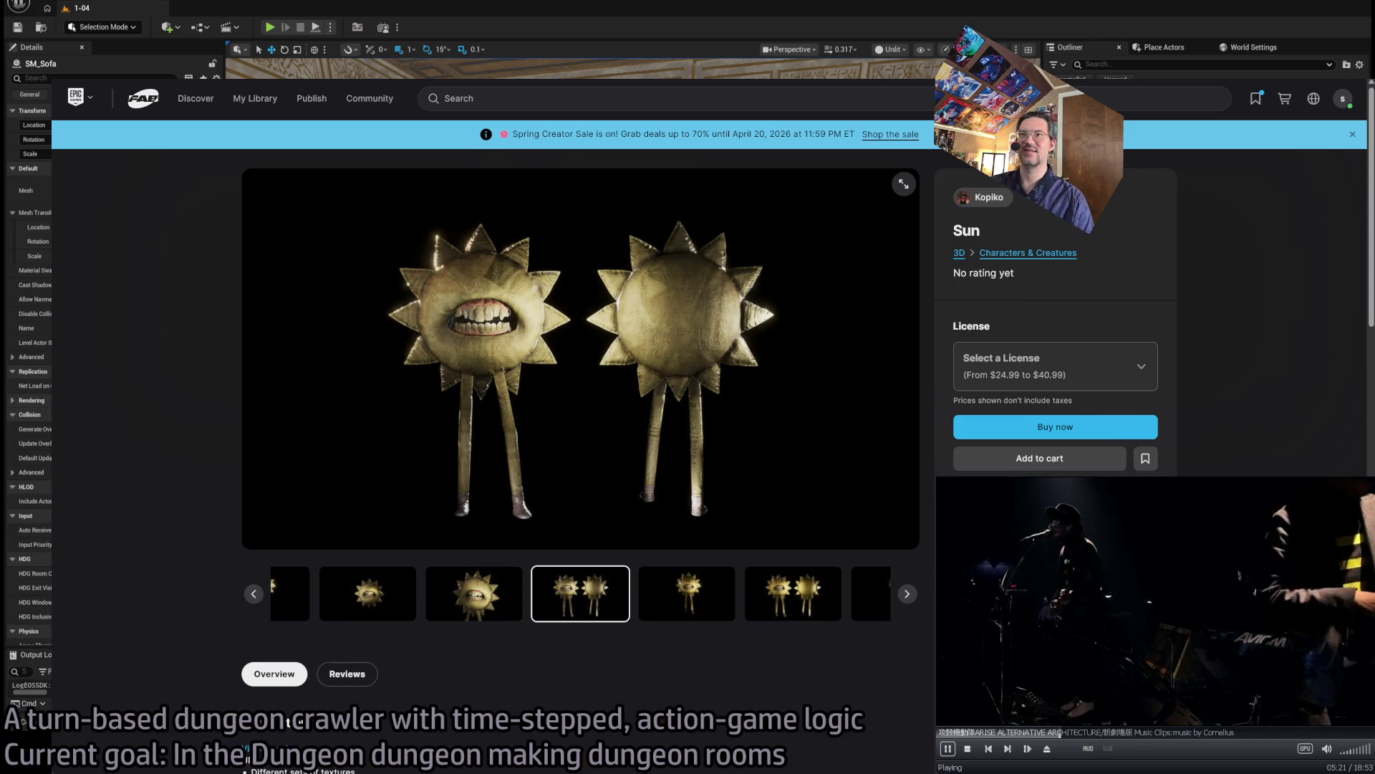
key("Left")
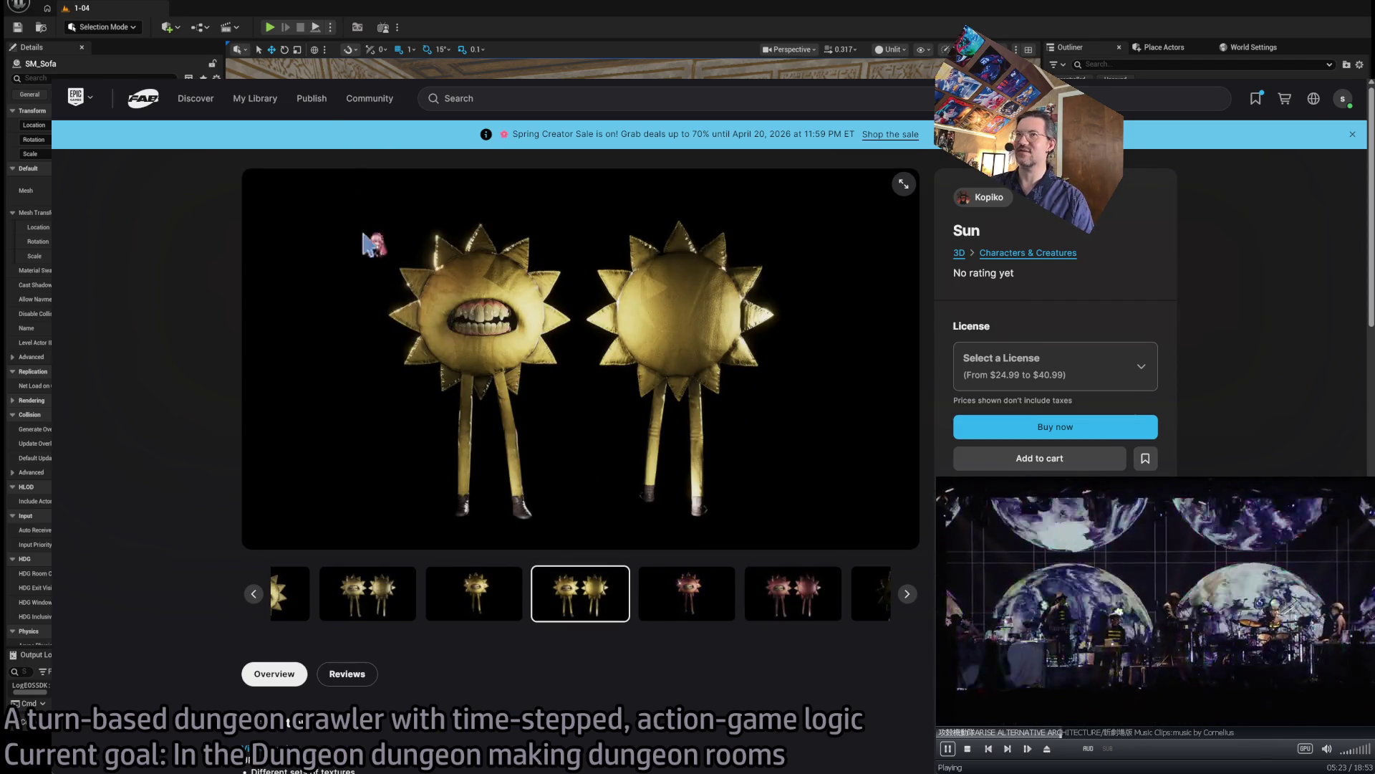
key("alt+Left")
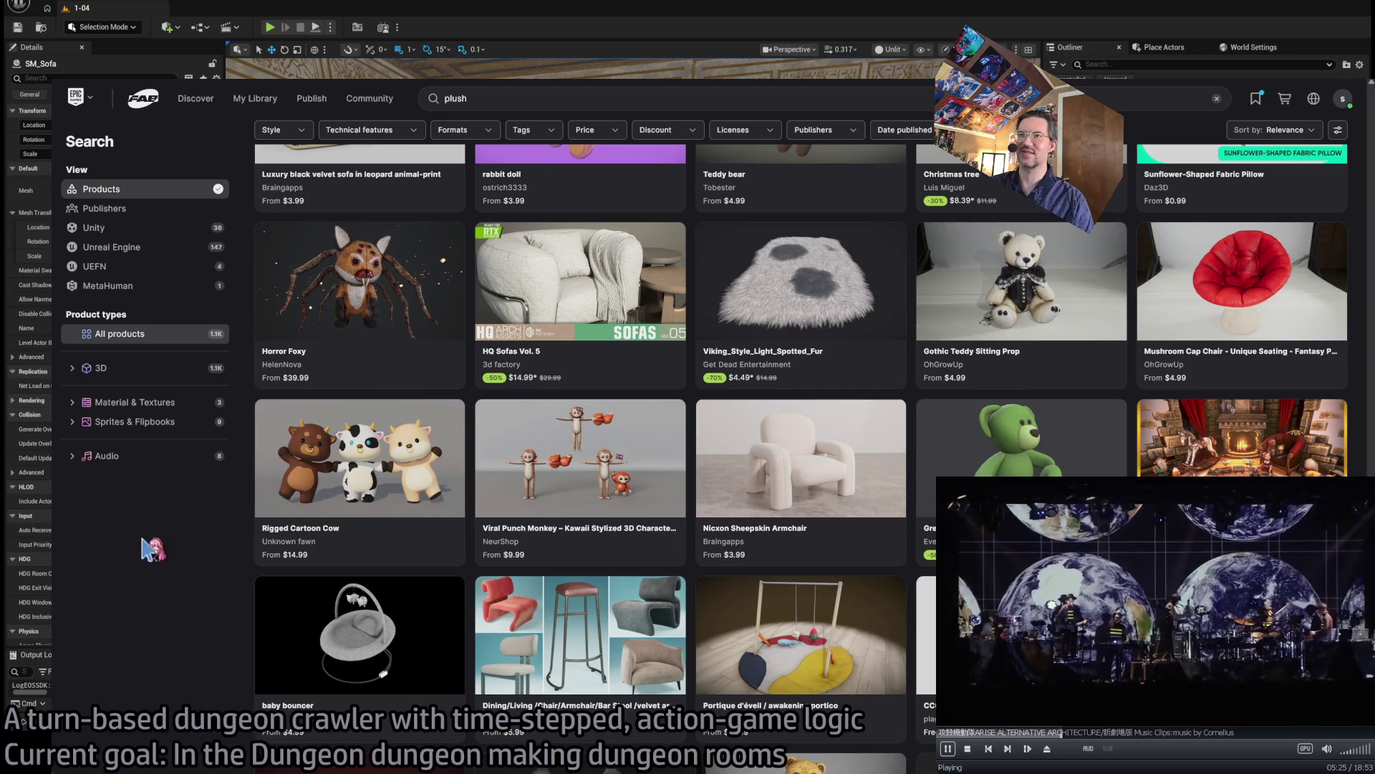
- Scroll the plush results and open the free Modern Woman 2 product page
scroll(213, 533, "down", 2)
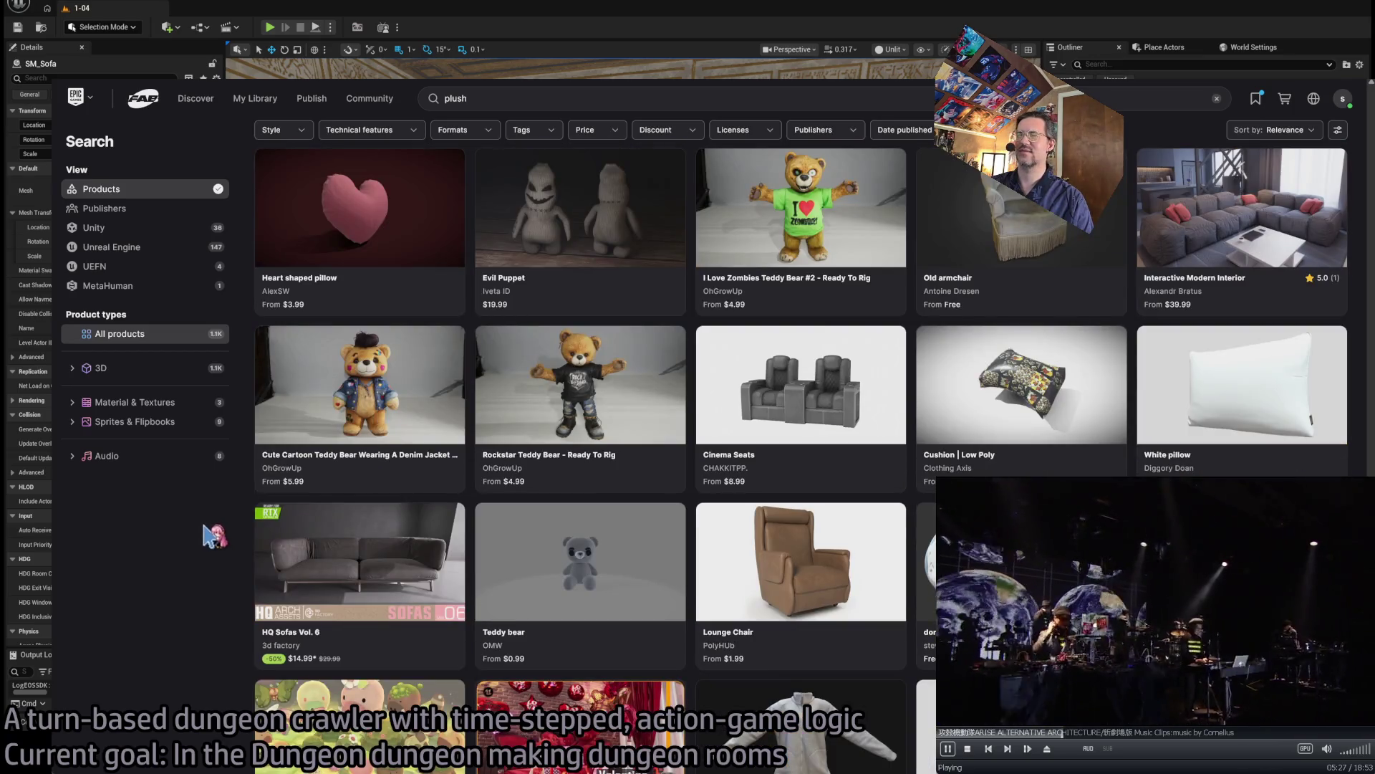
scroll(213, 533, "down", 8)
scroll(213, 534, "down", 7)
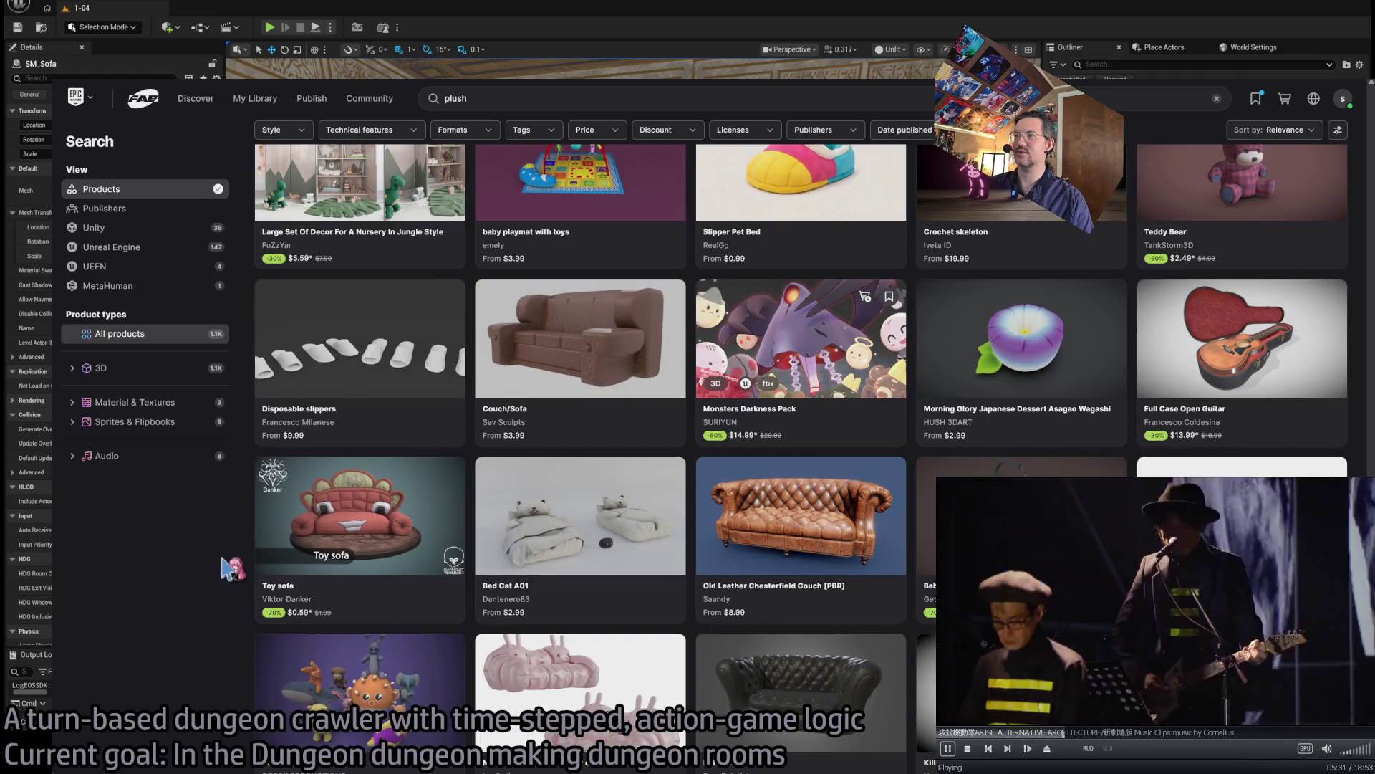
scroll(193, 573, "down", 4)
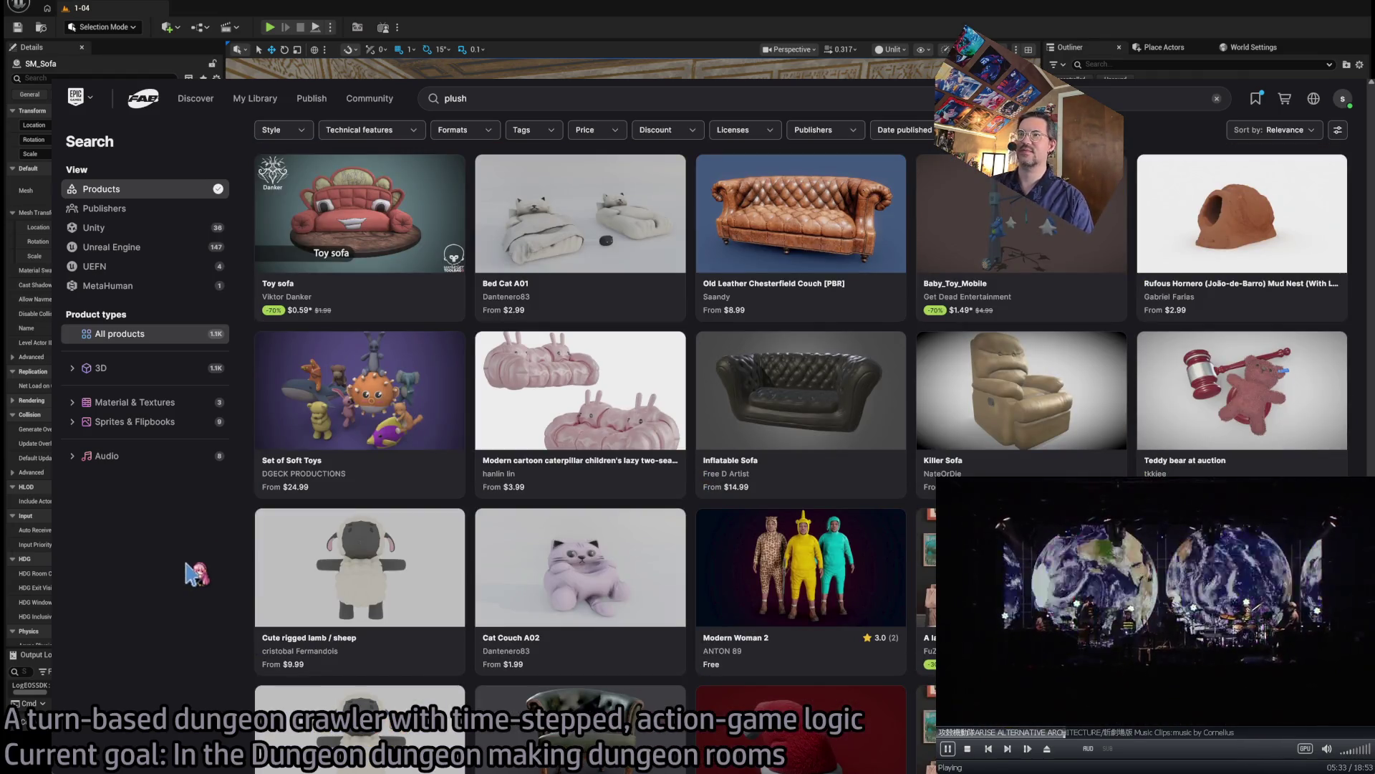
scroll(195, 571, "down", 1)
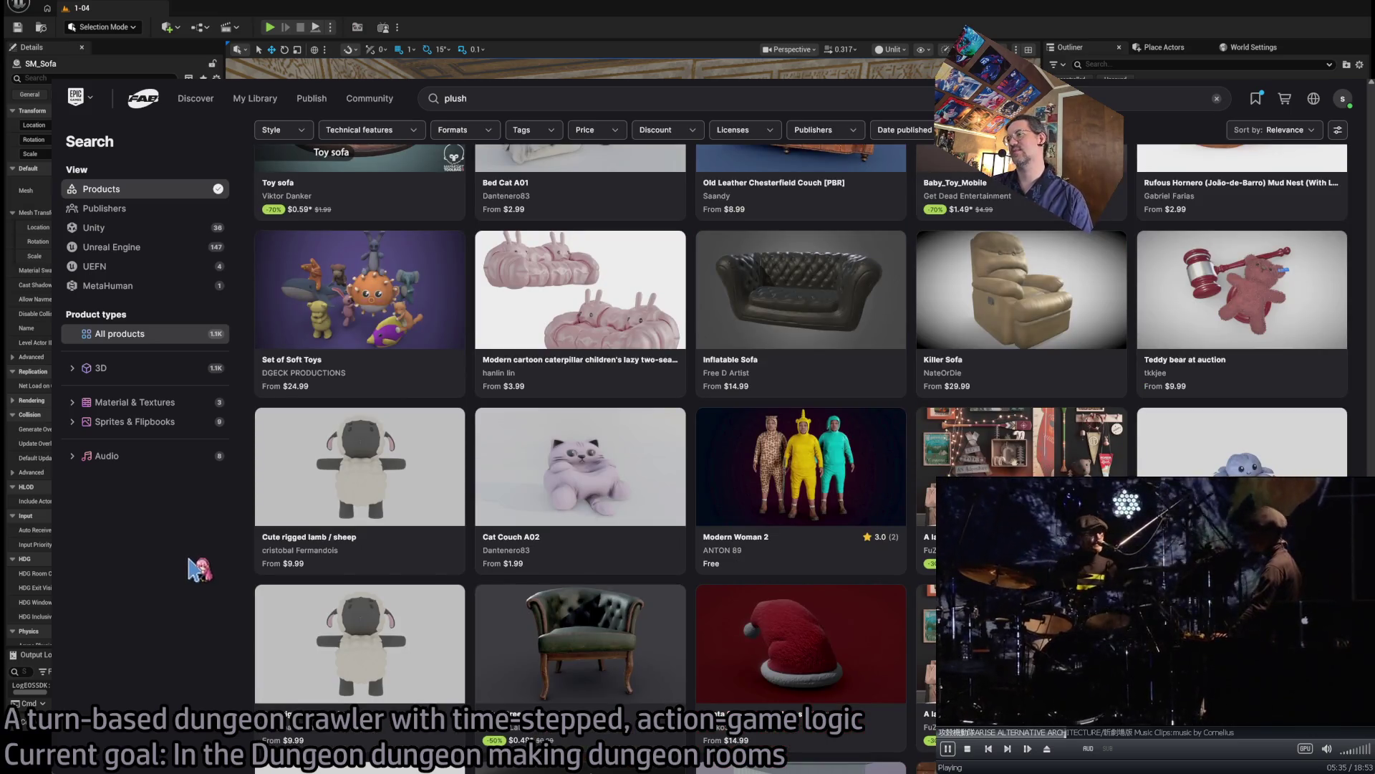
left_click(829, 451)
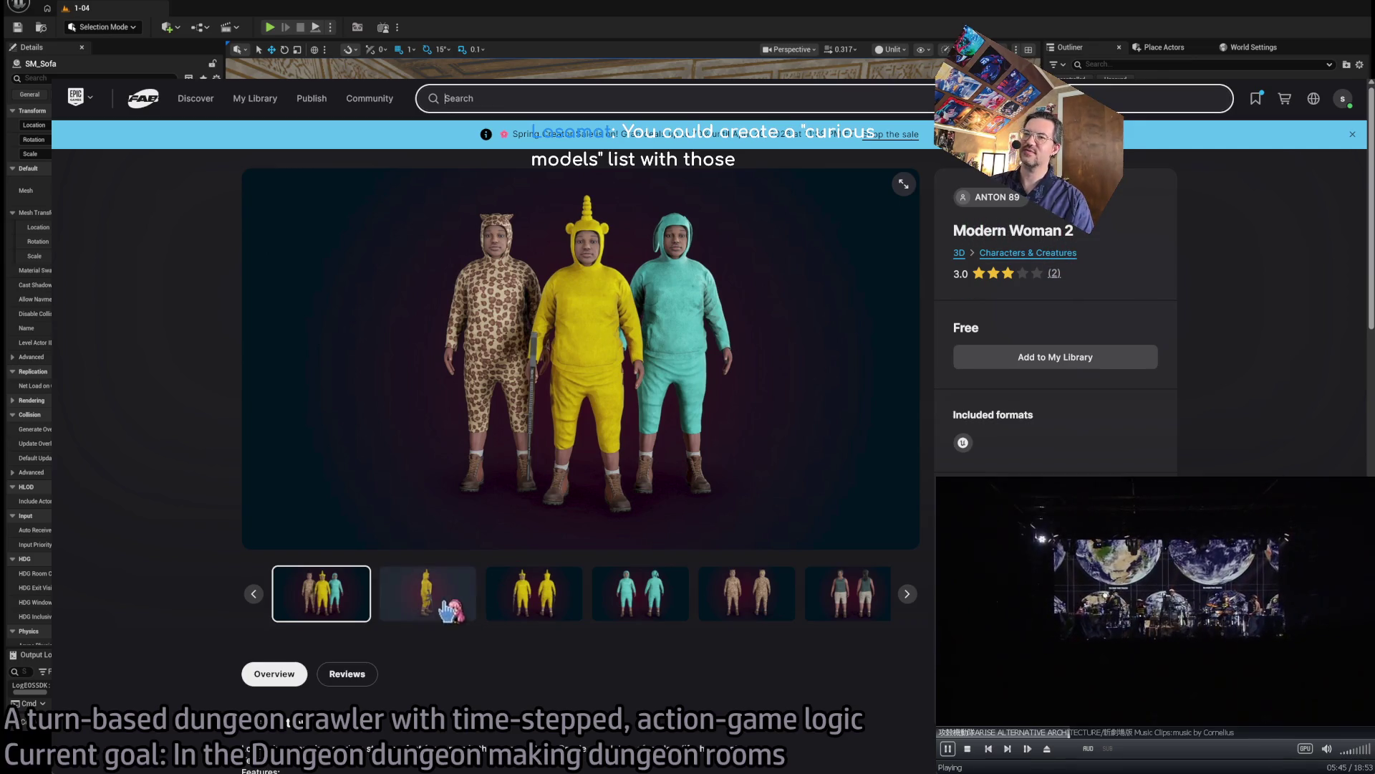
- Toggle the gallery between the three-figure image and the yellow figure's side view, then go back
left_click(423, 591)
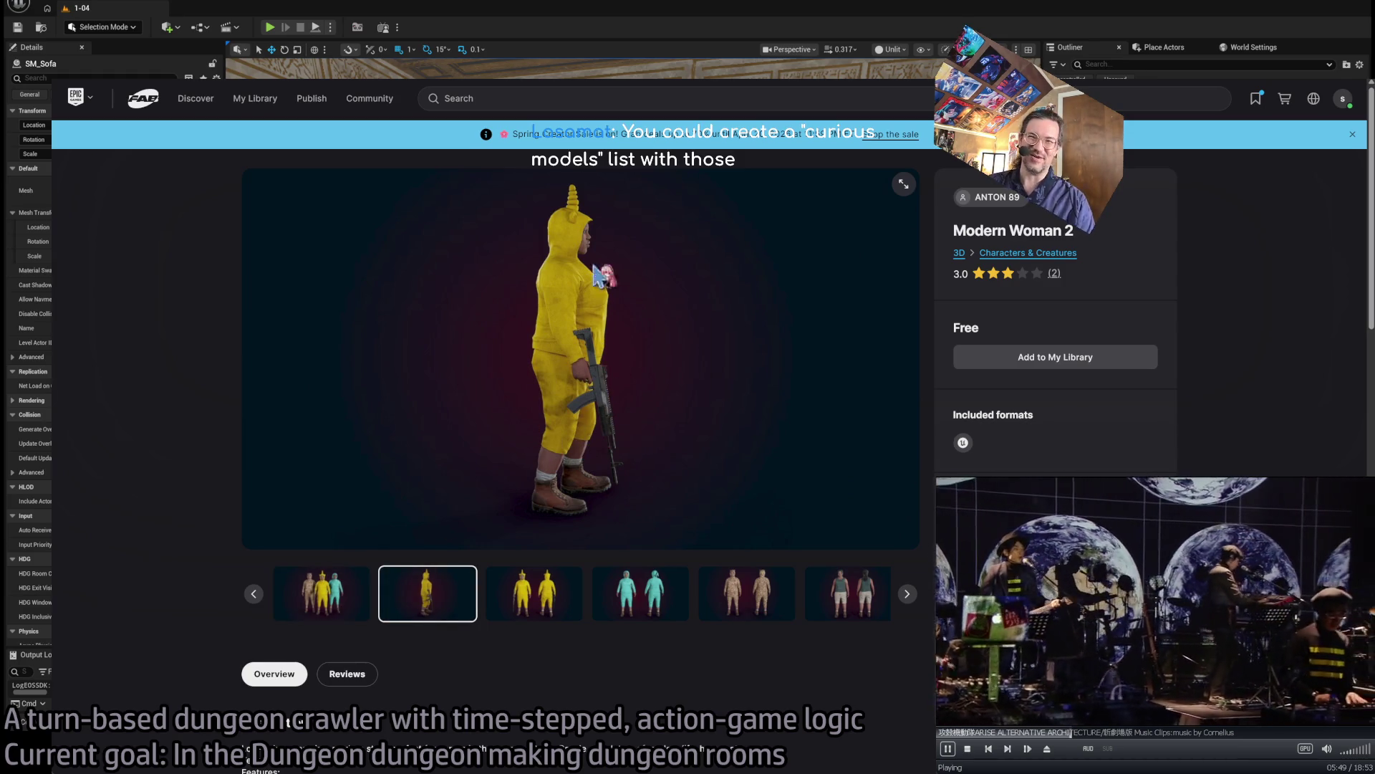
left_click(328, 591)
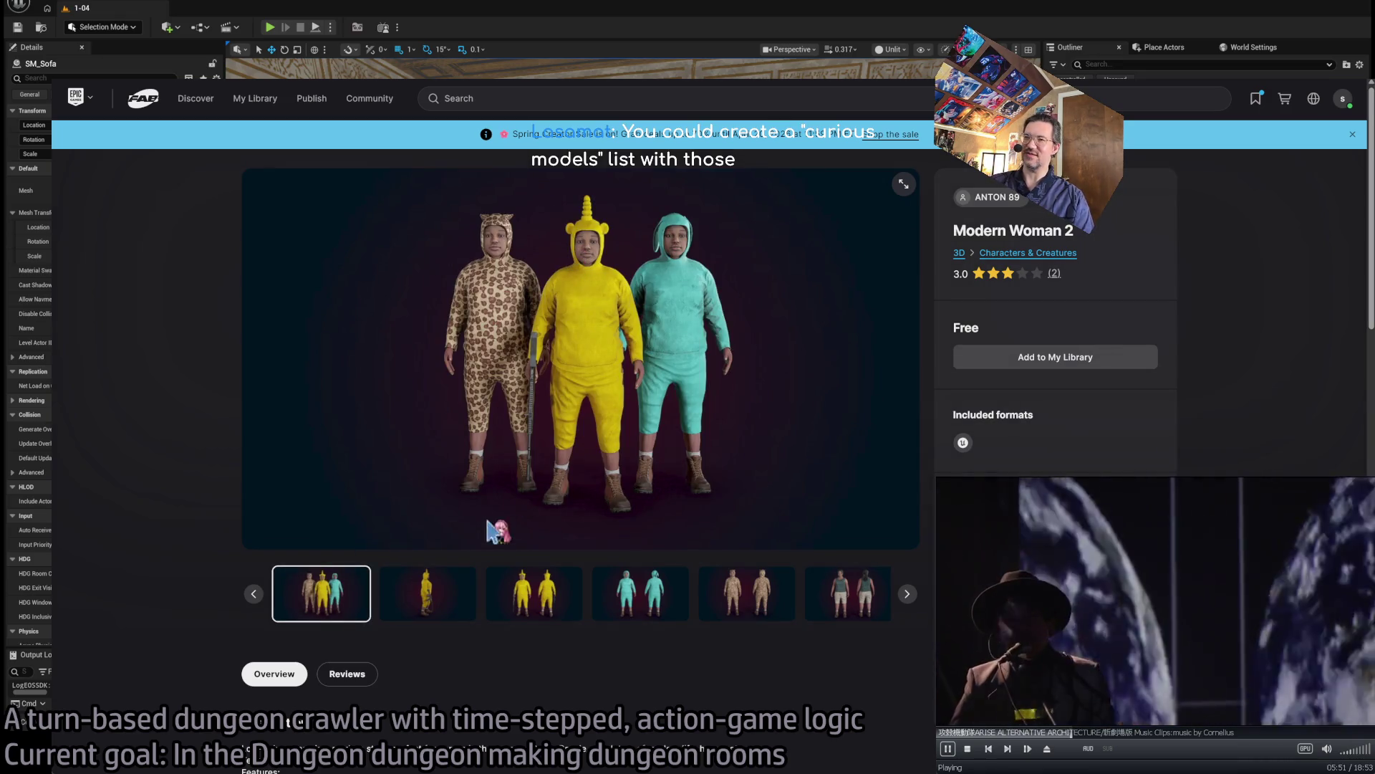
left_click(423, 598)
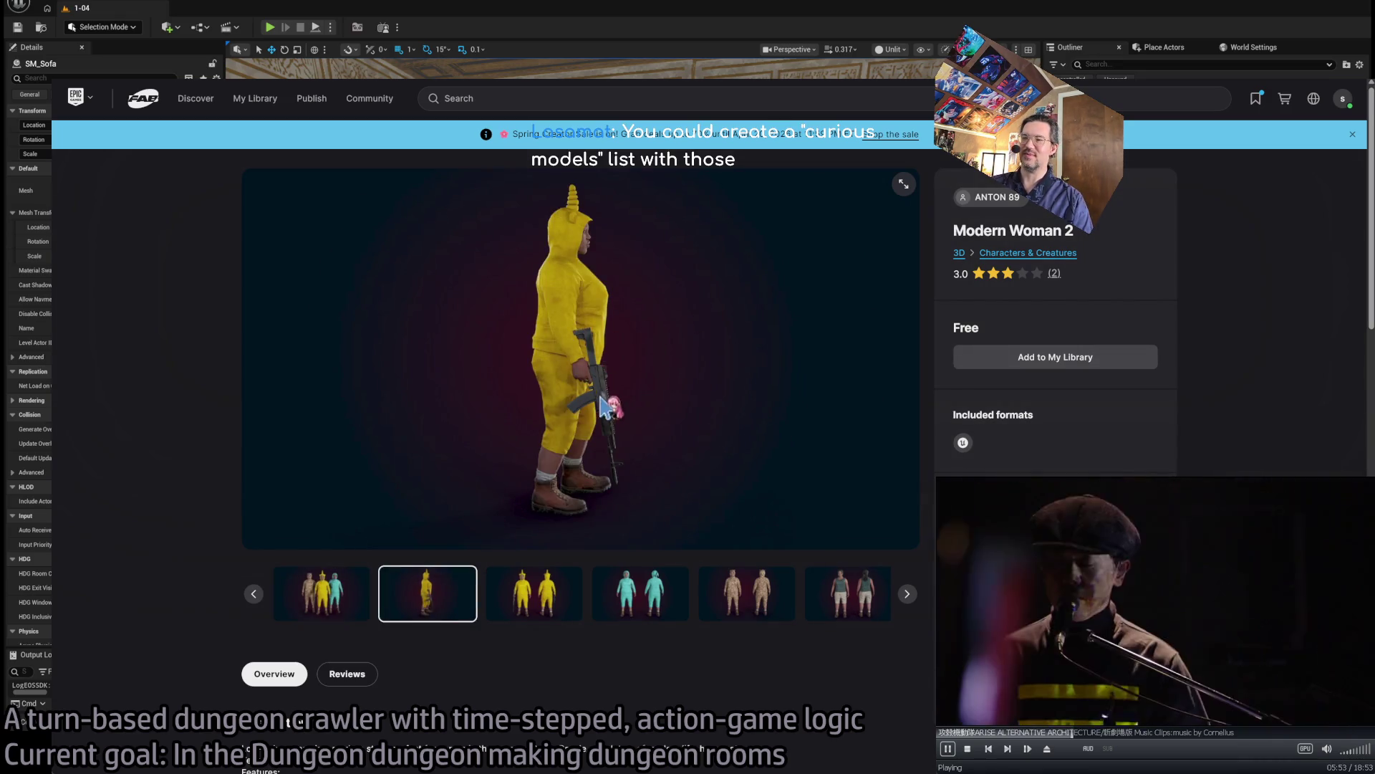
left_click(358, 581)
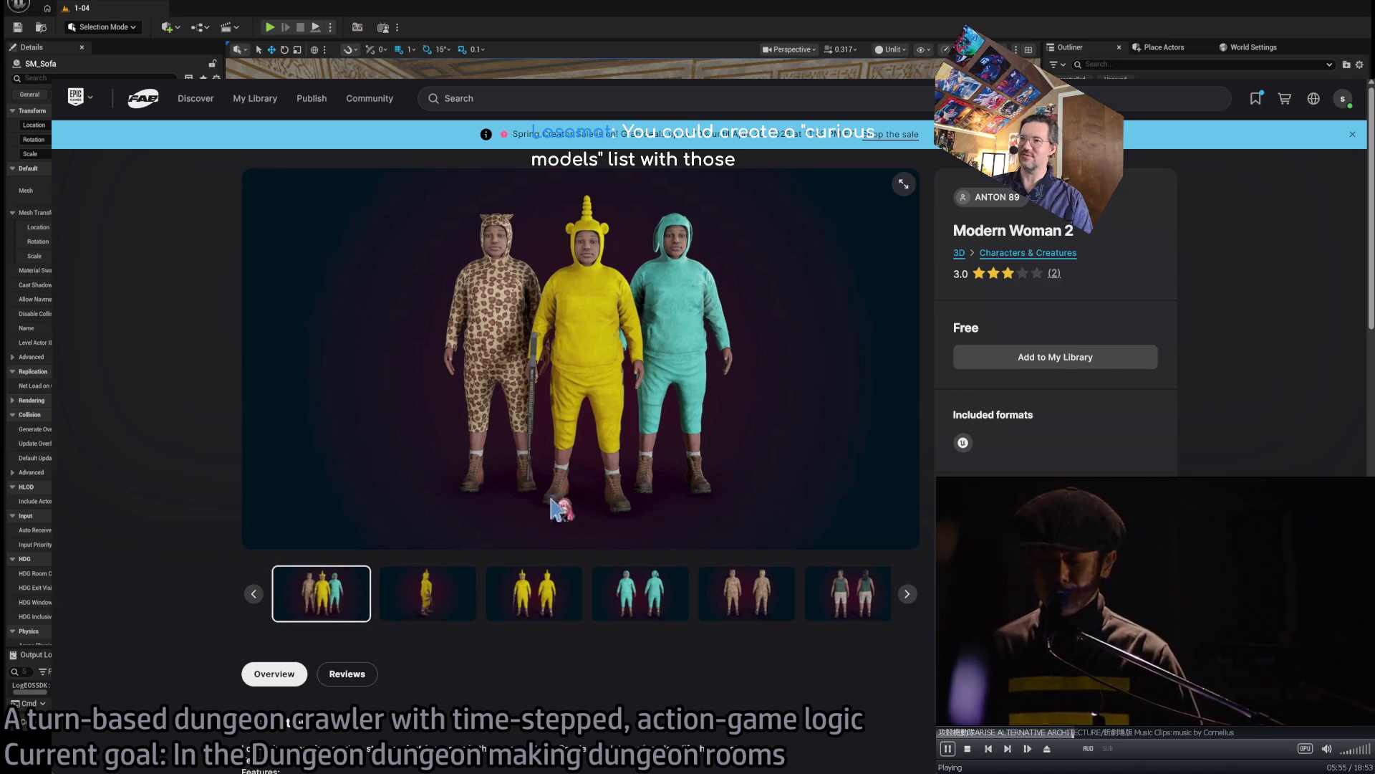
left_click(428, 593)
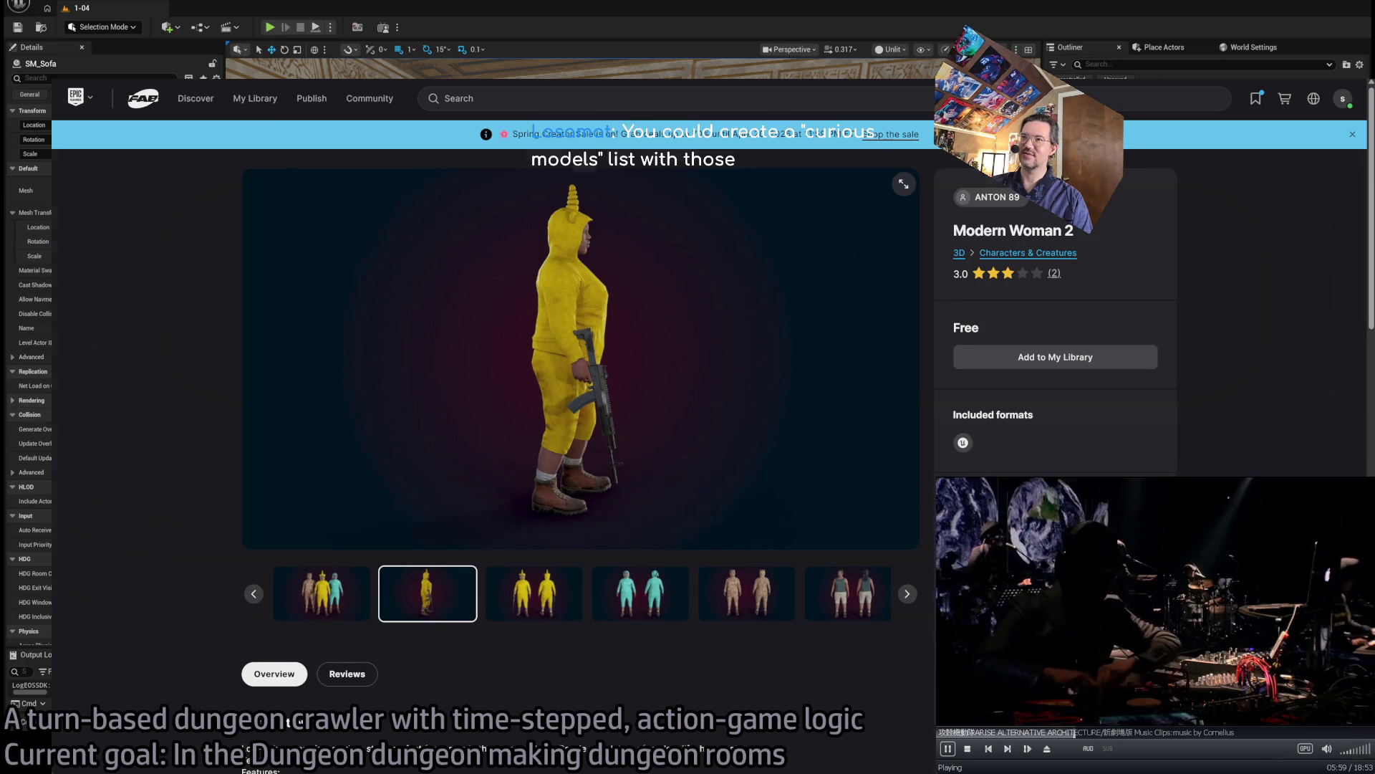
key("alt+Left")
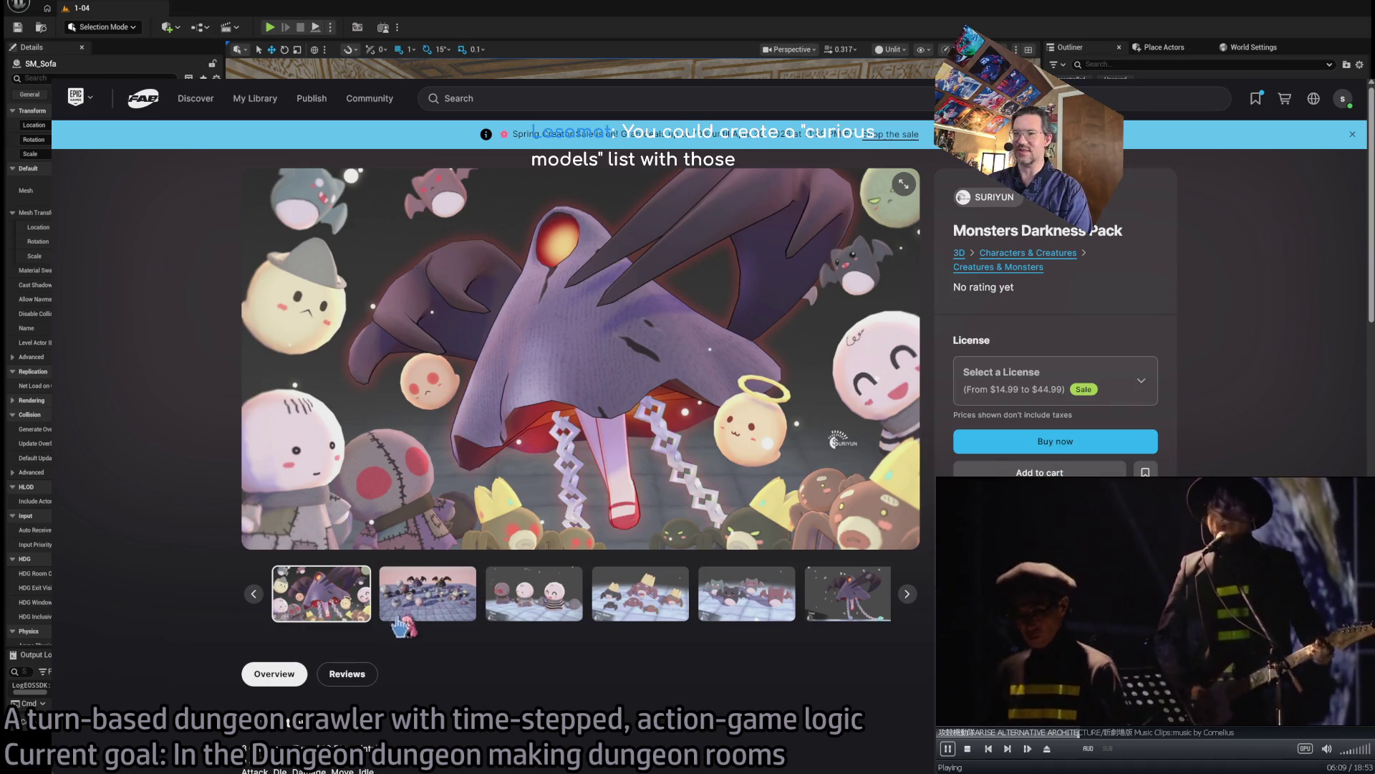
- Page through the Monsters Darkness Pack previews, past the ghost and round-creature images, to the Batty bats
left_click(410, 585)
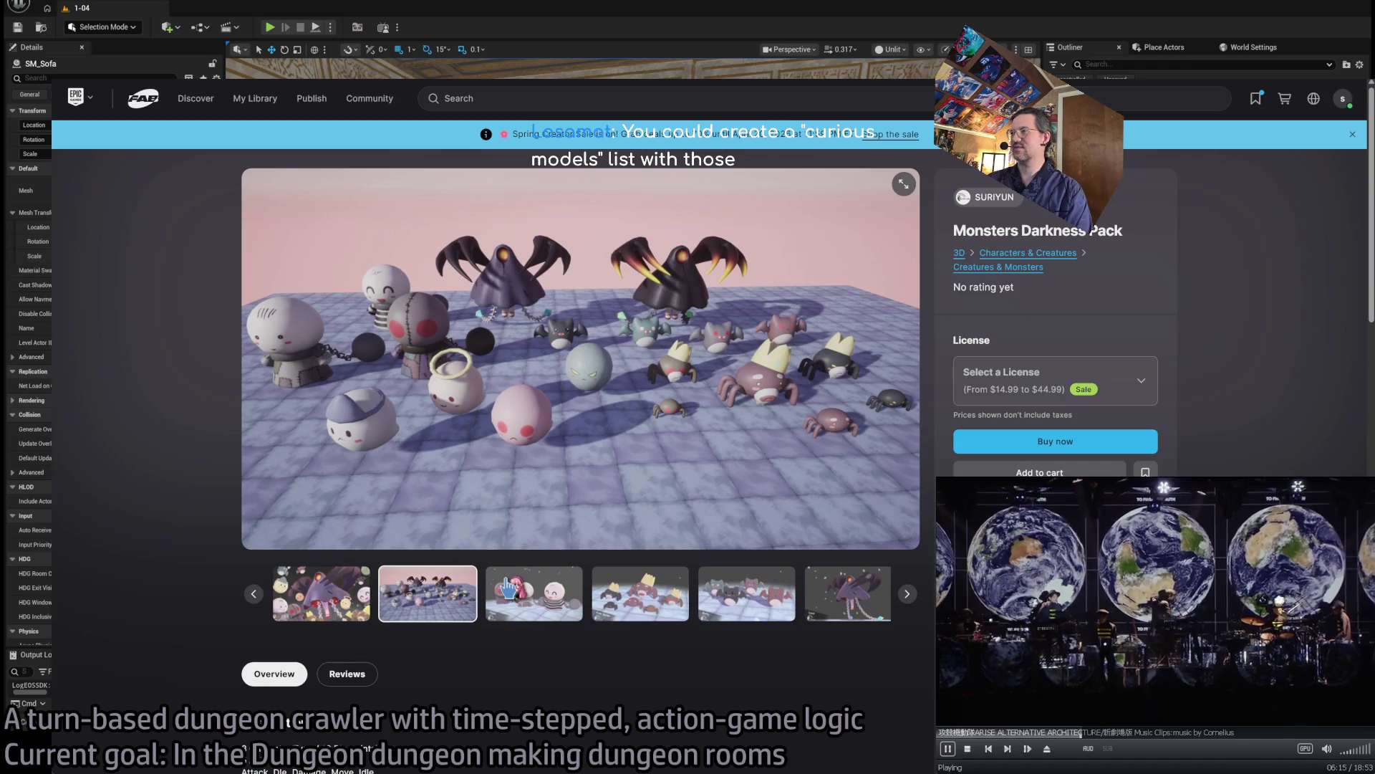
left_click(509, 587)
left_click(638, 595)
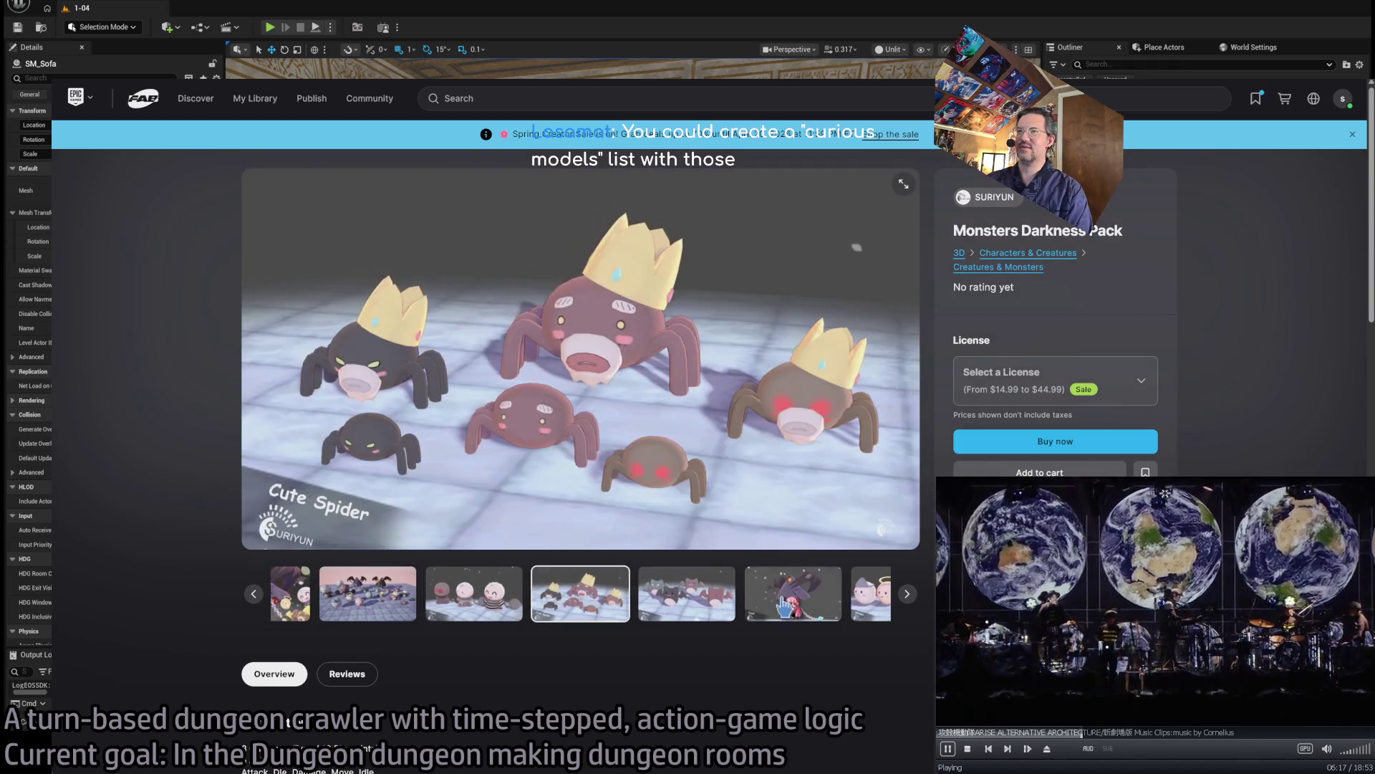
left_click(775, 605)
left_click(839, 594)
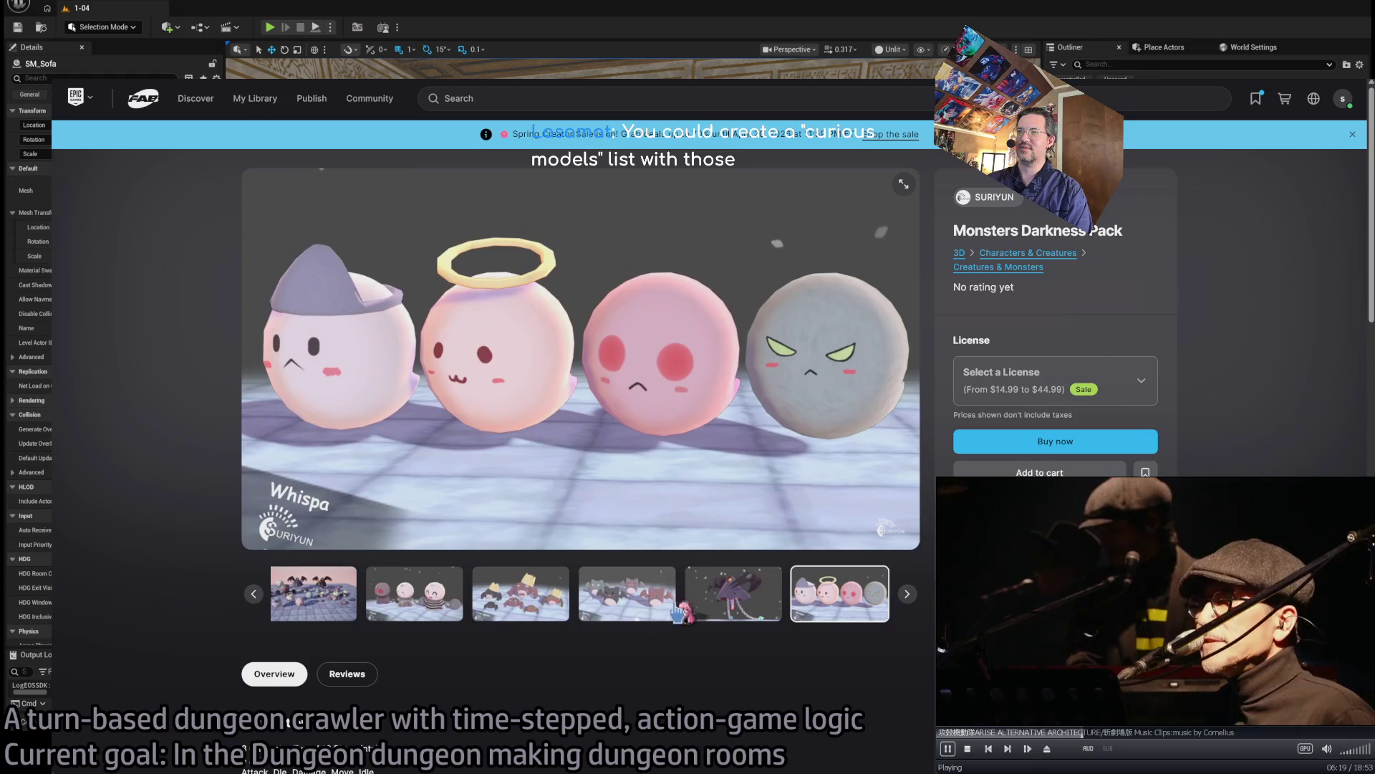
left_click(691, 602)
left_click(839, 595)
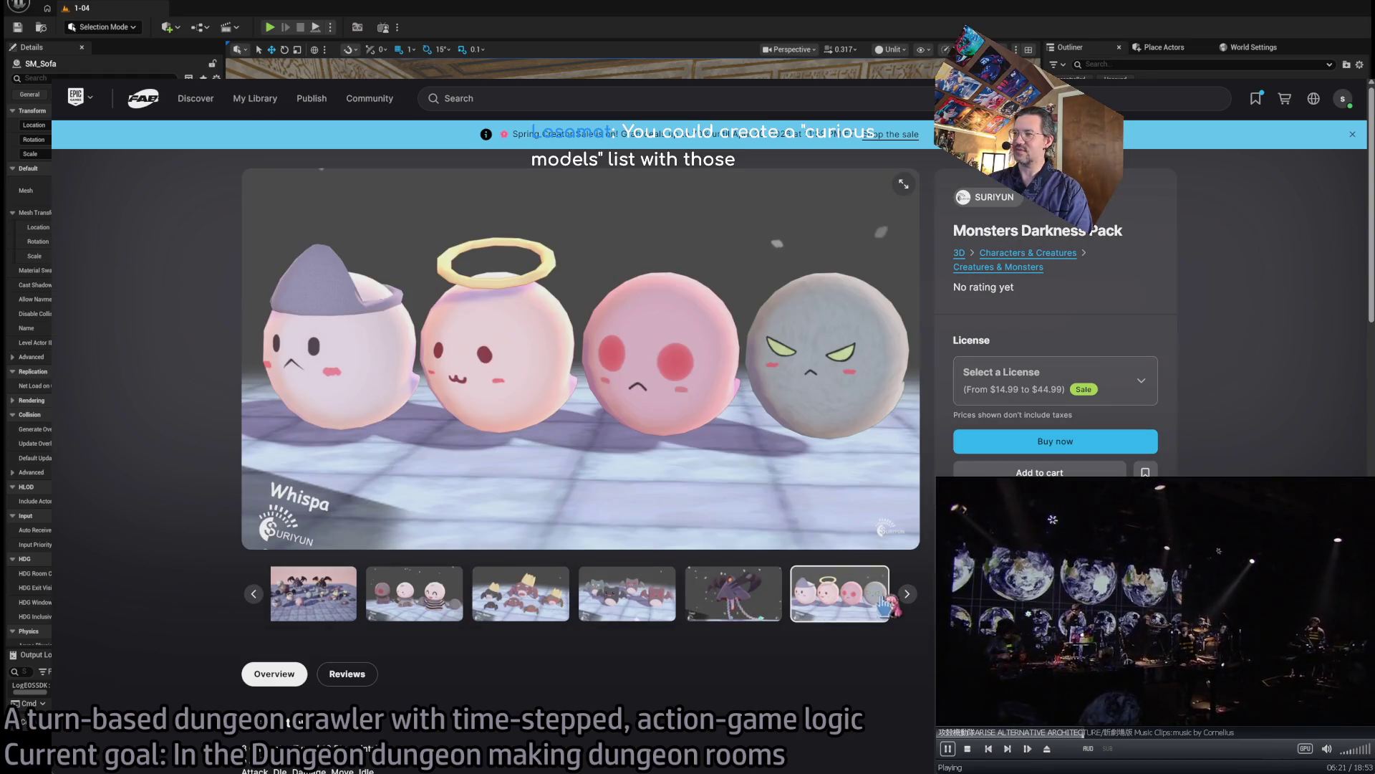
left_click(907, 593)
left_click(908, 595)
left_click(909, 594)
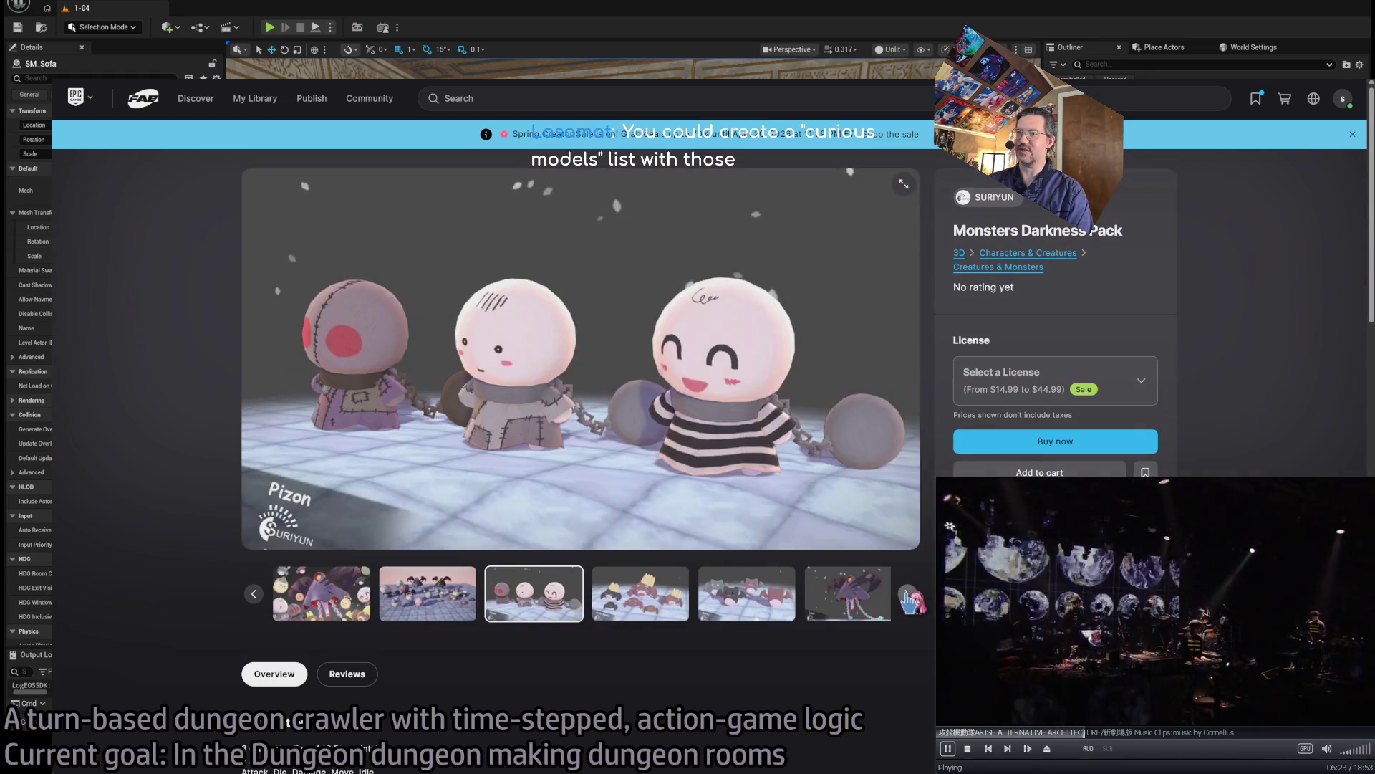
left_click(908, 594)
left_click(909, 595)
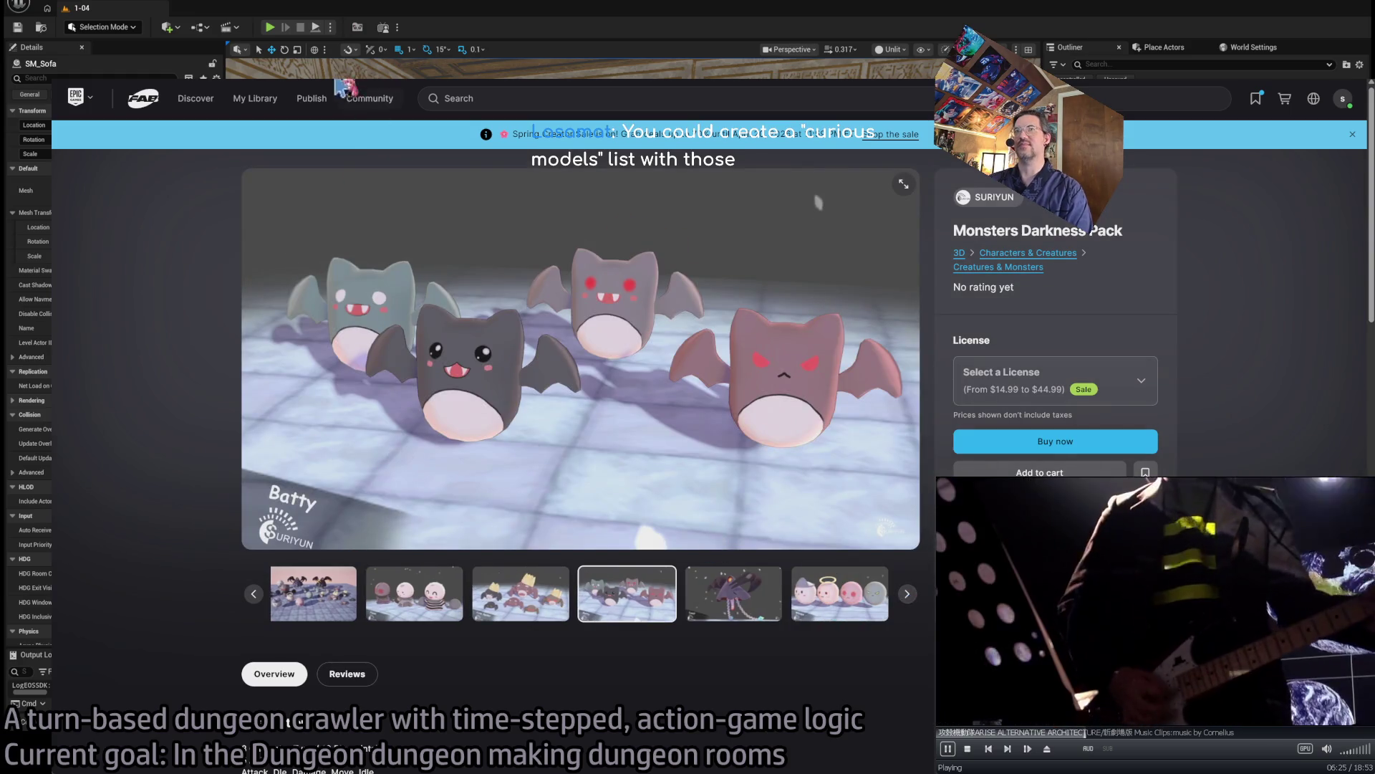
- Back in the plush results, open Cat (Chinchilla cat) and orbit its 3D model to view the back
key("alt+Left")
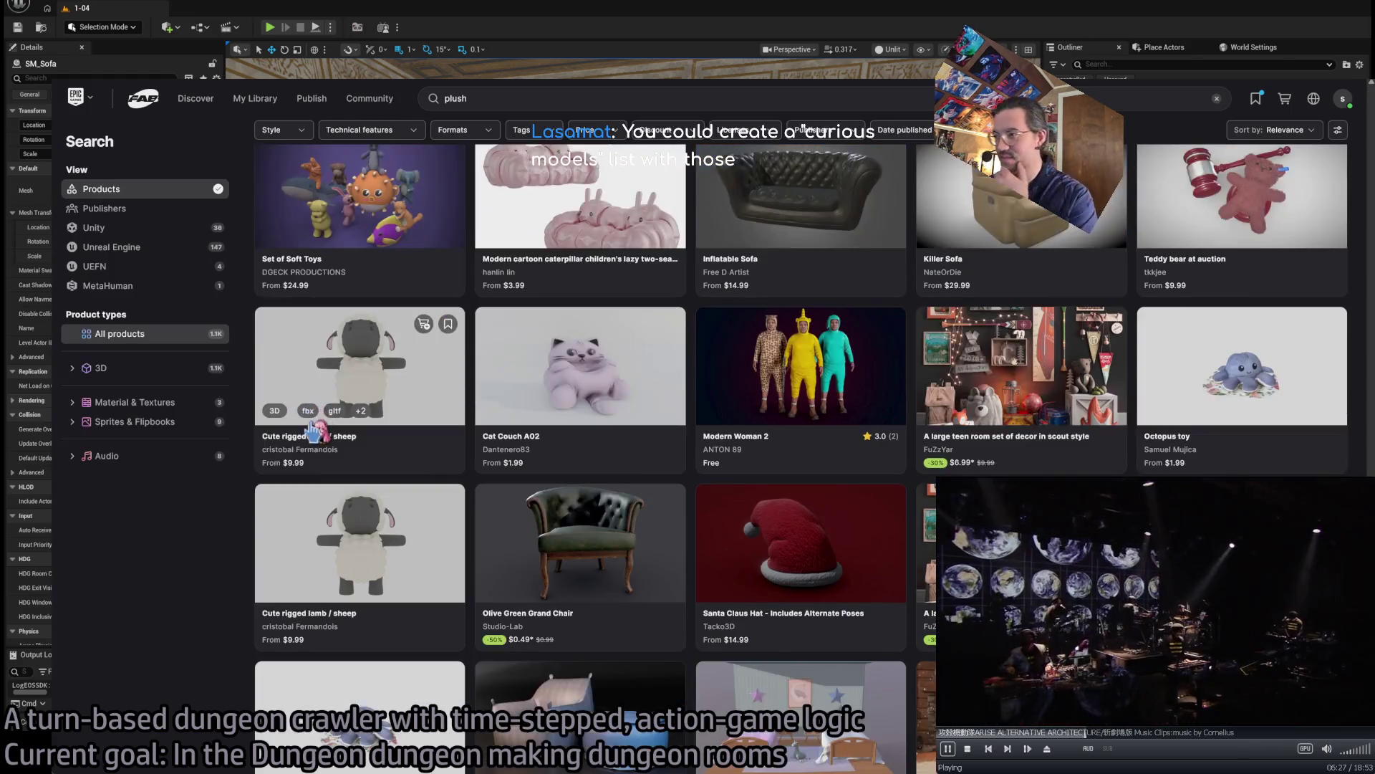
scroll(469, 458, "down", 1)
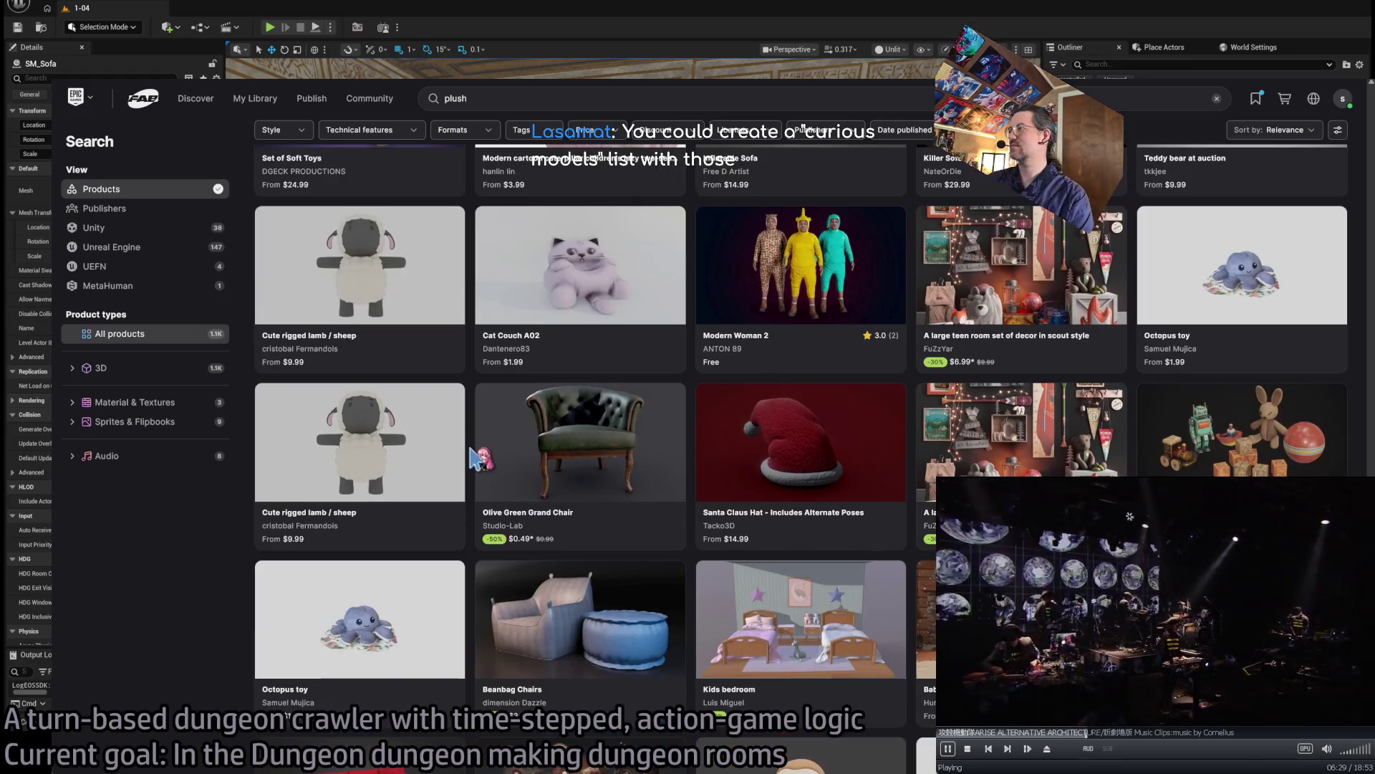
scroll(473, 457, "down", 1)
scroll(466, 447, "down", 1)
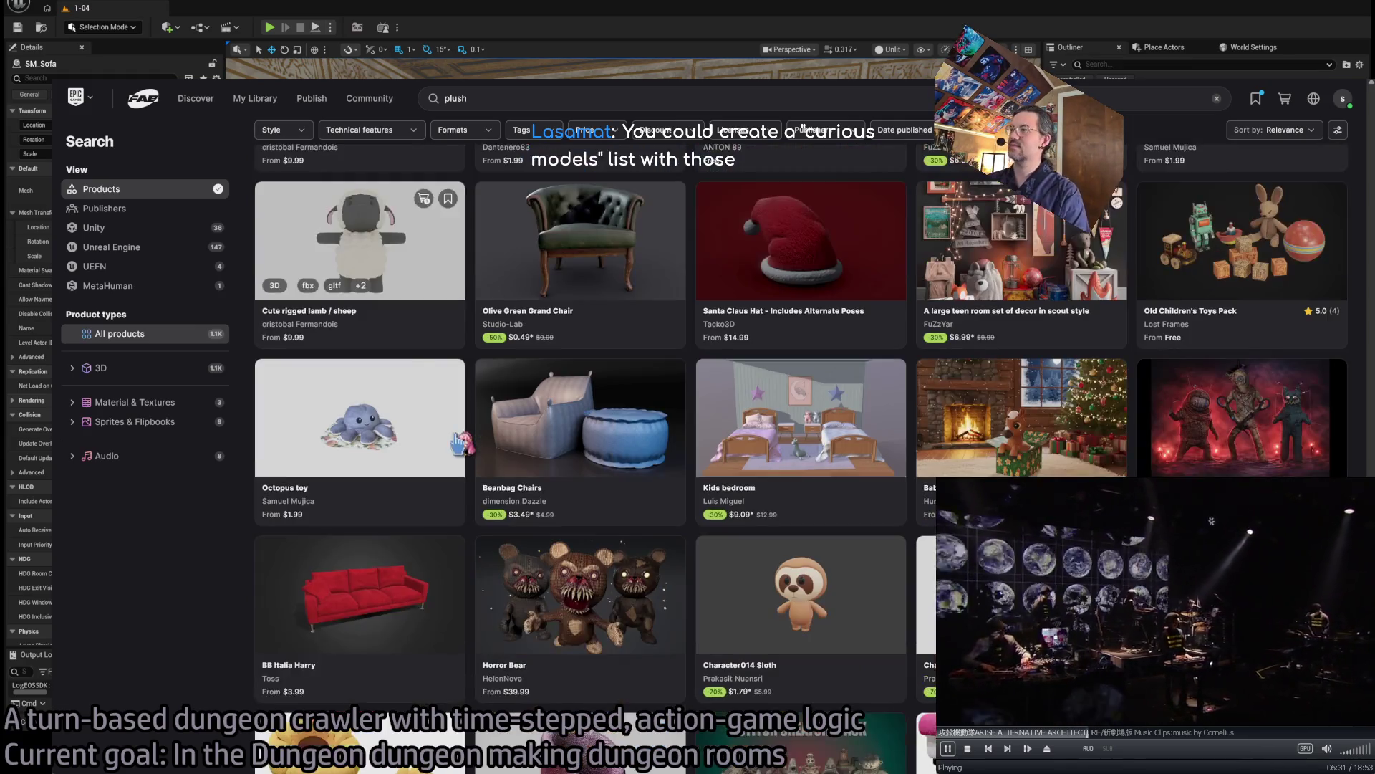
scroll(455, 440, "down", 2)
scroll(452, 440, "down", 6)
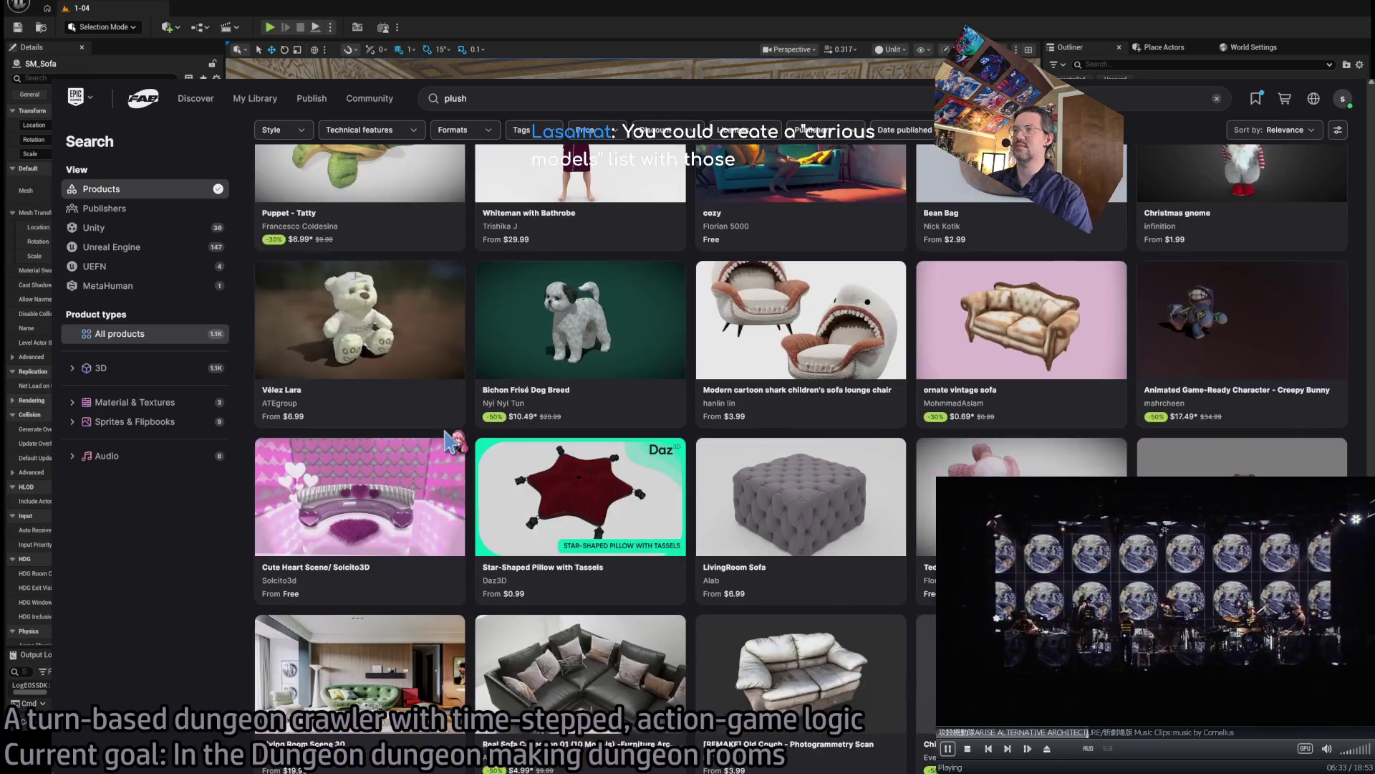
scroll(449, 438, "down", 2)
scroll(387, 481, "down", 3)
scroll(371, 487, "down", 2)
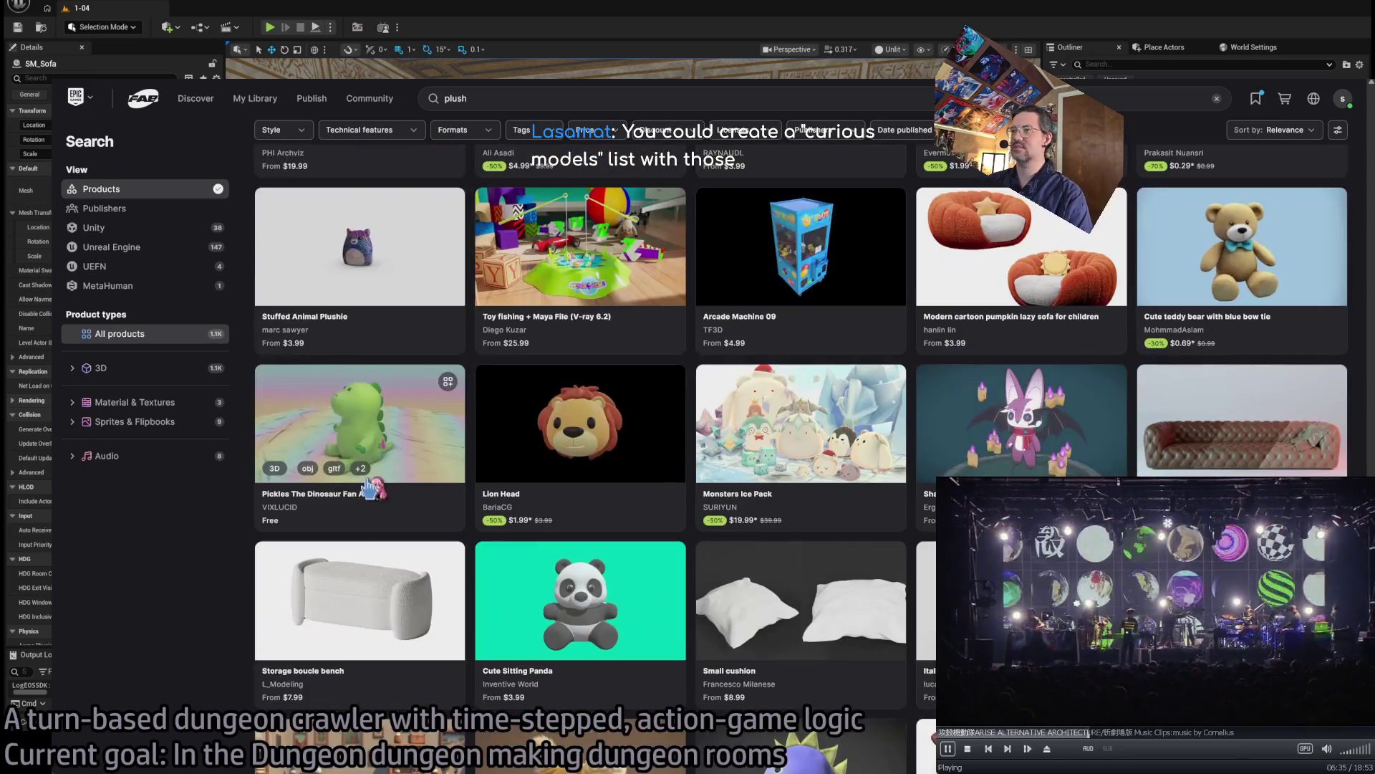
scroll(365, 489, "down", 4)
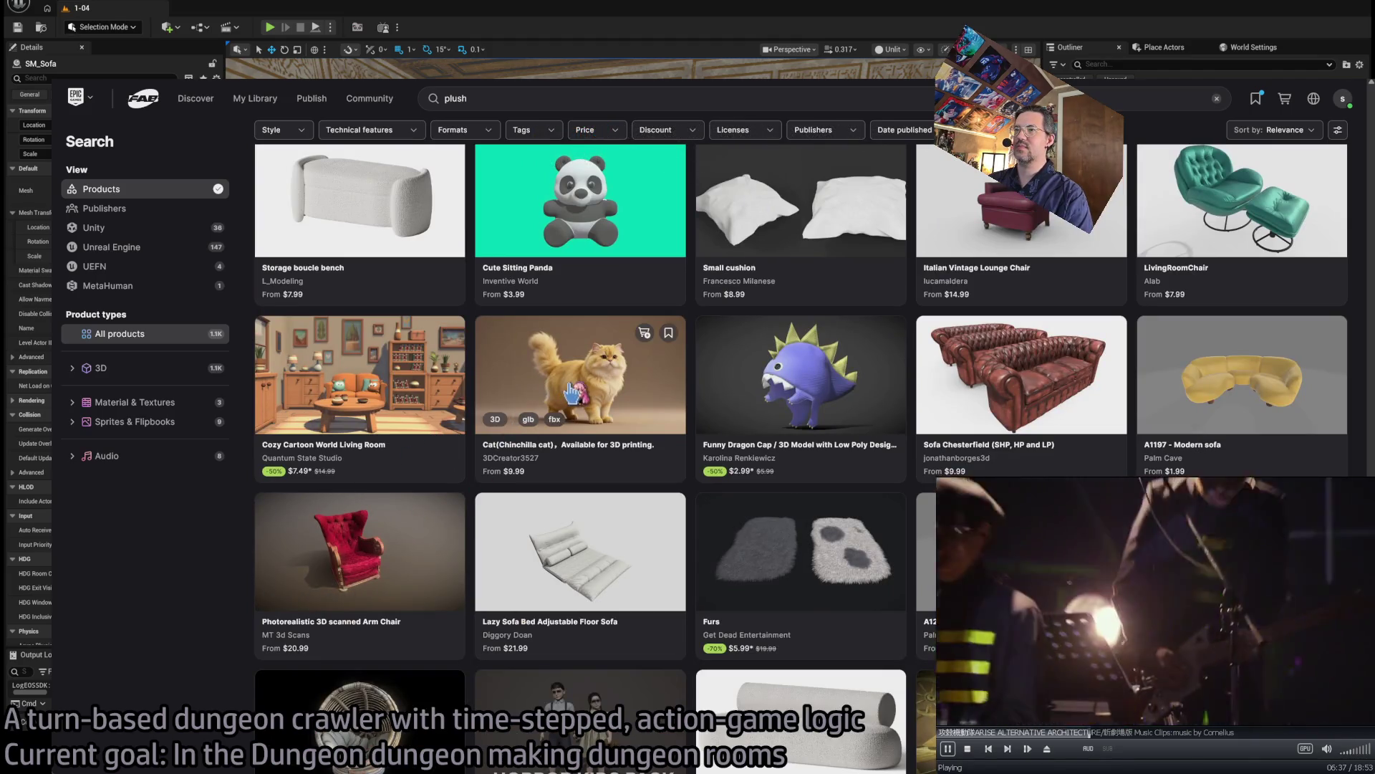
left_click(594, 371)
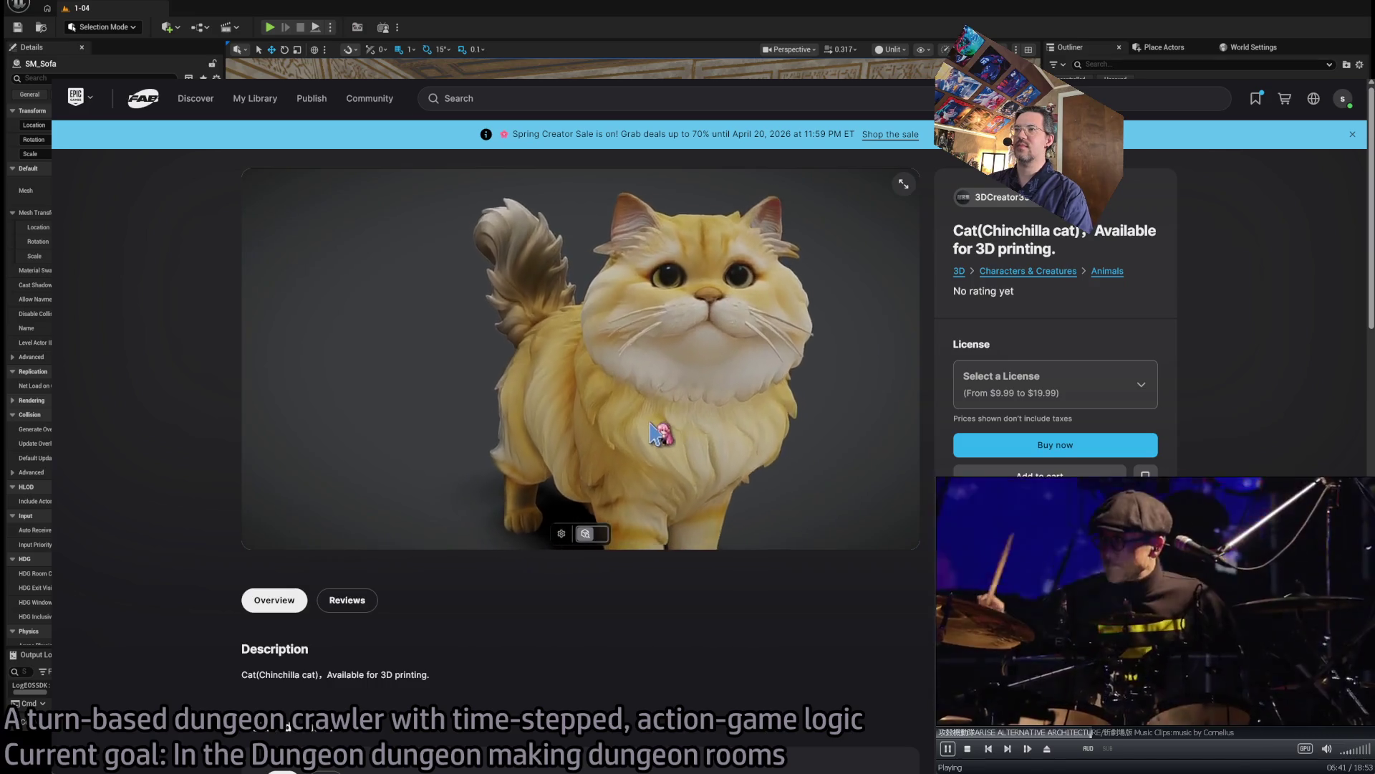
mouse_move(684, 435)
left_mouse_down()
mouse_move(725, 446)
mouse_move(648, 419)
mouse_move(588, 427)
mouse_move(646, 431)
left_mouse_up()
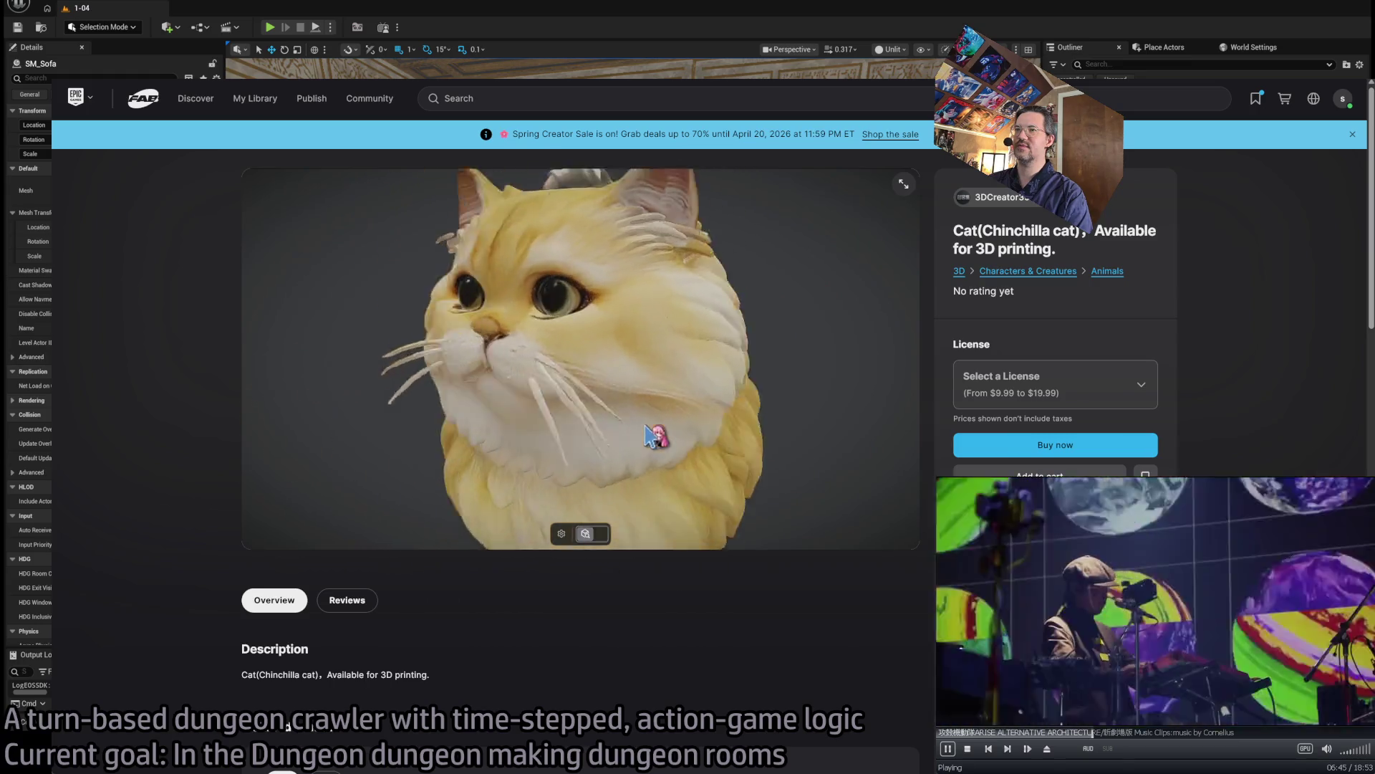
- Search Fab for 'gothic plush'
left_click(509, 104)
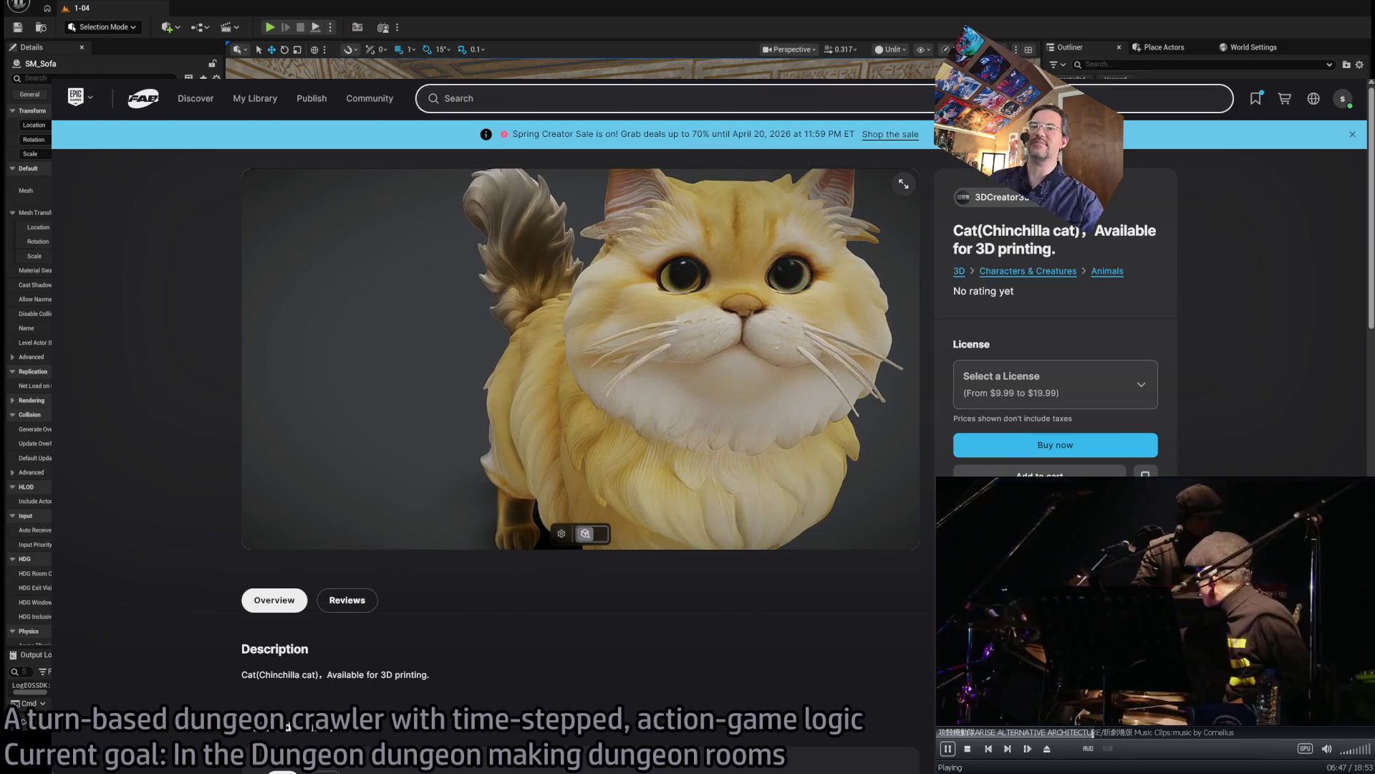
type("gothi")
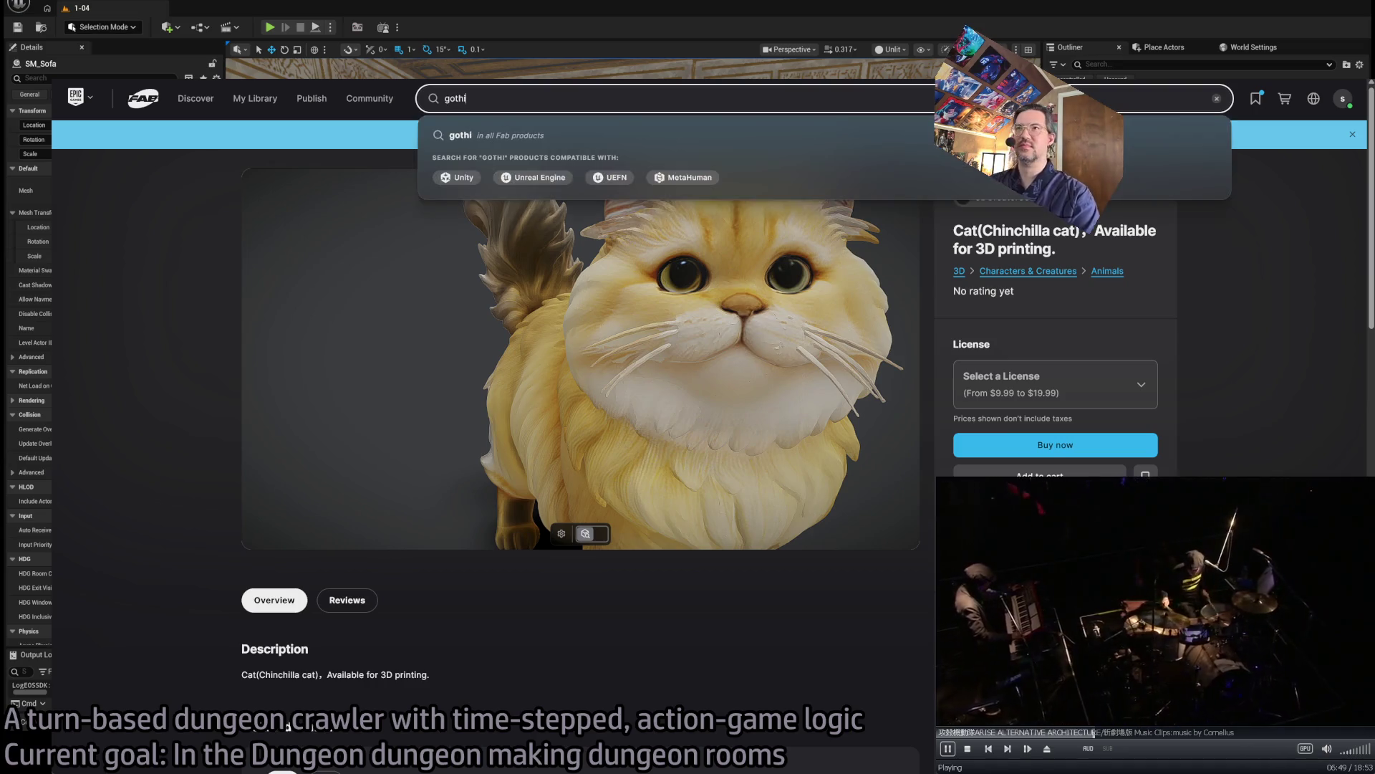
type("c plush")
key("Return")
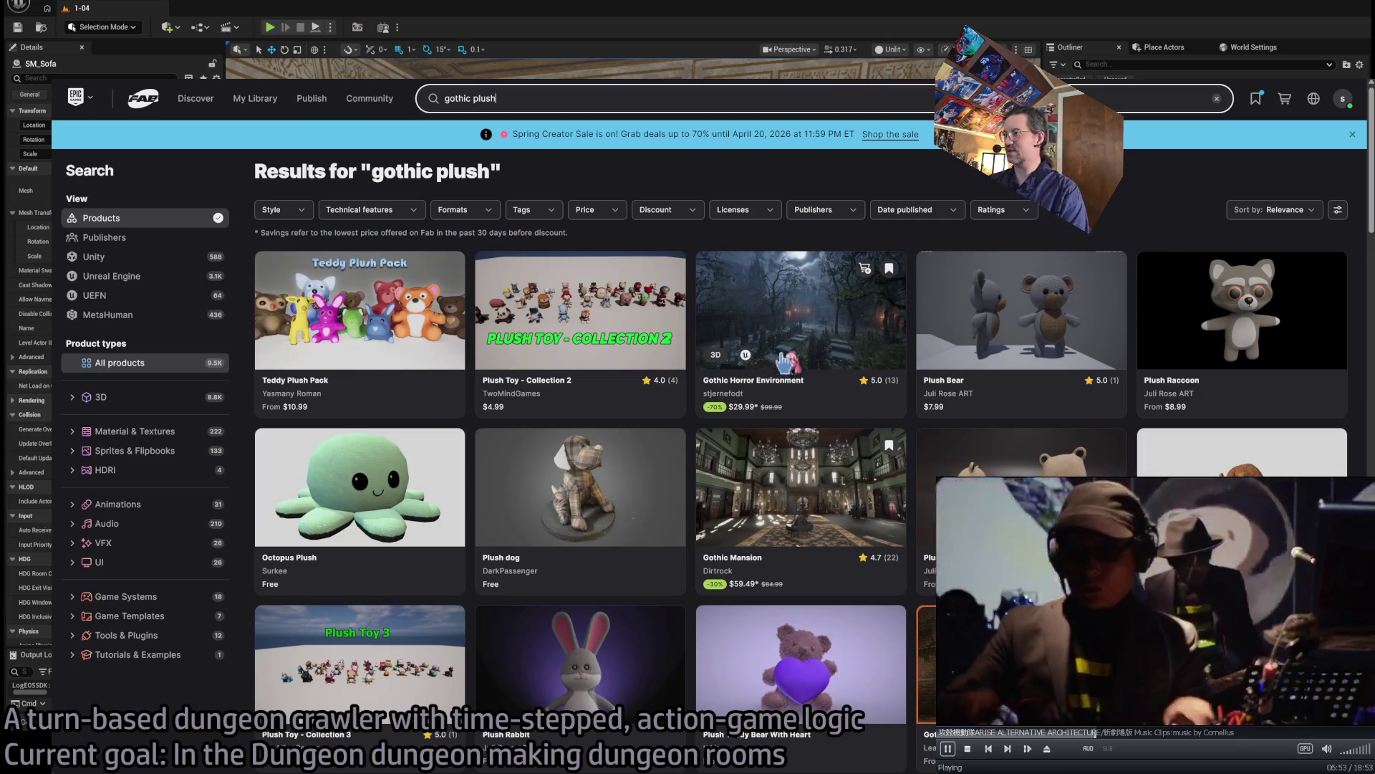
- Scroll the gothic plush results, open the Gothic GUI Kit page, and view its next preview
scroll(775, 430, "down", 4)
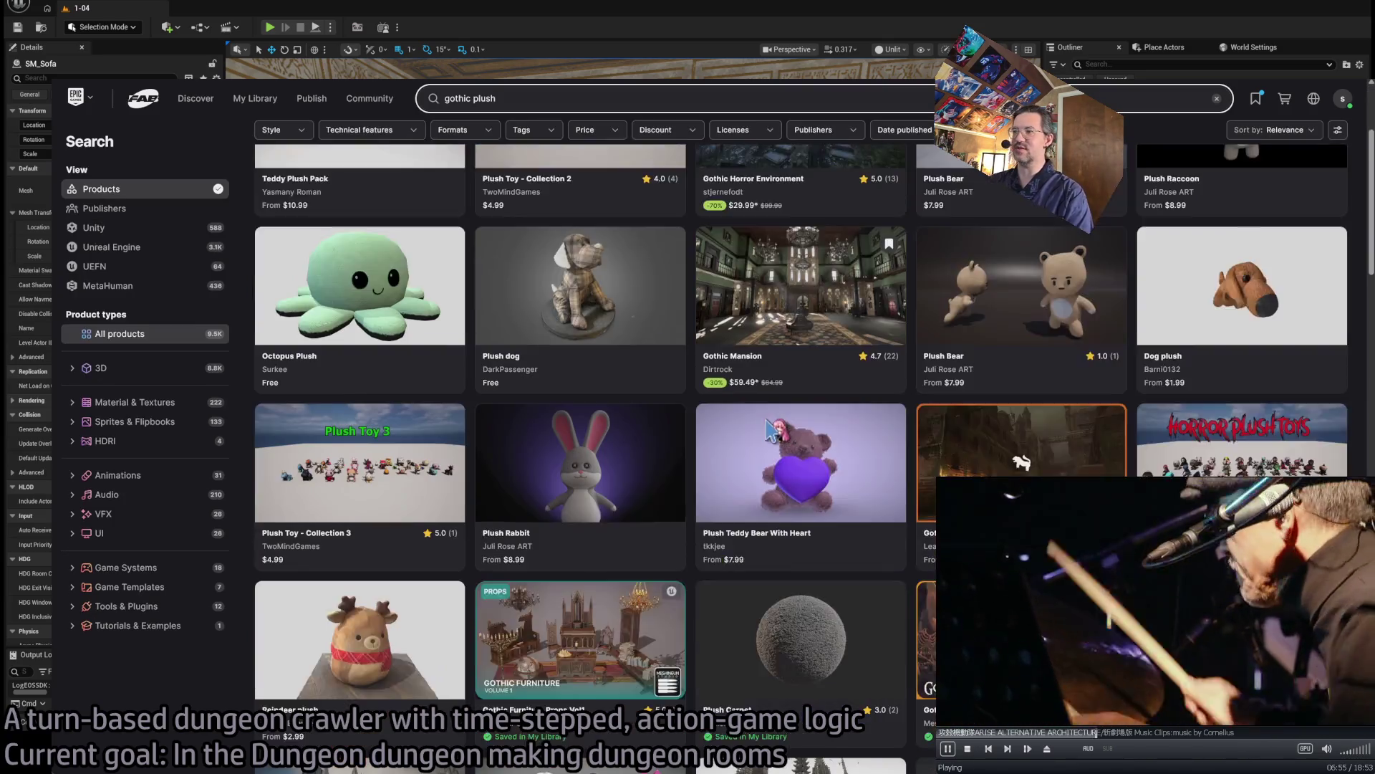
scroll(739, 425, "down", 3)
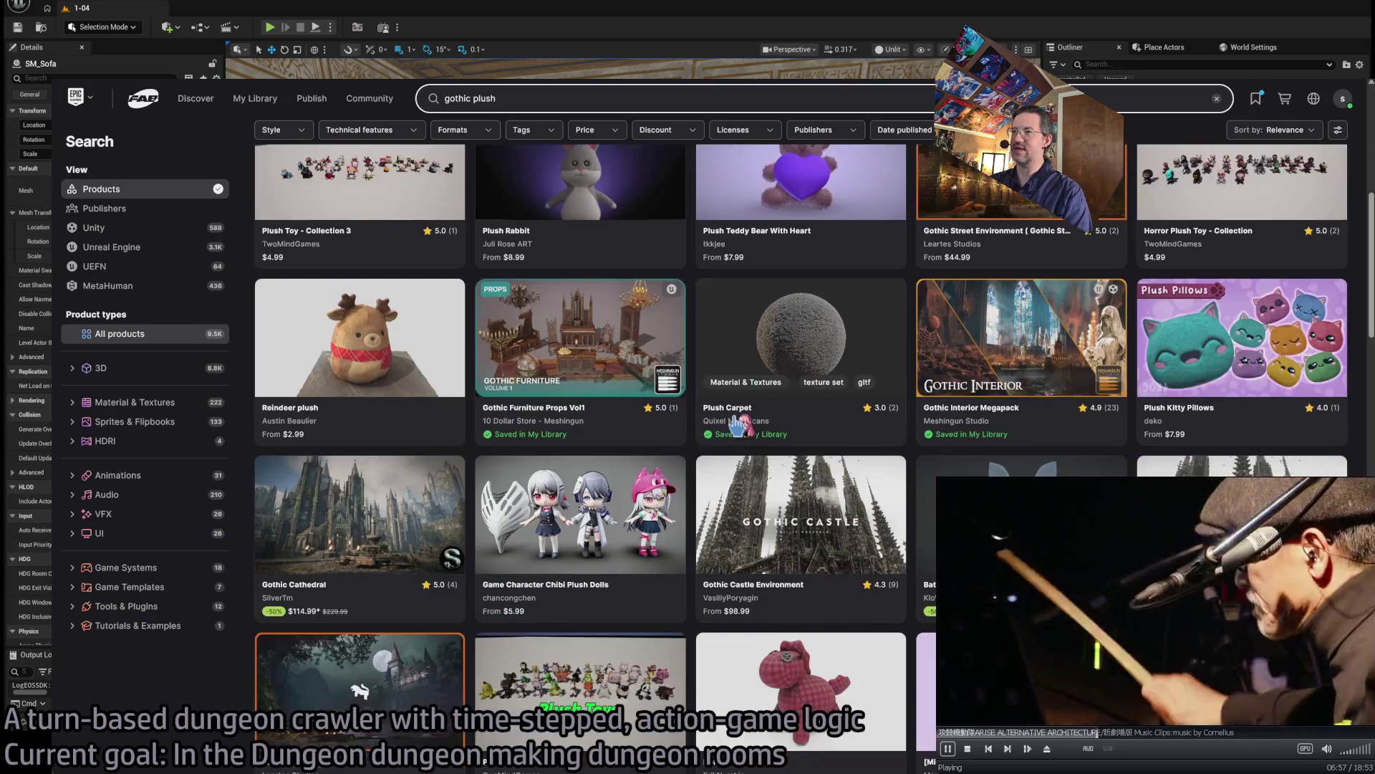
scroll(729, 421, "down", 5)
scroll(1039, 410, "up", 4)
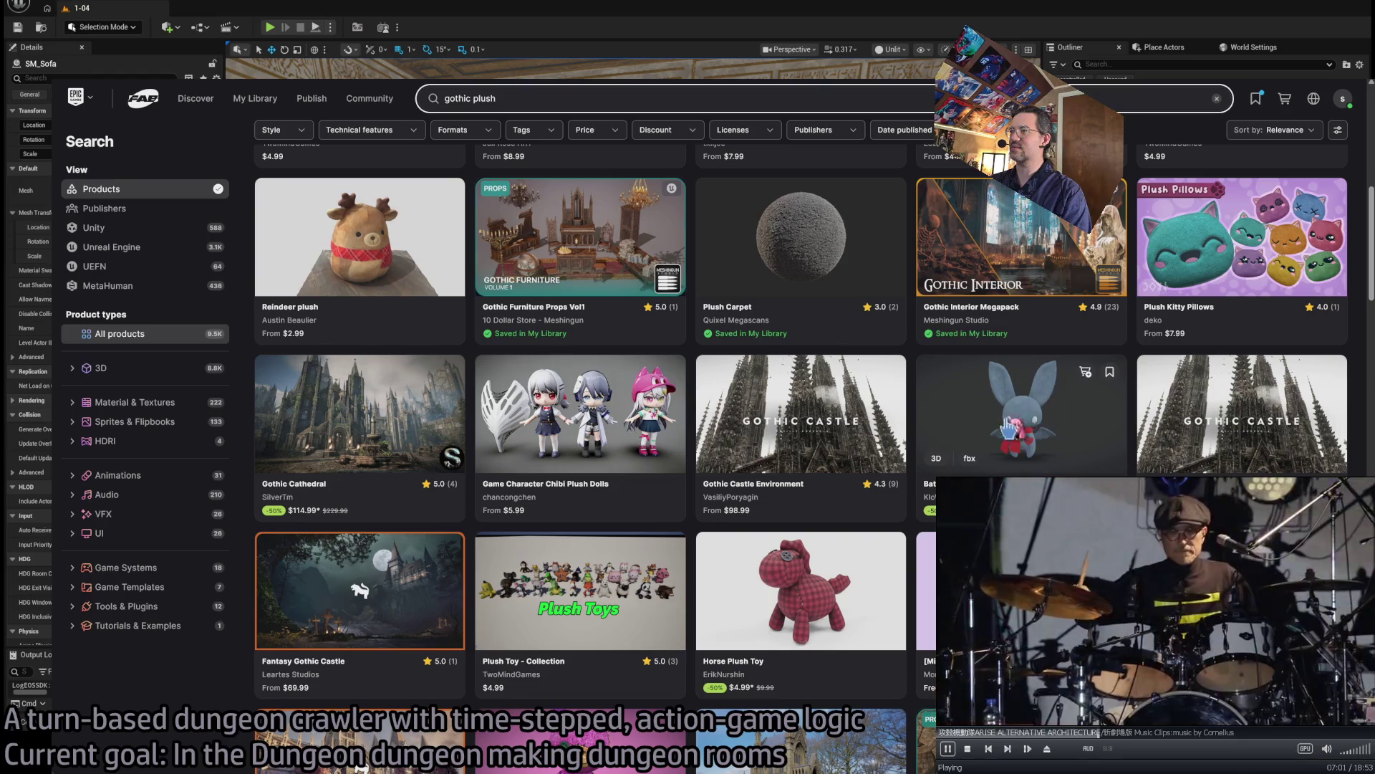
scroll(904, 409, "down", 3)
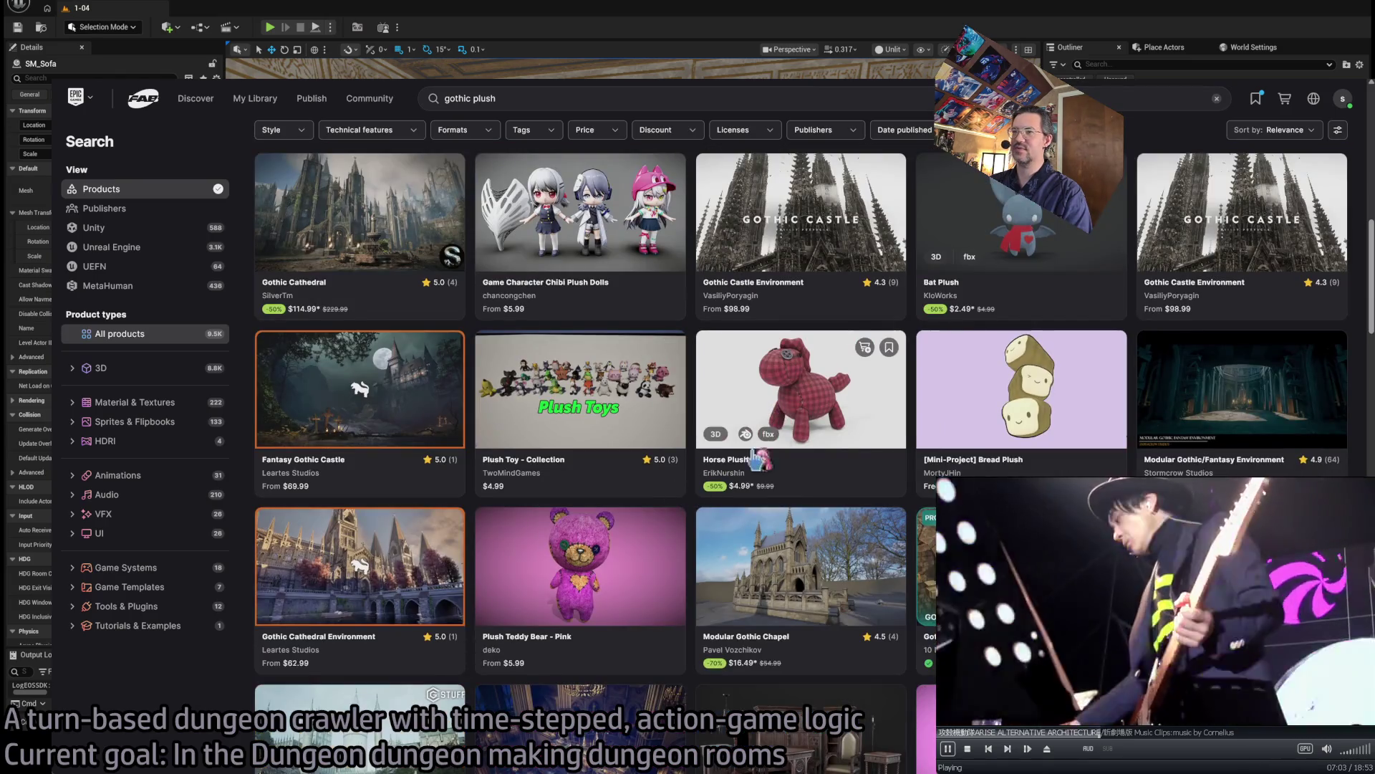
scroll(797, 436, "down", 5)
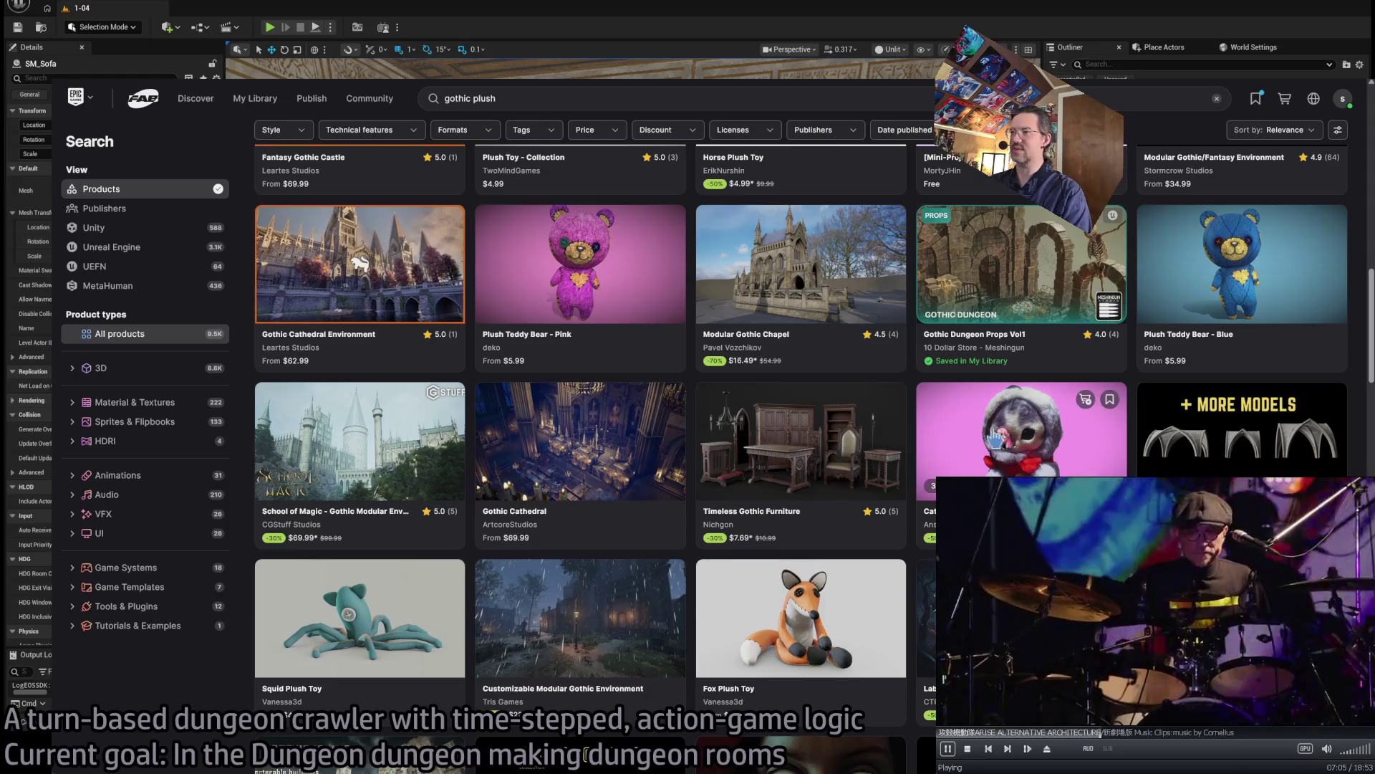
scroll(831, 465, "down", 3)
scroll(830, 466, "down", 4)
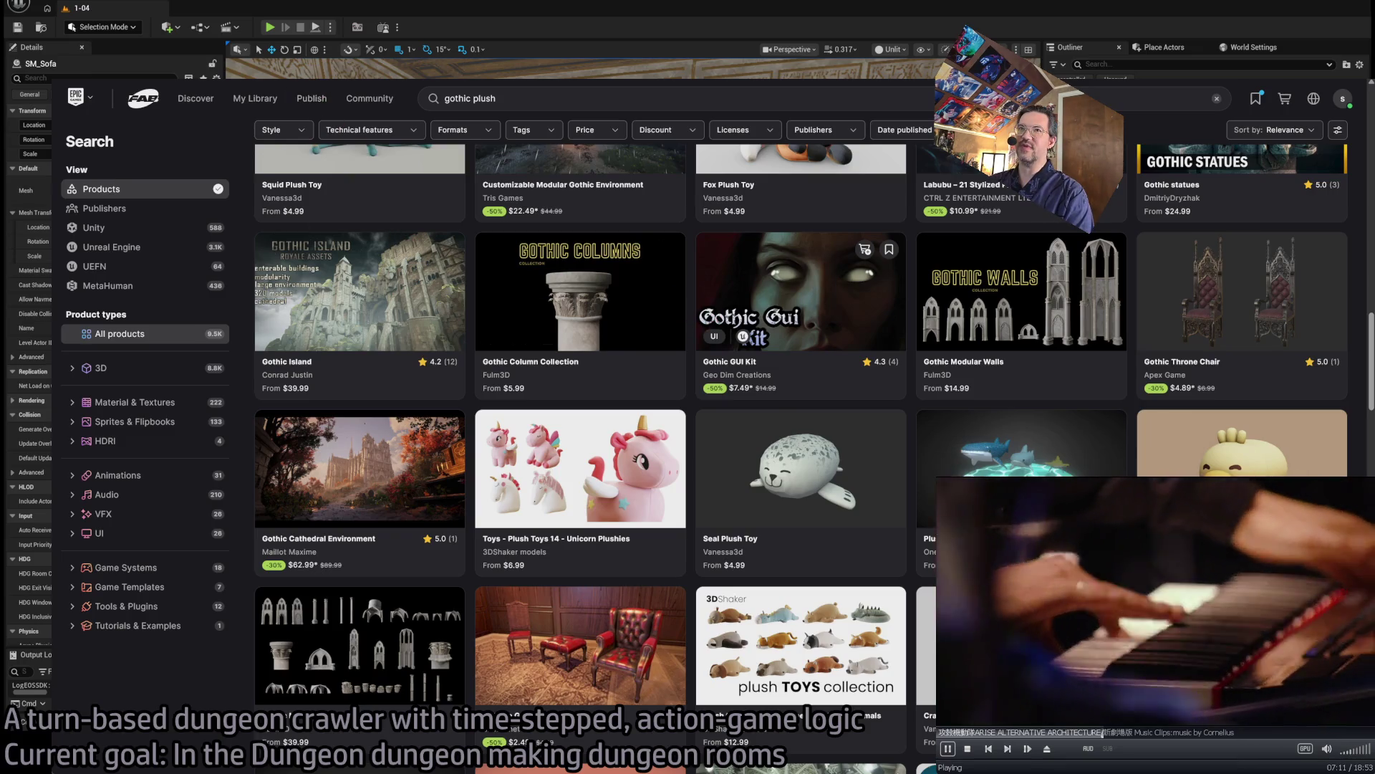
key("alt+Left")
left_click(416, 596)
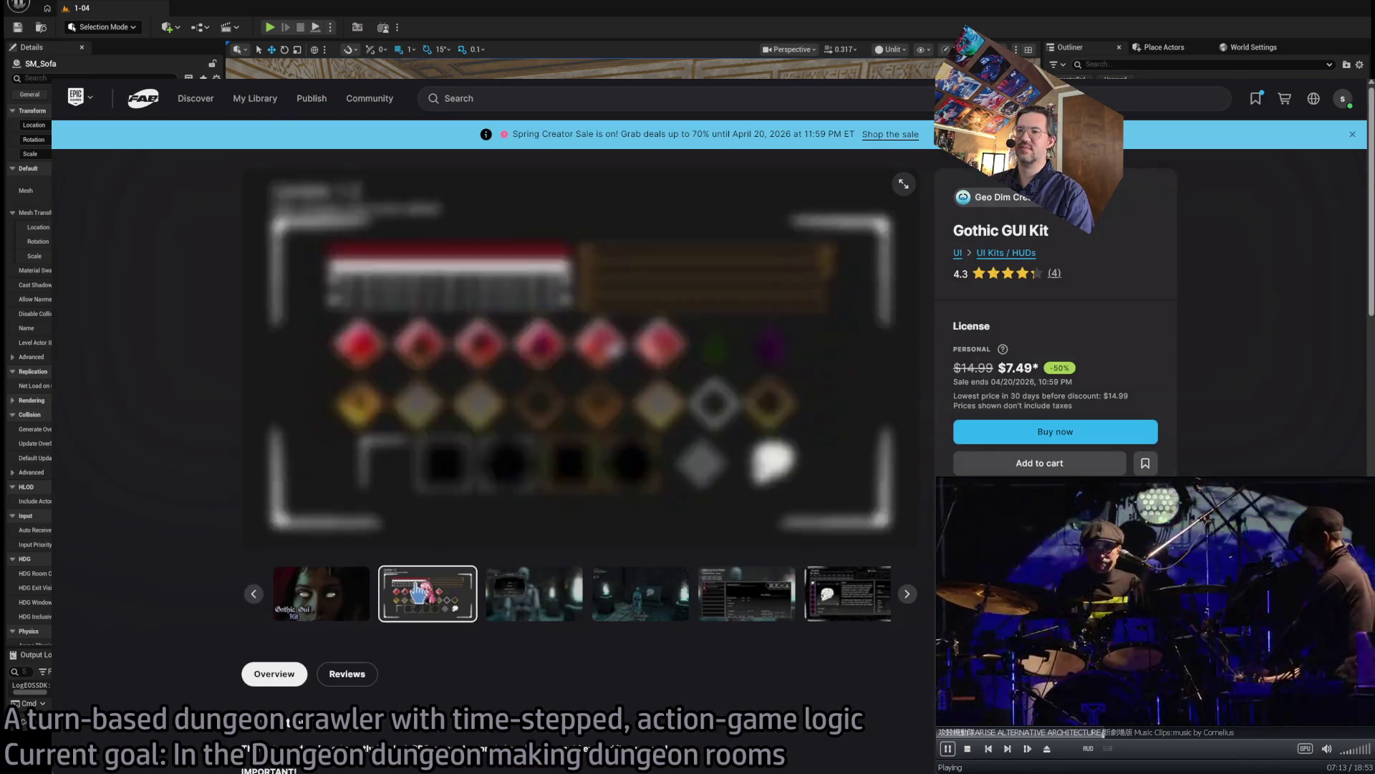
- Page through Gothic GUI Kit previews (Example City menu, Gem Categories, Item Title), then return to Bat Plush
left_click(516, 606)
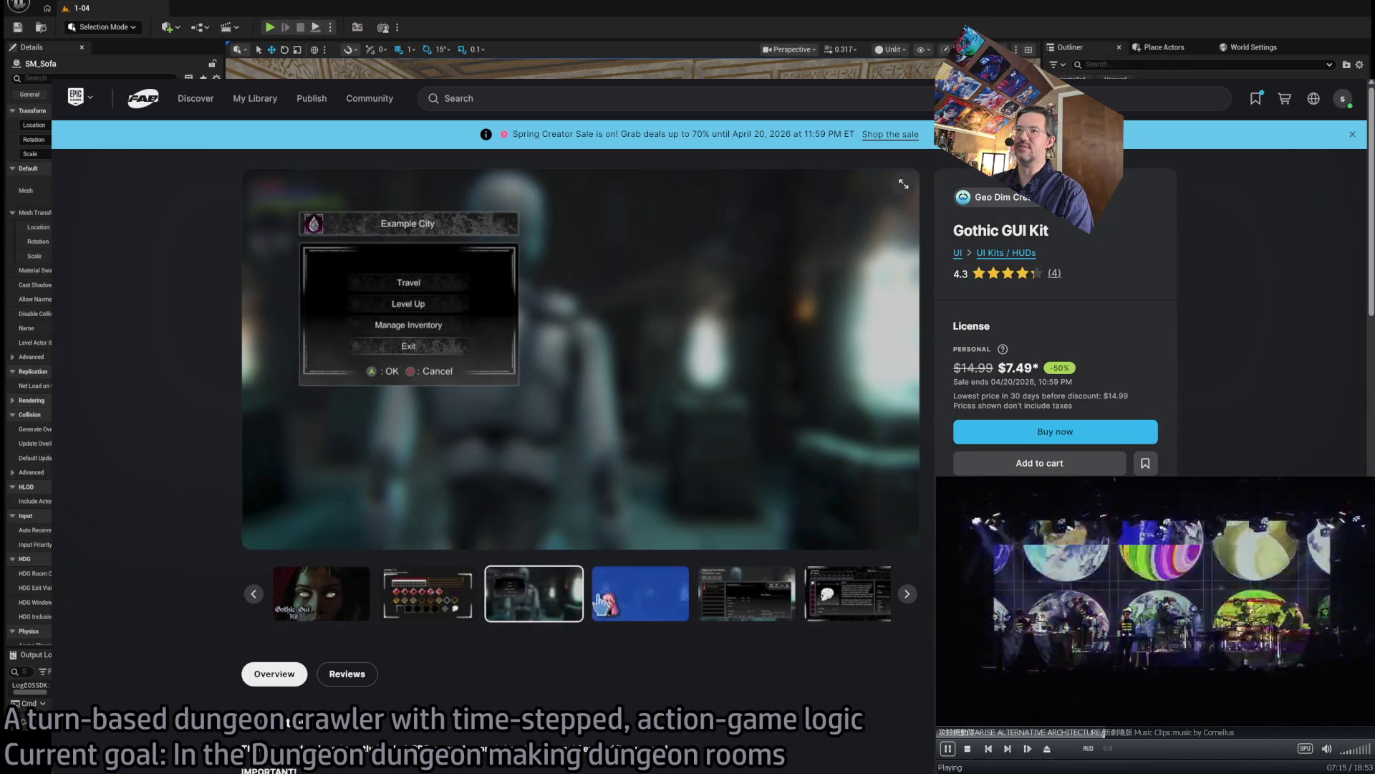
left_click(611, 620)
left_click(749, 605)
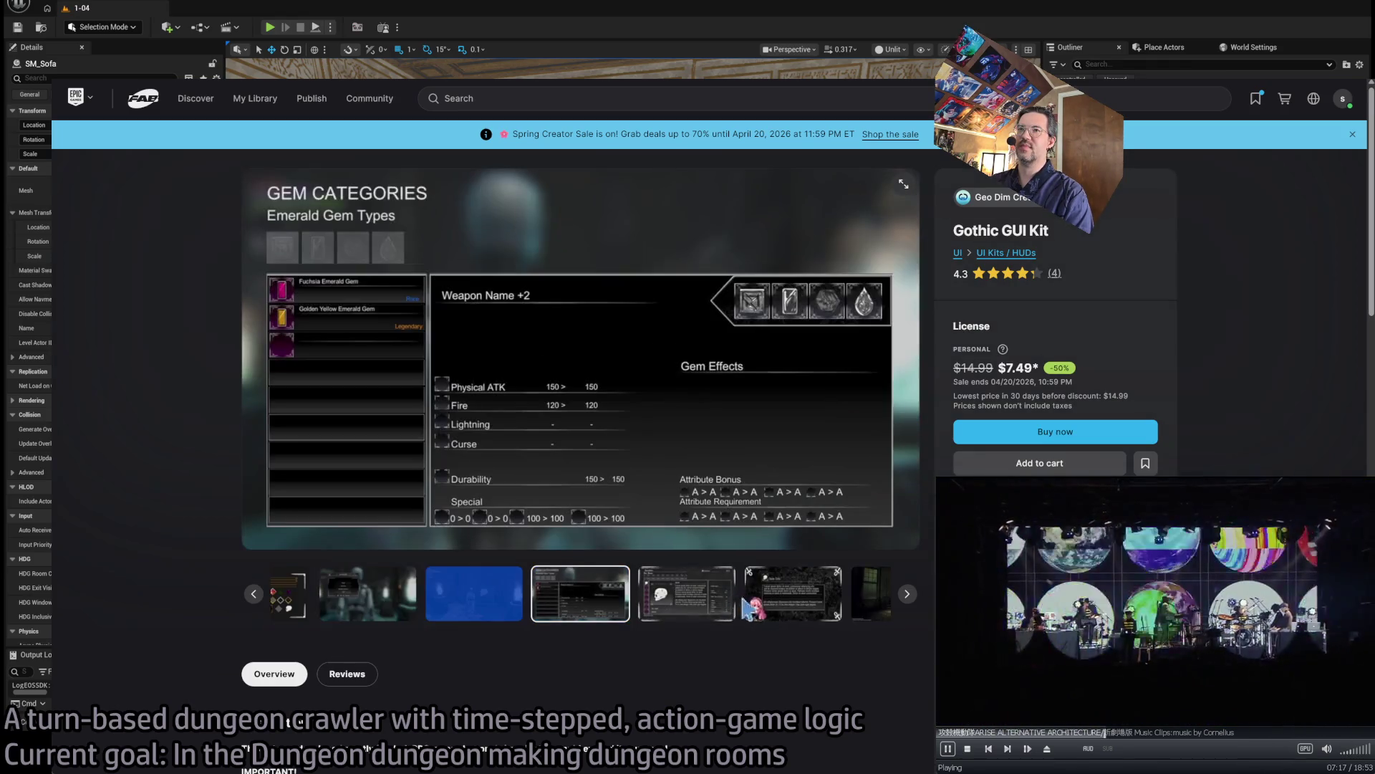
left_click(808, 617)
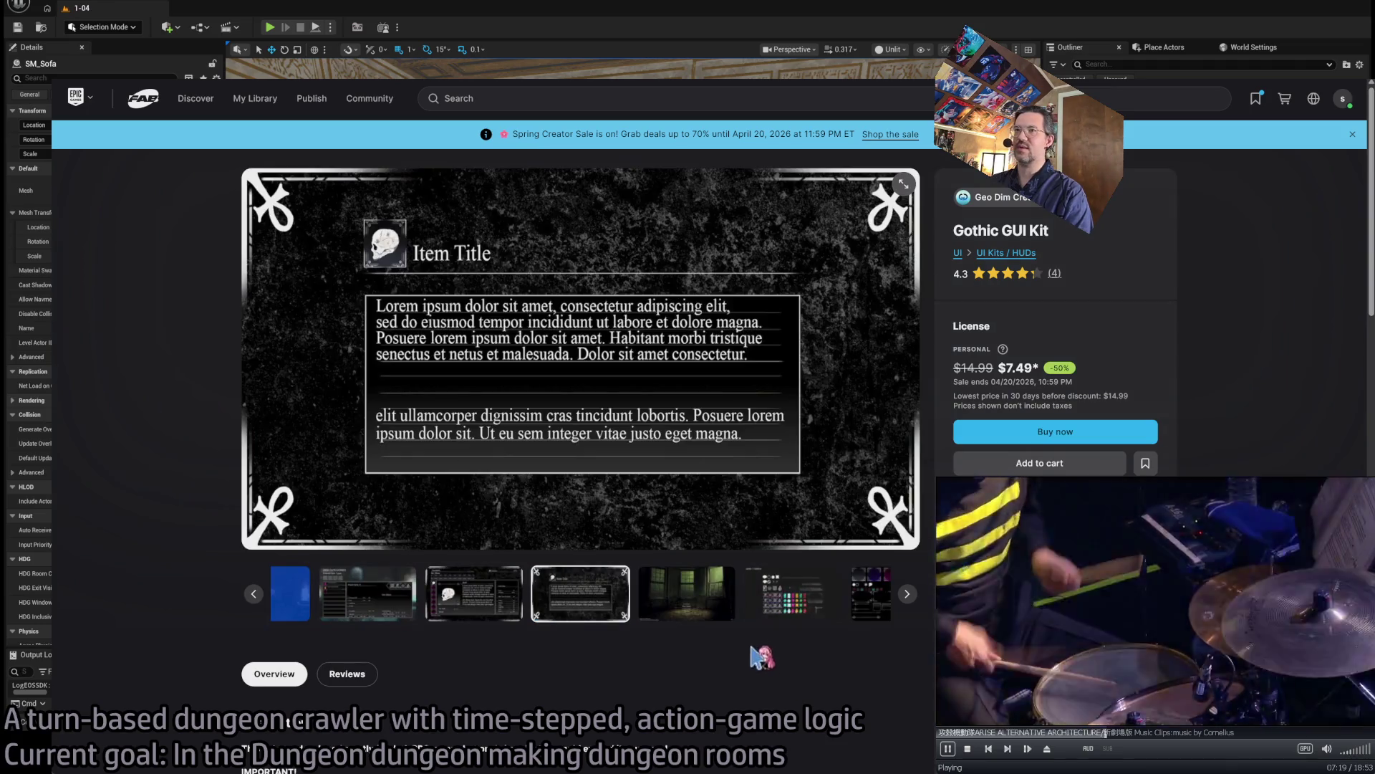
left_click(807, 615)
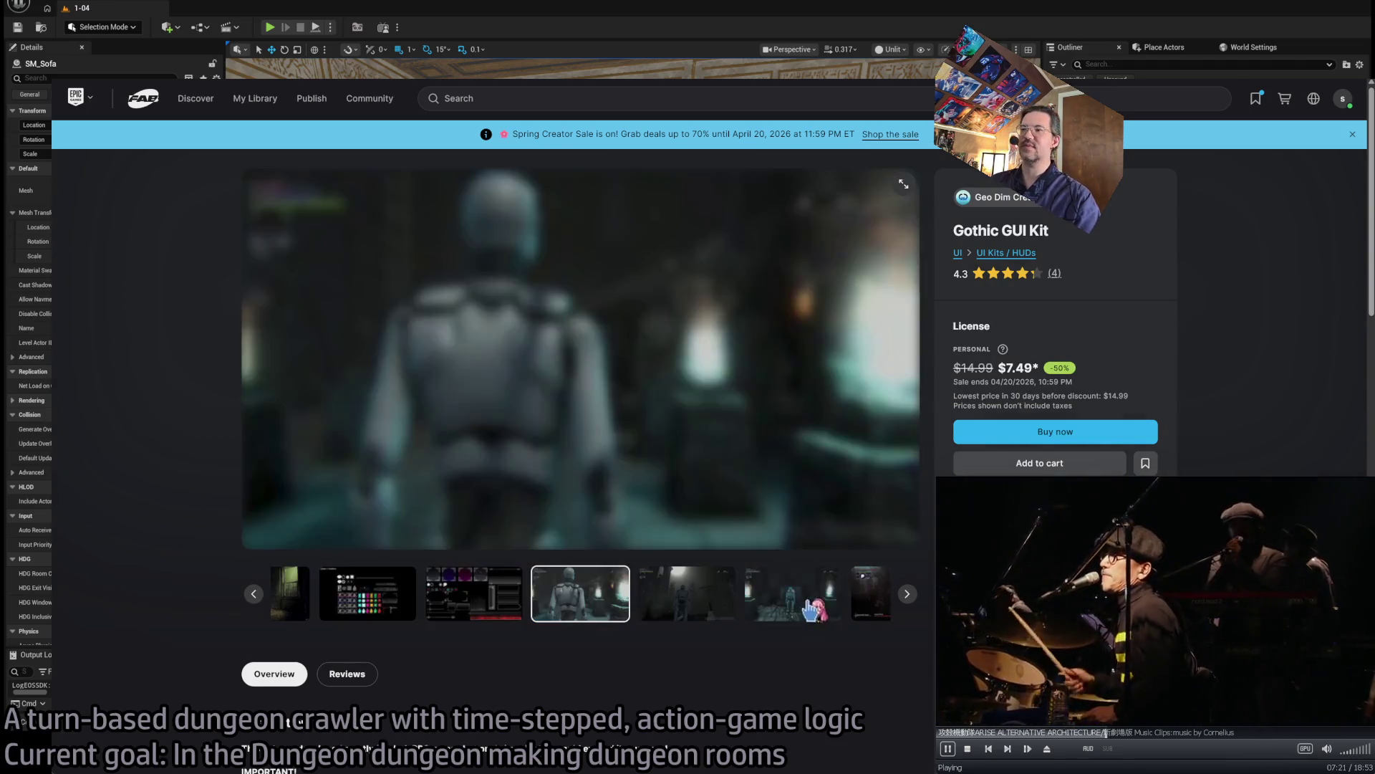
key("alt+Left")
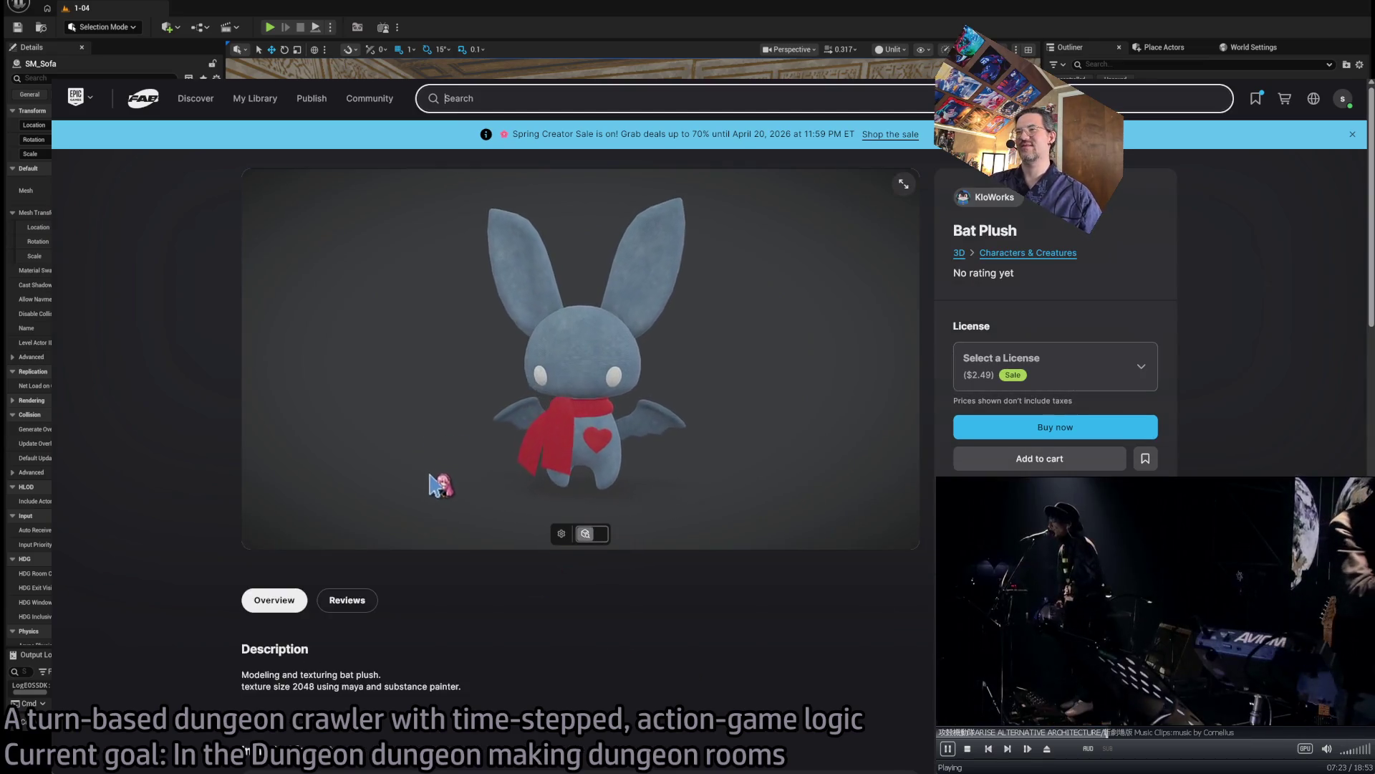
- Rotate the Bat Plush model, check its licence options, add it to the cart, and leave Fab
mouse_move(573, 430)
left_mouse_down()
mouse_move(598, 401)
mouse_move(737, 424)
mouse_move(630, 412)
mouse_move(589, 430)
mouse_move(663, 444)
mouse_move(630, 442)
mouse_move(715, 422)
mouse_move(579, 434)
mouse_move(749, 435)
left_mouse_up()
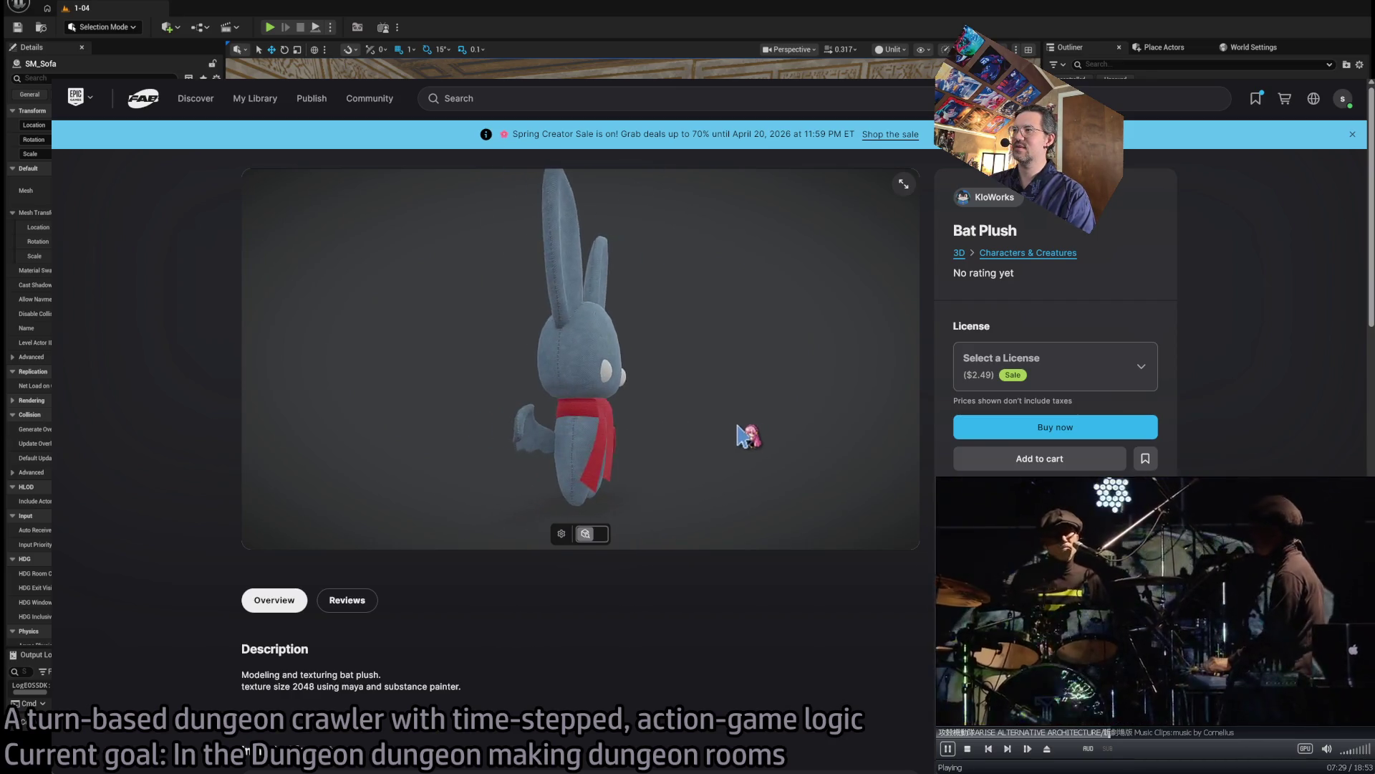
left_click(1103, 378)
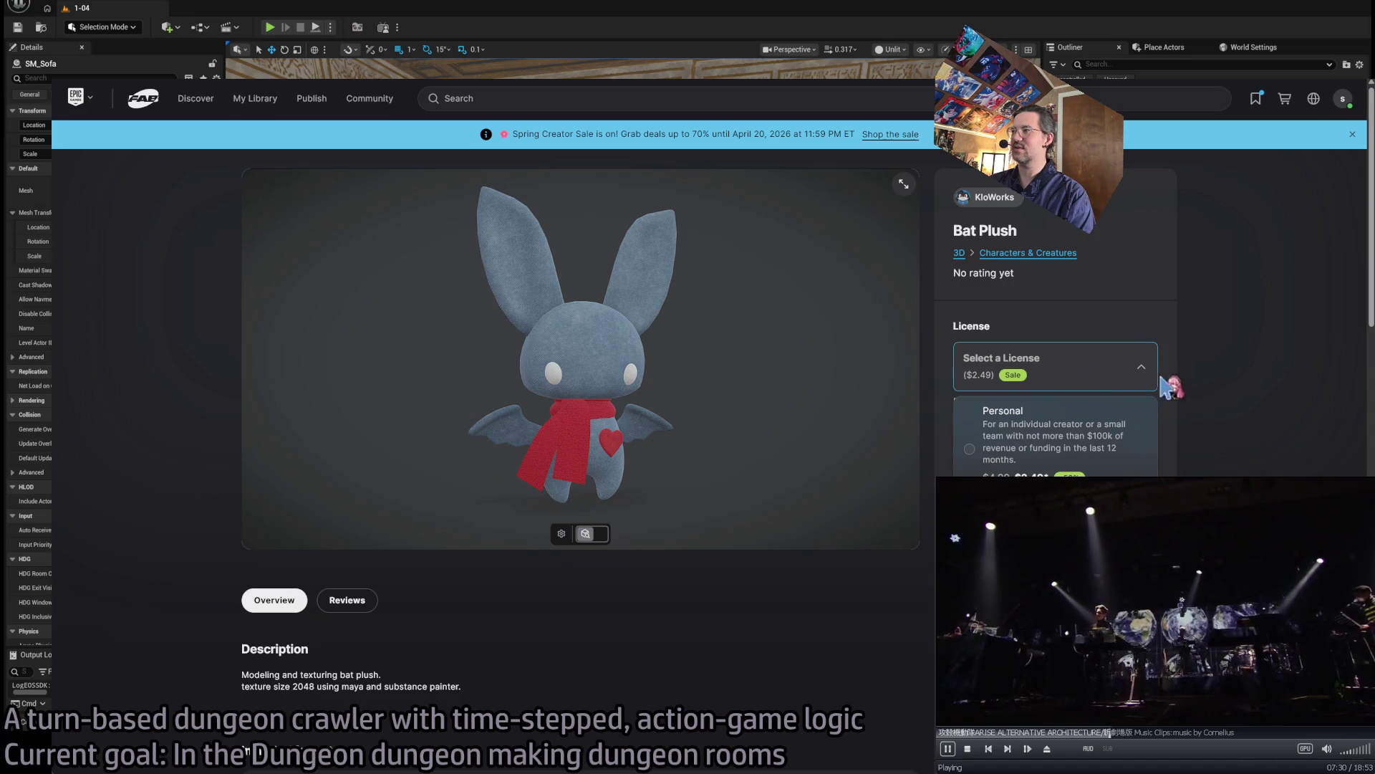
left_click(1262, 429)
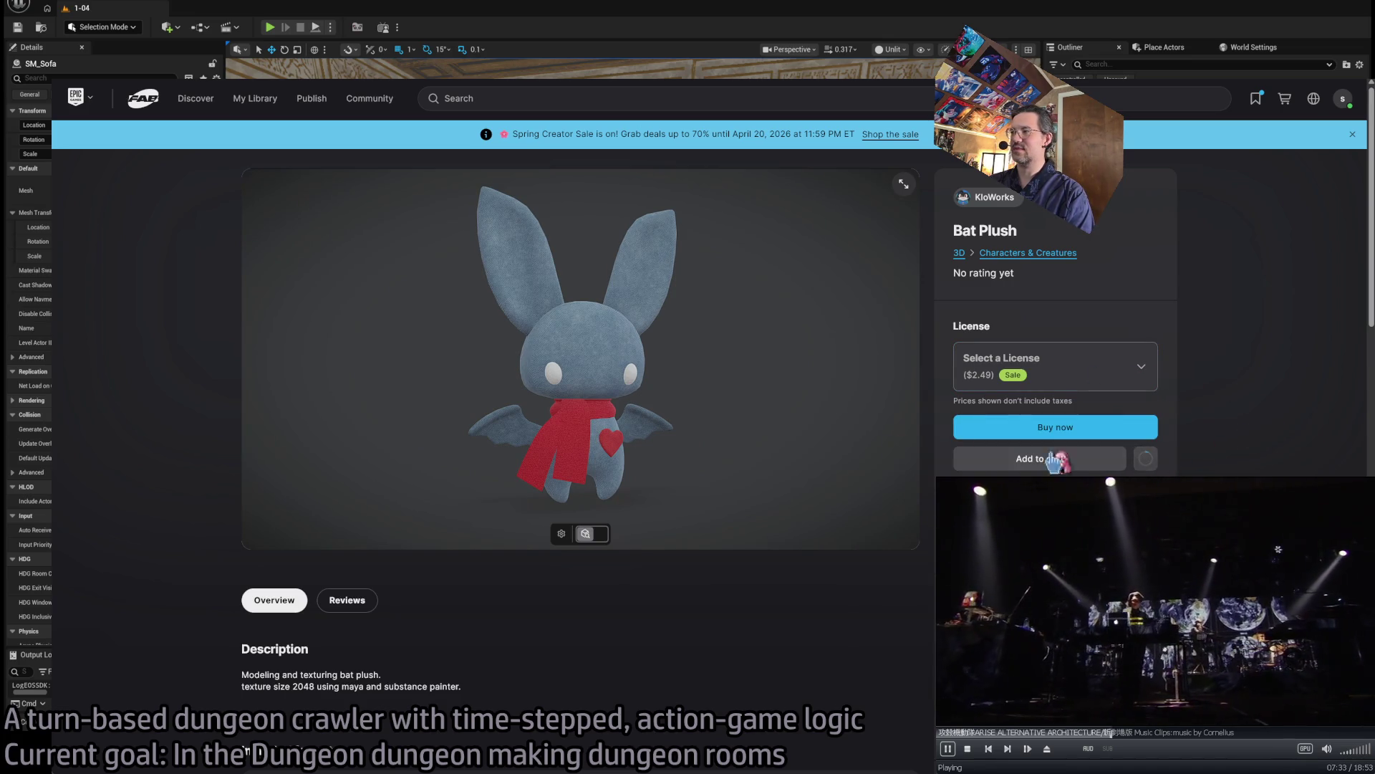
key("alt+Tab")
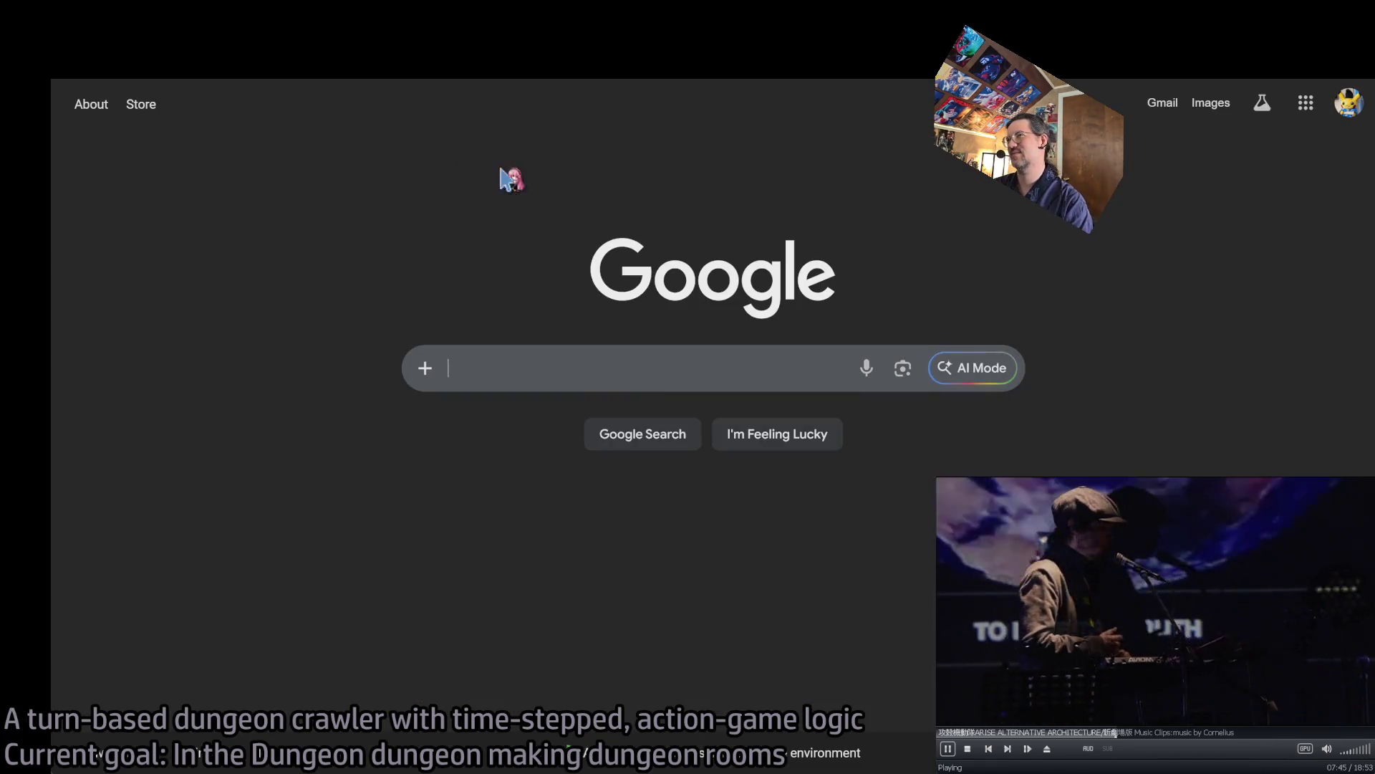
- Open the Twitch Following page from the browser's bookmark bar
left_click(170, 79)
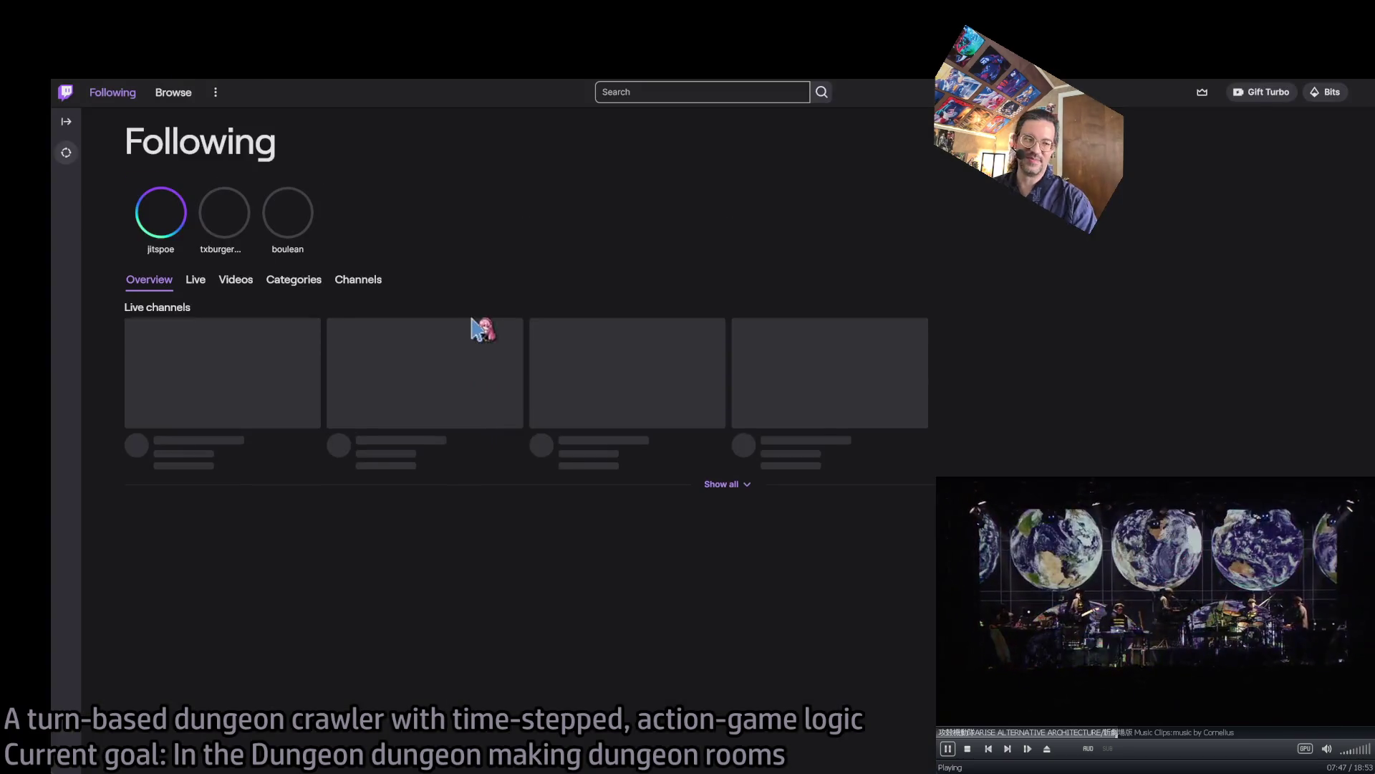